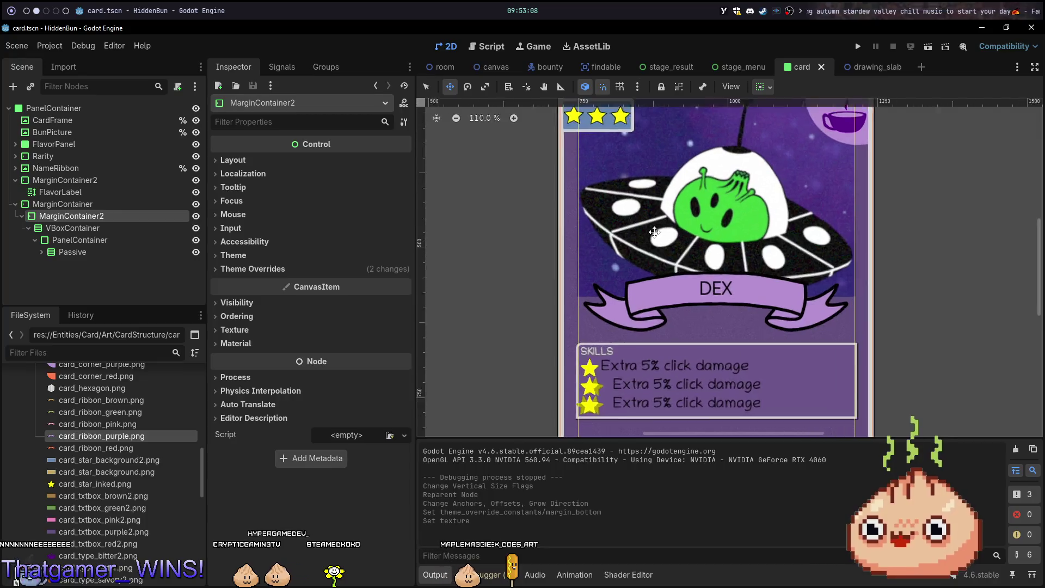
Step: Step down through the skills panel's containers and select the Passive node
scroll(640, 153, up, 1)
scroll(665, 190, down, 1)
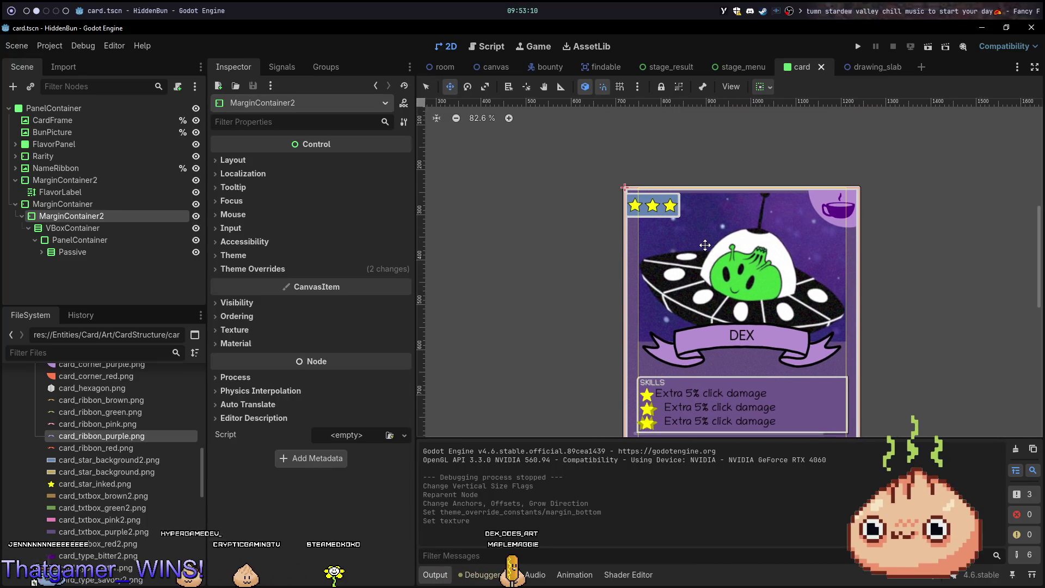
scroll(599, 163, up, 1)
click(95, 228)
click(103, 240)
click(73, 251)
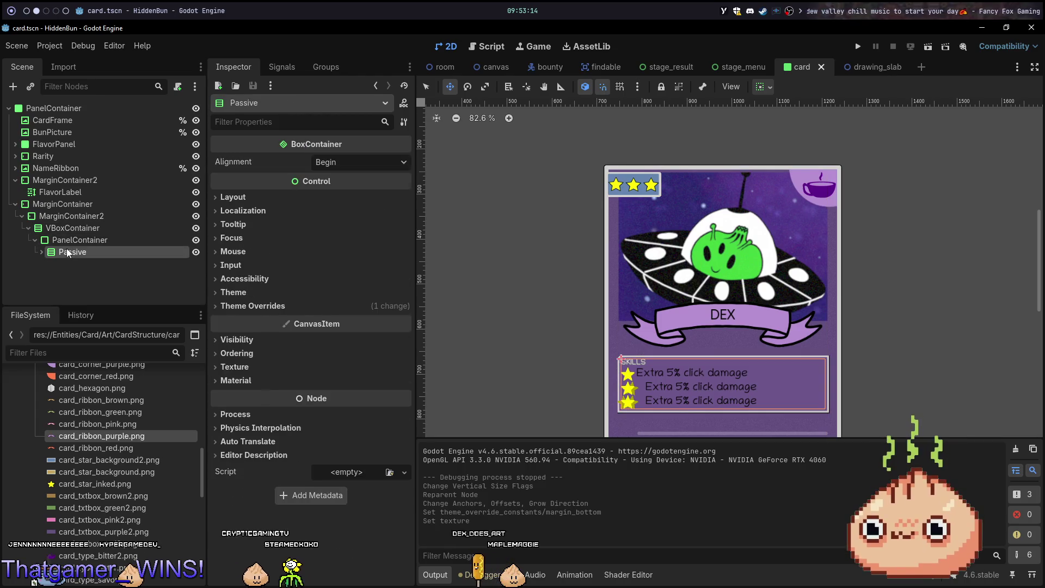
Step: Frame the skills box on the canvas and expand Passive to show SkillLabel, rows and Skill children
scroll(729, 311, down, 2)
drag(728, 310, 725, 248)
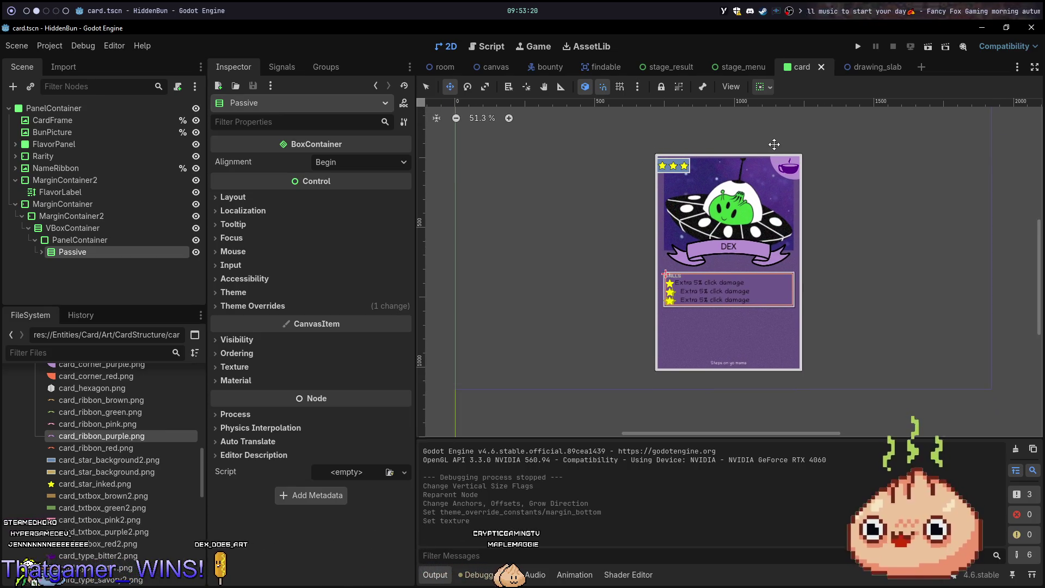
scroll(690, 274, up, 5)
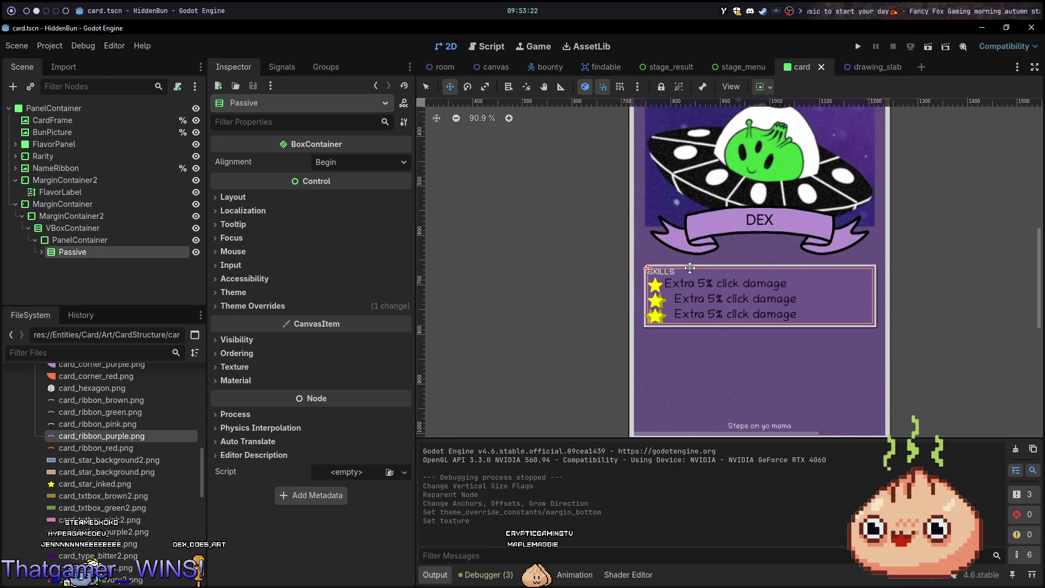
drag(725, 200, 705, 211)
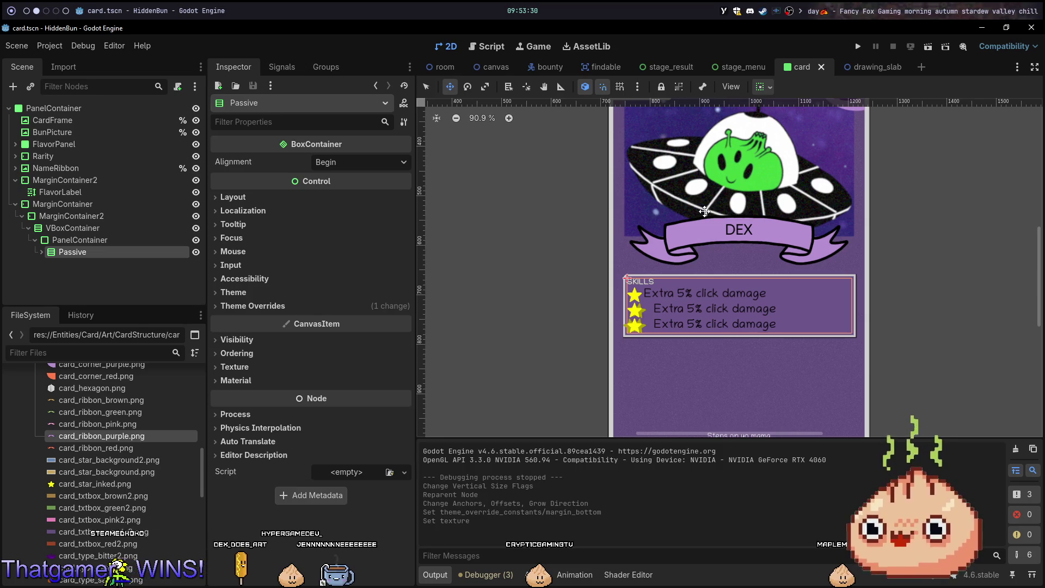
click(41, 253)
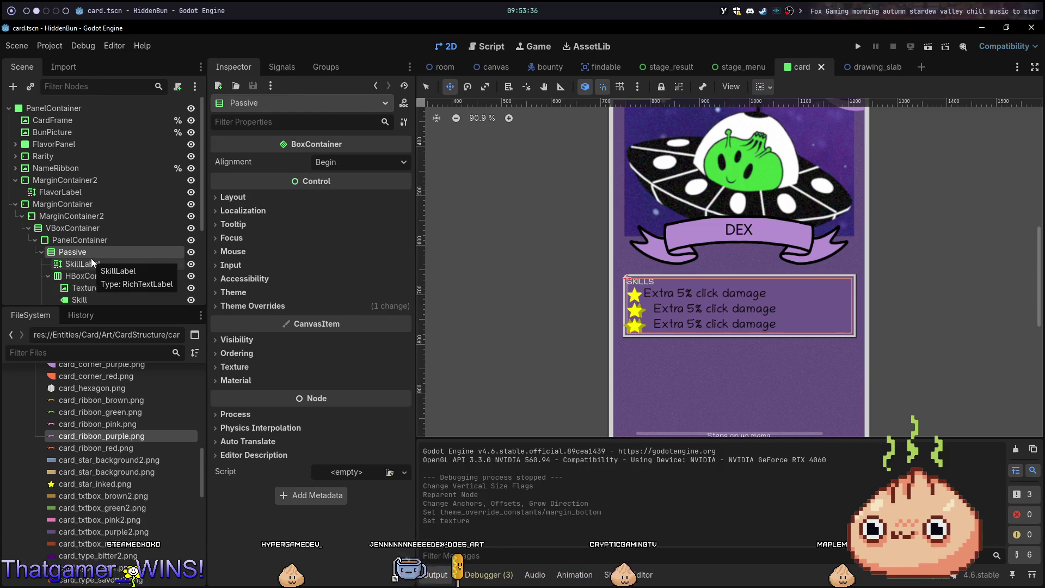
Step: Inspect VBoxContainer, MarginContainer and MarginContainer2, showing the top 10 and bottom 20 margins
click(64, 241)
click(62, 228)
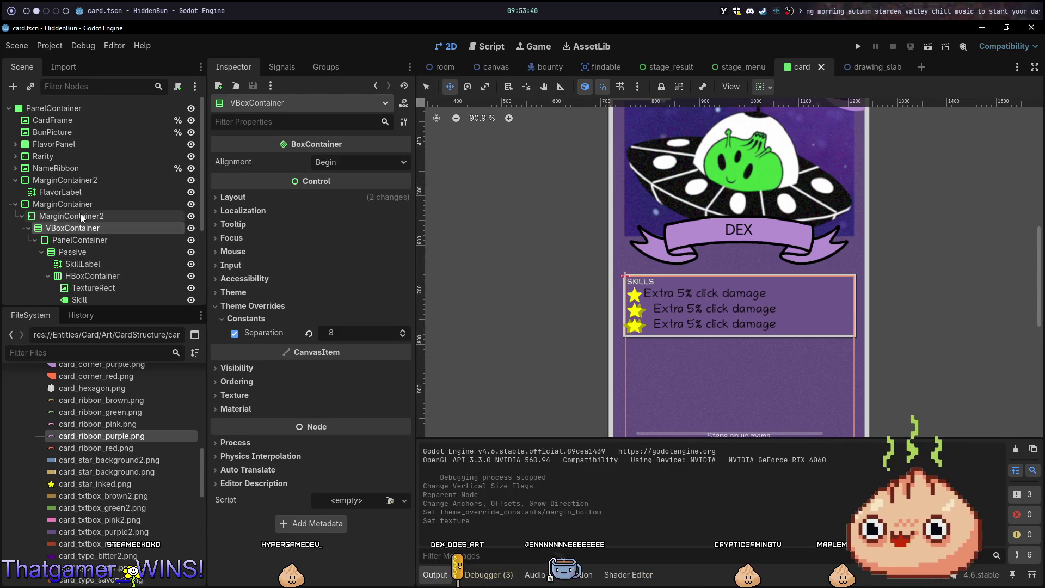
click(80, 217)
click(57, 204)
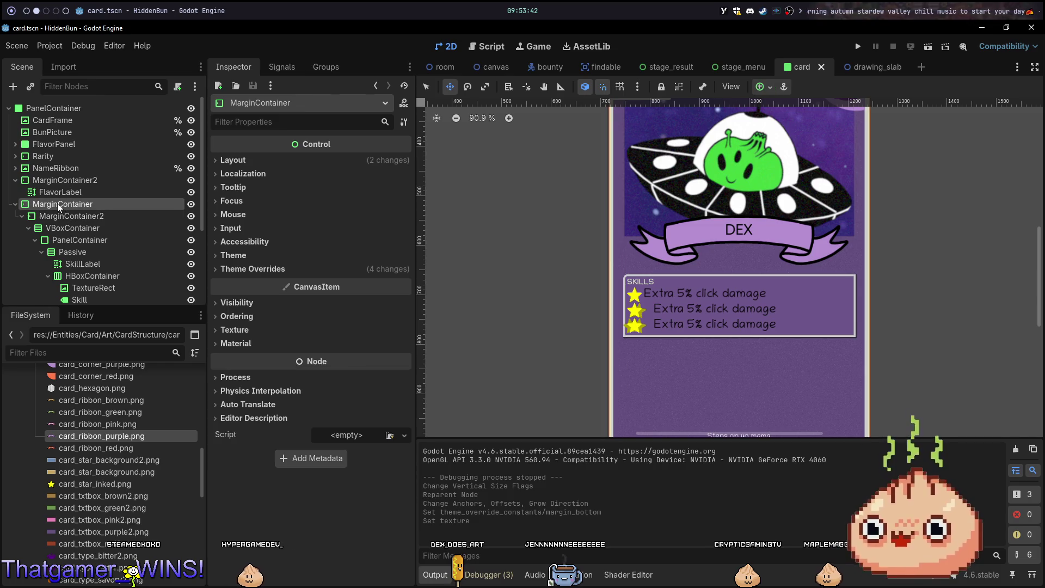
click(63, 180)
Step: Check the children of NameRibbon, Rarity and FlavorPanel, then open Project Settings with Ctrl+Alt+S
click(16, 180)
click(15, 172)
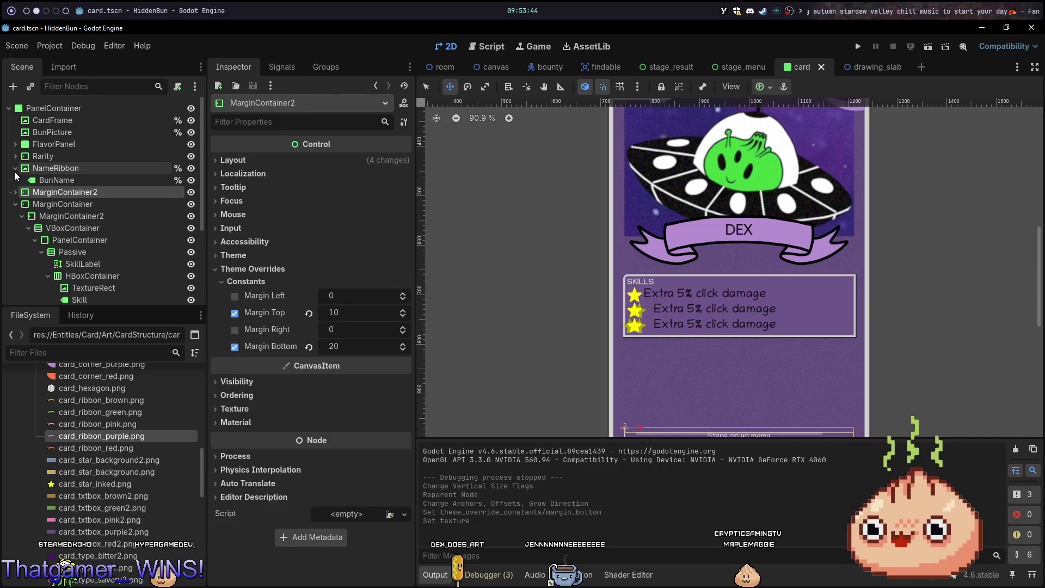
click(15, 168)
click(14, 158)
click(14, 158)
click(14, 144)
click(15, 145)
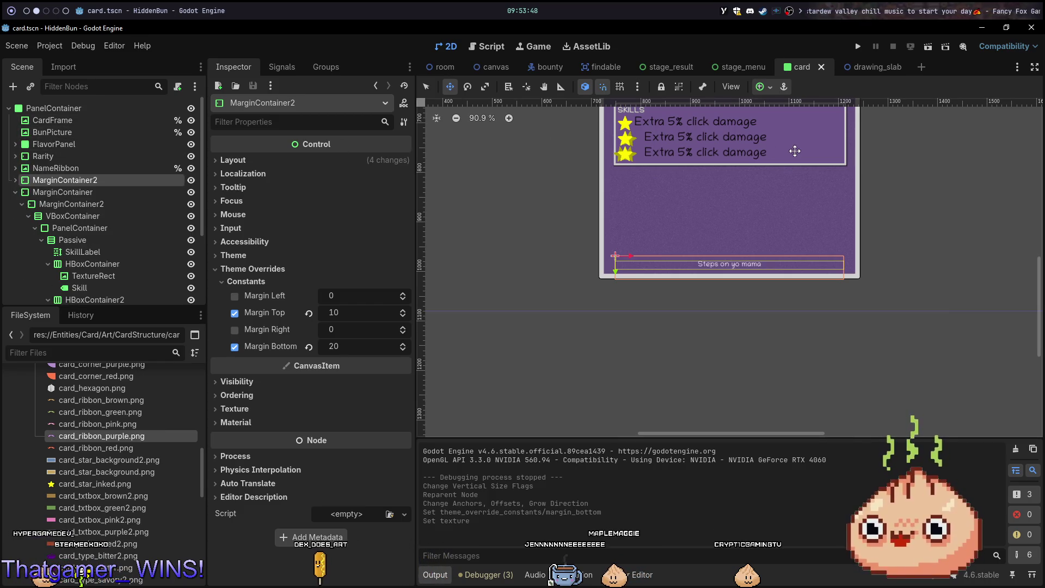
scroll(803, 201, up, 5)
ctrl+scroll(817, 349, down, 2)
ctrl+scroll(815, 339, up, 1)
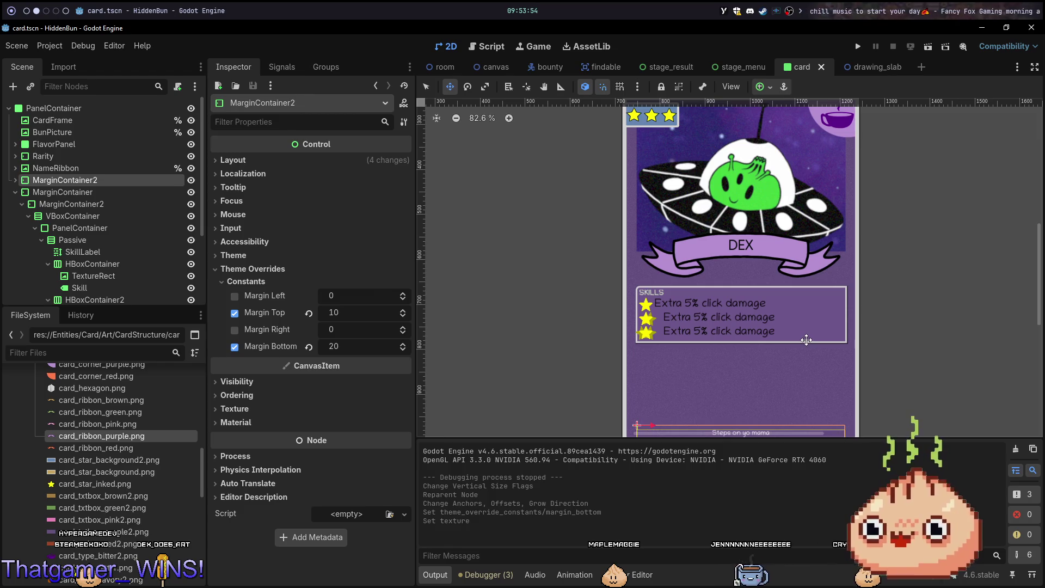
key(ctrl+alt+s)
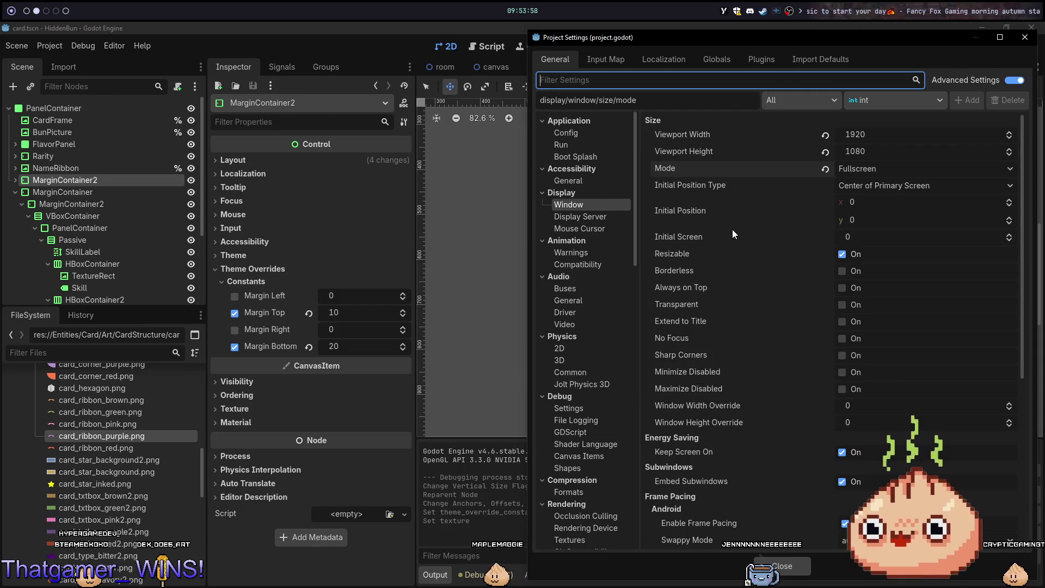
Step: Set Display > Window Mode to Windowed and close Project Settings
click(840, 168)
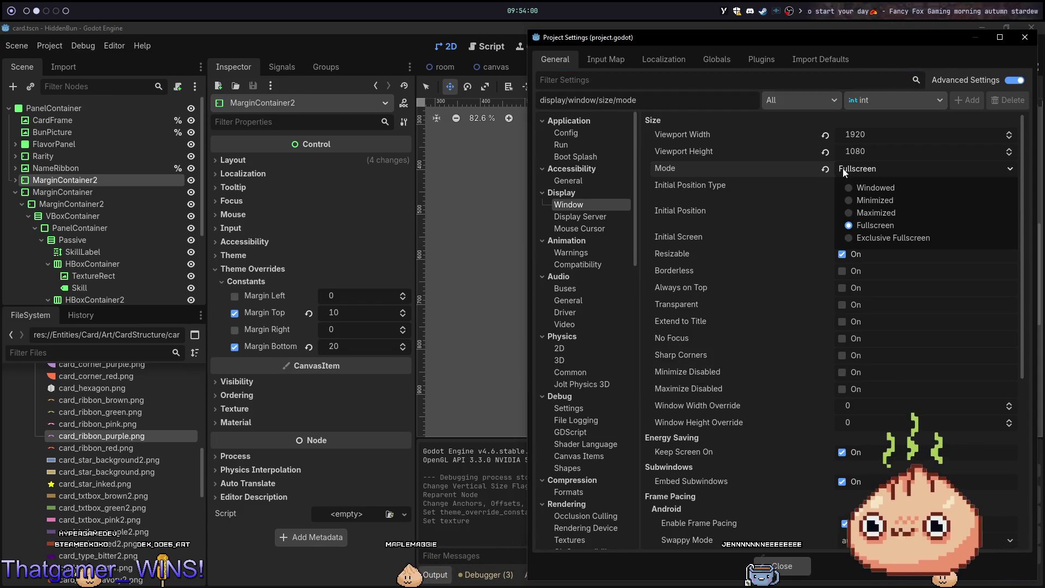
click(875, 187)
key(Escape)
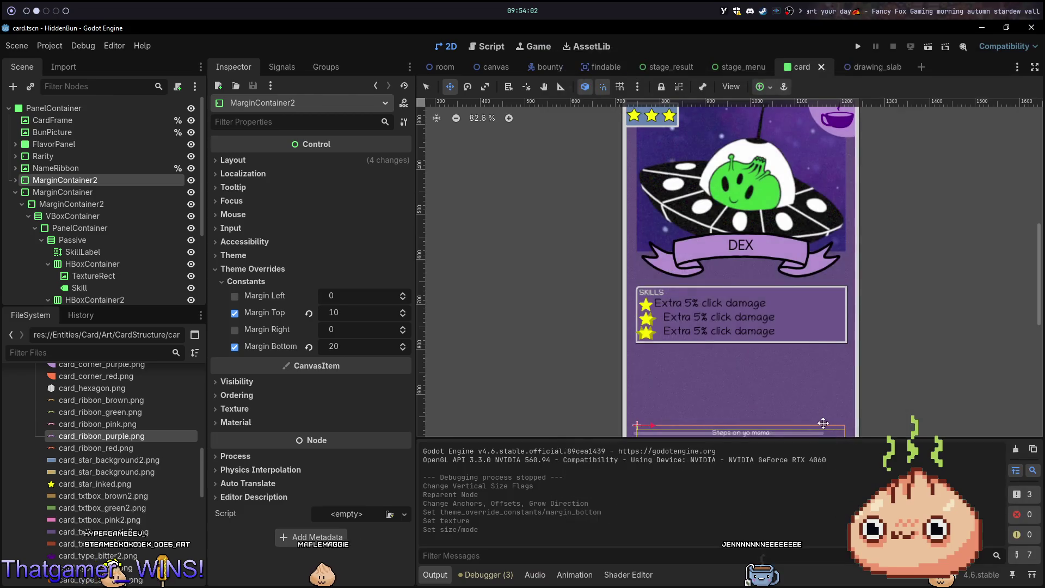
Step: Run the card scene and enable Make Game Workspace Floating on Next Play
key(F6)
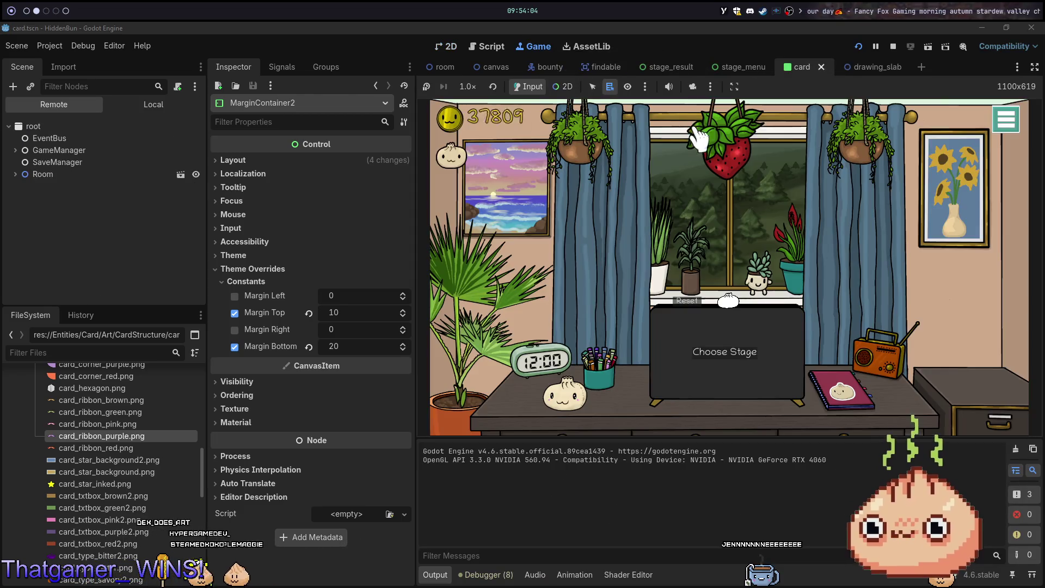
key(F6)
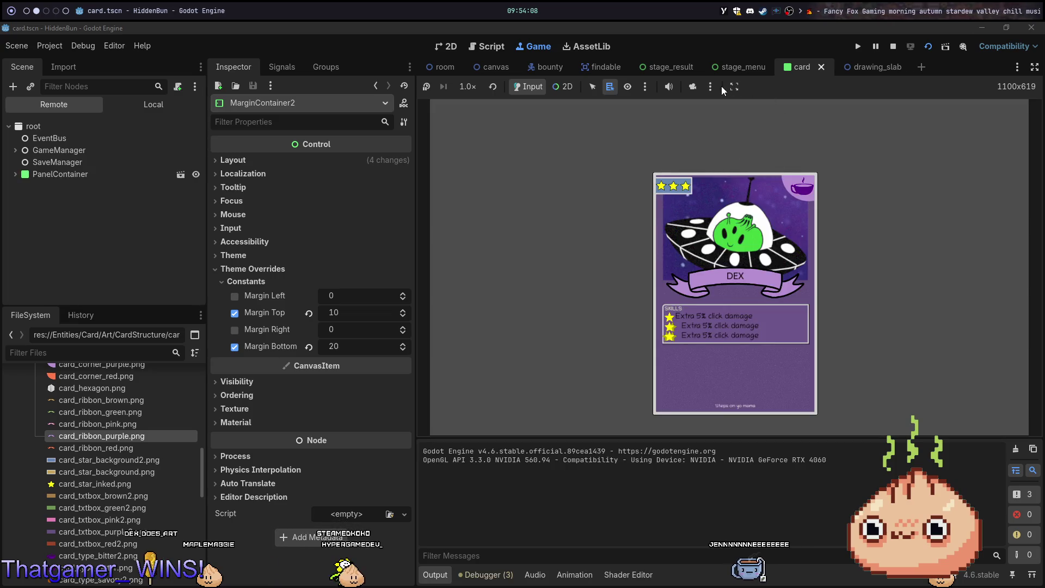
click(711, 86)
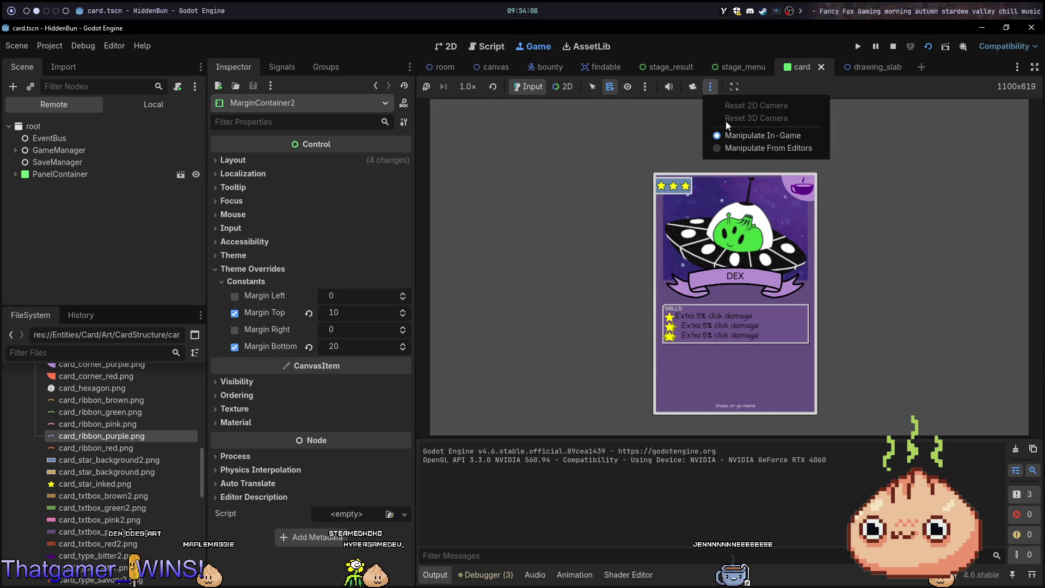
click(768, 142)
click(735, 86)
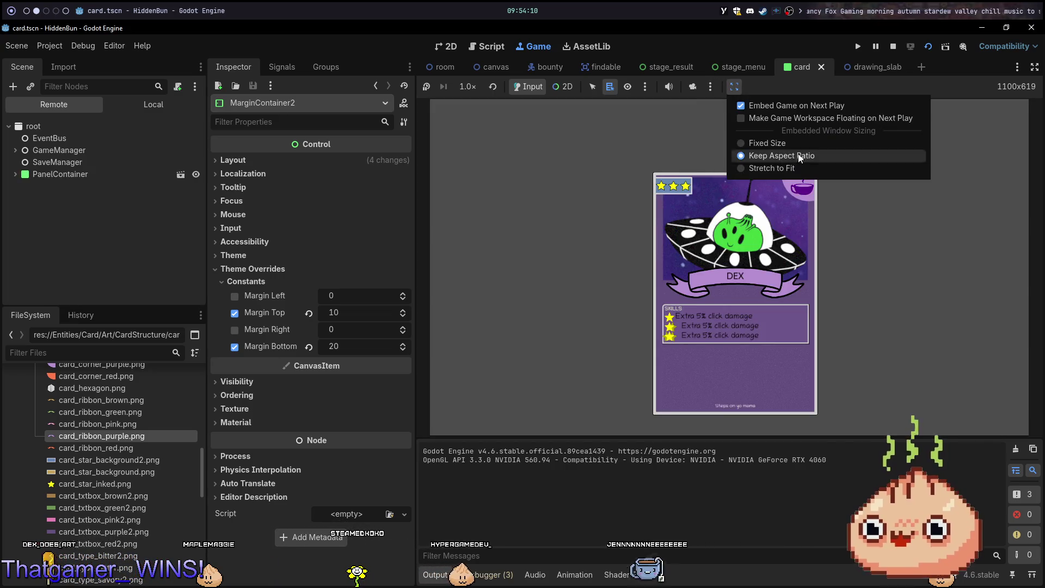
click(823, 118)
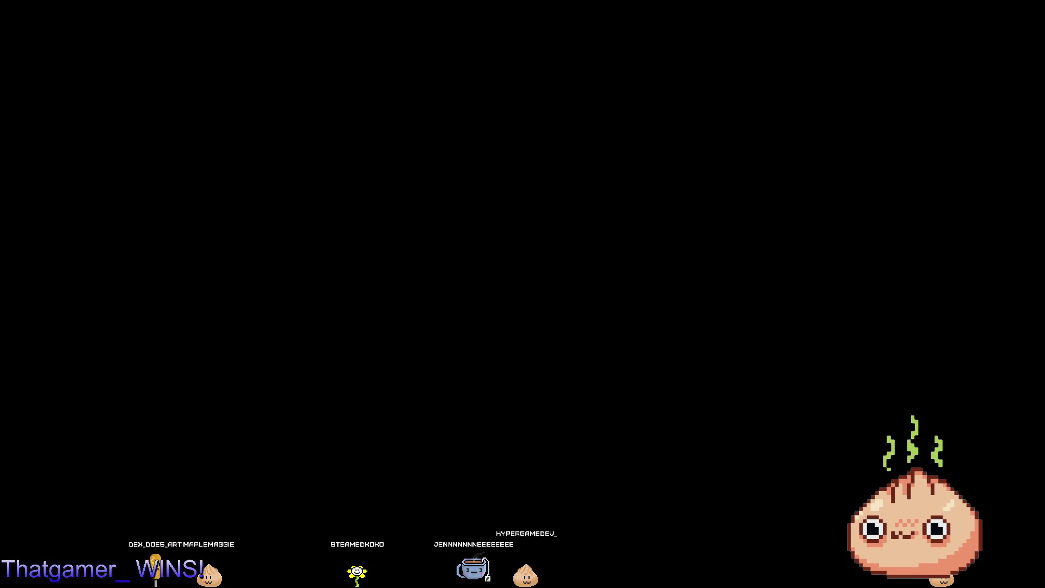
Step: Stop the full-screen game and recheck the window Mode in Project Settings
key(F8)
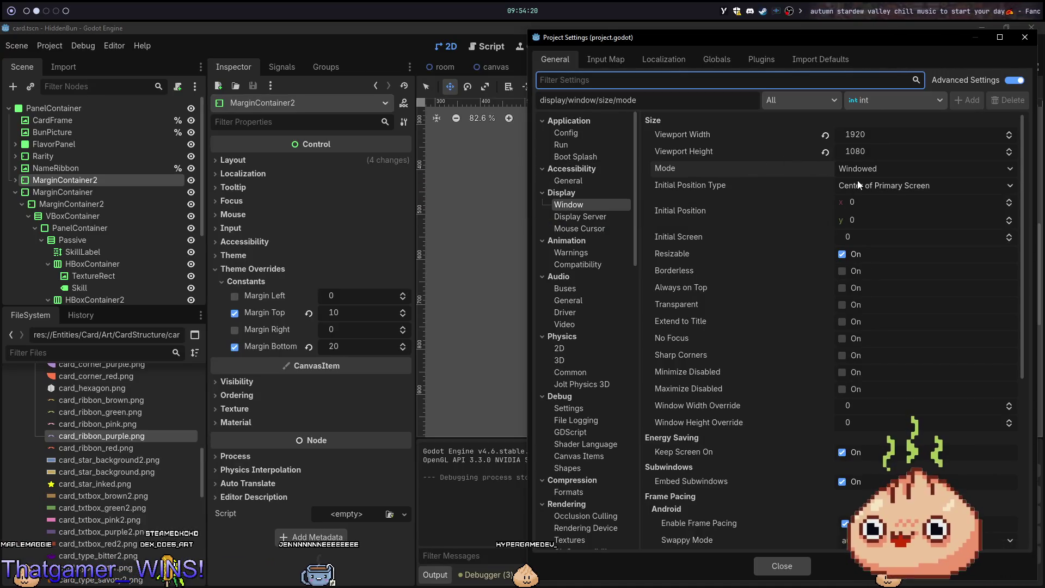
click(884, 170)
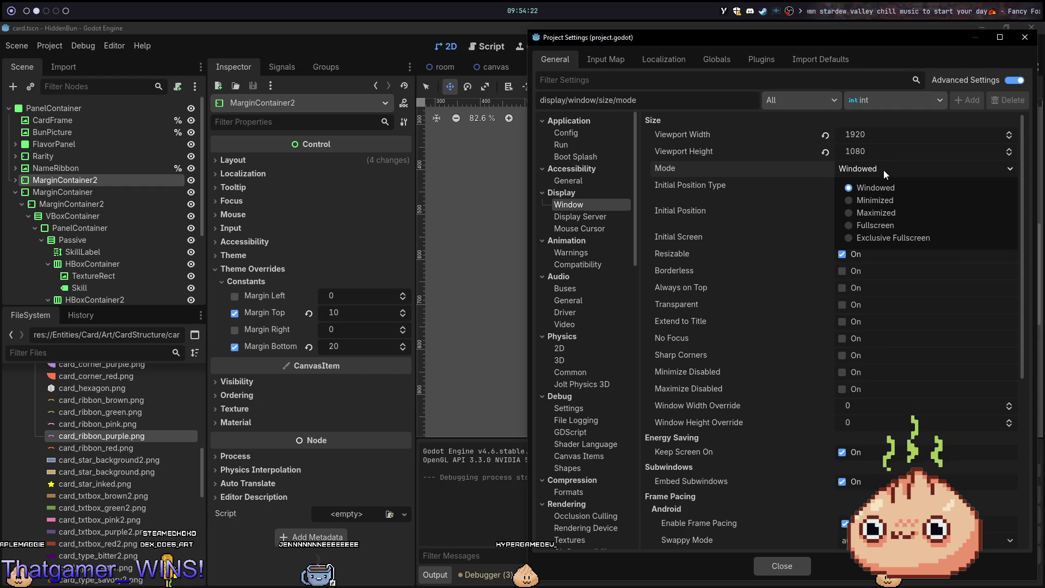
key(Escape)
key(Escape)
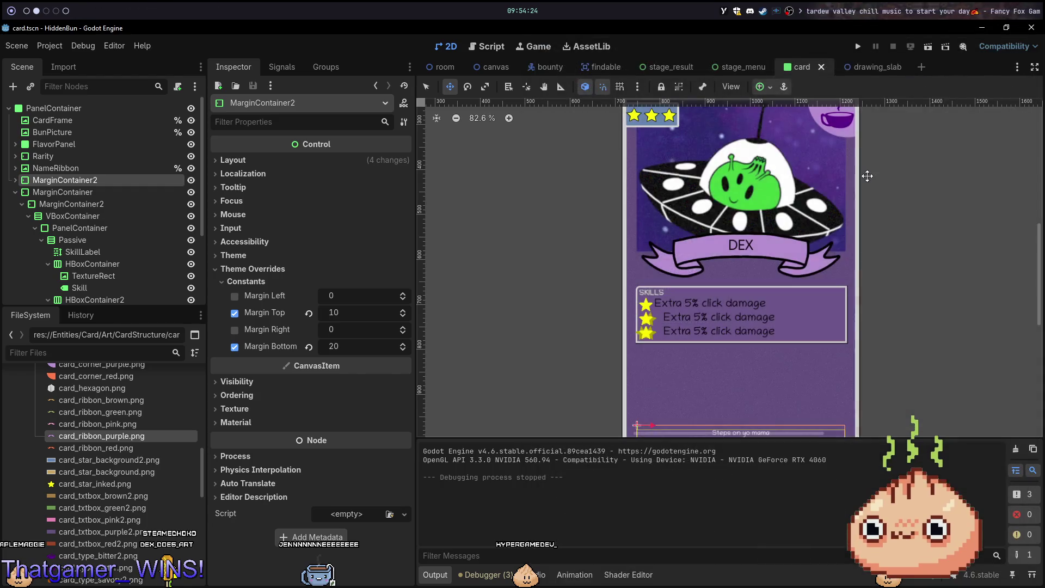
Step: Launch the project with F5, shrink the game window, toggle the floating workspace option, then stop with F8
key(F5)
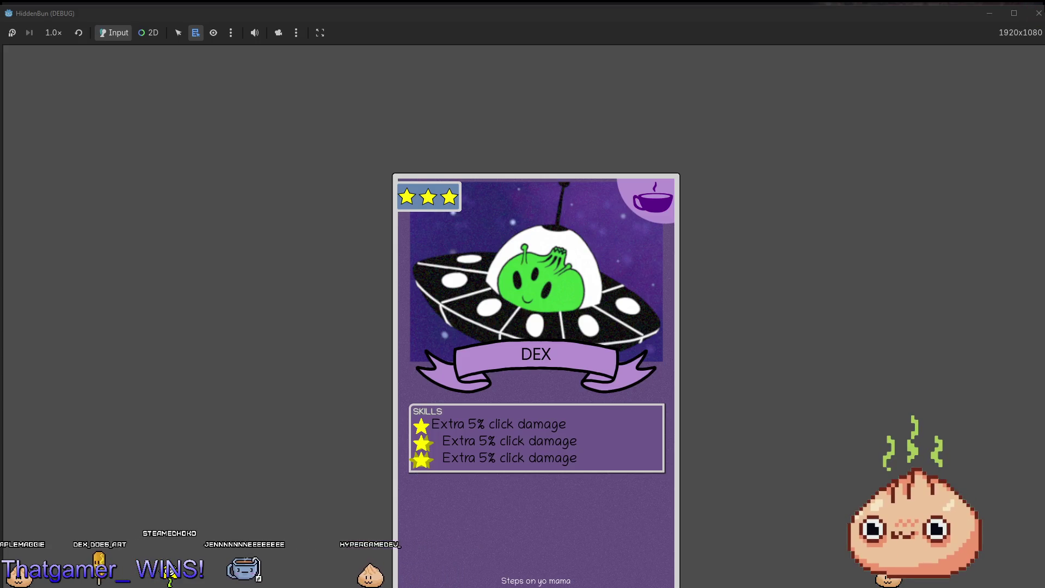
mouse_move(958, 6)
mouse_down()
mouse_move(958, 291)
mouse_move(862, 347)
mouse_move(840, 148)
mouse_move(833, 154)
mouse_move(845, 341)
mouse_move(852, 326)
mouse_move(855, 340)
mouse_move(855, 246)
mouse_move(855, 288)
mouse_move(838, 100)
mouse_move(841, 314)
mouse_move(857, 111)
mouse_move(862, 122)
mouse_move(854, 341)
mouse_move(849, 68)
mouse_move(845, 324)
mouse_move(871, 75)
mouse_up()
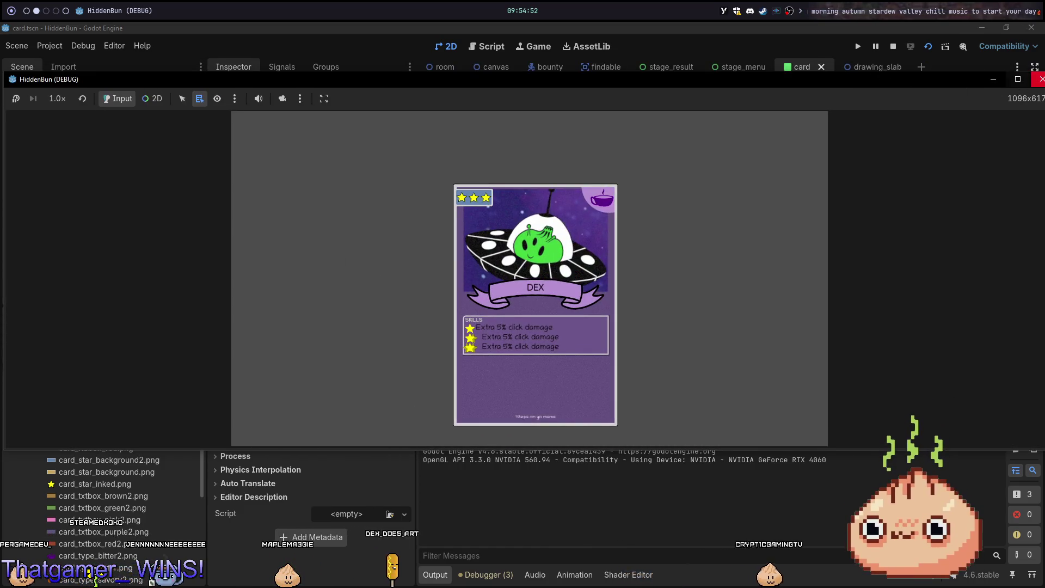
click(325, 99)
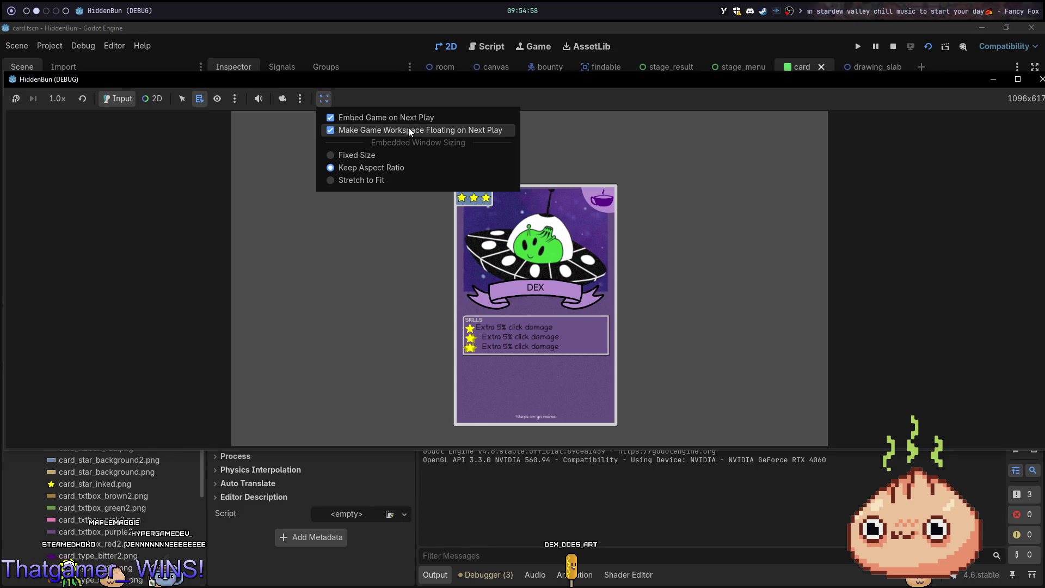
click(408, 130)
key(F8)
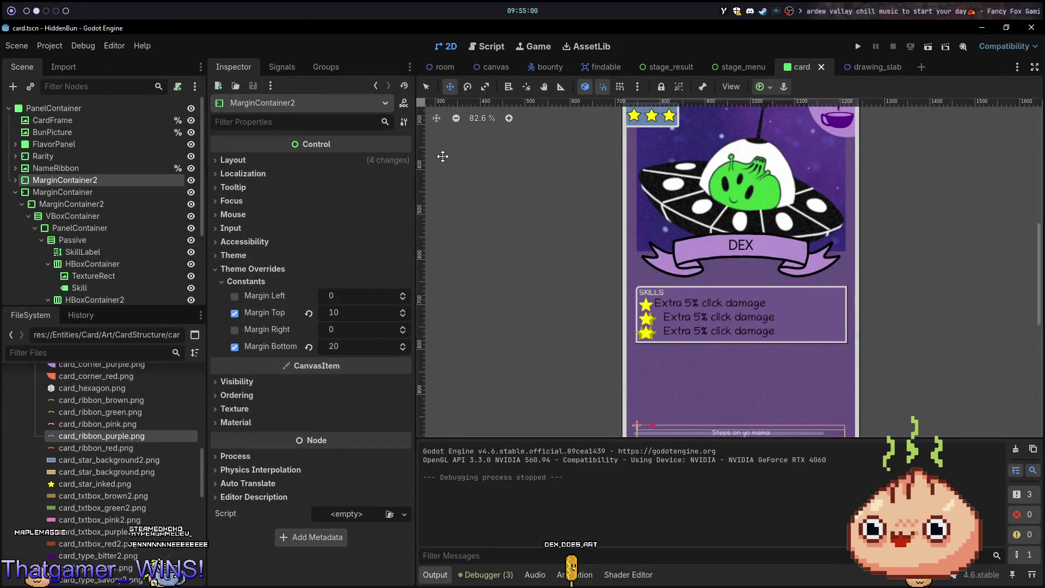
Step: Run and stop the card scene, then inspect MarginContainer, NameRibbon and BunName
key(F6)
key(F8)
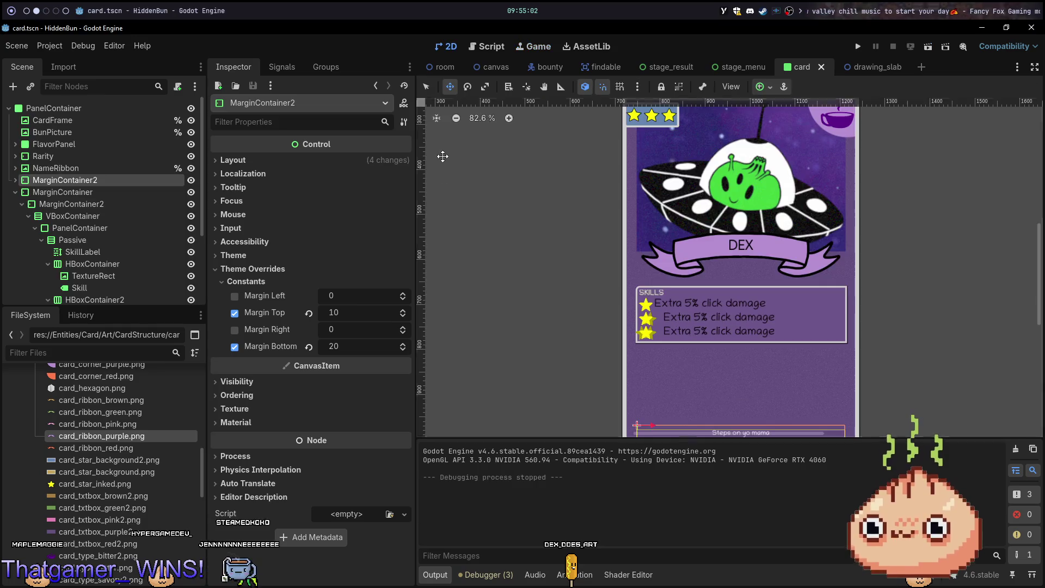
click(93, 194)
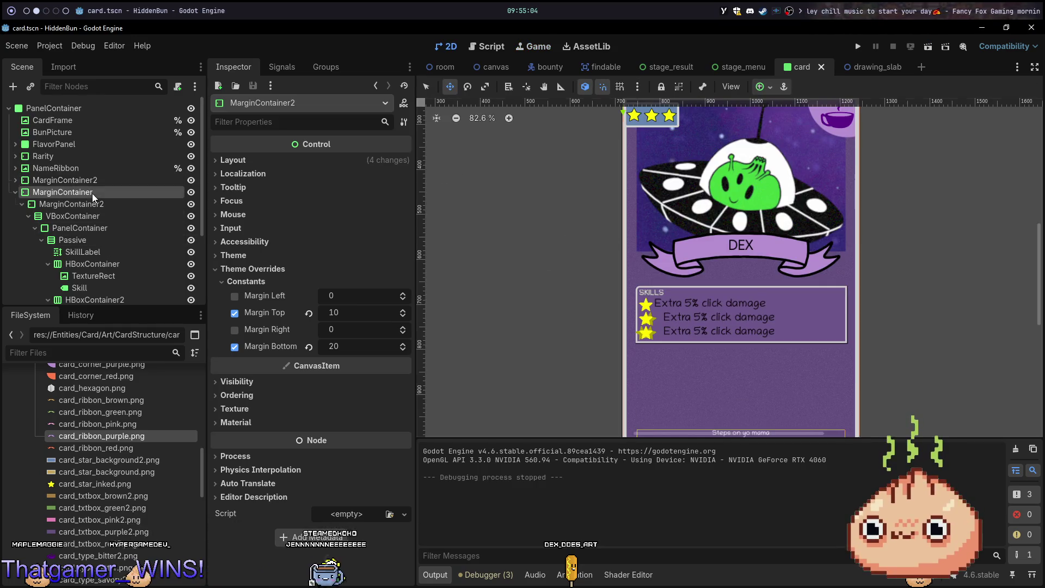
click(50, 181)
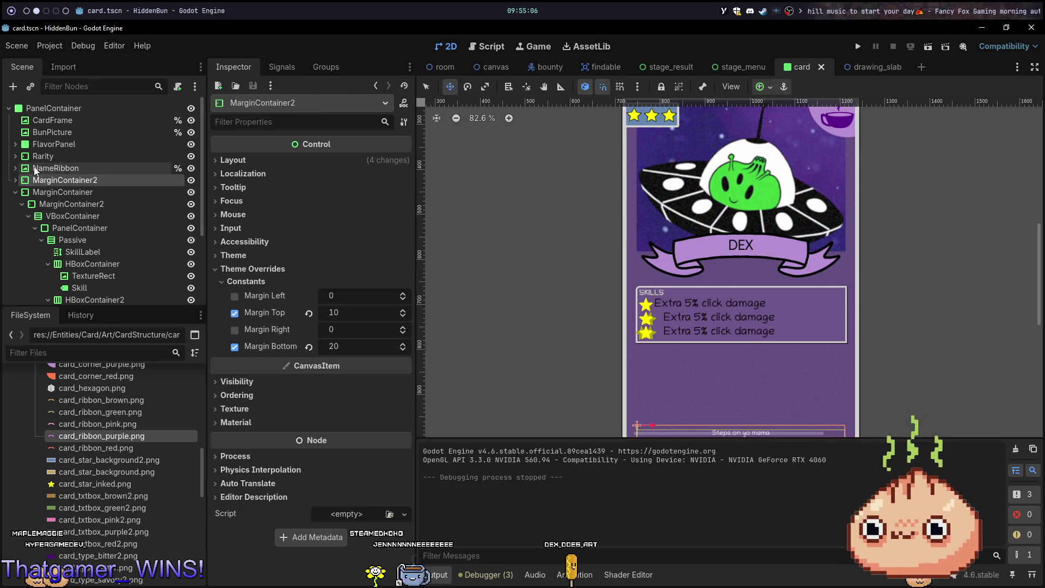
click(35, 169)
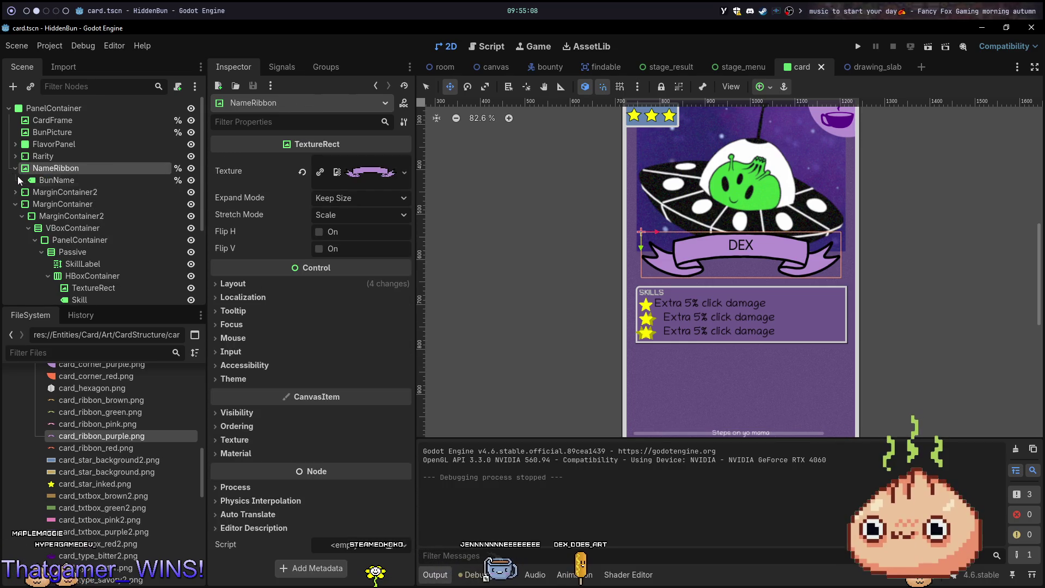
click(15, 168)
click(71, 183)
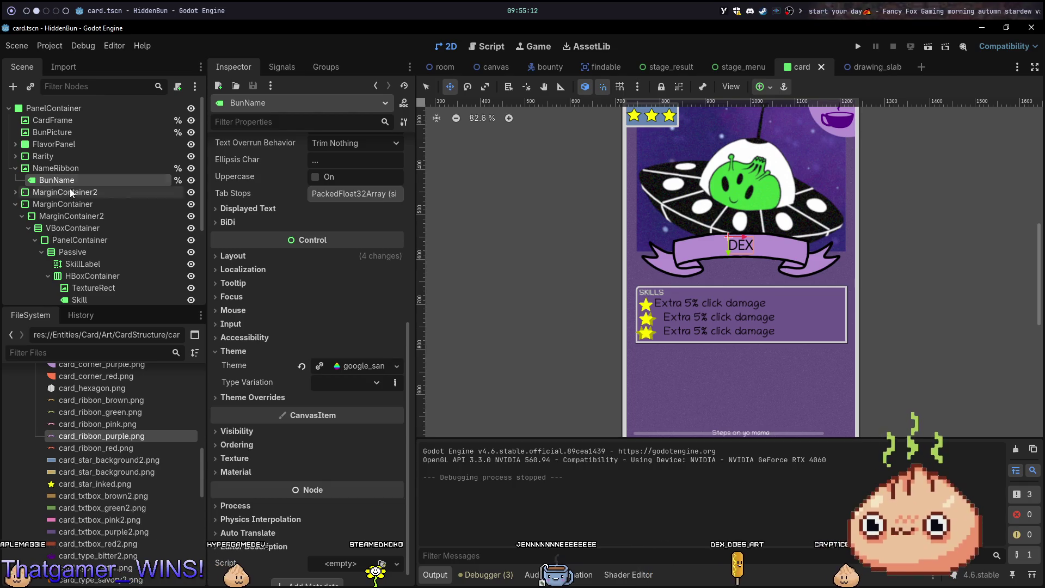
Step: Move MarginContainer2 below MarginContainer and rename it FlavorTextMargin
click(53, 195)
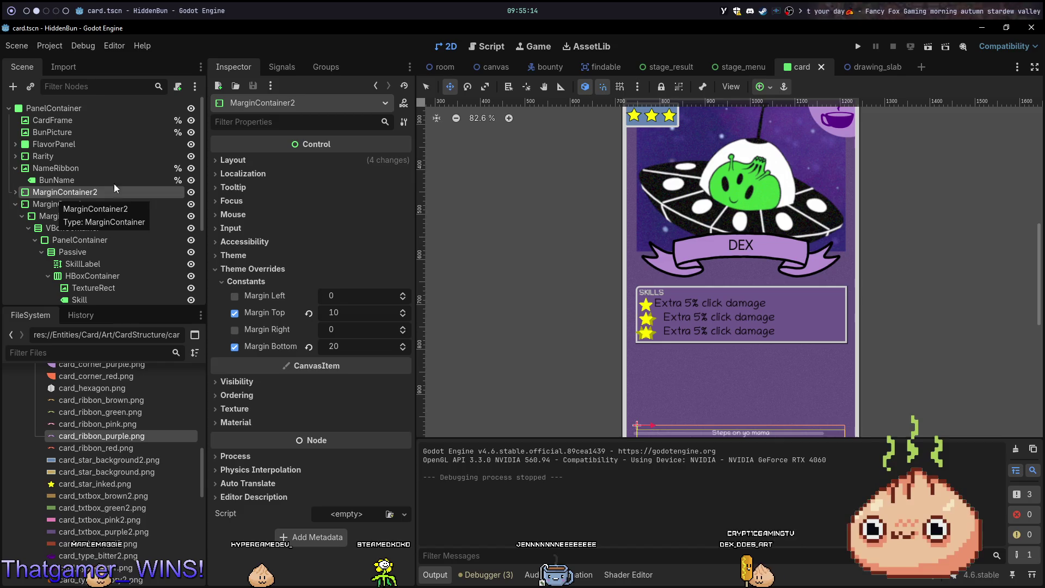
scroll(457, 244, down, 2)
click(16, 204)
drag(50, 191, 61, 210)
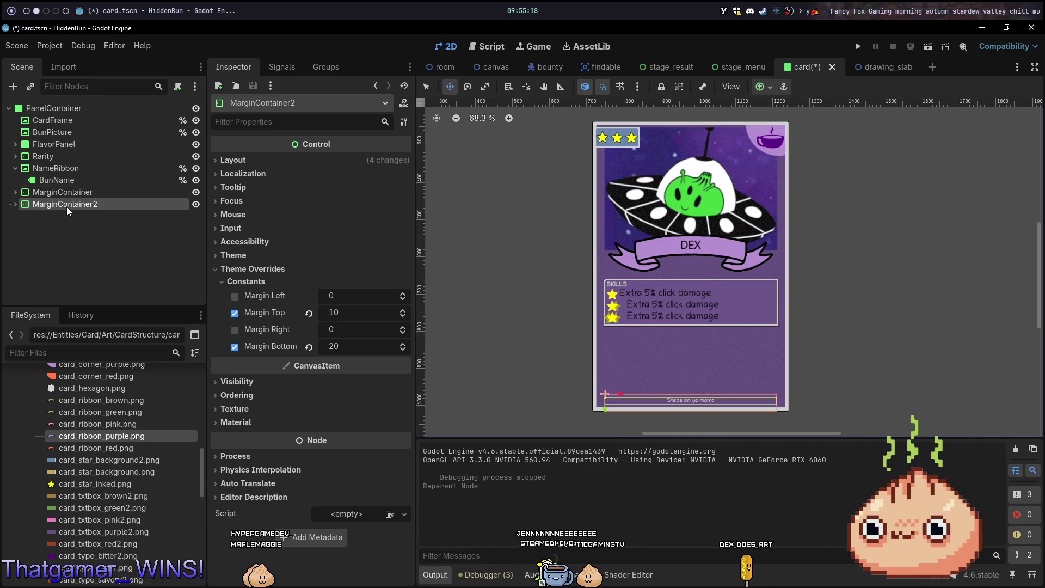
double_click(67, 207)
text(Flavor)
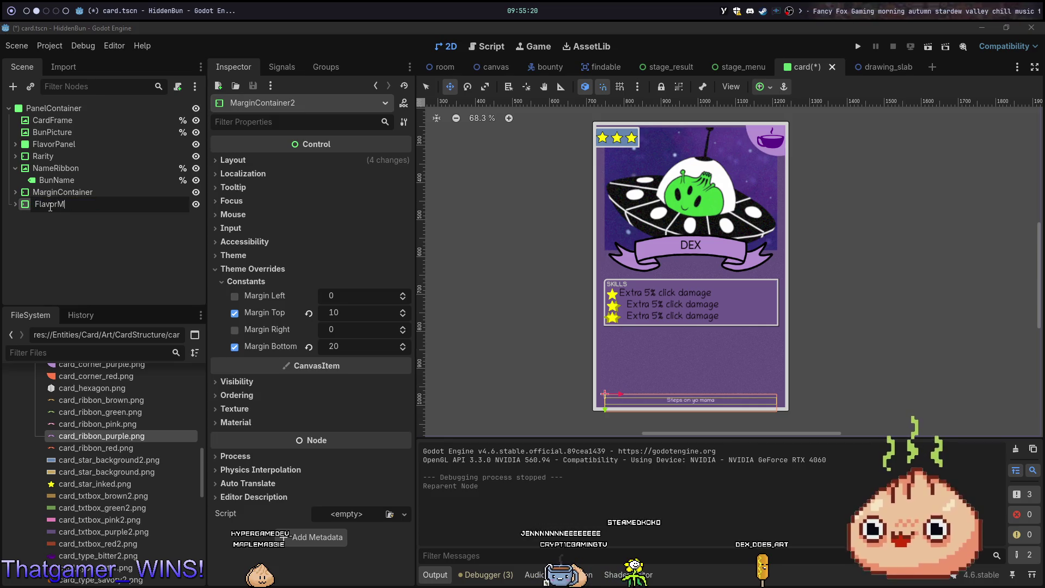
text(Text)
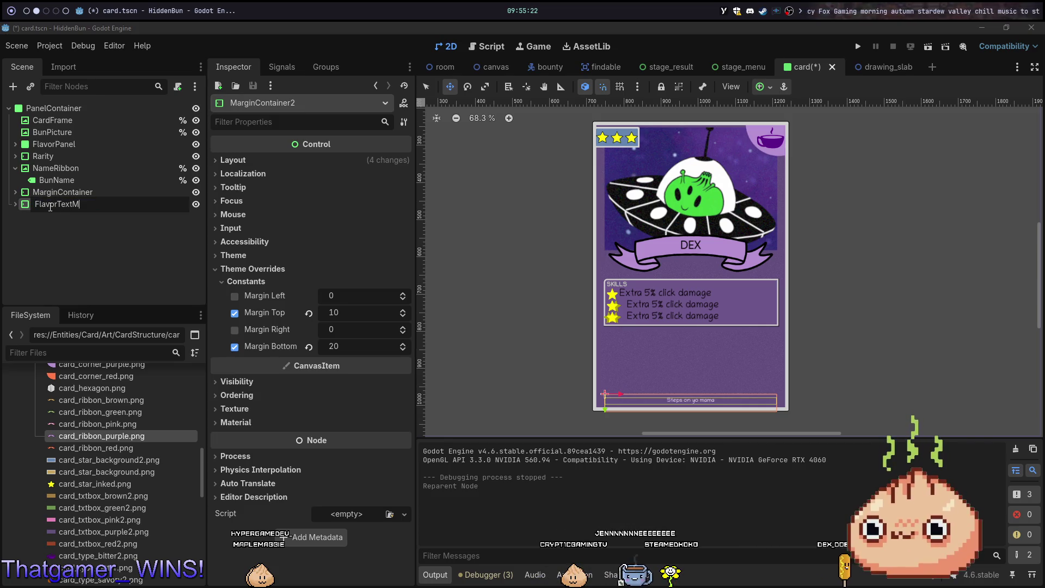
text(gin)
key(Return)
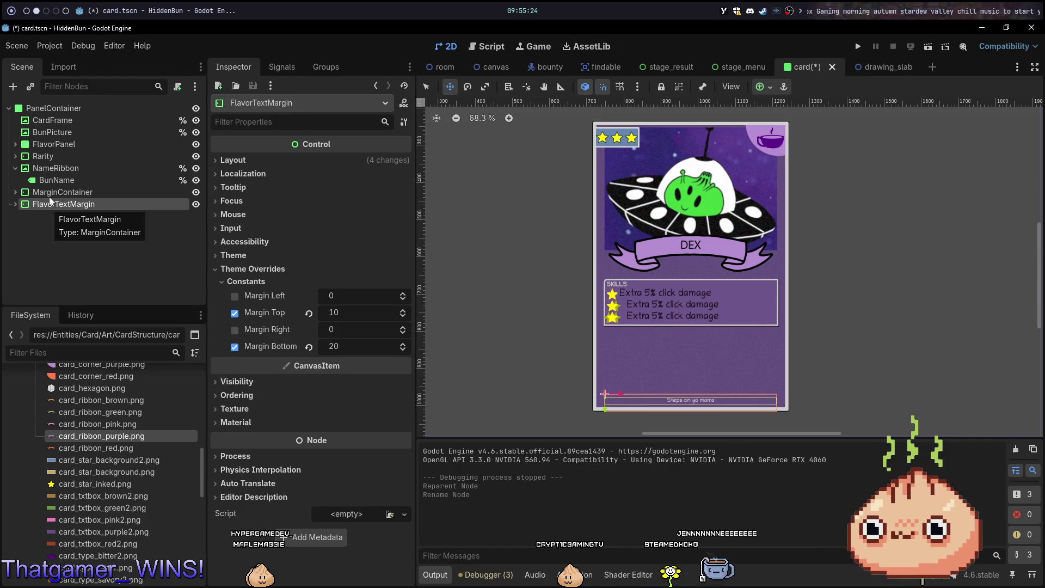
Step: Rename FlavorPanel to TypePanel
click(36, 145)
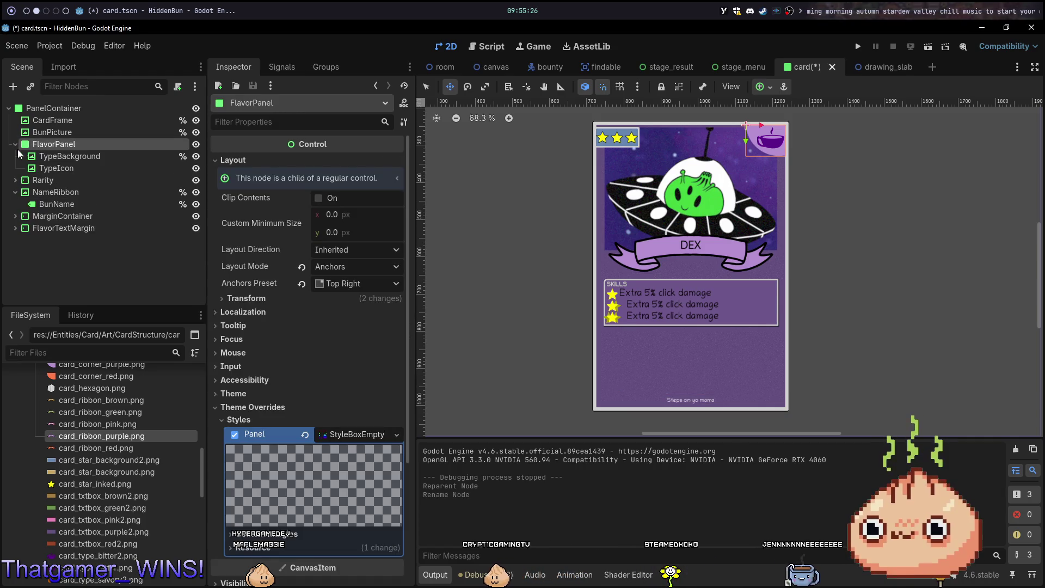
click(36, 145)
click(35, 145)
key(Delete)
key(Delete)
key(Delete)
text(Type)
key(Return)
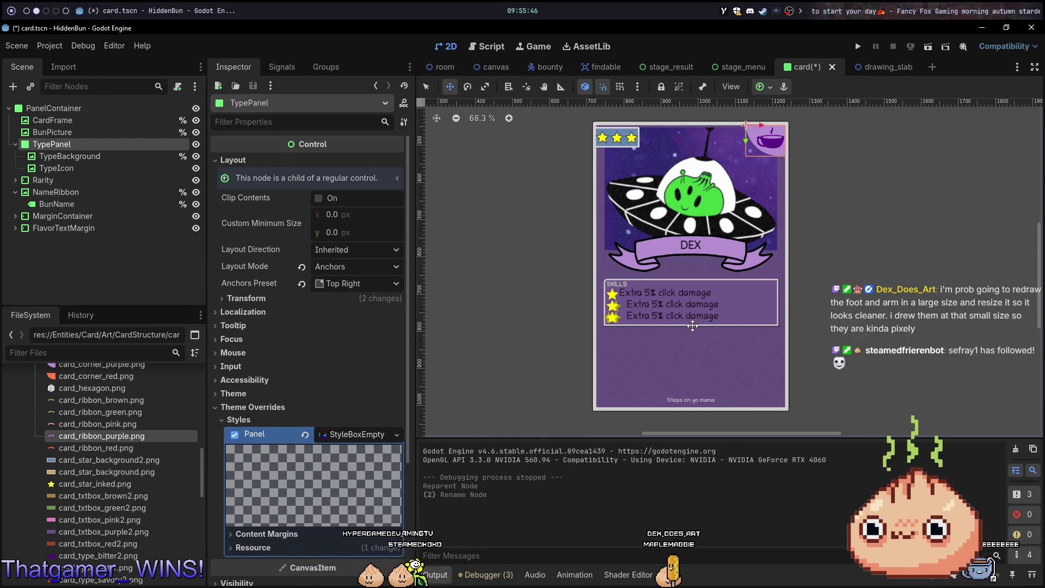
Step: Collapse TypePanel and inspect the NameRibbon, BunName and old MarginContainer nodes
scroll(701, 331, up, 6)
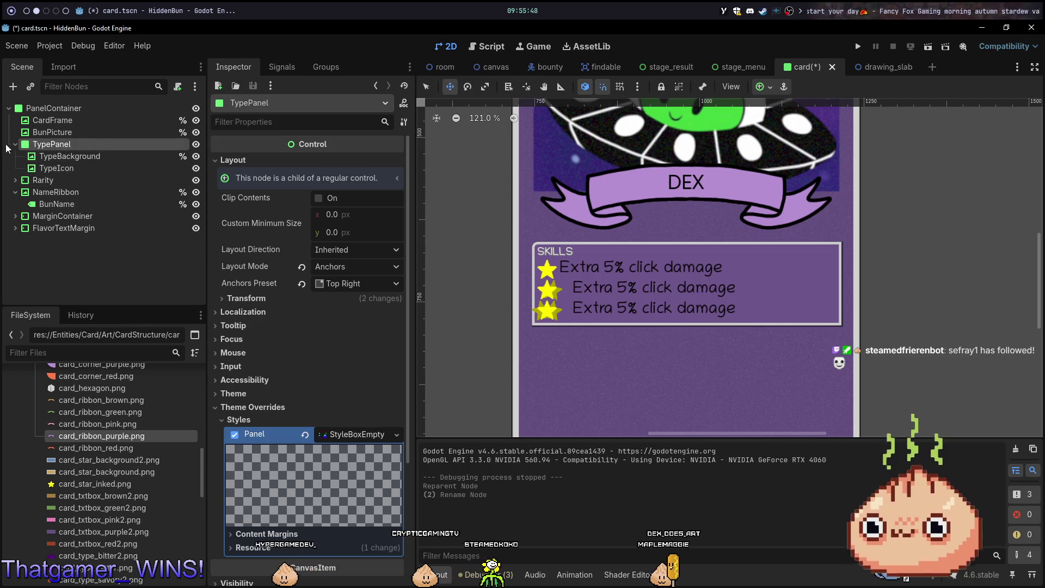
key(Left)
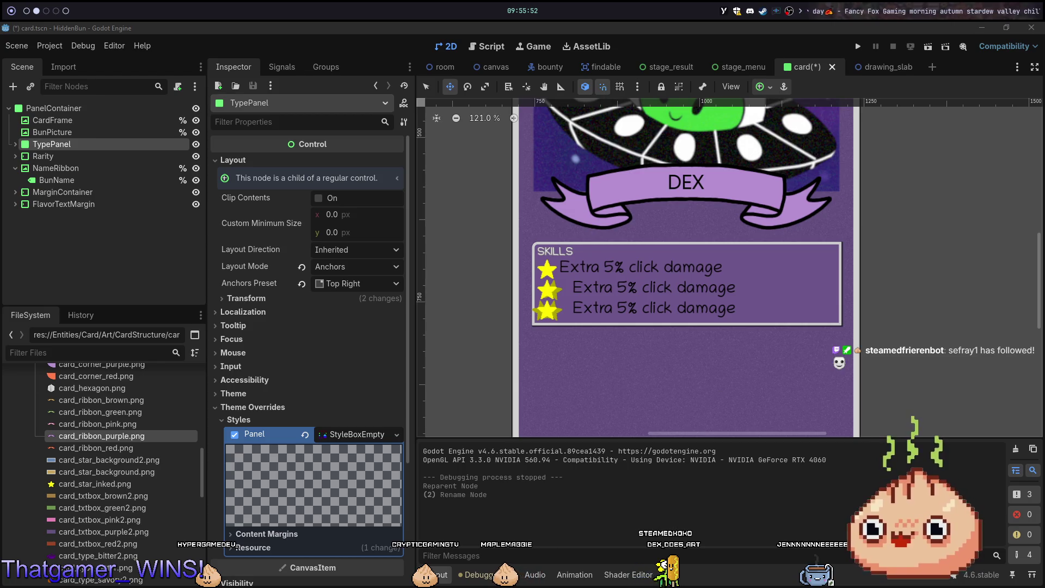
click(649, 30)
scroll(680, 288, down, 5)
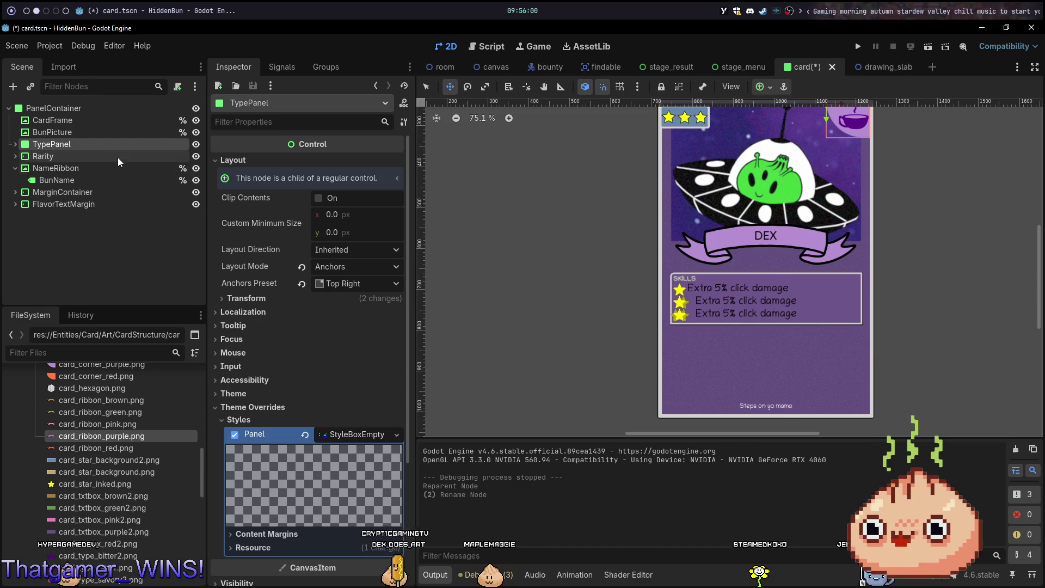
click(94, 167)
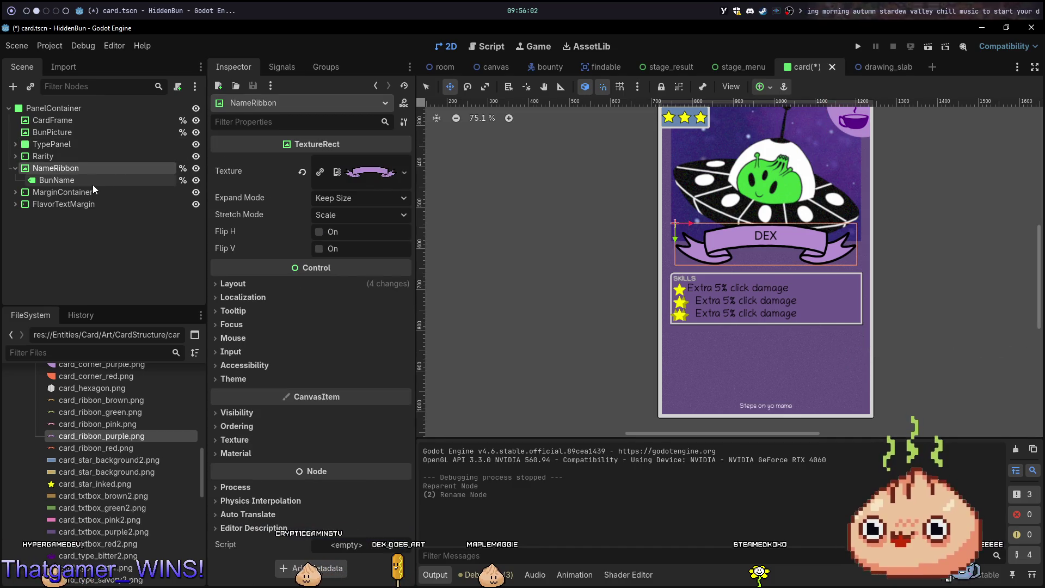
click(90, 181)
click(90, 189)
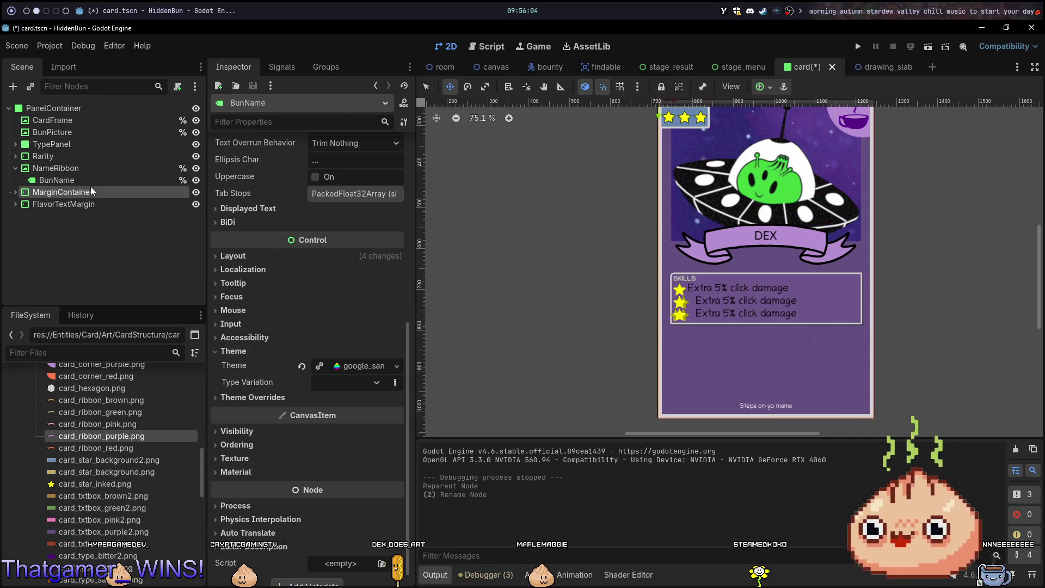
Step: Expand MarginContainer > MarginContainer2 > VBoxContainer and drag its SKILLS PanelContainer up toward the root
click(15, 192)
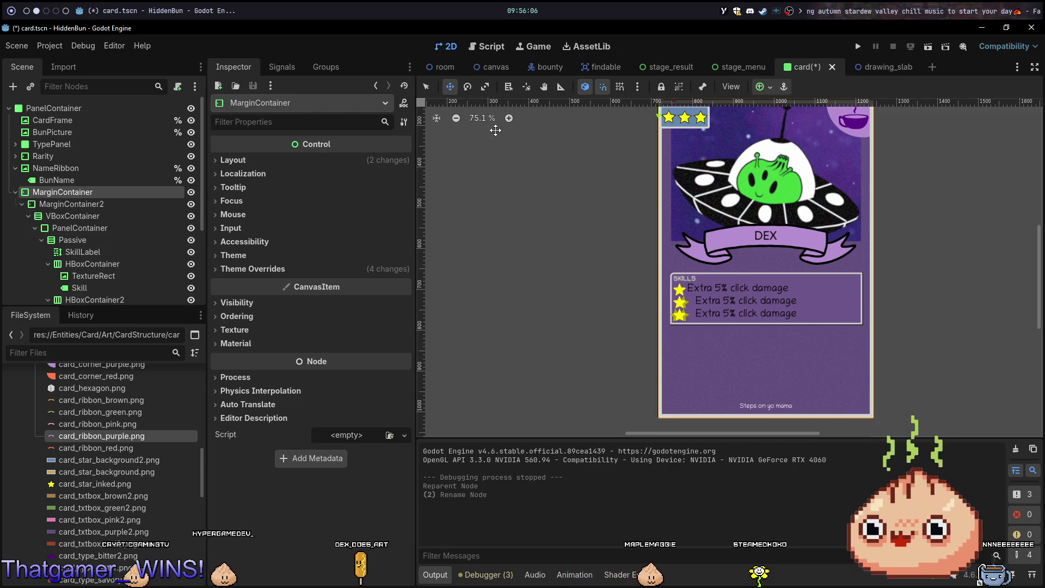
scroll(557, 179, up, 2)
scroll(557, 179, up, 2)
click(65, 203)
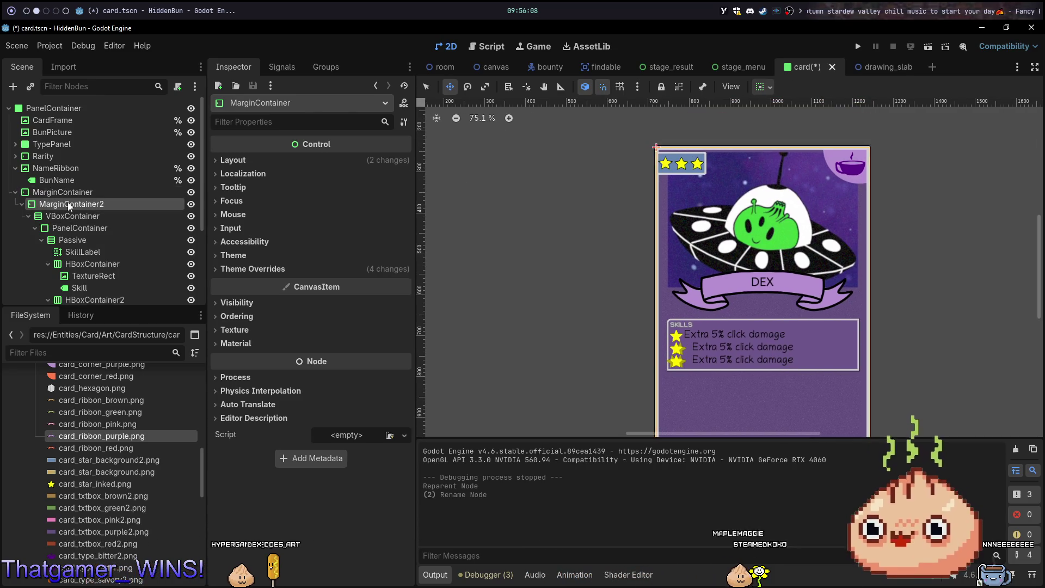
click(66, 216)
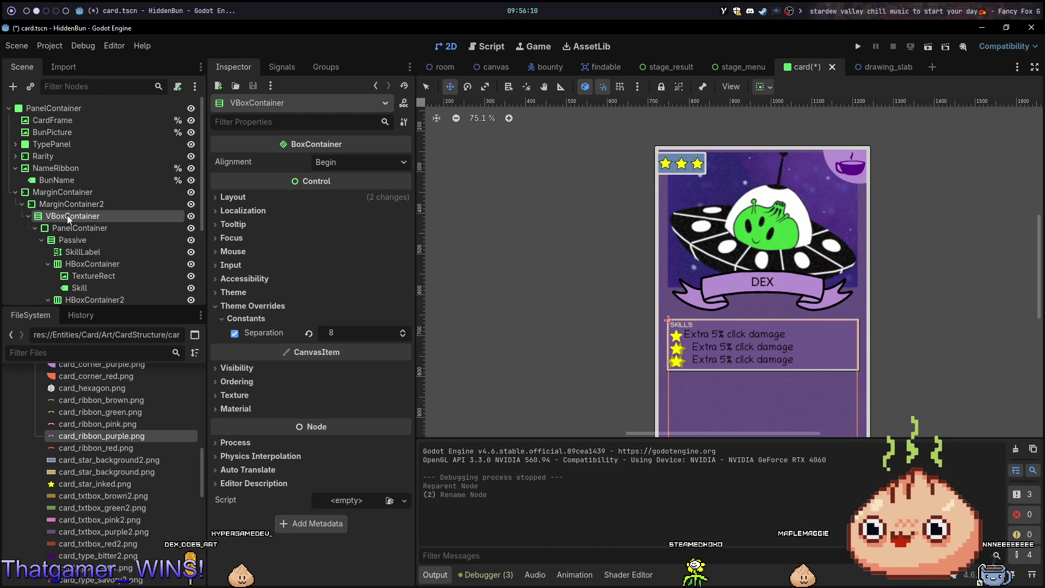
click(60, 224)
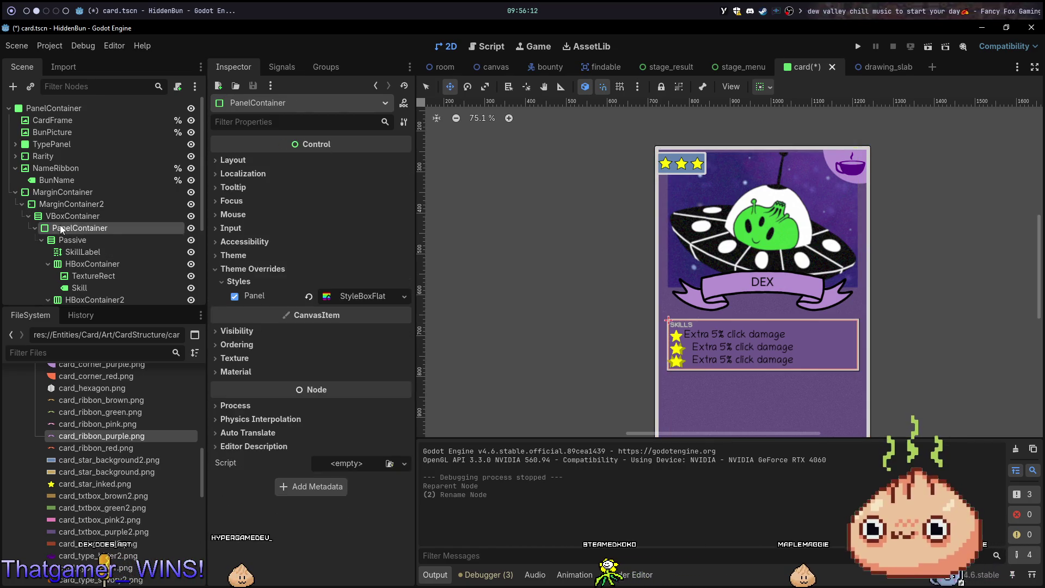
drag(60, 225, 54, 112)
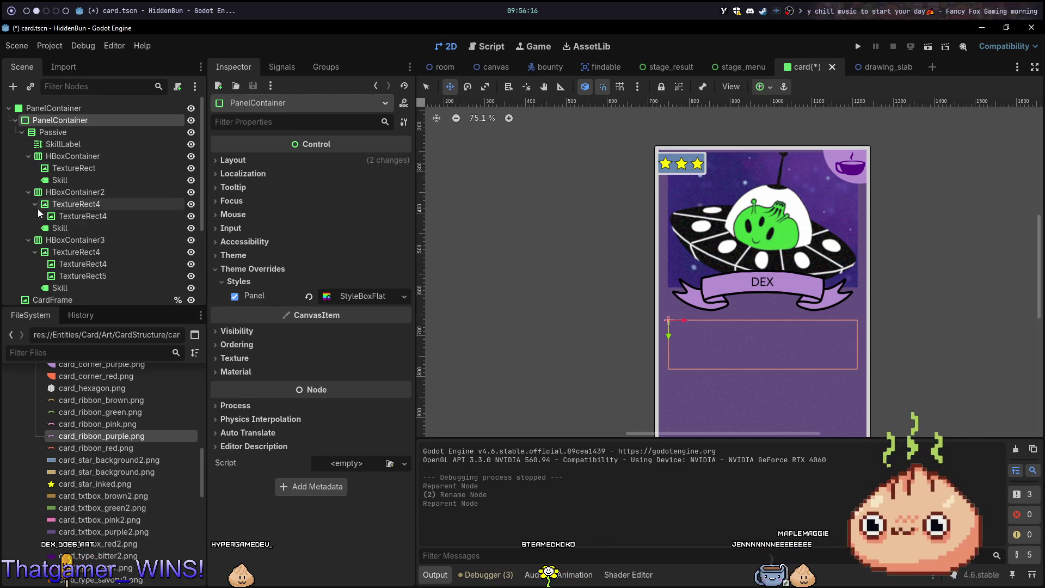
Step: Collapse the old MarginContainer and drop the SKILLS PanelContainer under the root below BunName
scroll(58, 249, down, 3)
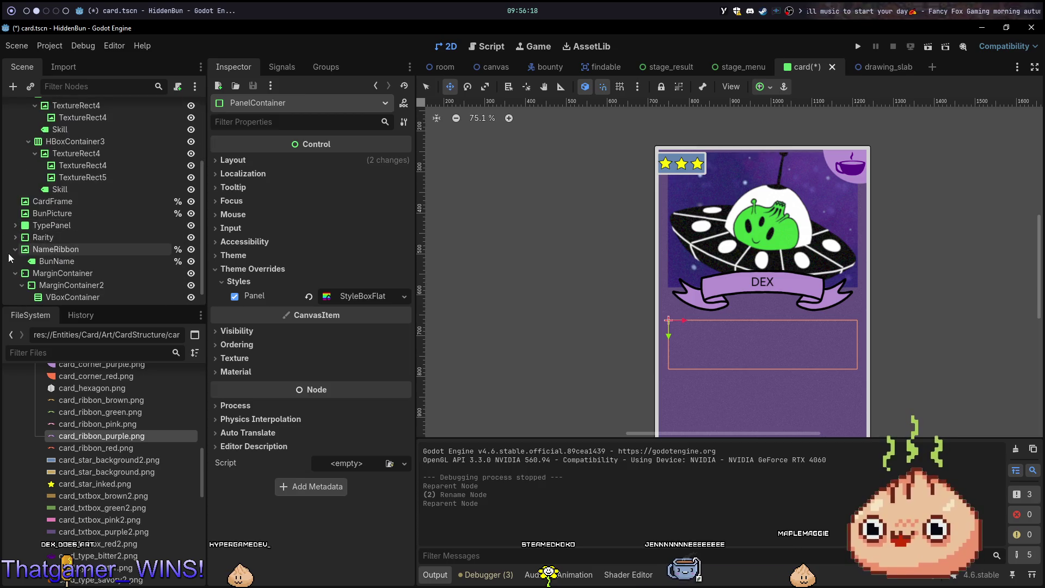
click(15, 273)
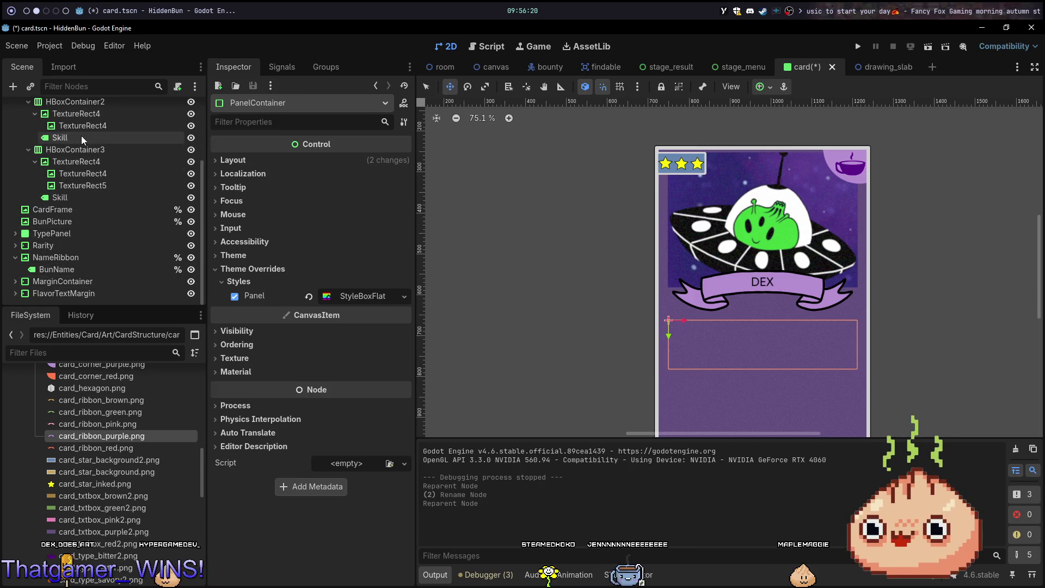
scroll(60, 109, up, 3)
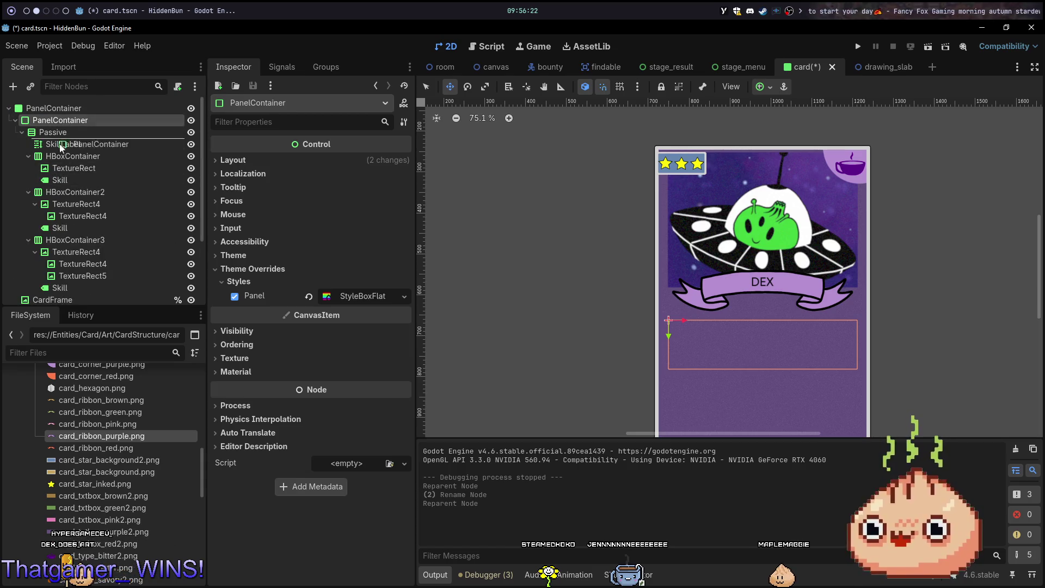
mouse_move(61, 285)
mouse_down()
mouse_move(70, 281)
mouse_move(64, 299)
mouse_move(61, 267)
mouse_up()
drag(60, 269, 60, 269)
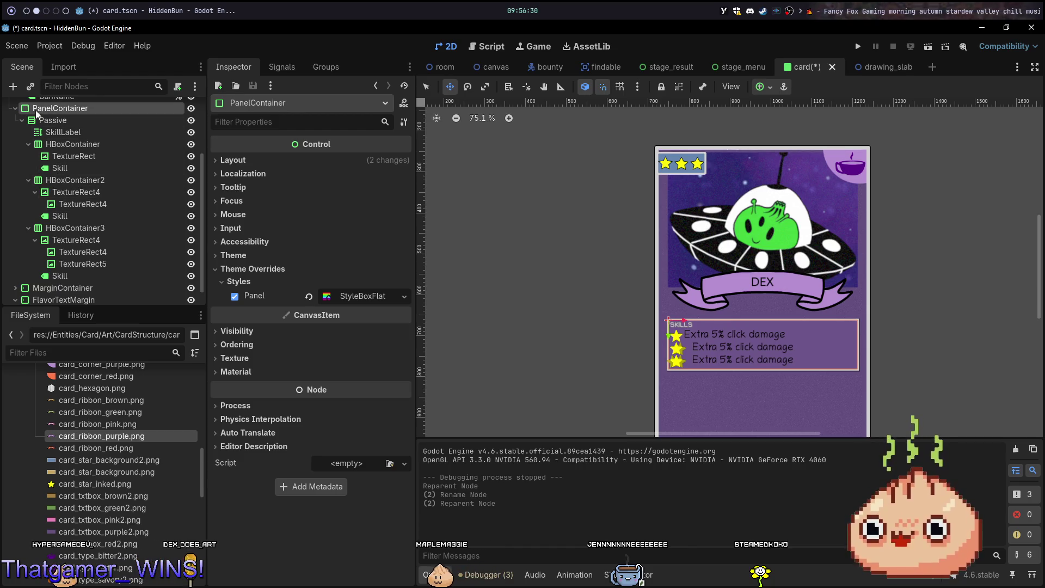
Step: Toggle the SKILLS panel's visibility to check it, then rename it PassiveContainer
click(195, 110)
click(195, 110)
click(195, 110)
click(195, 110)
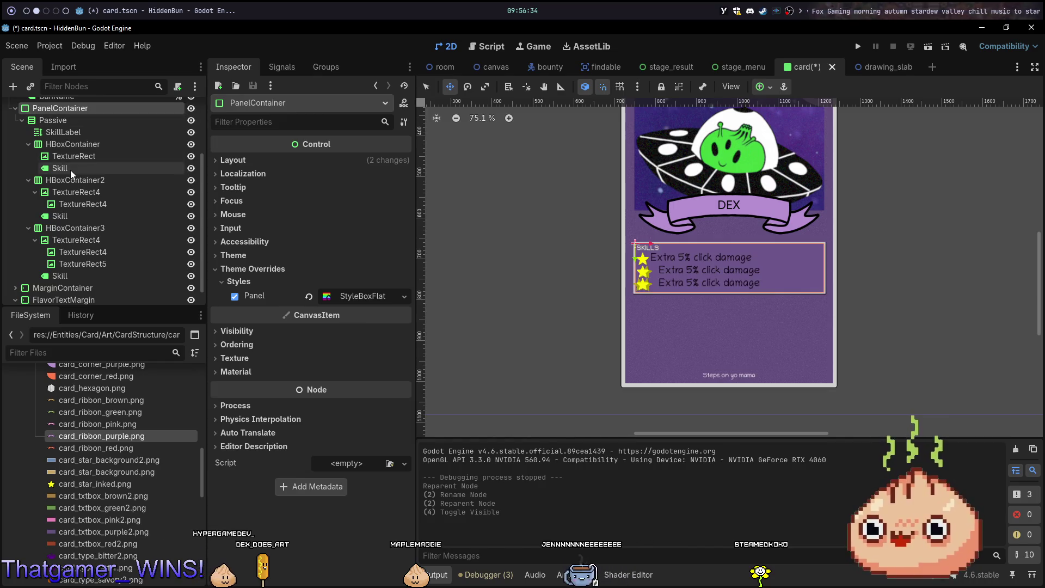
scroll(70, 170, up, 3)
double_click(79, 182)
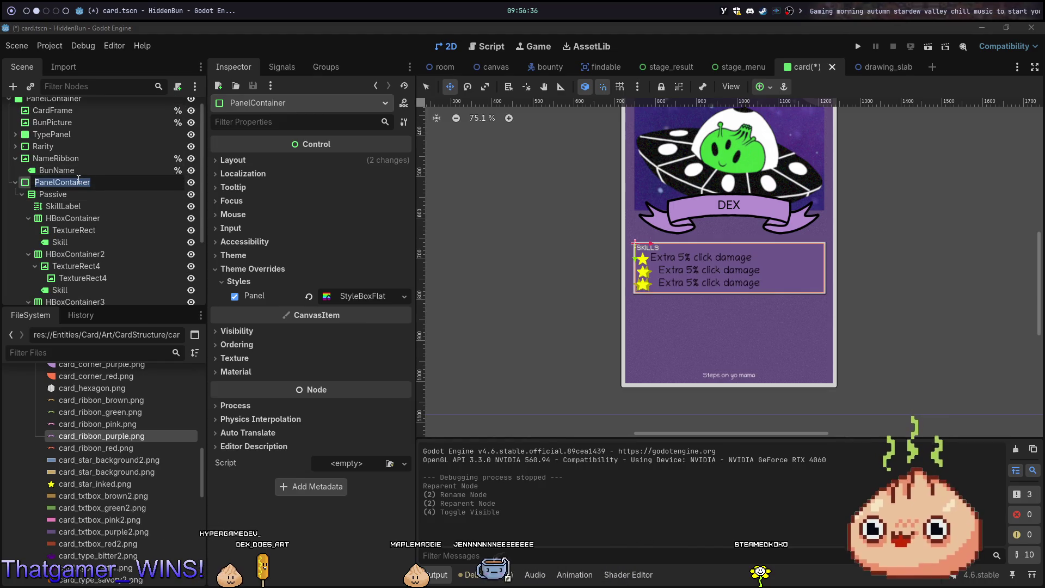
text(PassiveContainer)
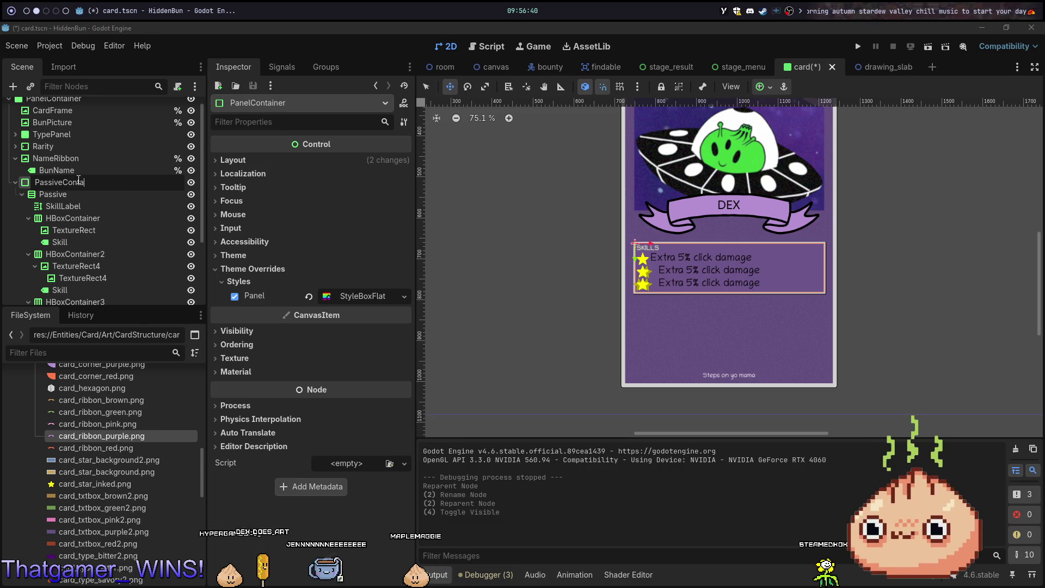
key(Return)
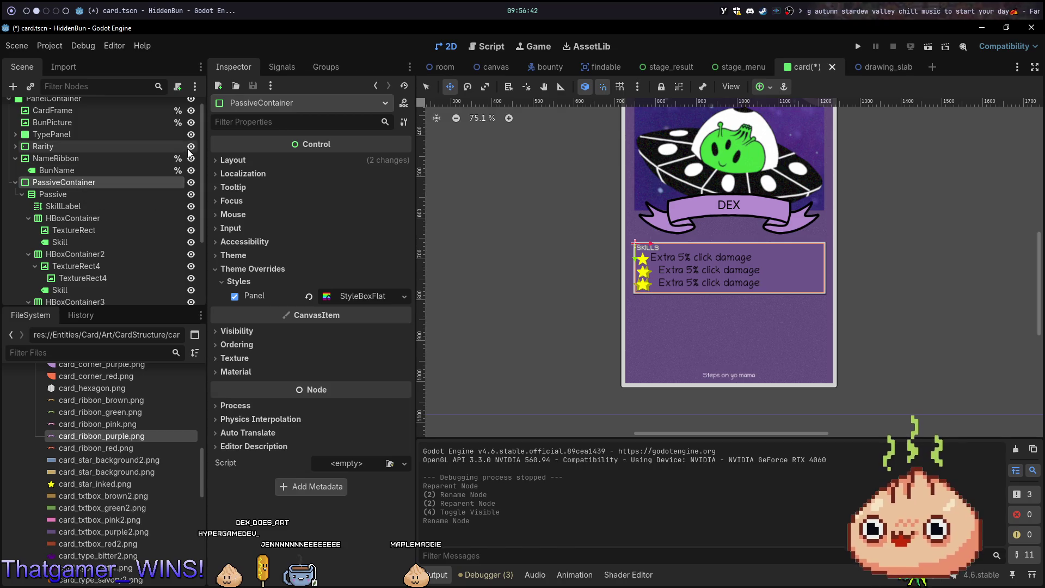
Step: Inspect the Passive node and collapse its three HBoxContainer skill rows
click(22, 197)
click(21, 203)
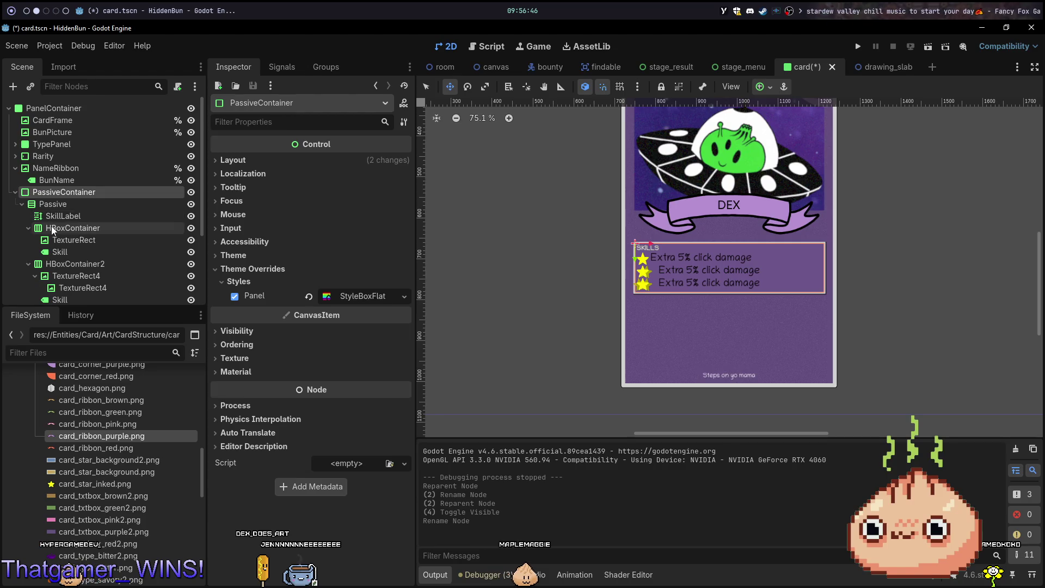
click(51, 205)
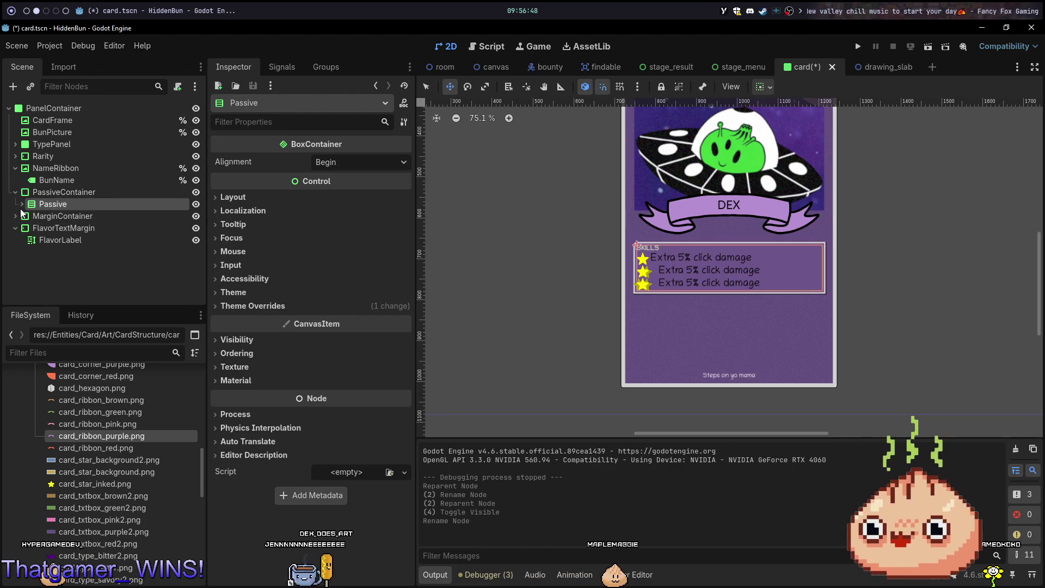
click(28, 232)
click(27, 242)
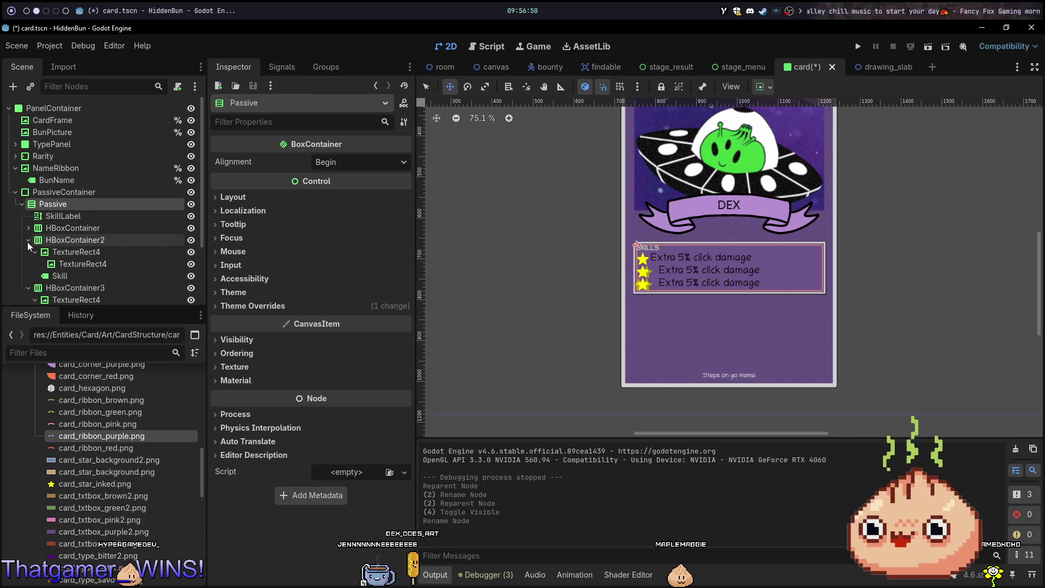
click(28, 252)
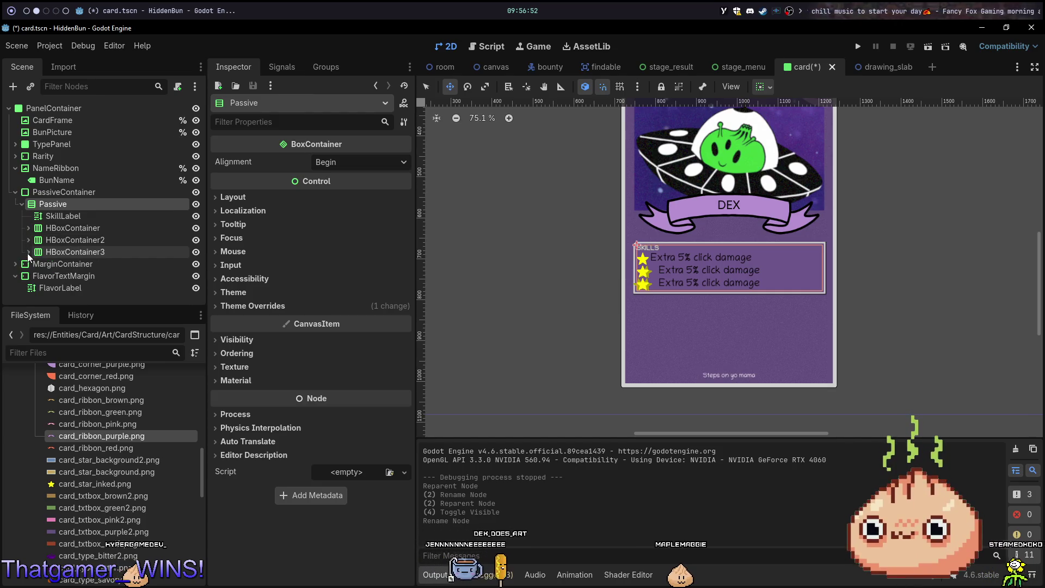
Step: Inspect the first row's star TextureRect, then switch to card_data.gd in Neovim
click(25, 228)
click(64, 240)
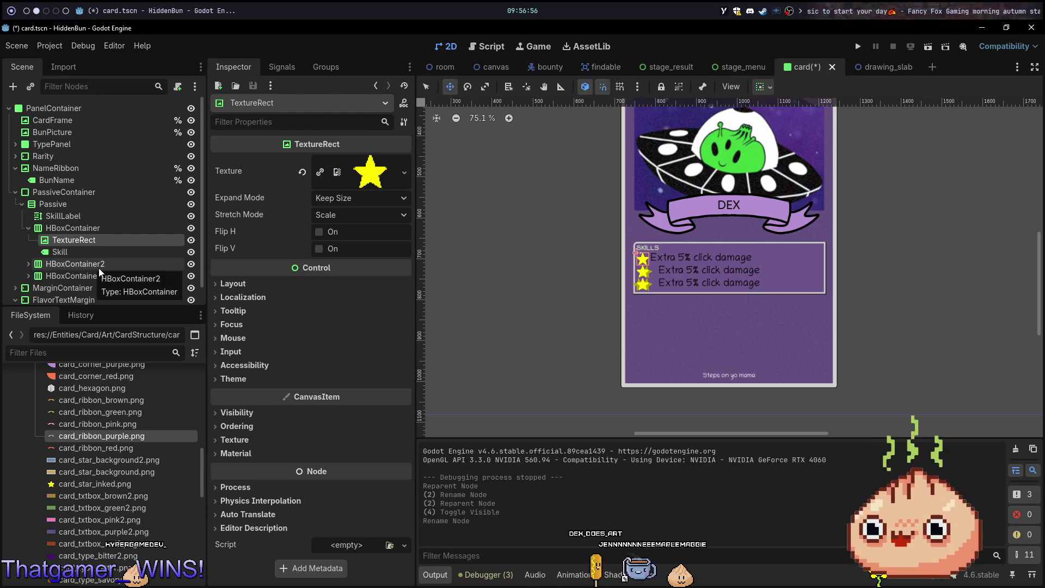
mouse_move(117, 486)
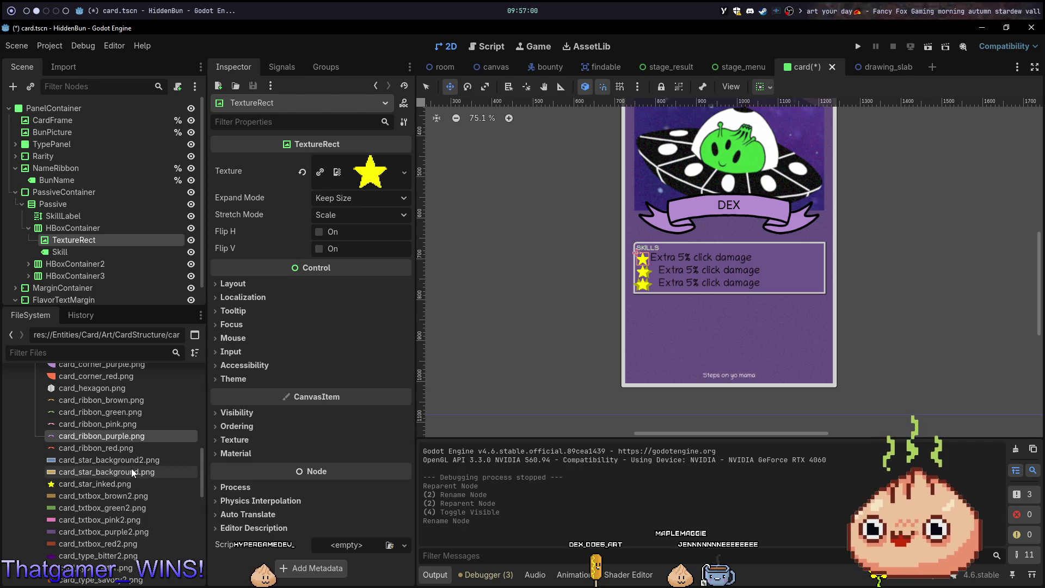
mouse_move(131, 469)
scroll(129, 475, down, 3)
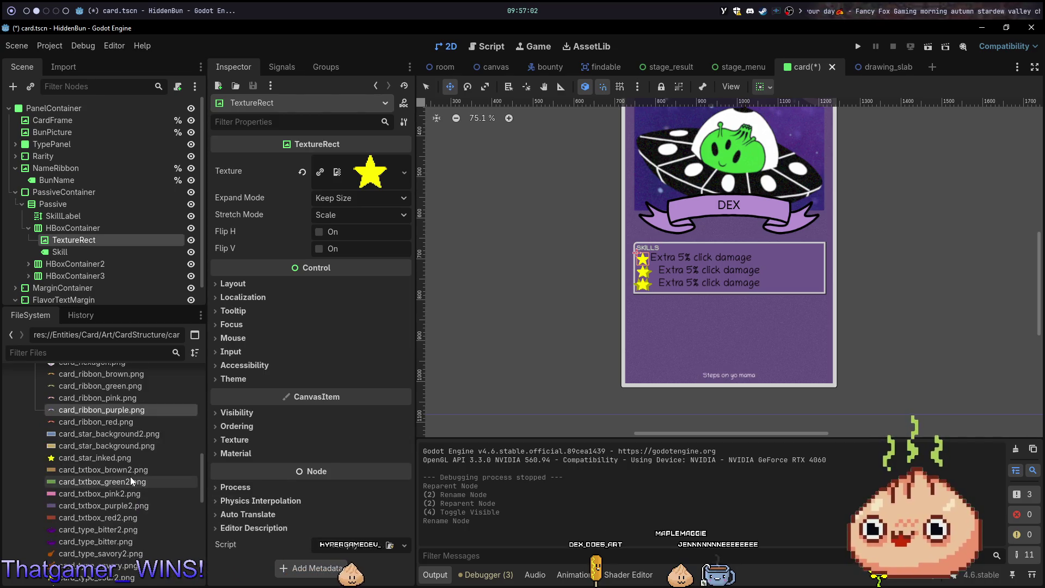
scroll(129, 479, up, 3)
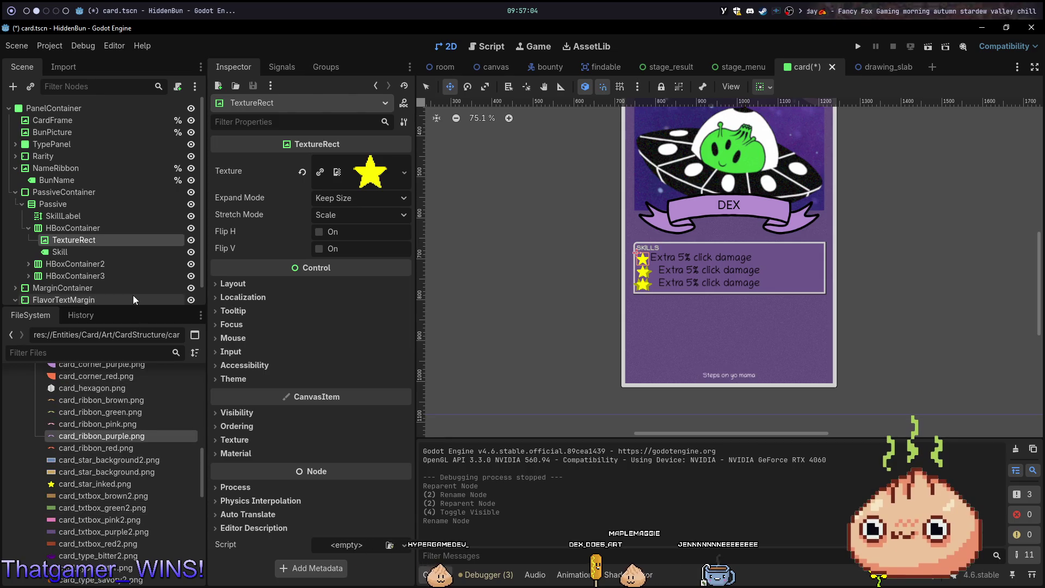
key(alt+Tab)
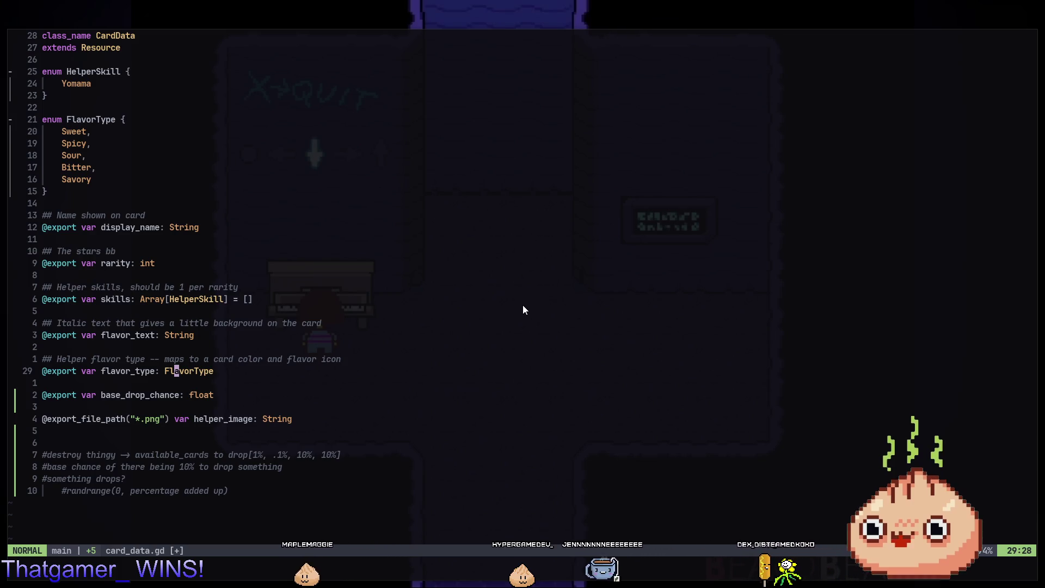
key(alt+Tab)
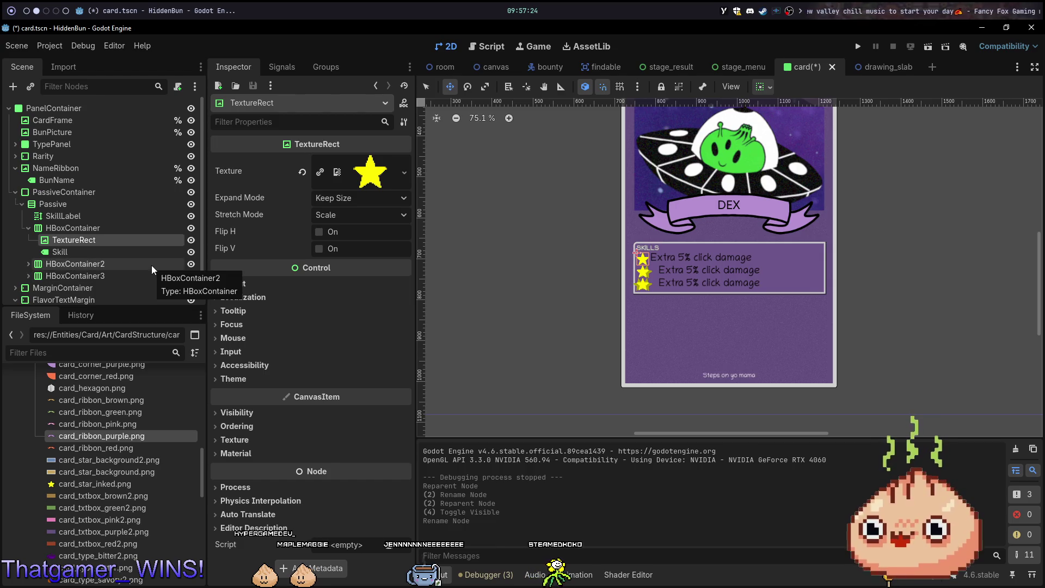
scroll(497, 249, down, 3)
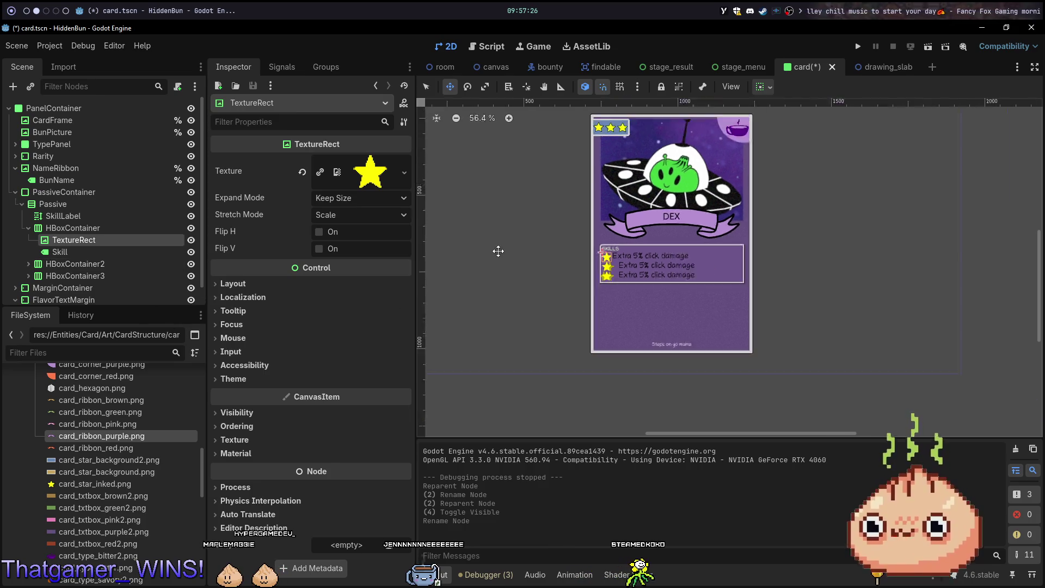
mouse_move(499, 247)
mouse_down()
mouse_move(594, 221)
mouse_move(568, 253)
mouse_up()
scroll(594, 221, down, 1)
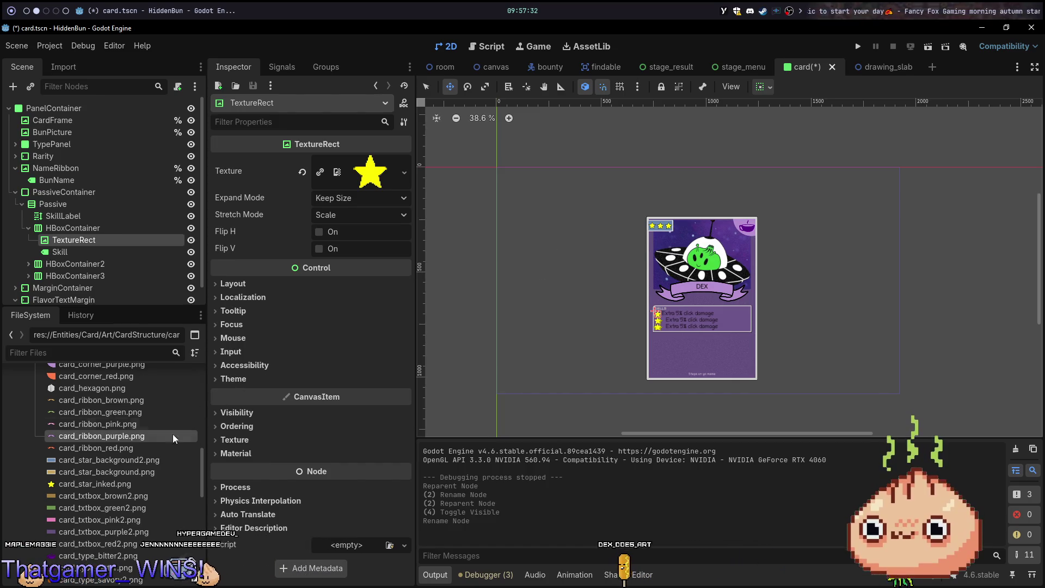
mouse_move(158, 444)
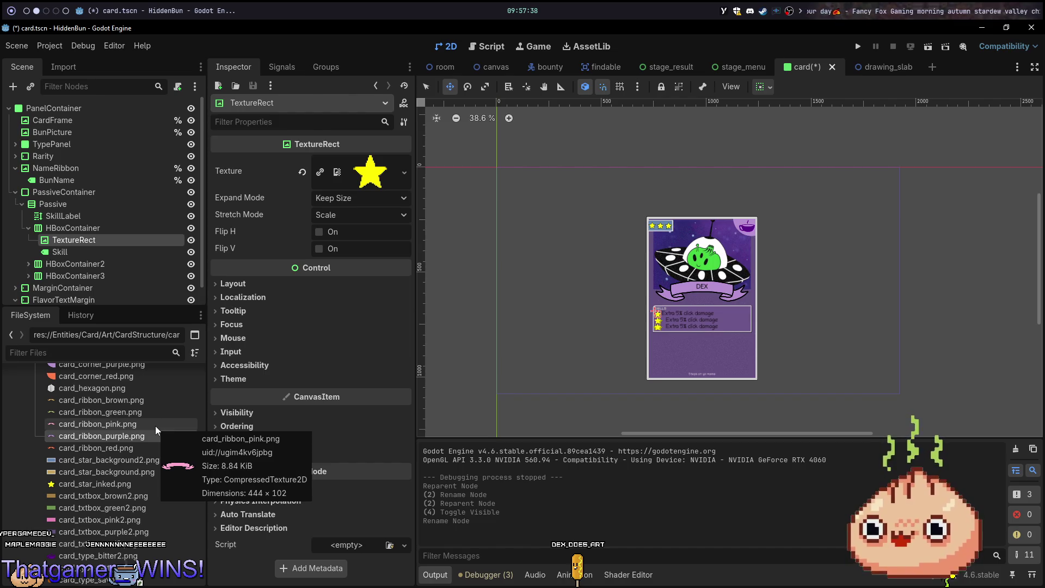
key(alt+Tab)
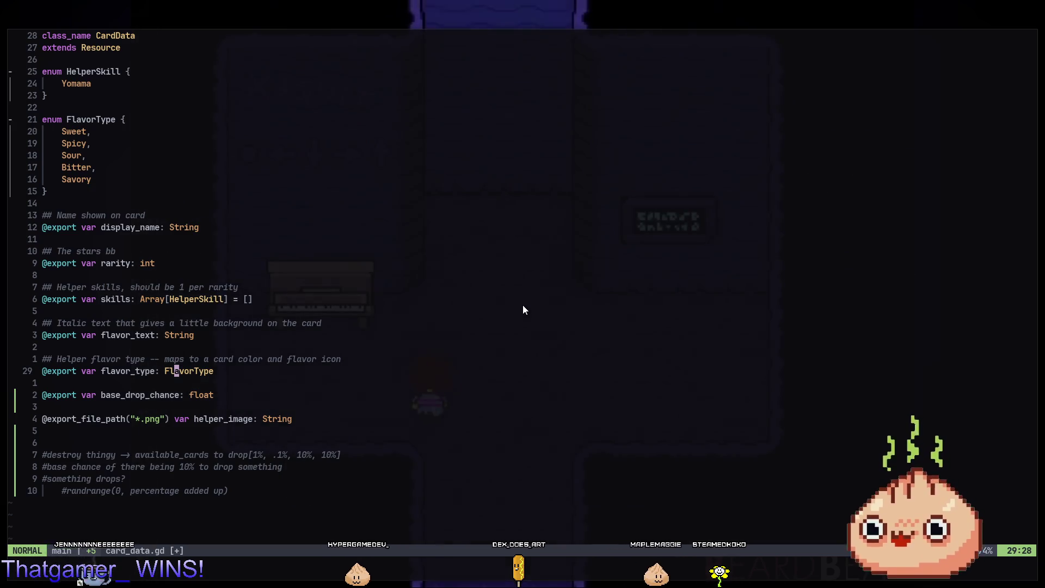
key(alt+Tab)
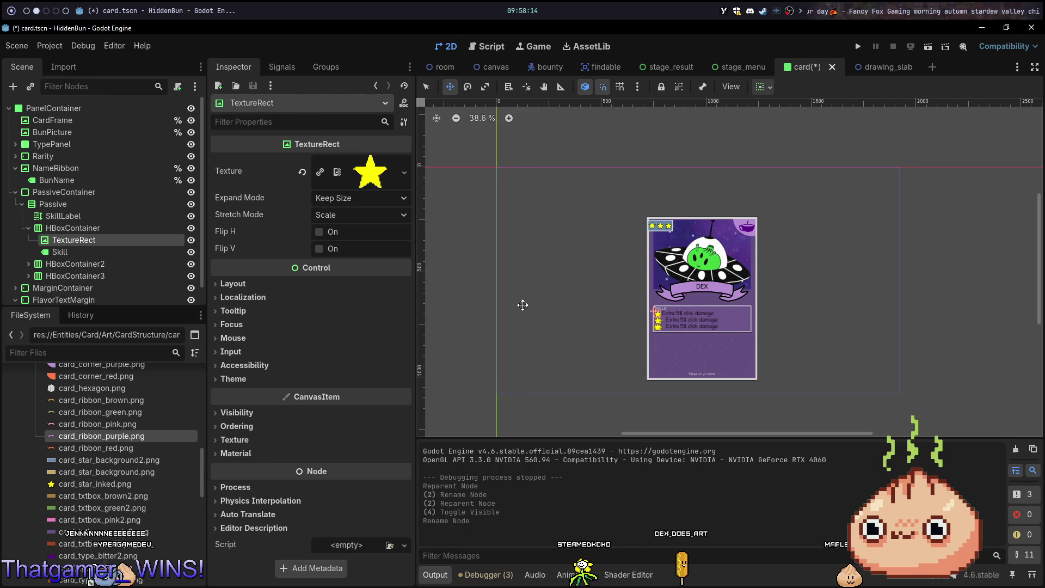
scroll(684, 283, up, 3)
Step: Drag card_star_inked.png onto the first star TextureRect's Texture slot
scroll(608, 275, down, 2)
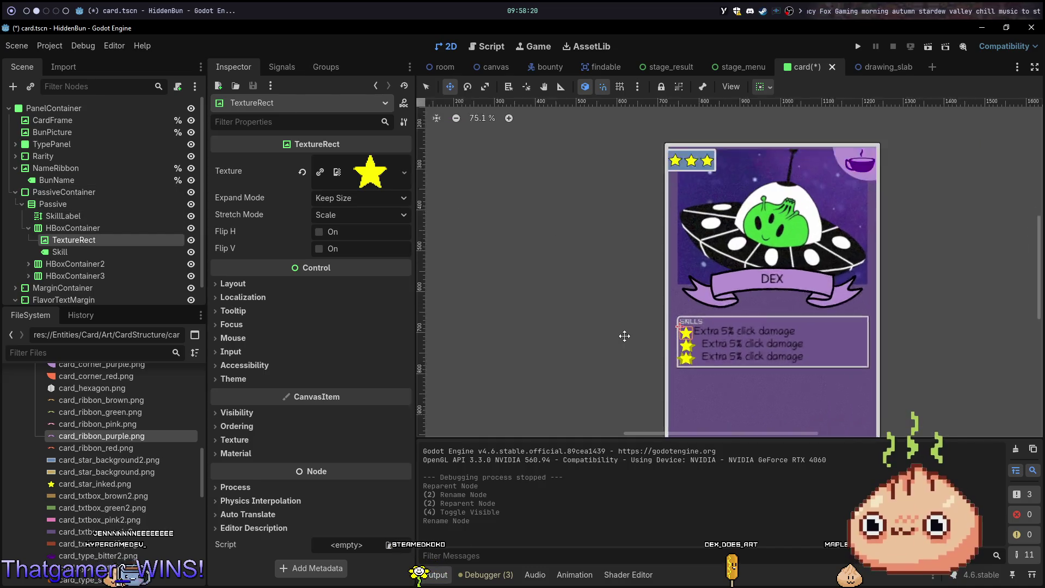
scroll(623, 335, up, 4)
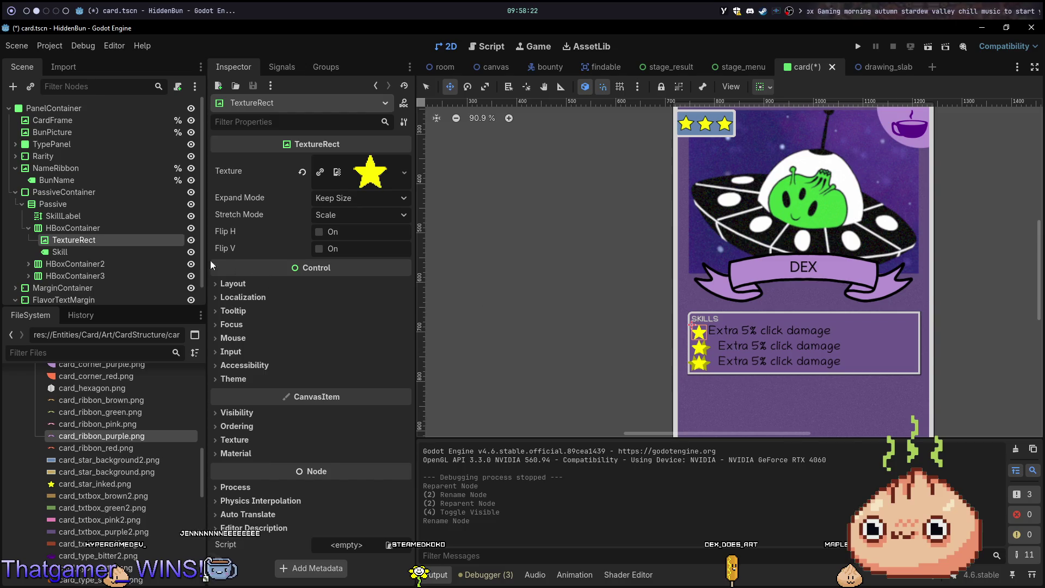
scroll(664, 276, left, 3)
scroll(665, 276, down, 1)
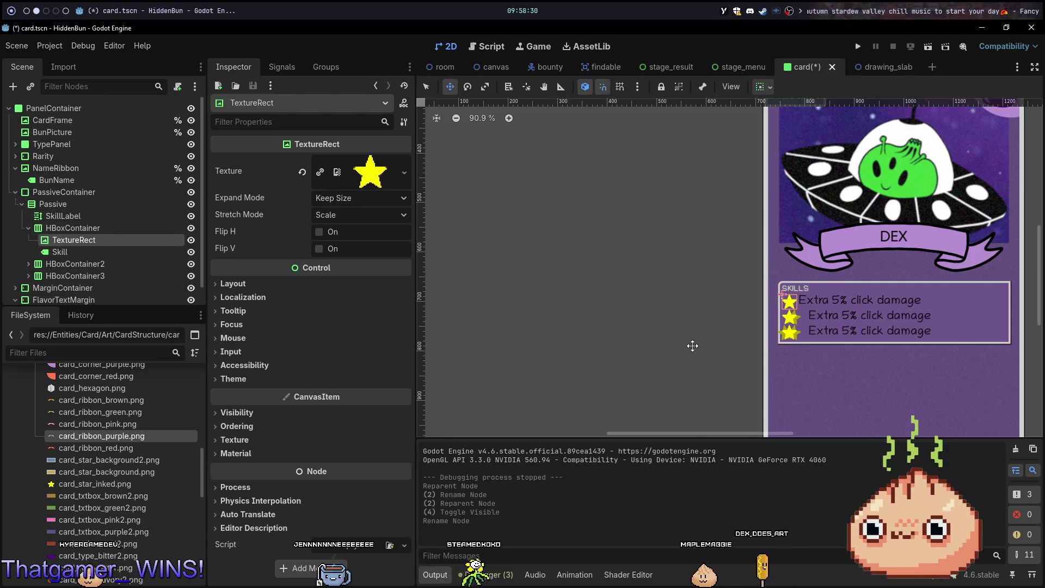
scroll(690, 345, down, 3)
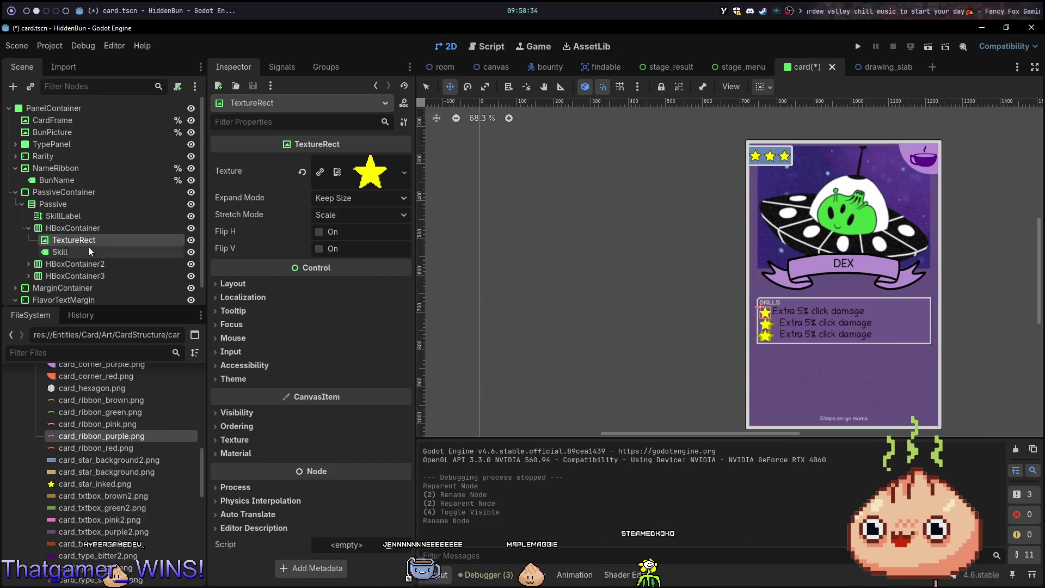
mouse_move(93, 484)
mouse_down()
mouse_move(140, 469)
mouse_move(329, 183)
mouse_move(359, 164)
mouse_up()
scroll(758, 336, up, 4)
scroll(758, 336, up, 10)
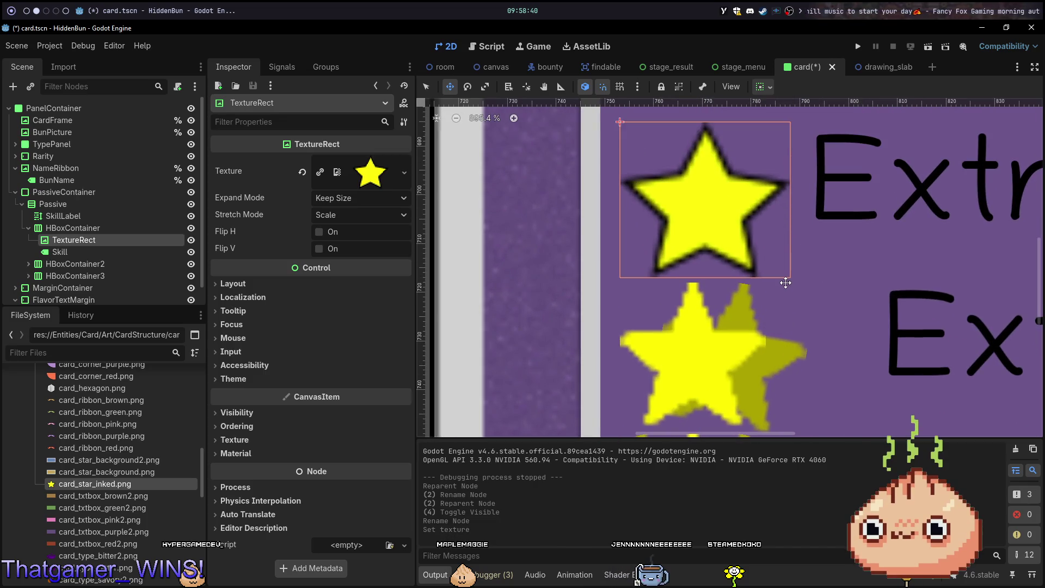
Step: Select the first row's Skill label and look at its accessibility settings
click(829, 280)
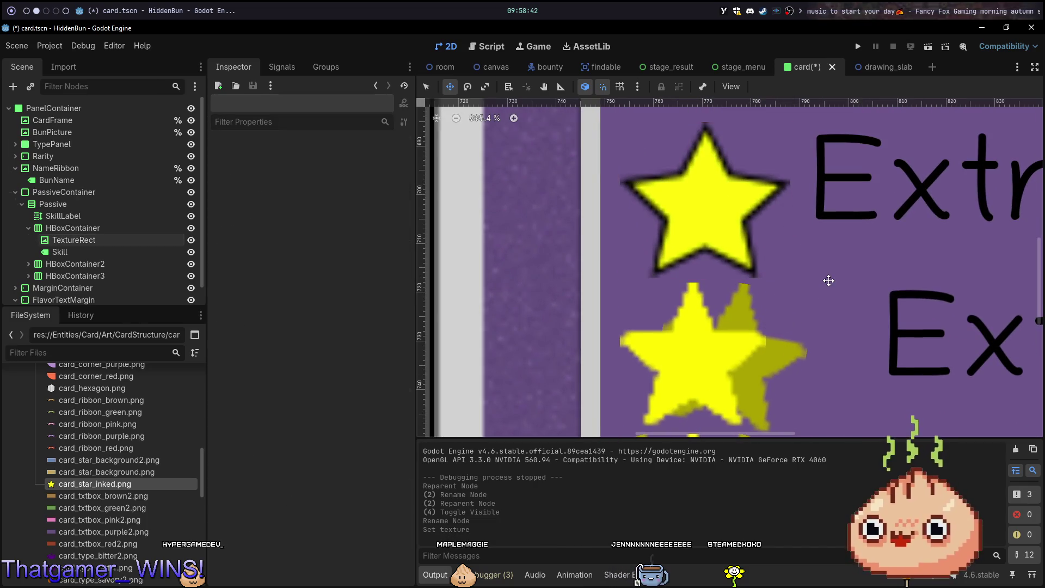
scroll(828, 280, down, 6)
scroll(945, 246, down, 3)
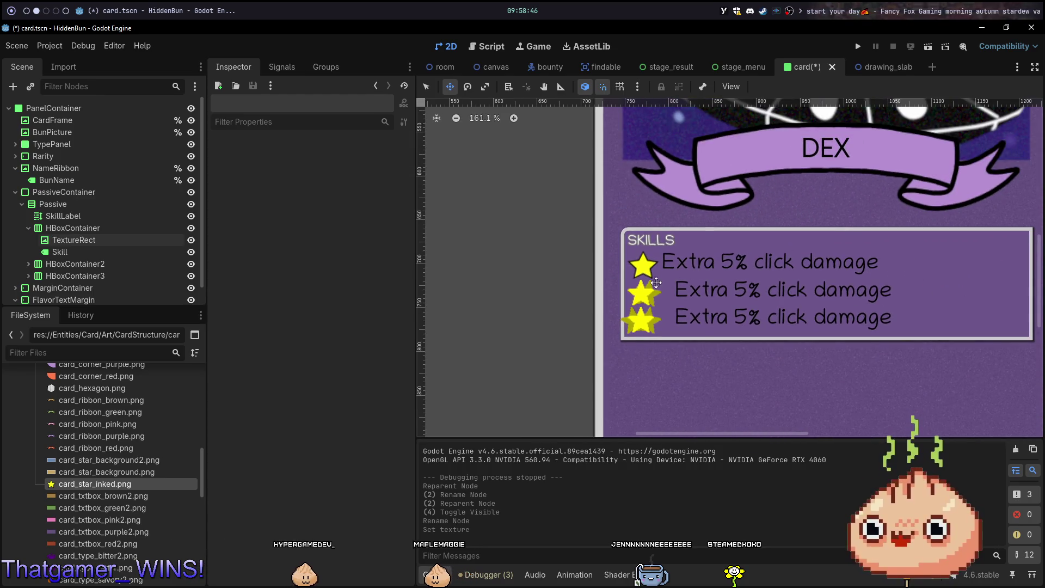
click(60, 252)
scroll(255, 439, down, 5)
scroll(255, 439, down, 3)
scroll(110, 409, up, 15)
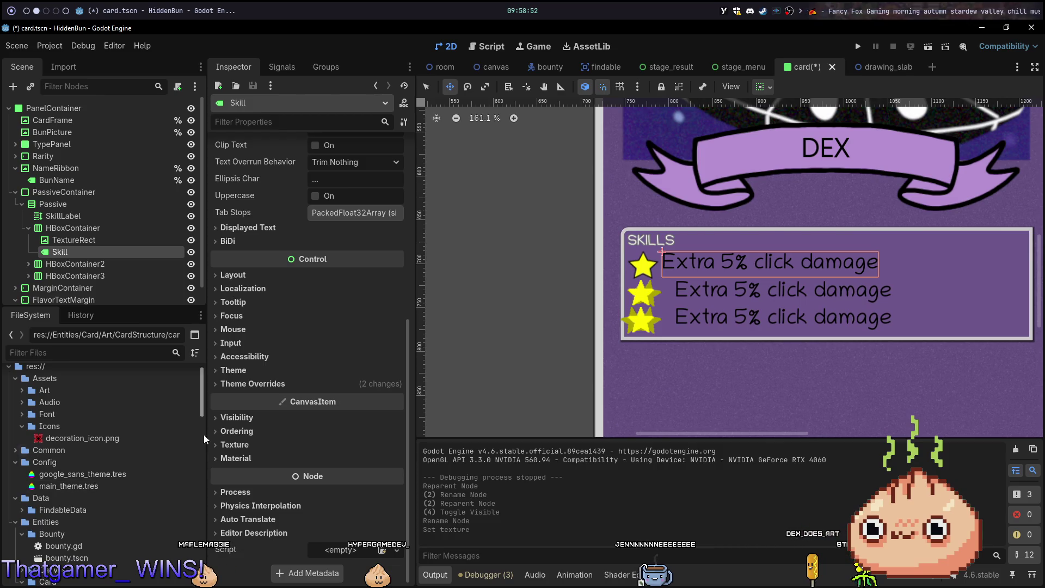
click(233, 360)
Step: Drop google_sans_theme.tres into the Skill label's Inspector Theme slot
click(234, 362)
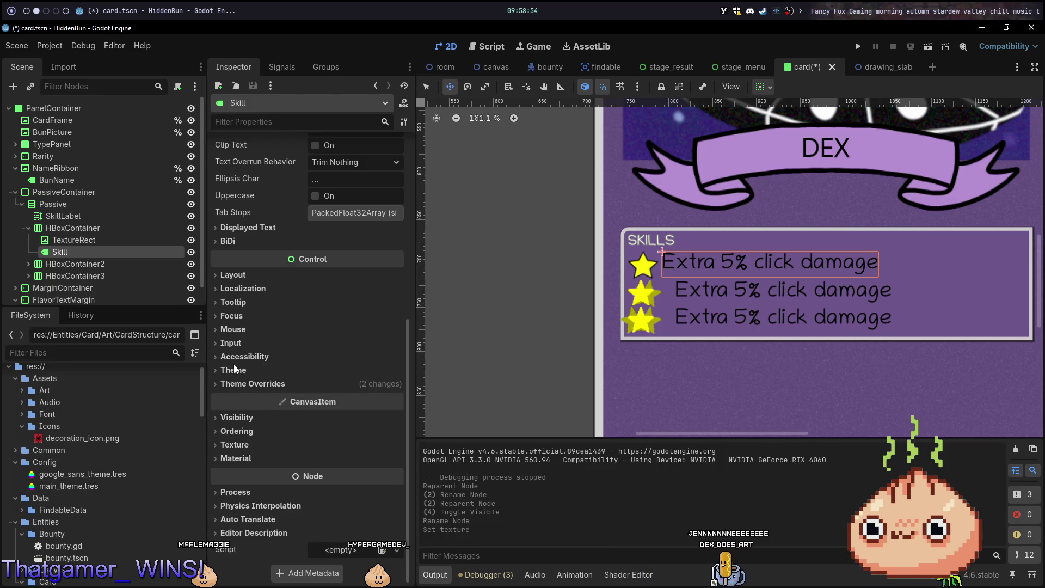
click(234, 366)
drag(82, 474, 353, 385)
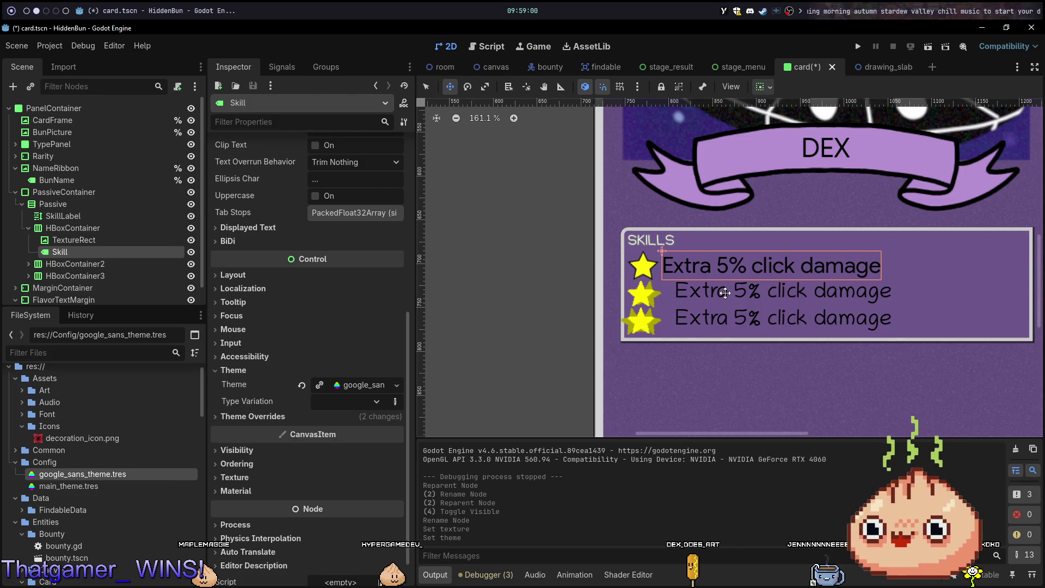
scroll(725, 293, up, 3)
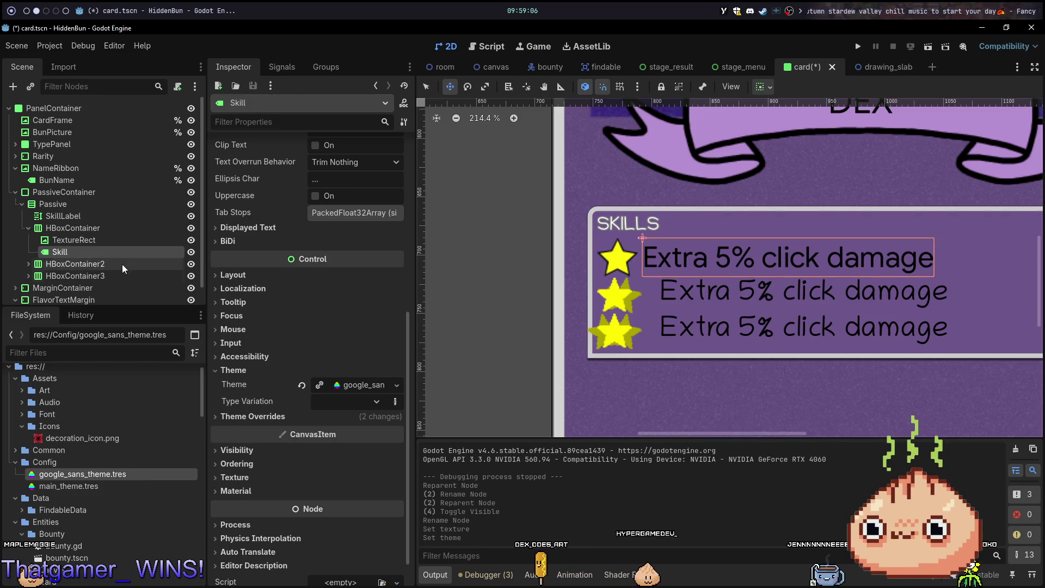
Step: Inspect the first and second rows' star TextureRects and their layout properties
click(105, 237)
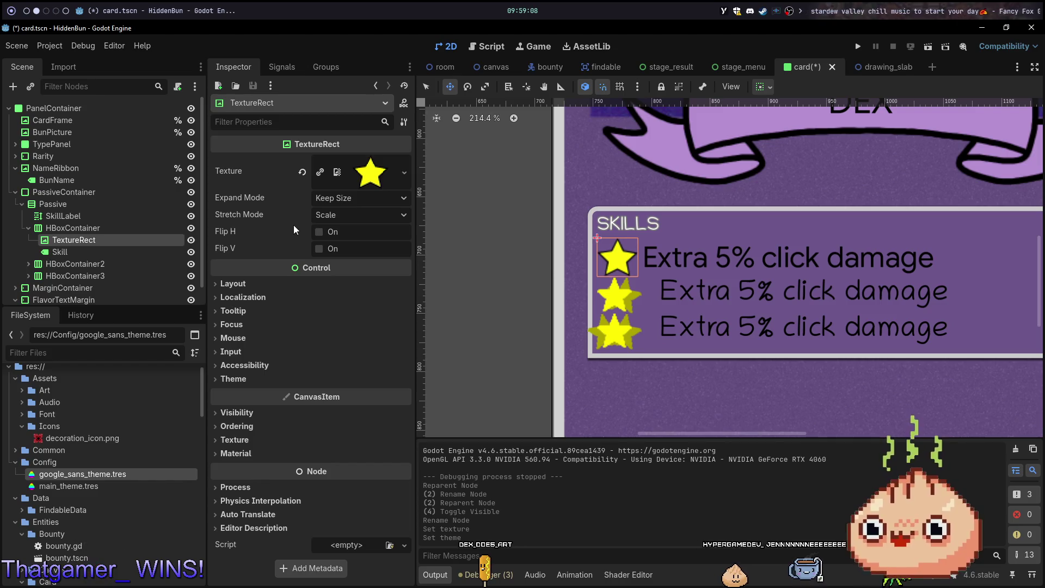
click(112, 232)
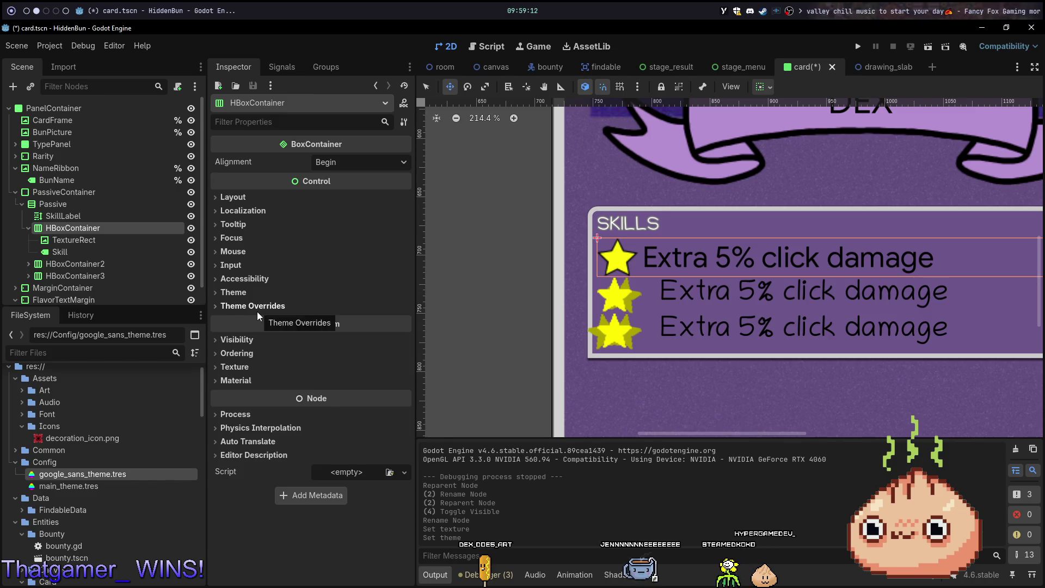
click(122, 241)
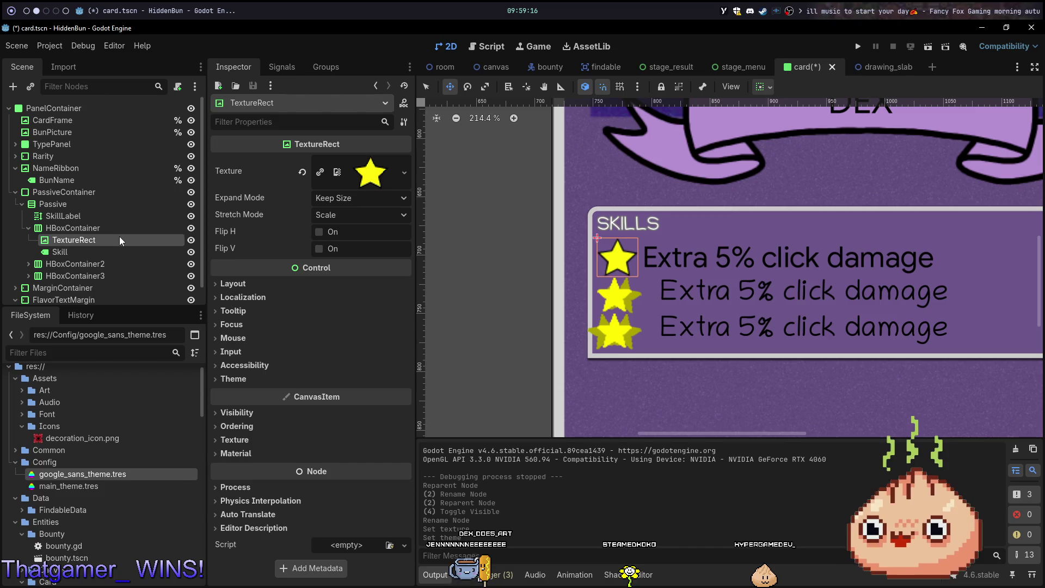
click(29, 264)
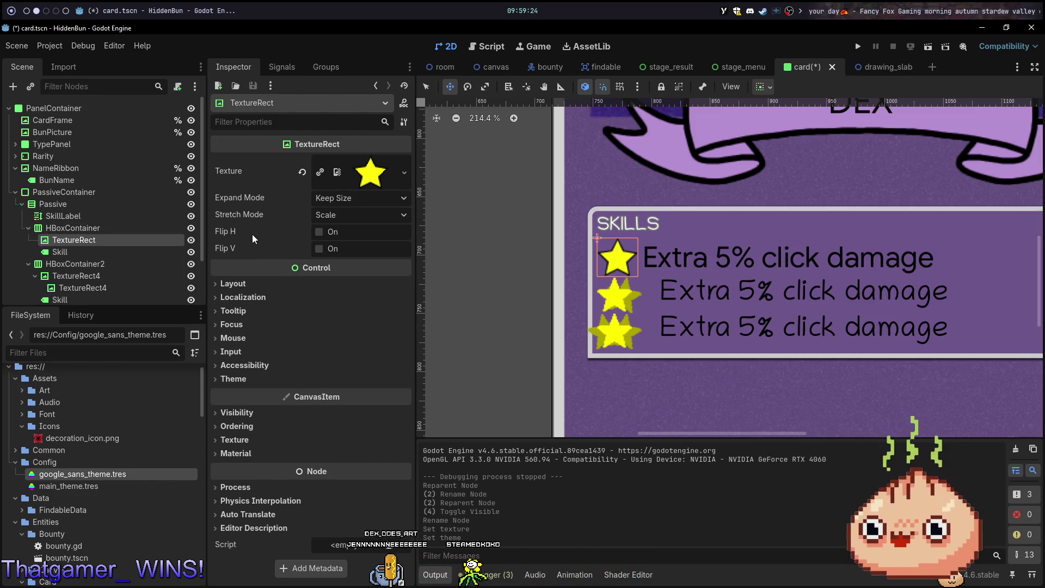
click(238, 284)
click(336, 338)
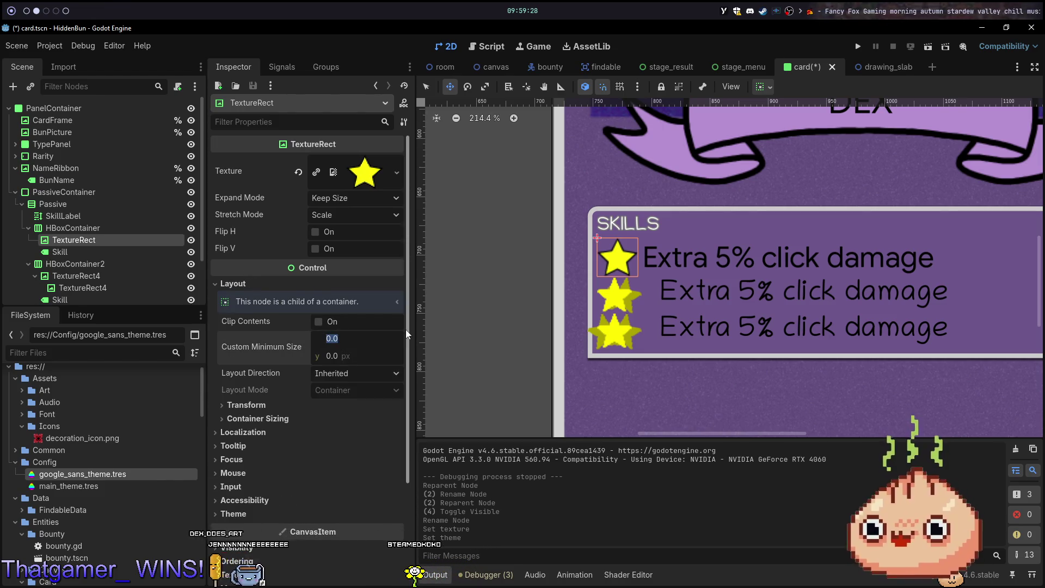
key(Escape)
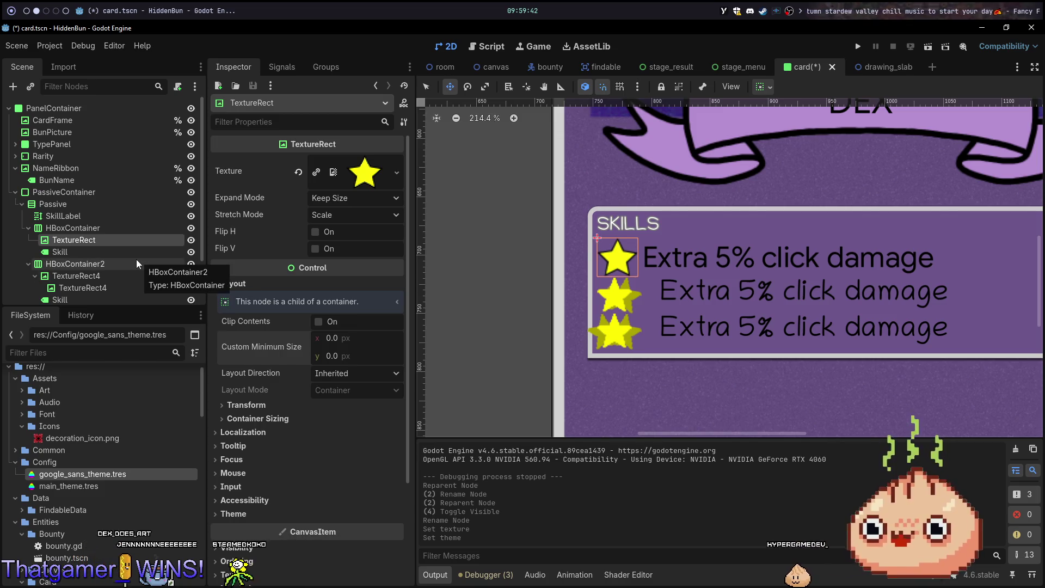
scroll(624, 260, up, 4)
scroll(624, 260, up, 1)
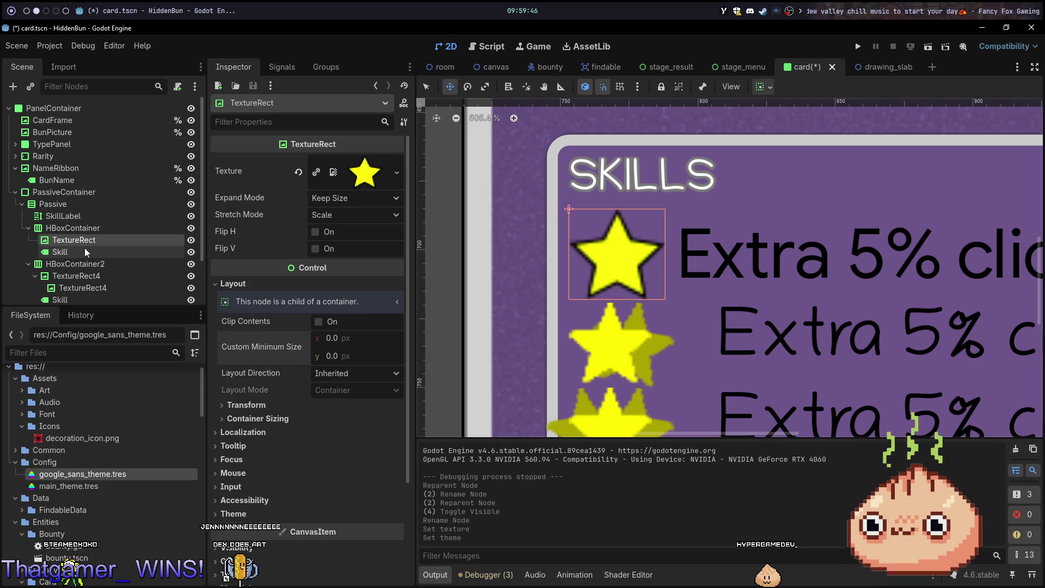
click(57, 277)
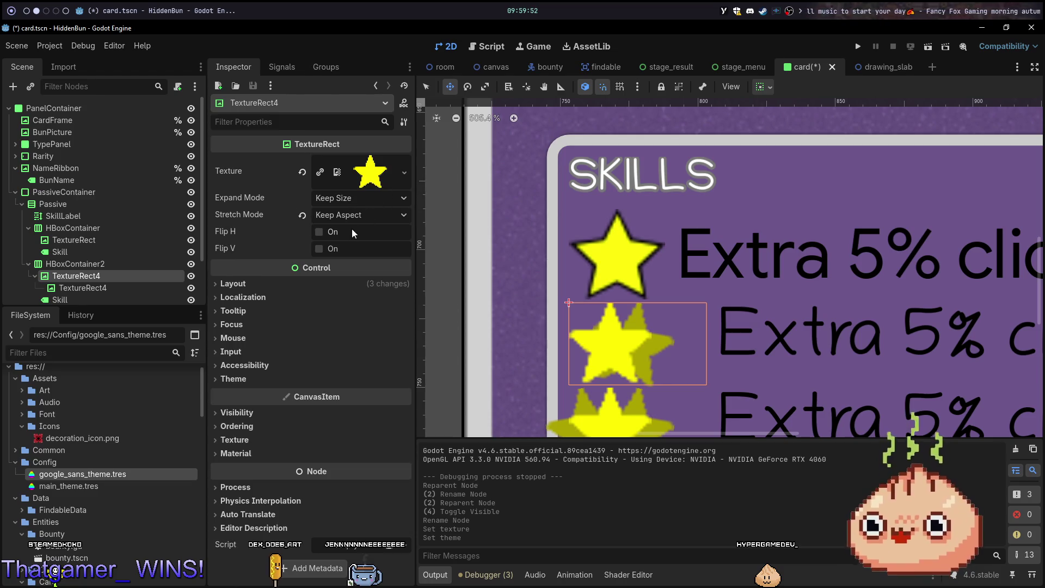
click(126, 240)
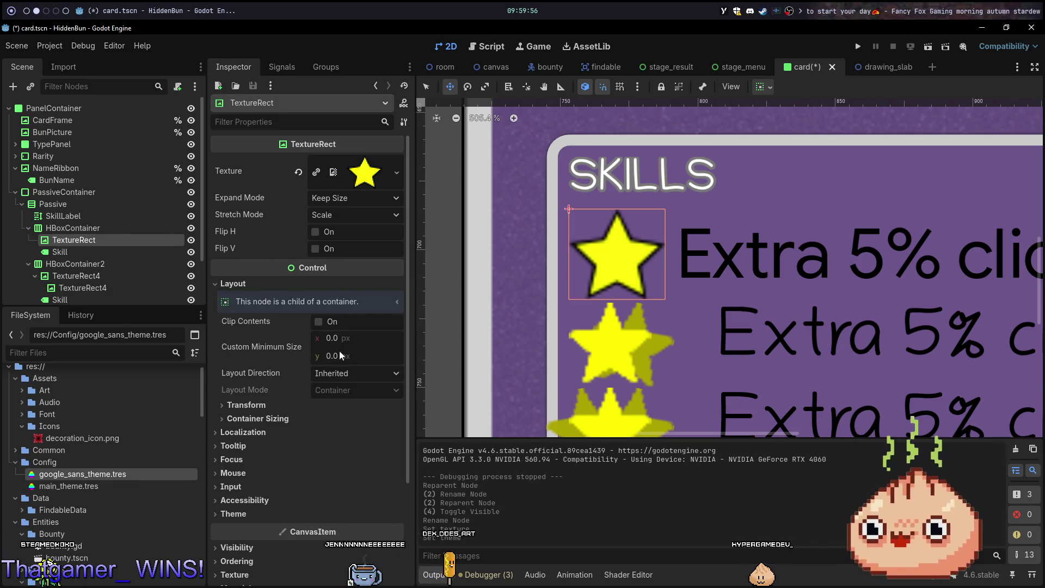
Step: Set the first star's minimum width to 100 px, then to 50 px
click(330, 339)
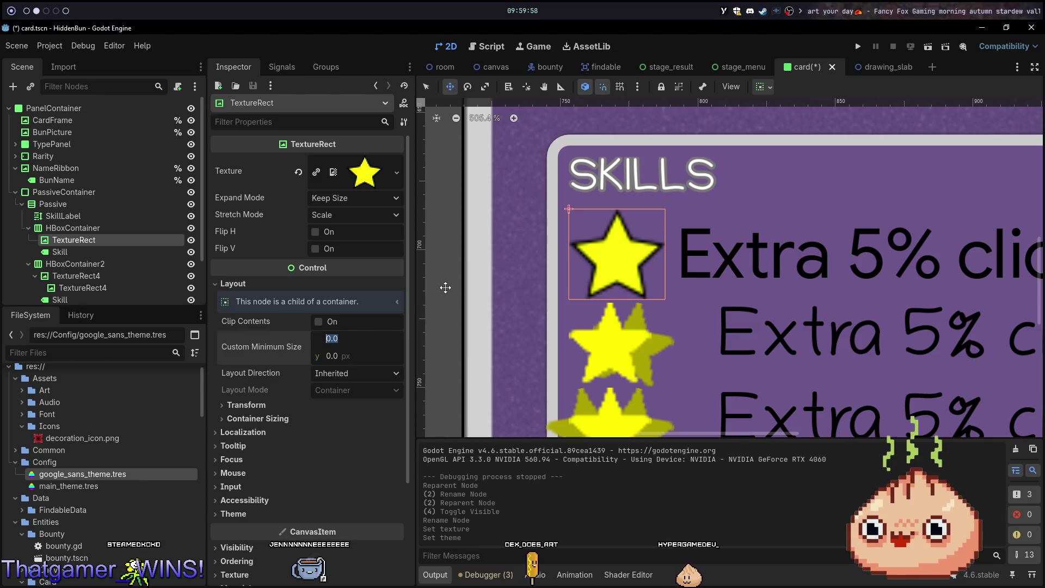
text(100)
key(Return)
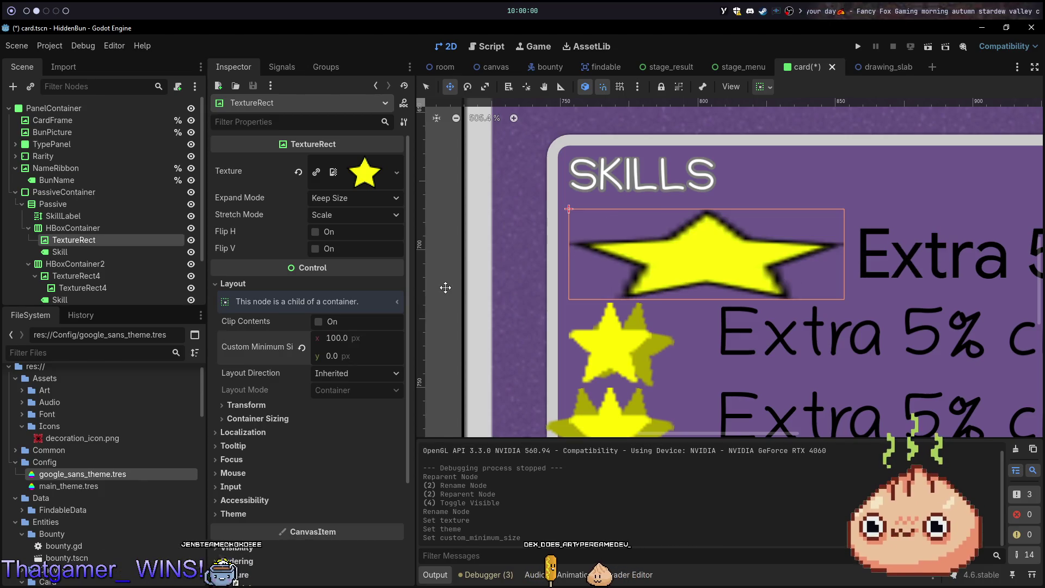
click(356, 340)
text(50)
key(Return)
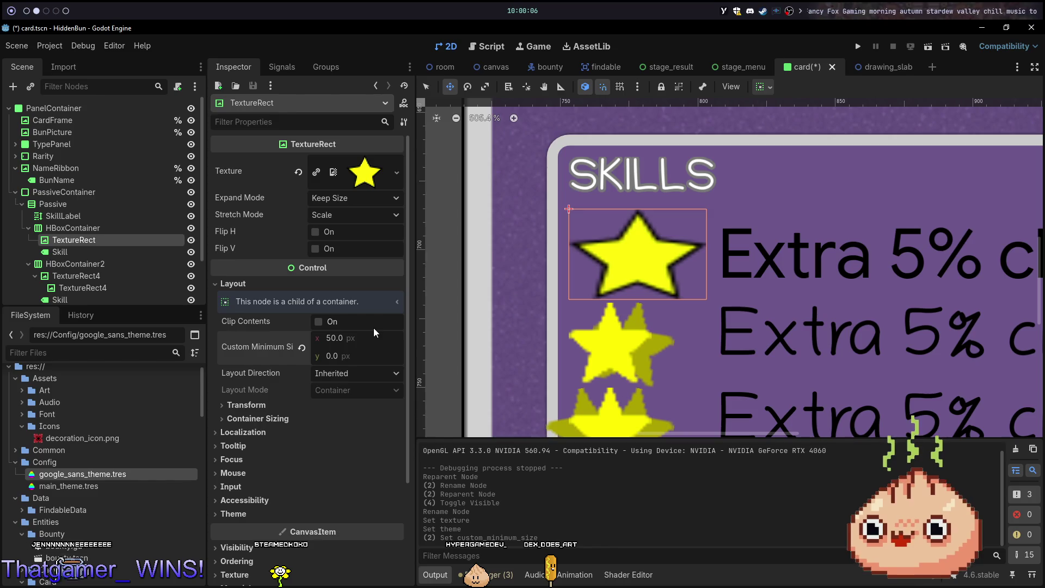
Step: Set the star's Stretch Mode to Keep Aspect, with Expand Mode reset to its default
click(398, 201)
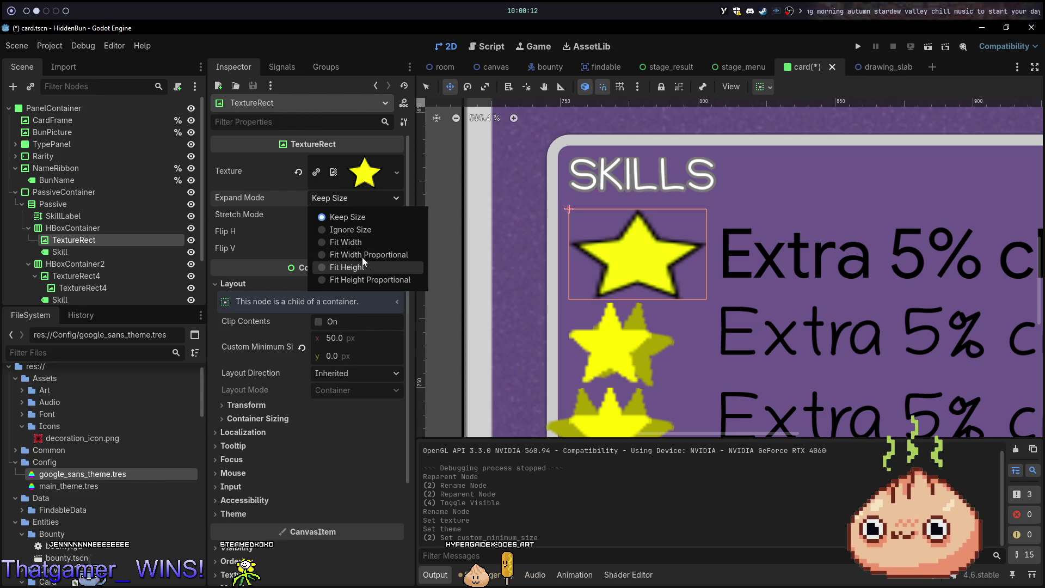
click(351, 231)
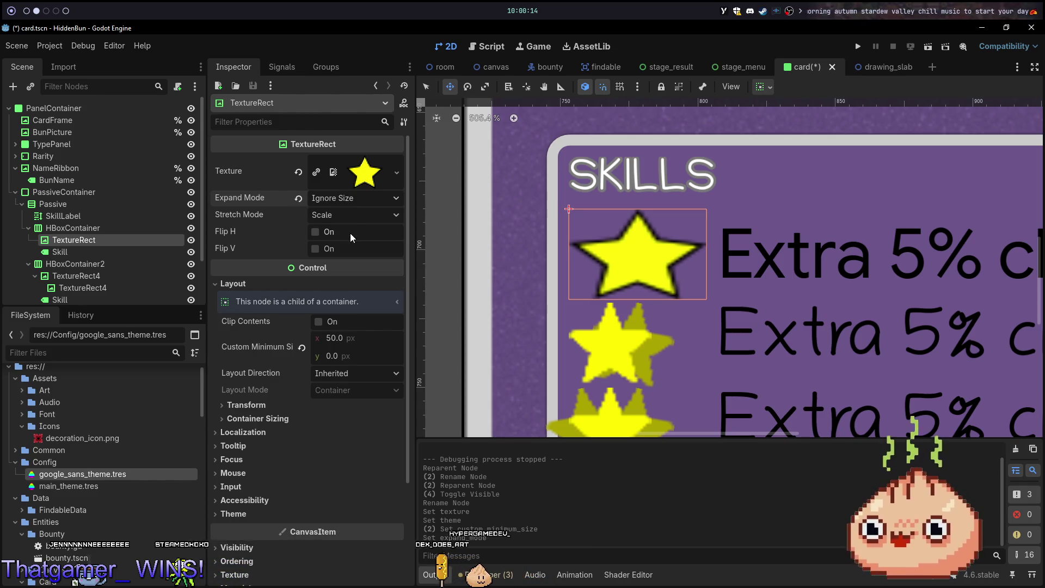
click(389, 216)
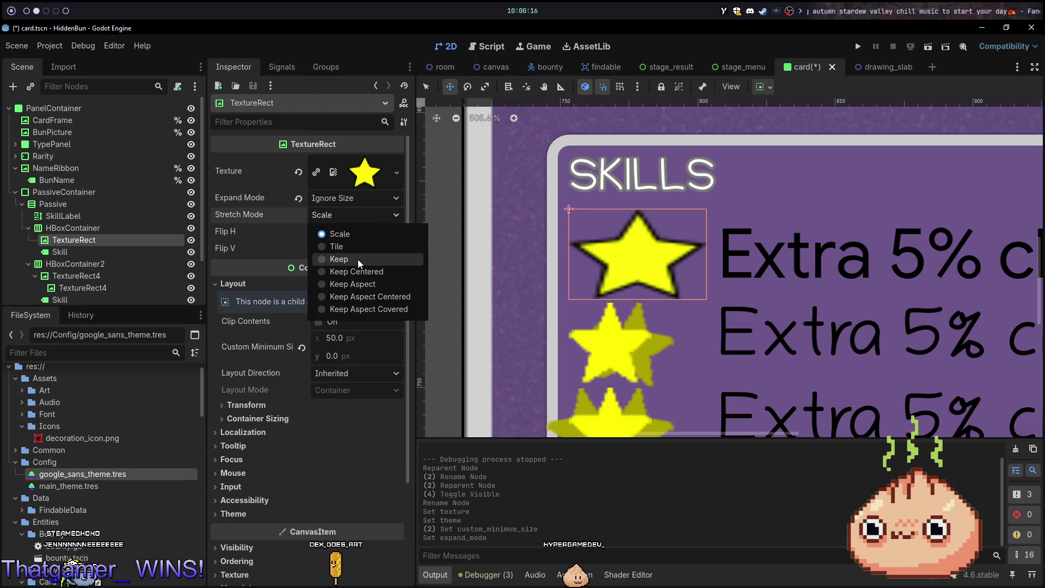
click(359, 284)
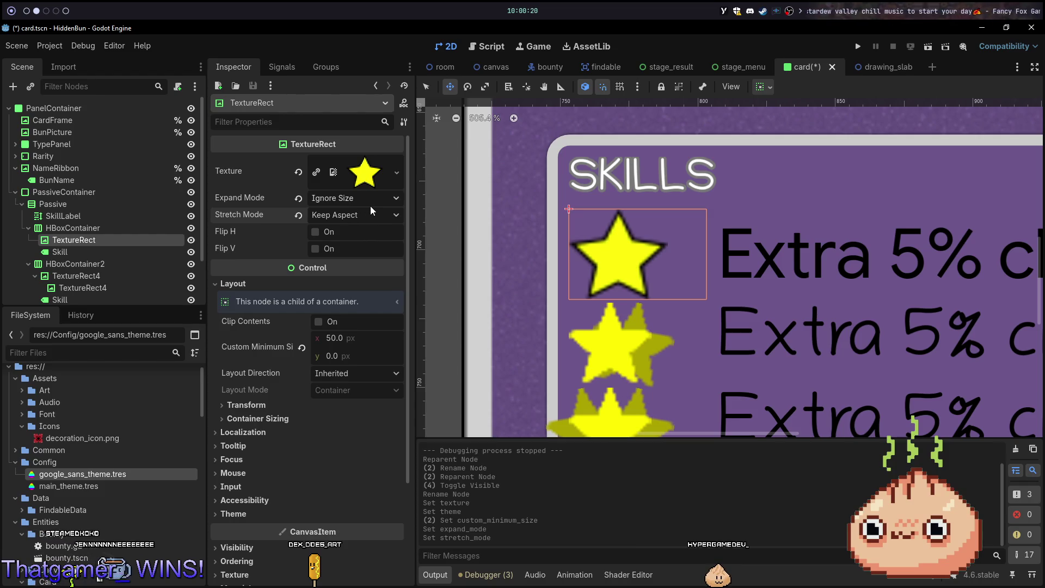
click(298, 198)
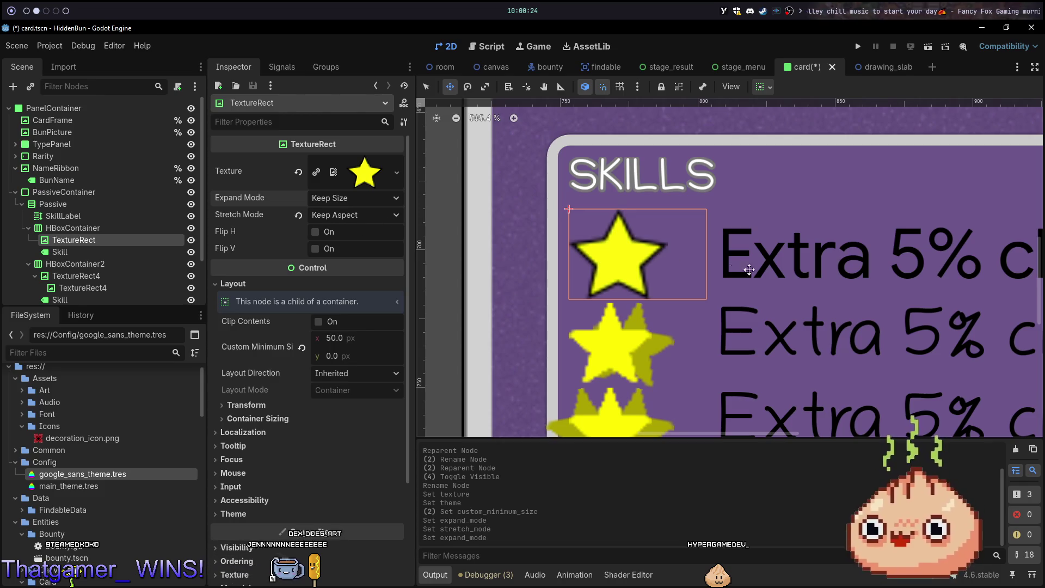
scroll(762, 275, down, 5)
scroll(716, 275, up, 1)
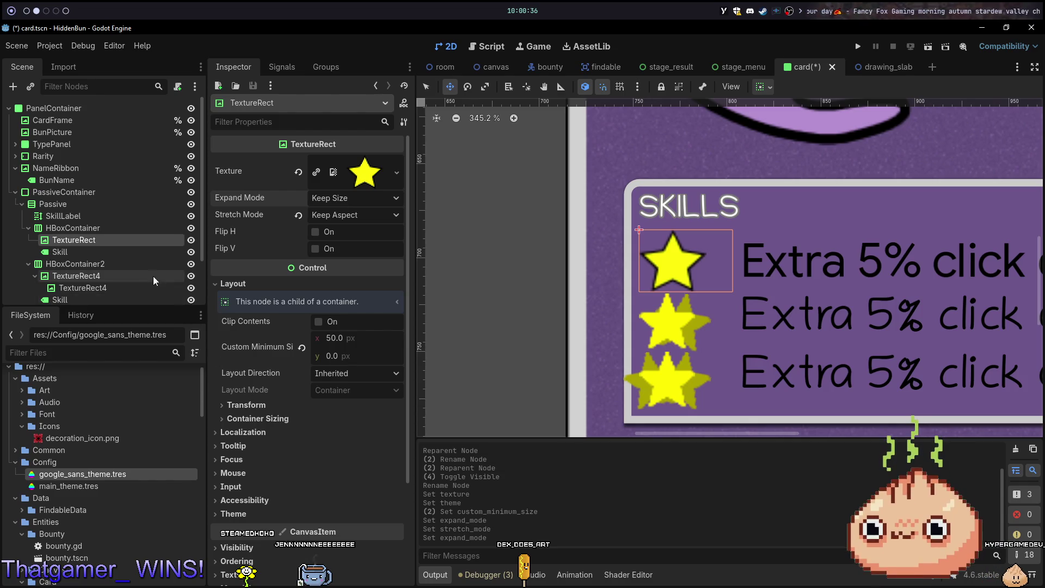
right_click(86, 226)
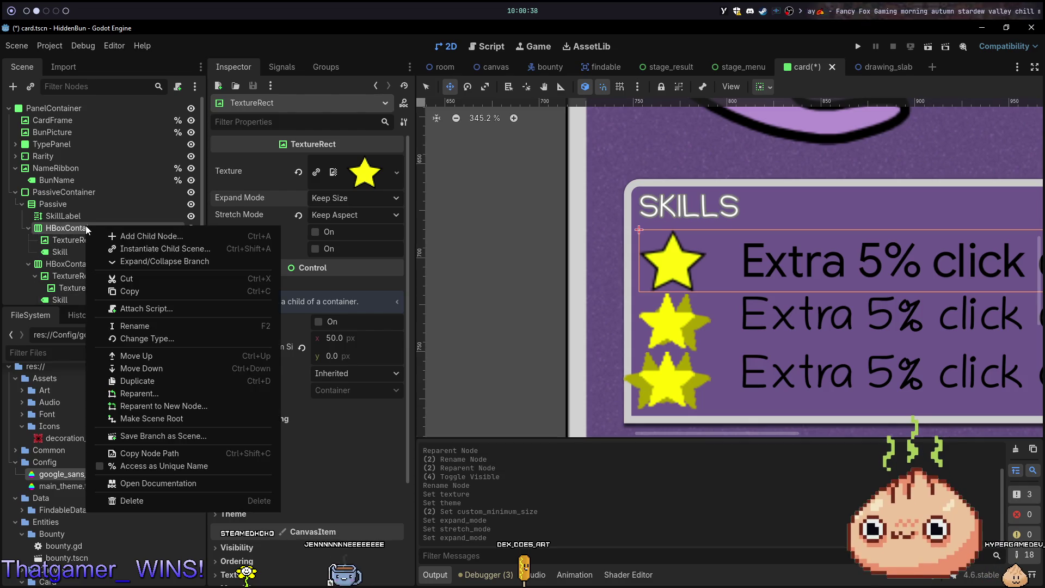
click(151, 235)
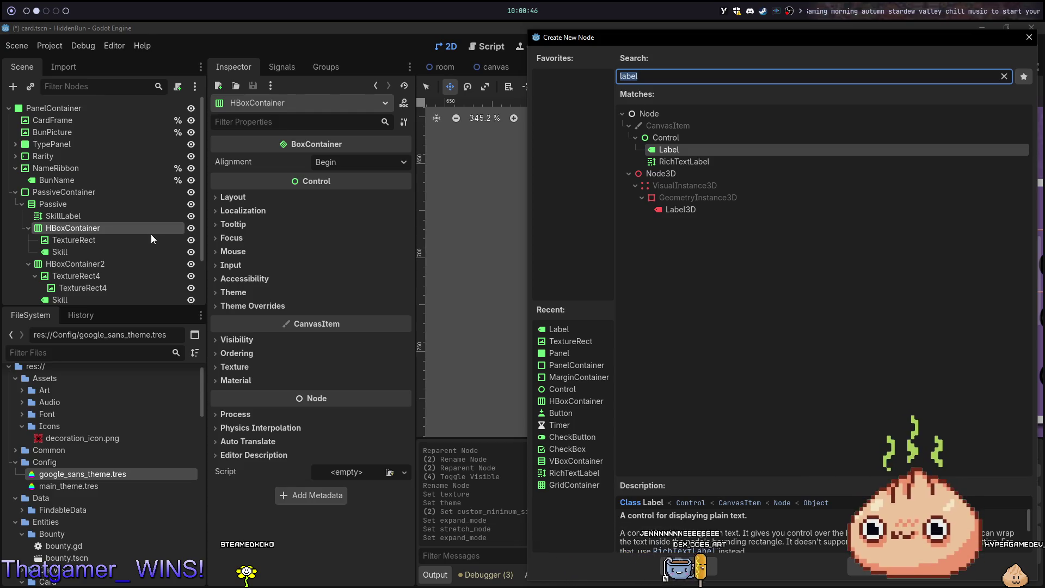
key(Escape)
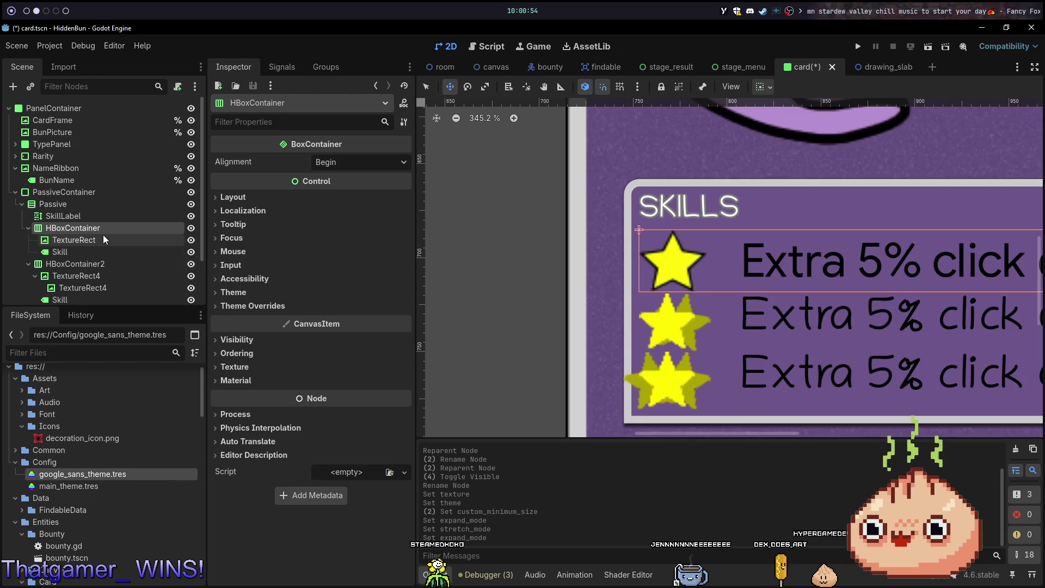
right_click(106, 230)
click(173, 240)
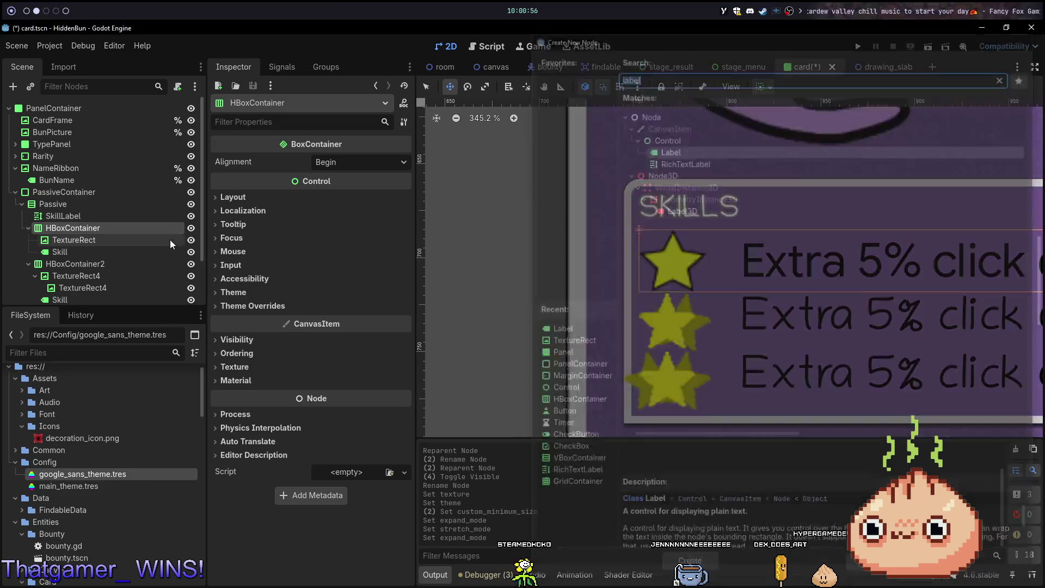
click(142, 242)
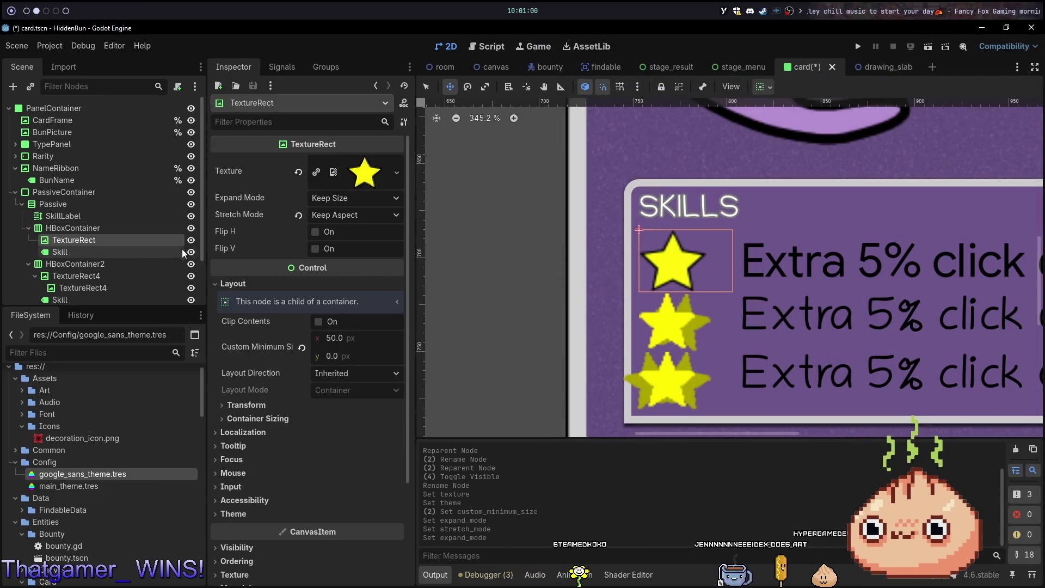
click(136, 226)
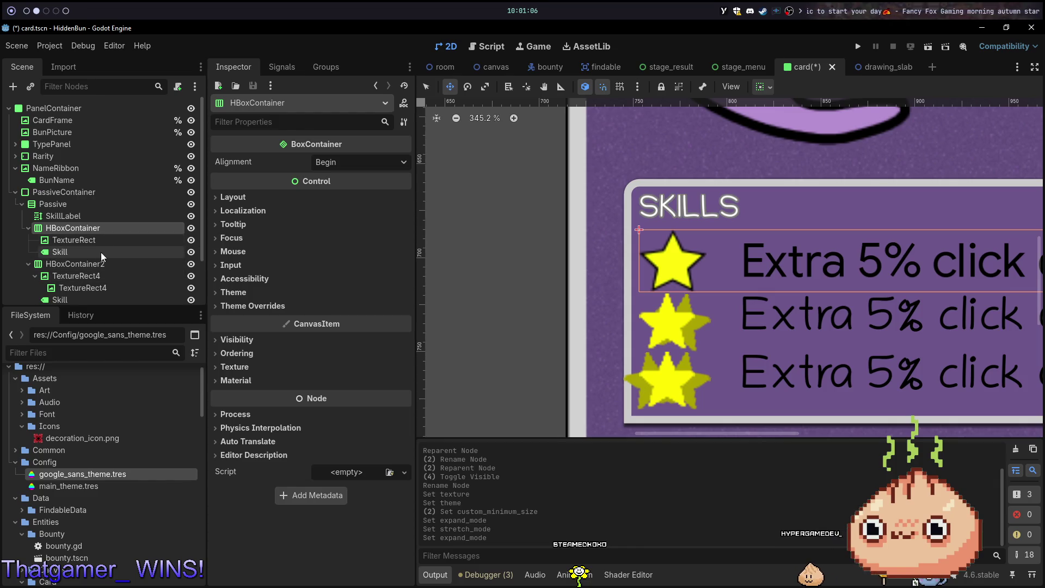
click(66, 276)
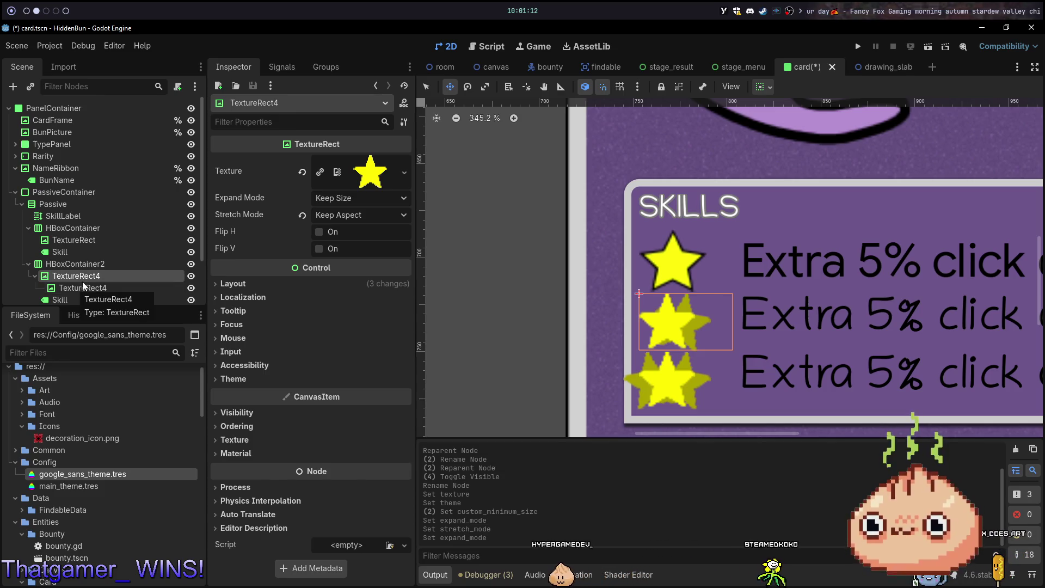
Step: Apply card_star_inked.png as the second row's star texture
click(238, 284)
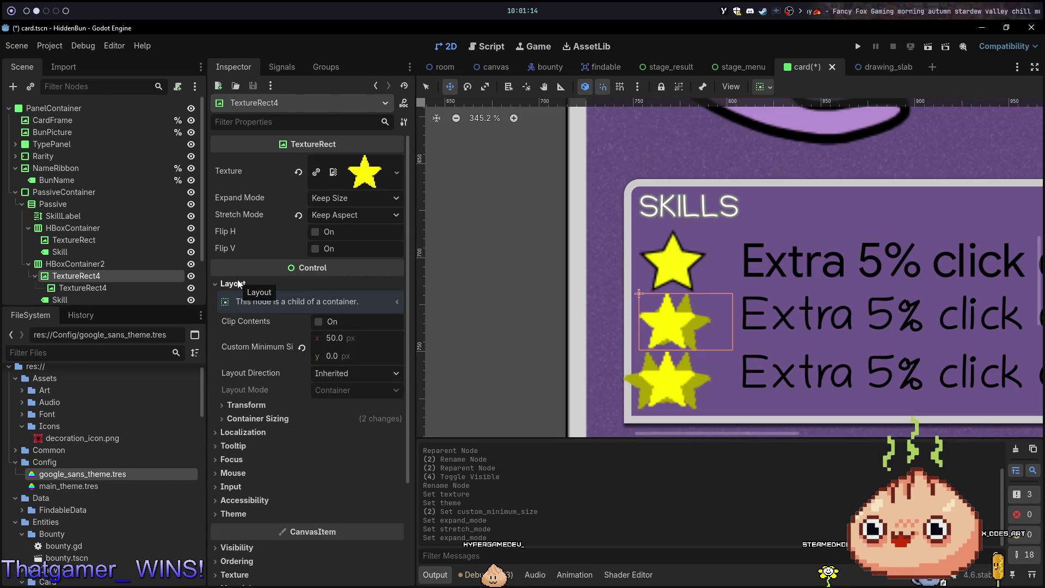
click(238, 284)
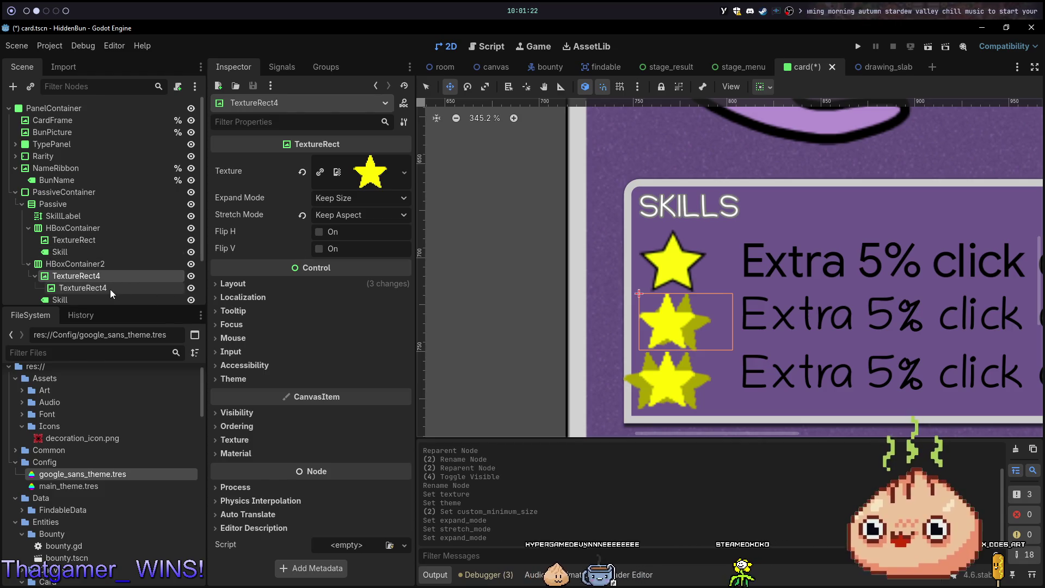
scroll(103, 462, down, 10)
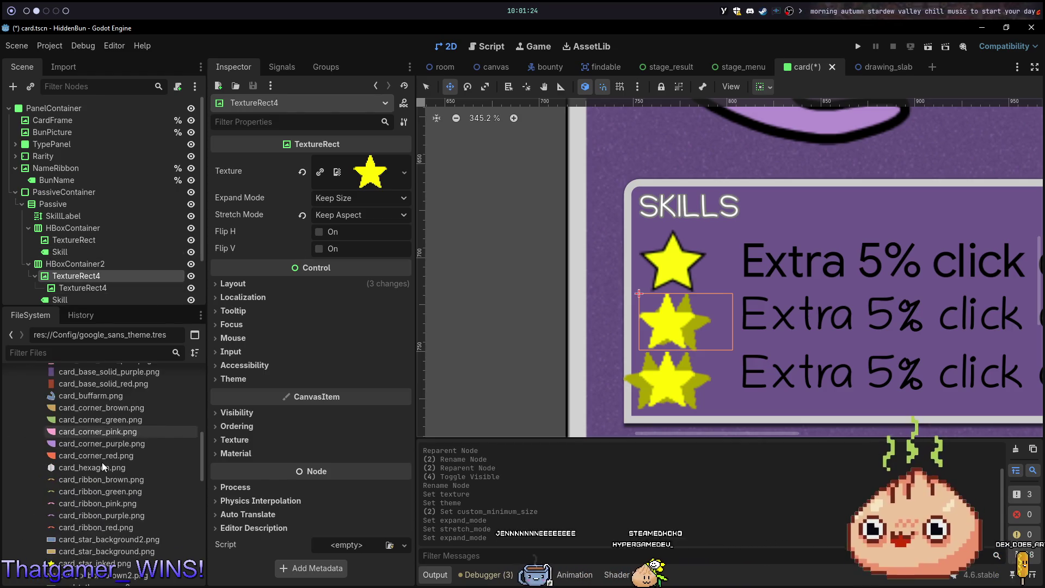
scroll(102, 462, down, 5)
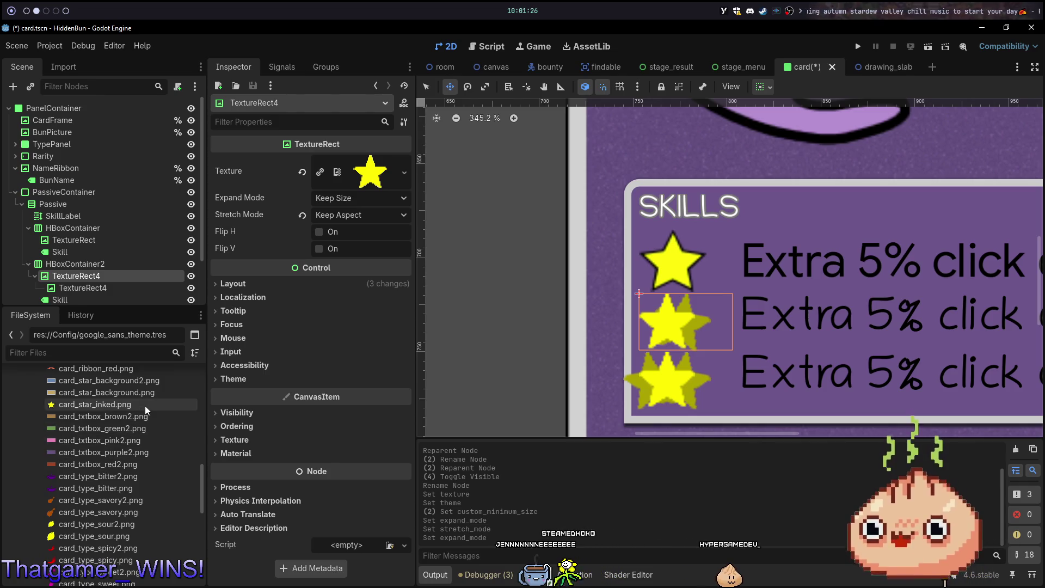
mouse_move(116, 408)
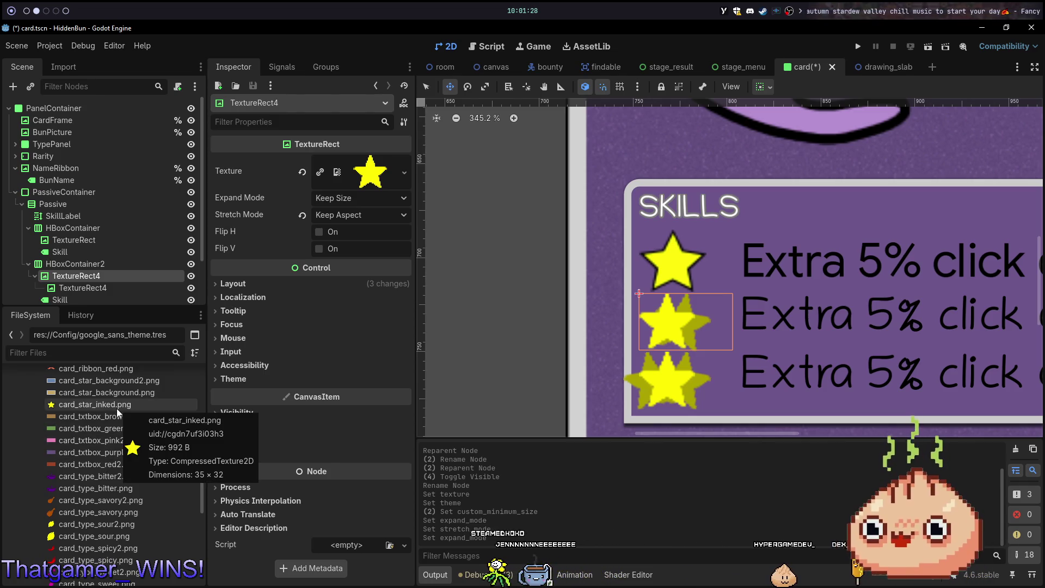
mouse_move(116, 408)
mouse_down()
mouse_move(390, 165)
mouse_move(370, 188)
mouse_up()
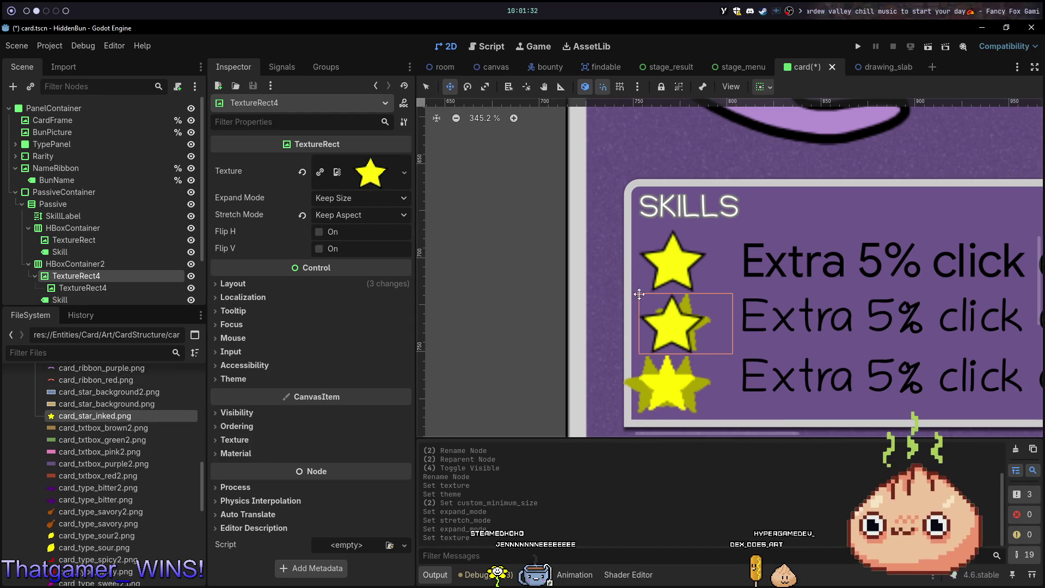
key(Escape)
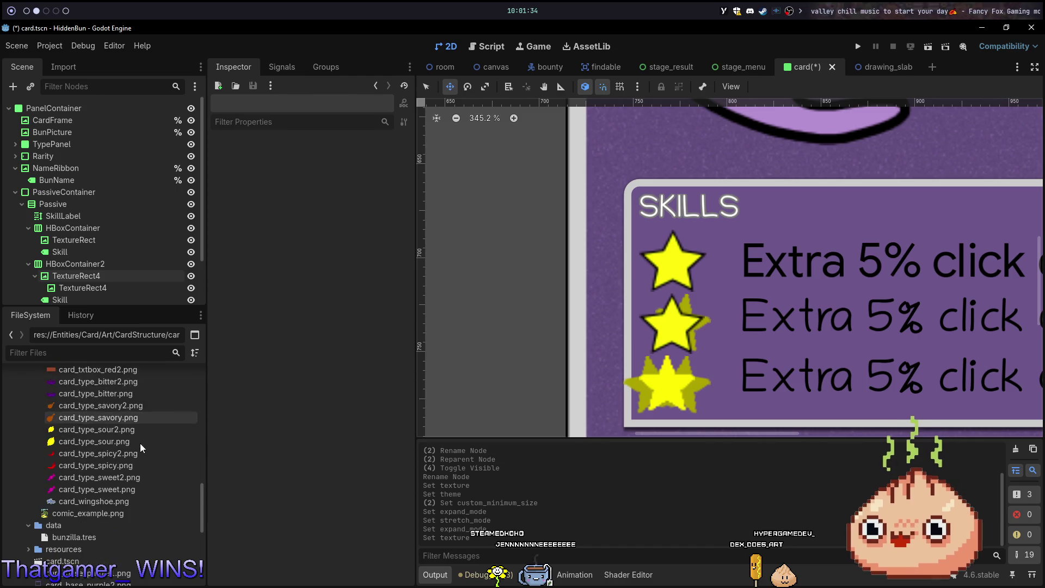
scroll(139, 443, down, 2)
click(108, 290)
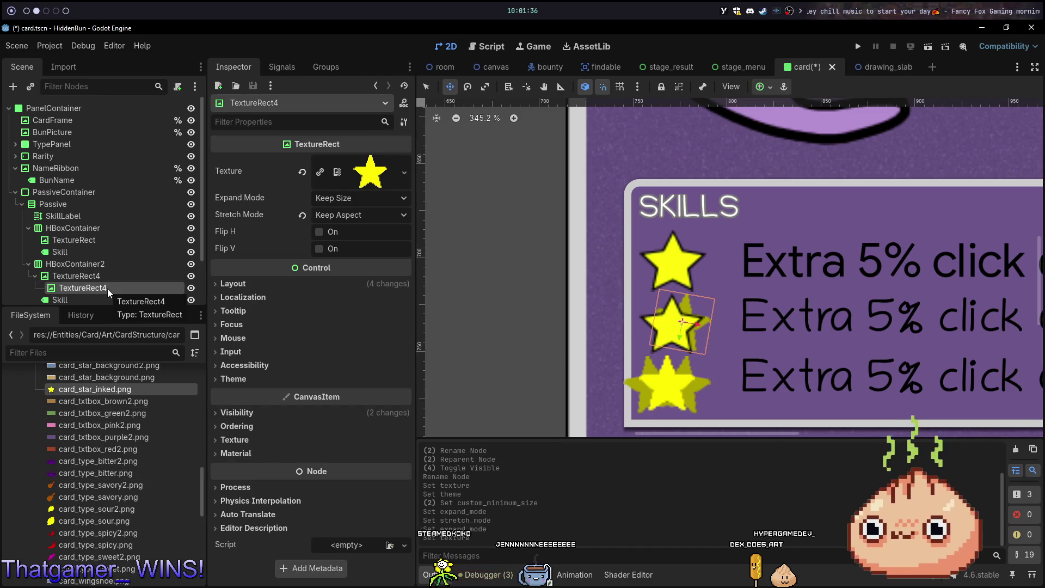
Step: Apply card_star_inked.png as the third row's star texture
scroll(90, 280, down, 3)
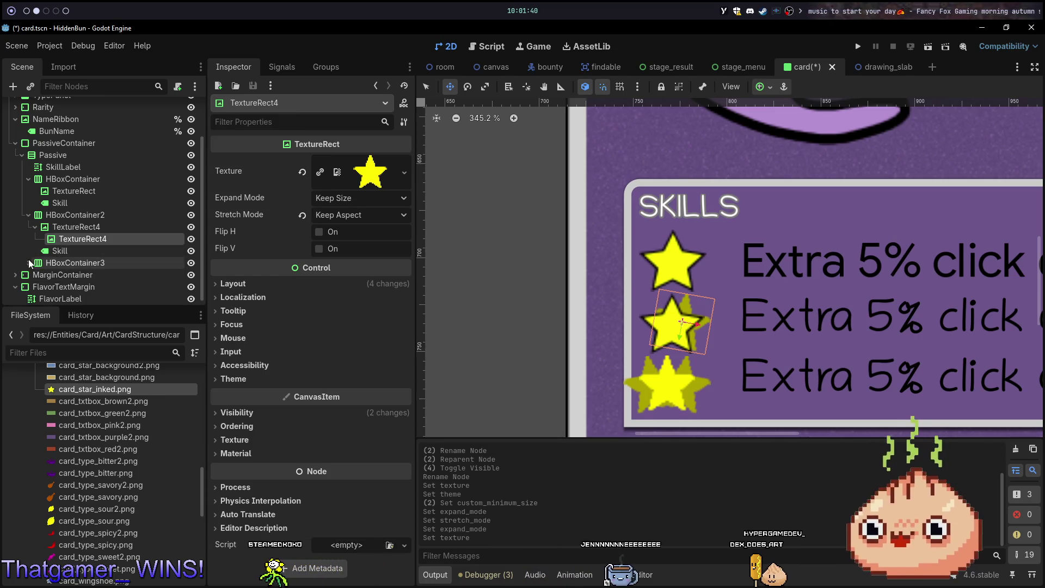
click(29, 263)
click(95, 275)
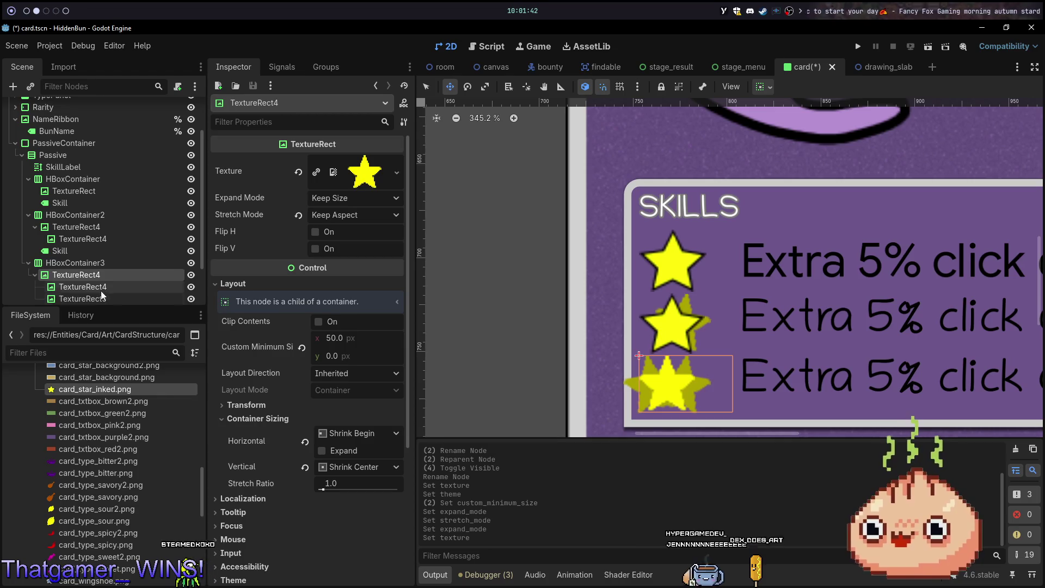
drag(96, 391, 376, 178)
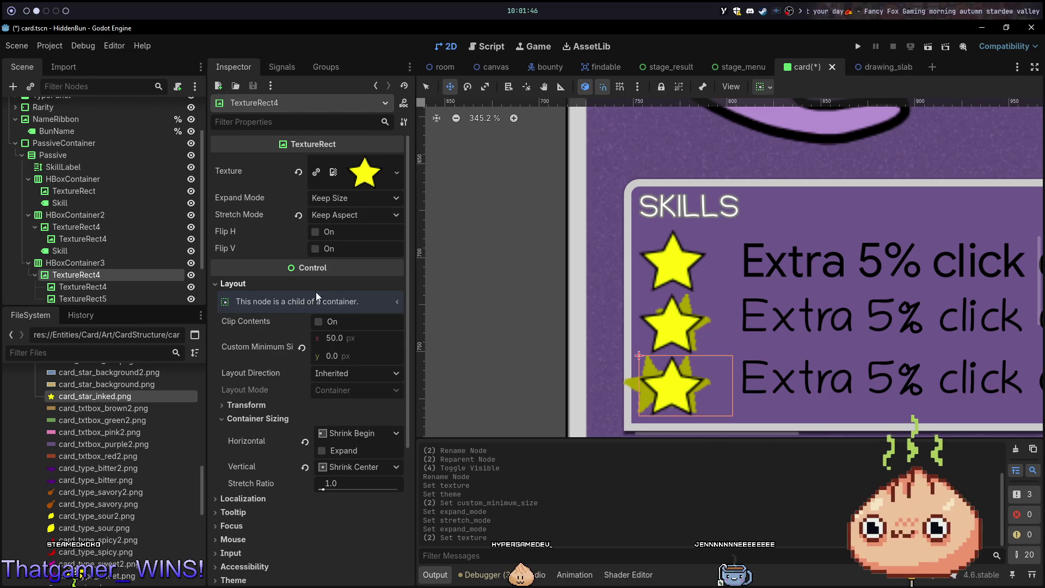
Step: Nudge the third row's inner star slightly right, to position (11, 0)
click(103, 287)
key(Down)
key(Down)
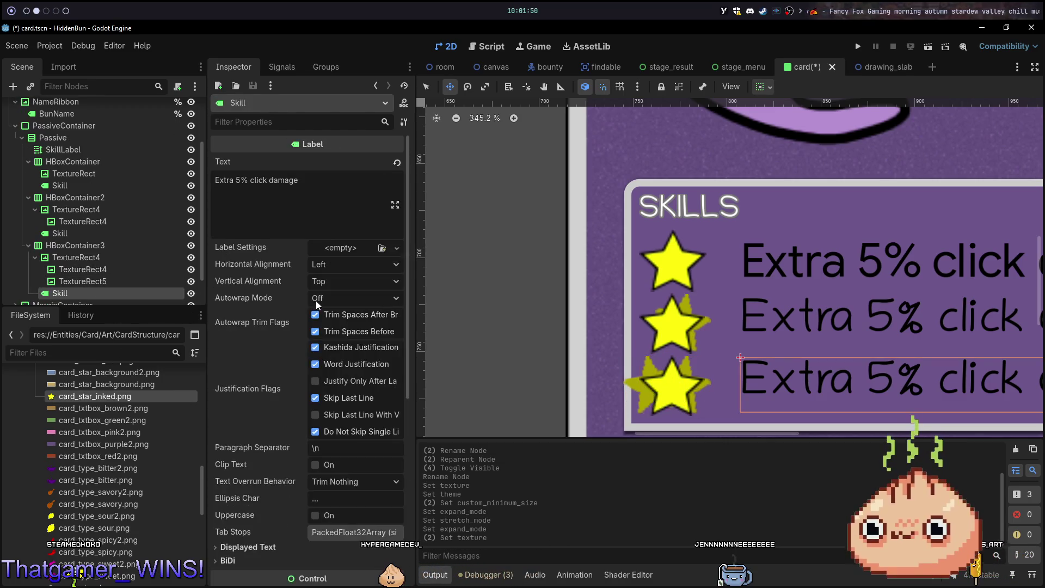
key(Left)
key(Left)
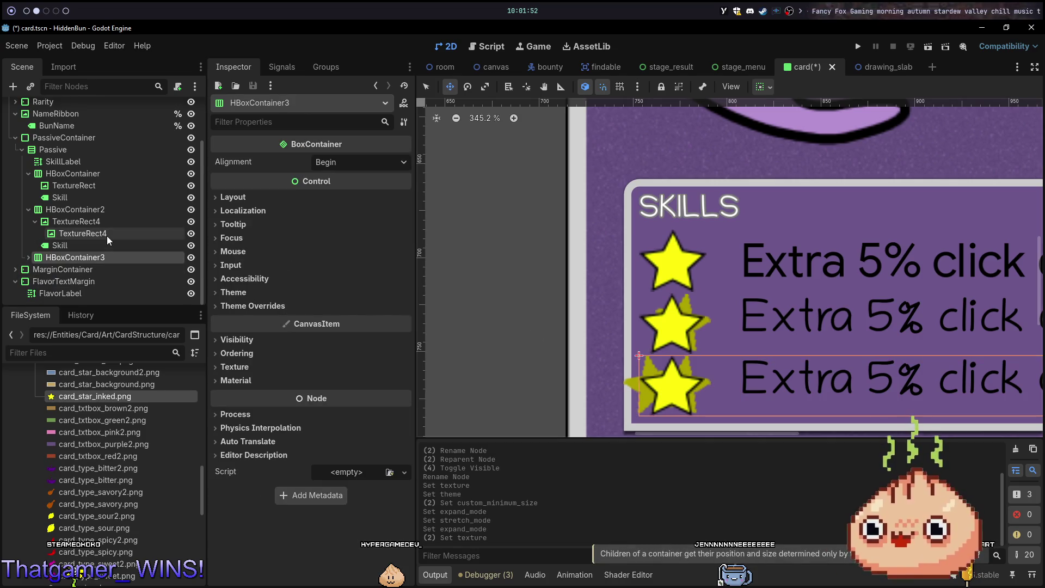
click(28, 257)
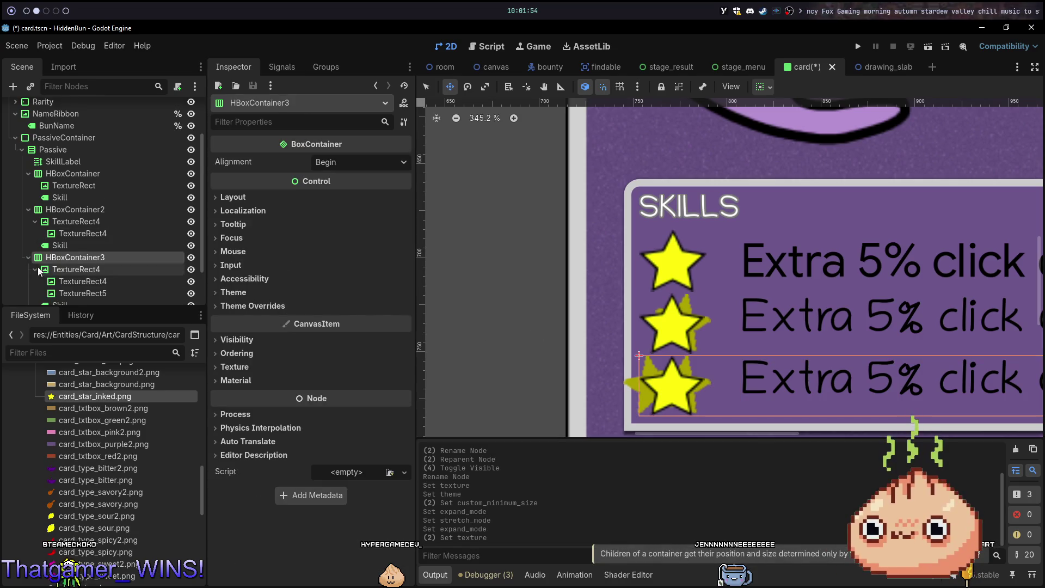
click(74, 279)
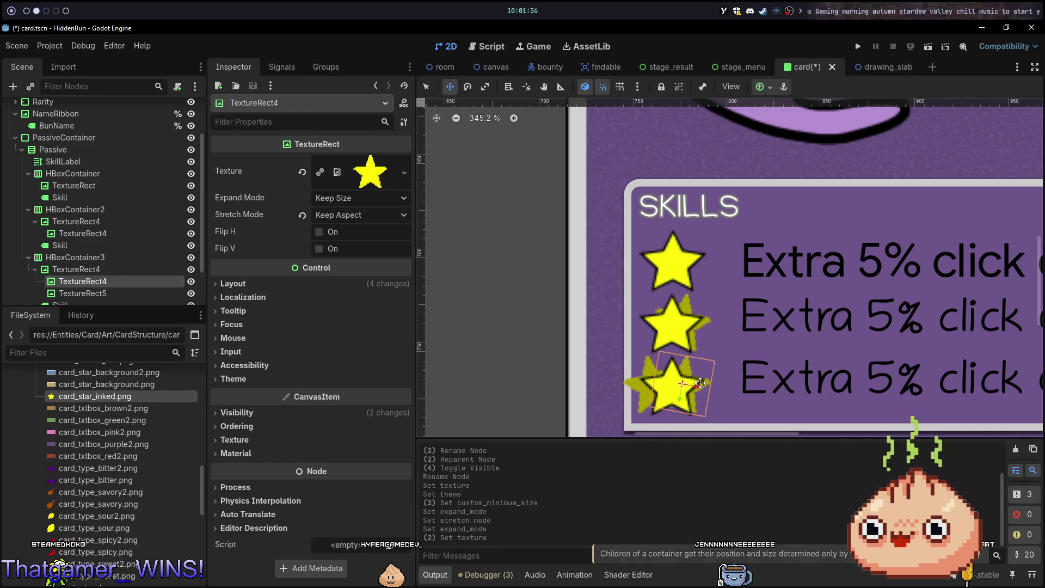
key(Right)
key(Right)
key(Right)
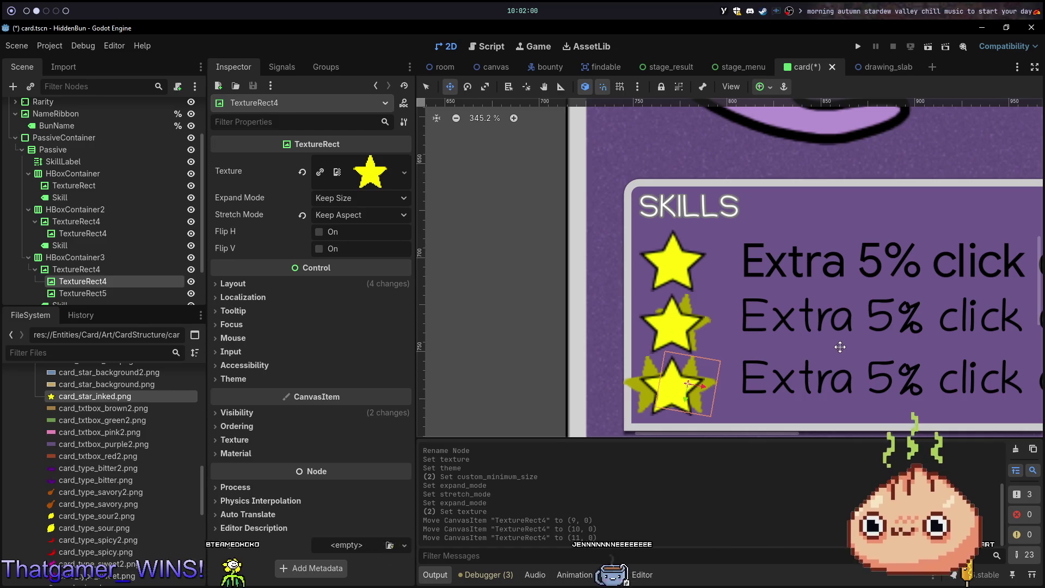
scroll(582, 270, down, 3)
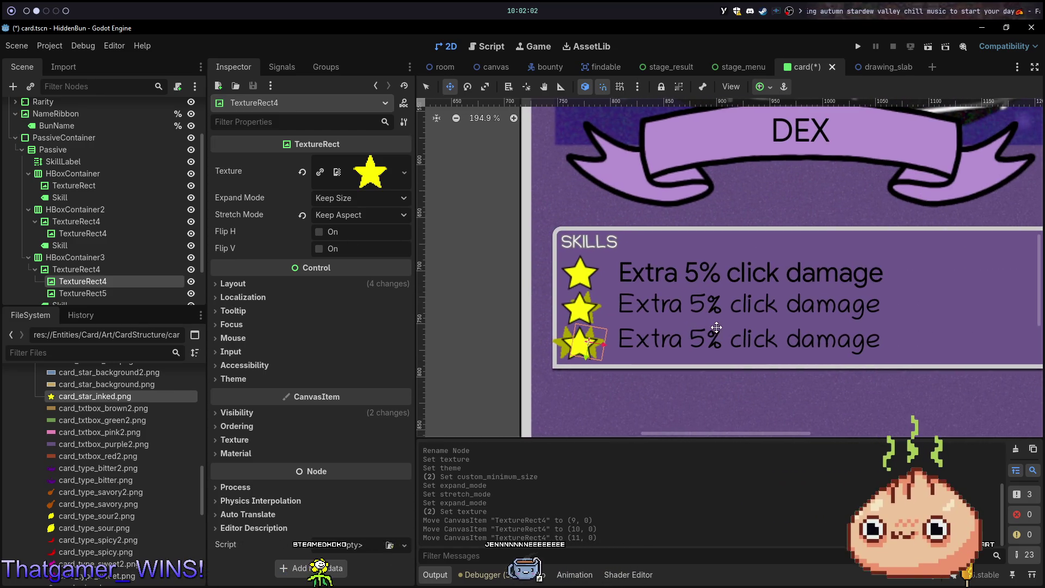
Step: Save card.tscn, run the scene to preview the DEX card, then stop it
key(ctrl+s)
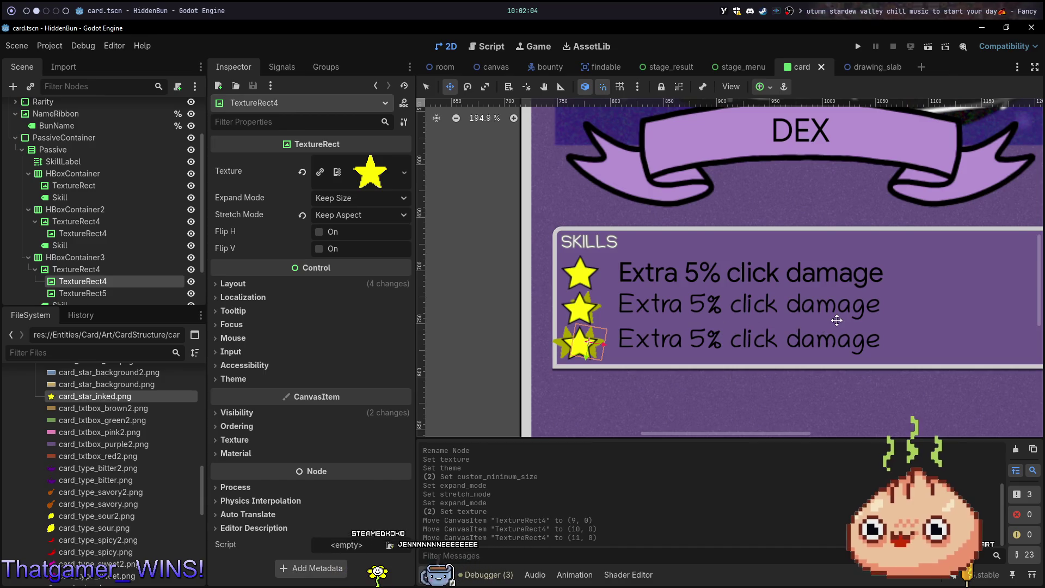
key(F6)
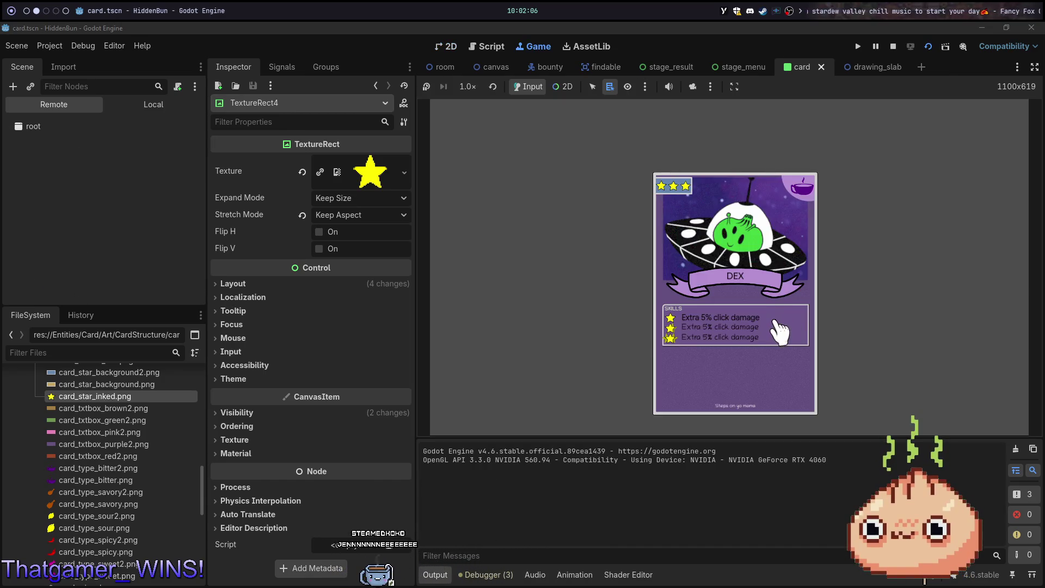
key(F8)
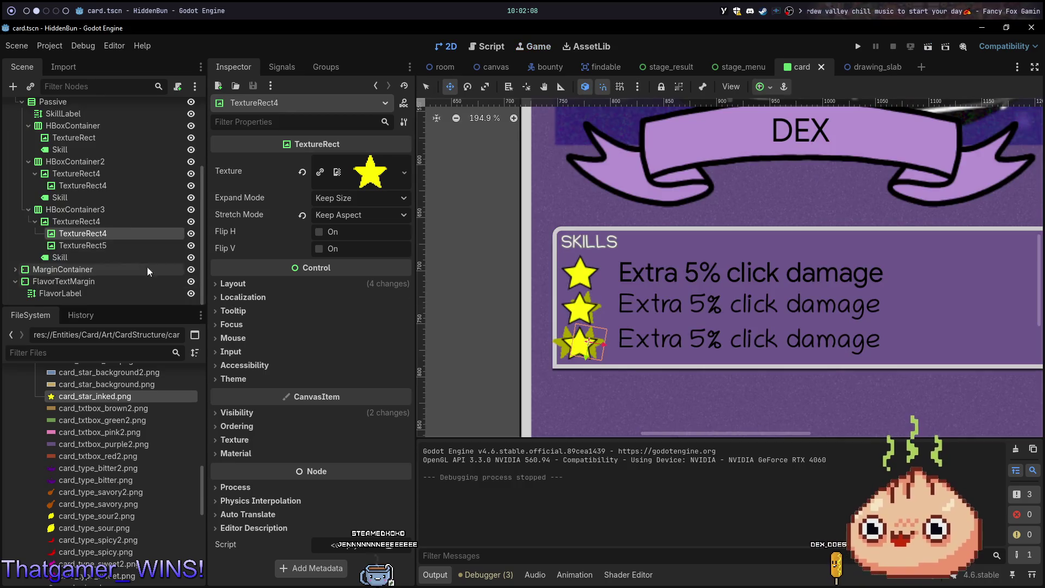
scroll(80, 214, up, 3)
click(60, 175)
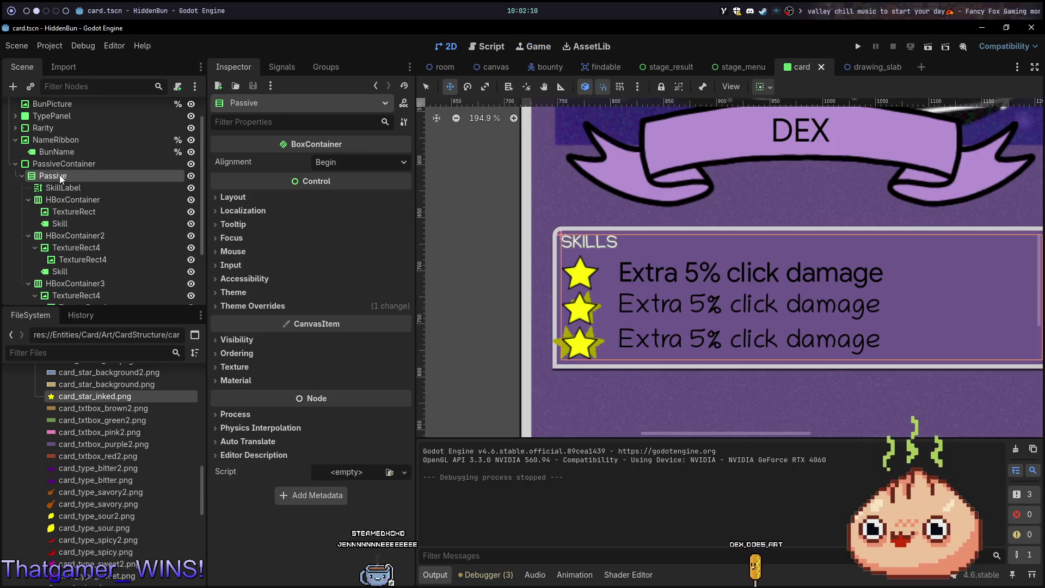
Step: Duplicate PassiveContainer into PassiveContainer2 and hide the original with its eye icon
click(57, 165)
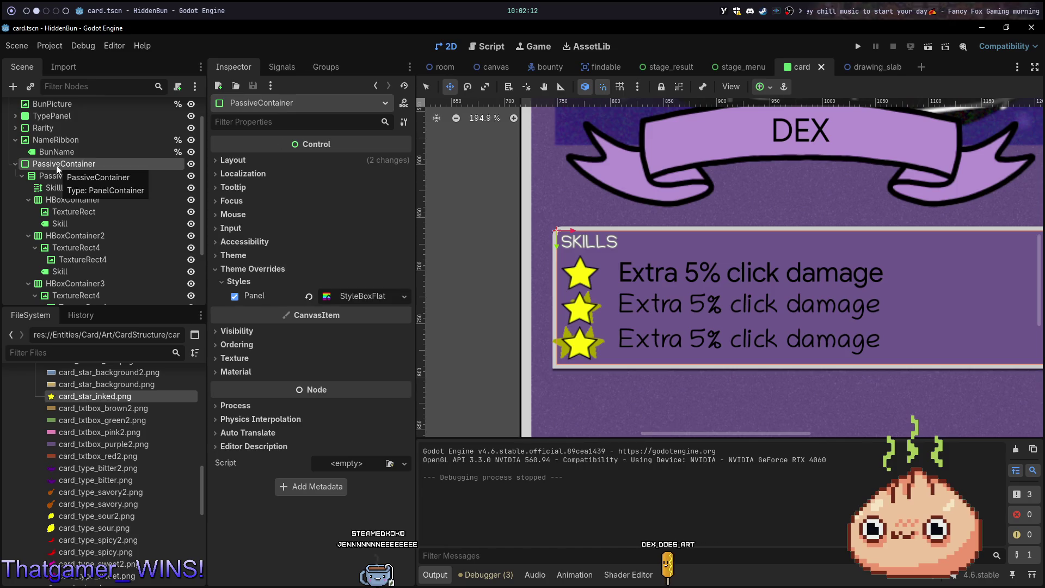
click(357, 298)
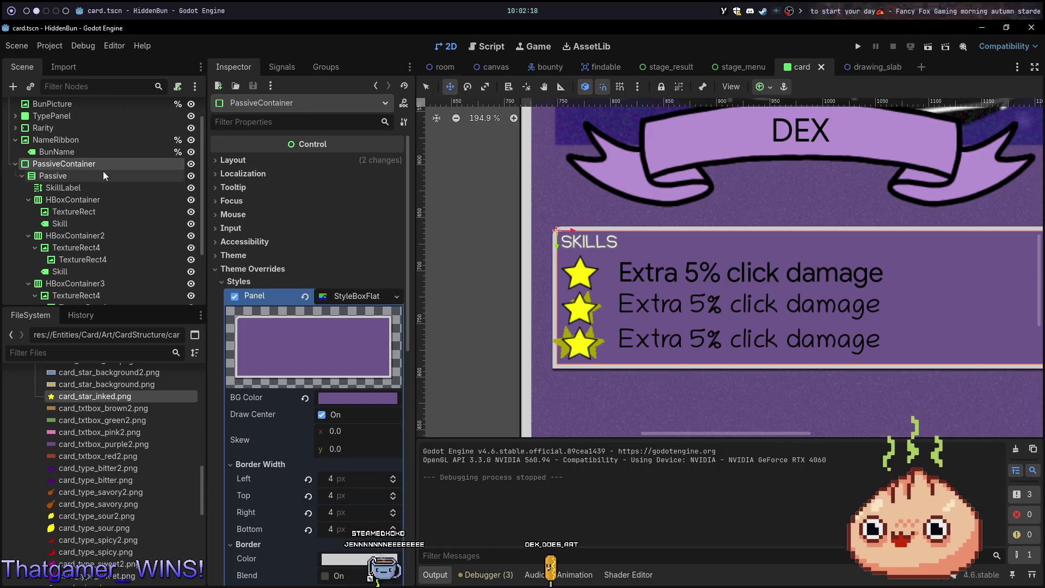
click(15, 164)
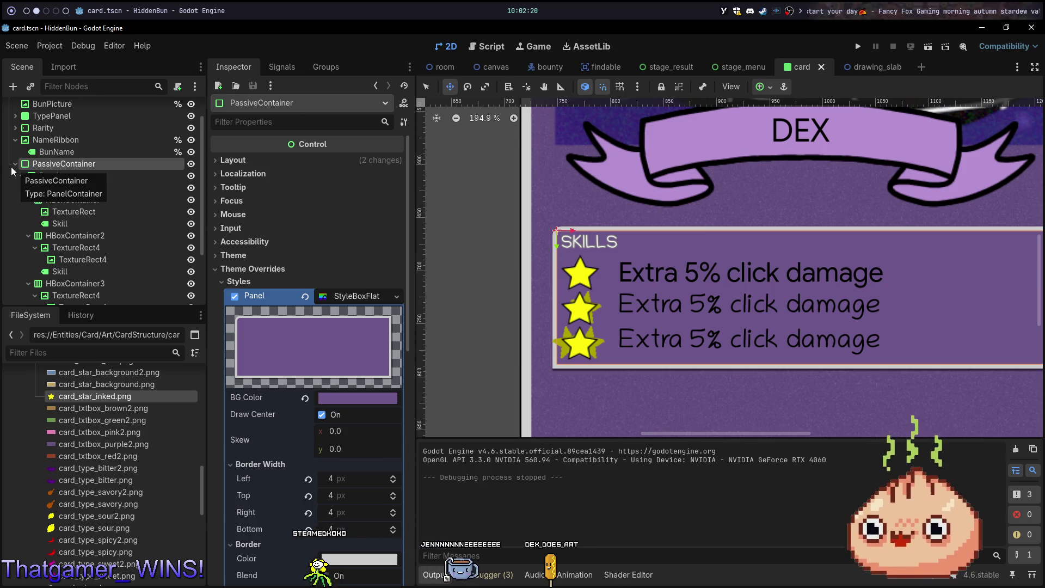
double_click(77, 194)
key(Return)
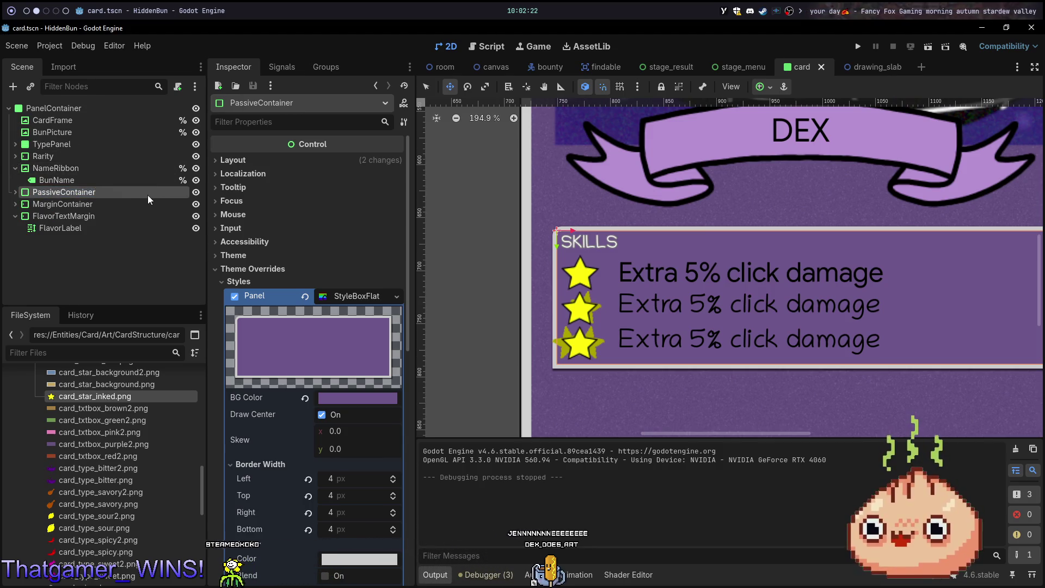
key(ctrl+d)
click(191, 192)
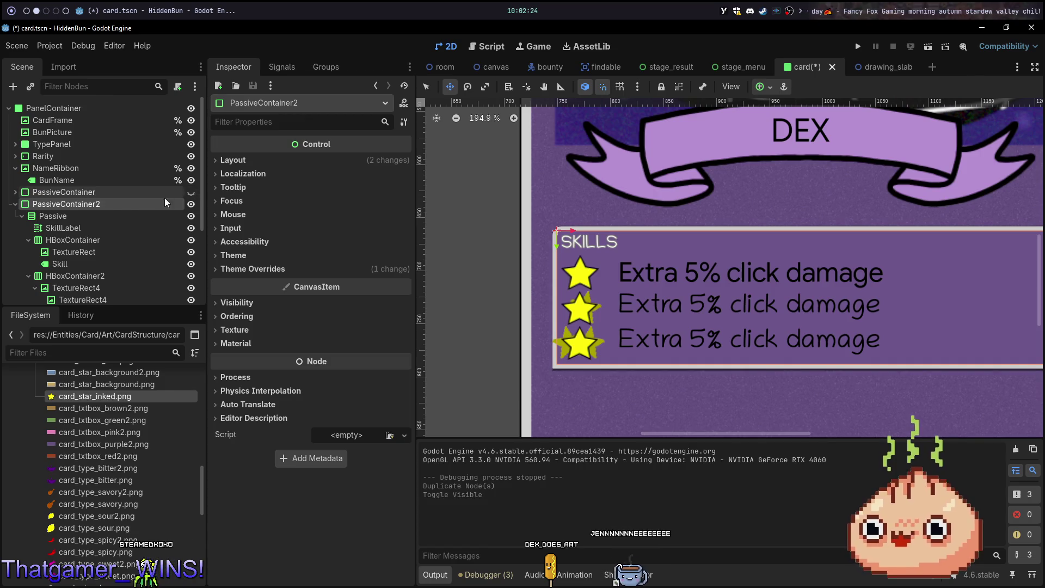
Step: Give PassiveContainer2's Panel style override a new StyleBoxTexture
right_click(116, 202)
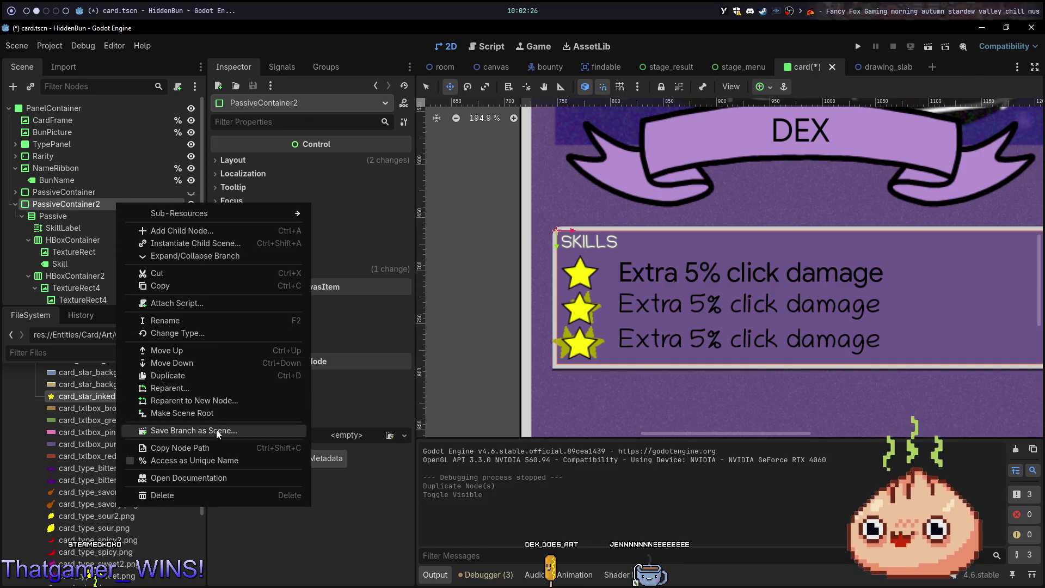
click(374, 410)
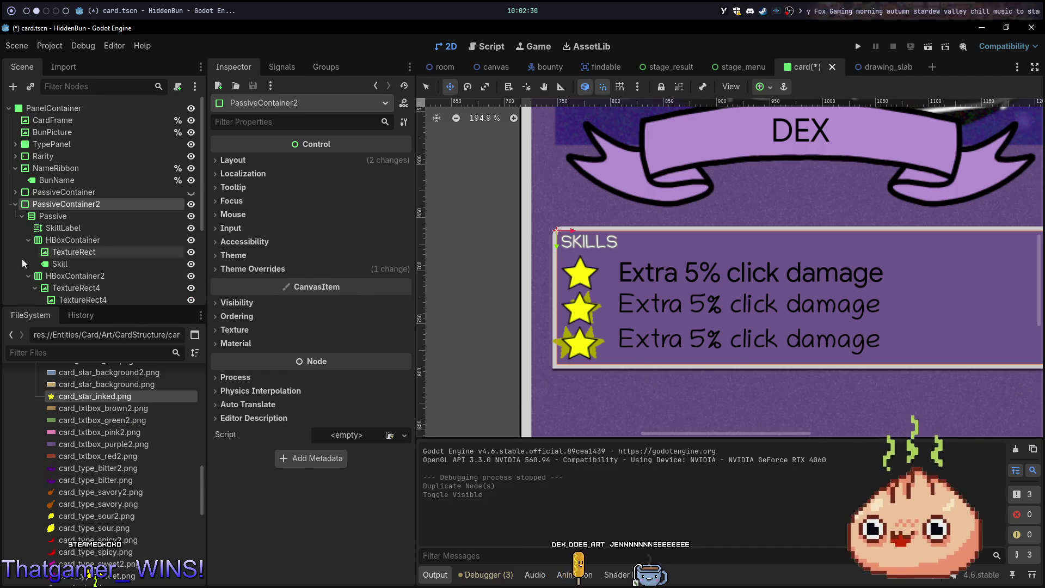
click(259, 269)
click(263, 281)
click(400, 303)
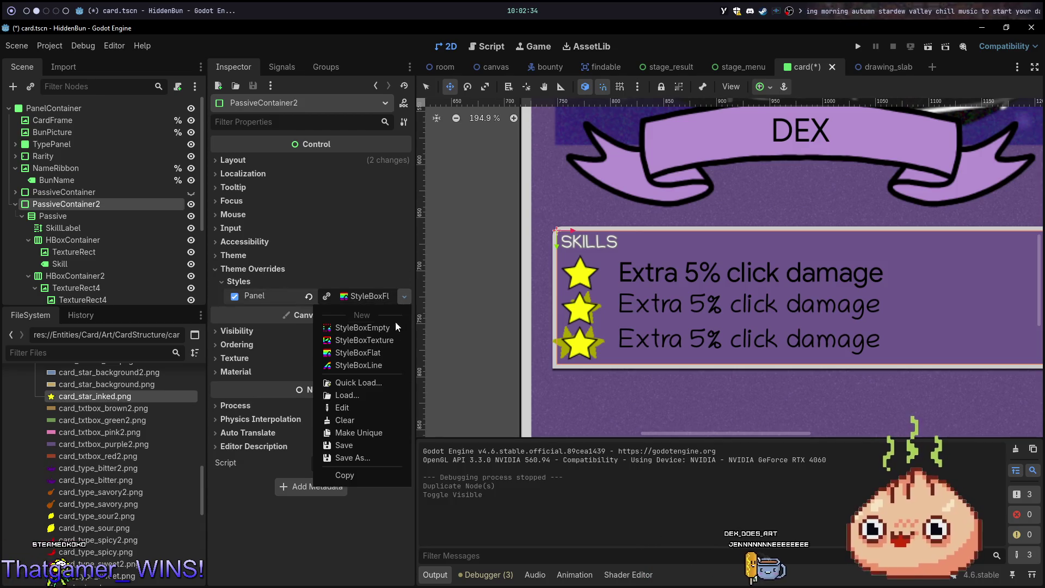
click(381, 343)
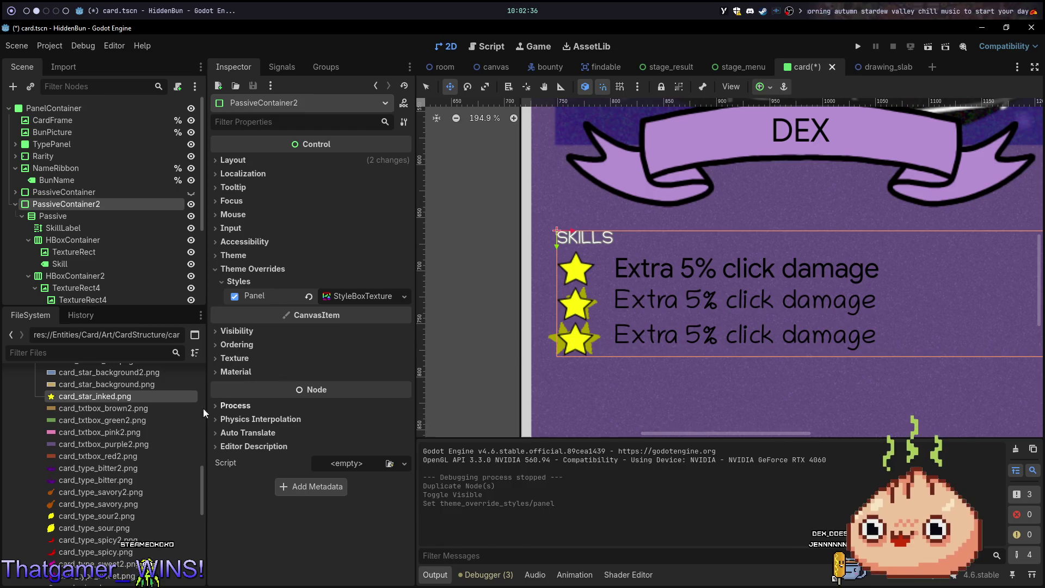
Step: Set card_txtbox_purple2.png as the StyleBoxTexture's texture
mouse_move(134, 443)
mouse_down()
mouse_move(284, 336)
mouse_move(275, 211)
mouse_move(354, 288)
mouse_up()
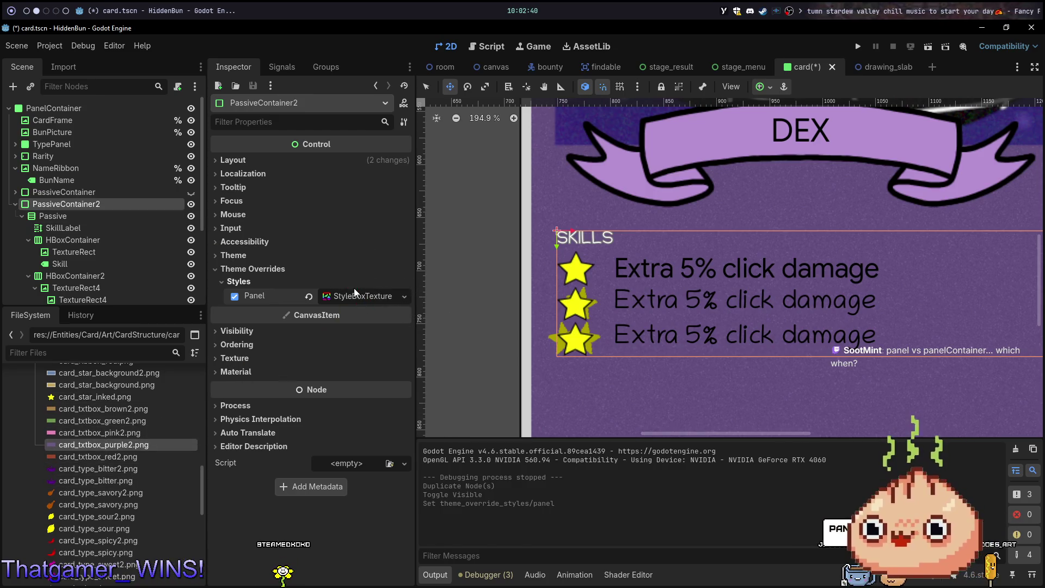
click(354, 291)
mouse_move(100, 447)
mouse_down()
mouse_move(359, 398)
mouse_move(346, 396)
mouse_up()
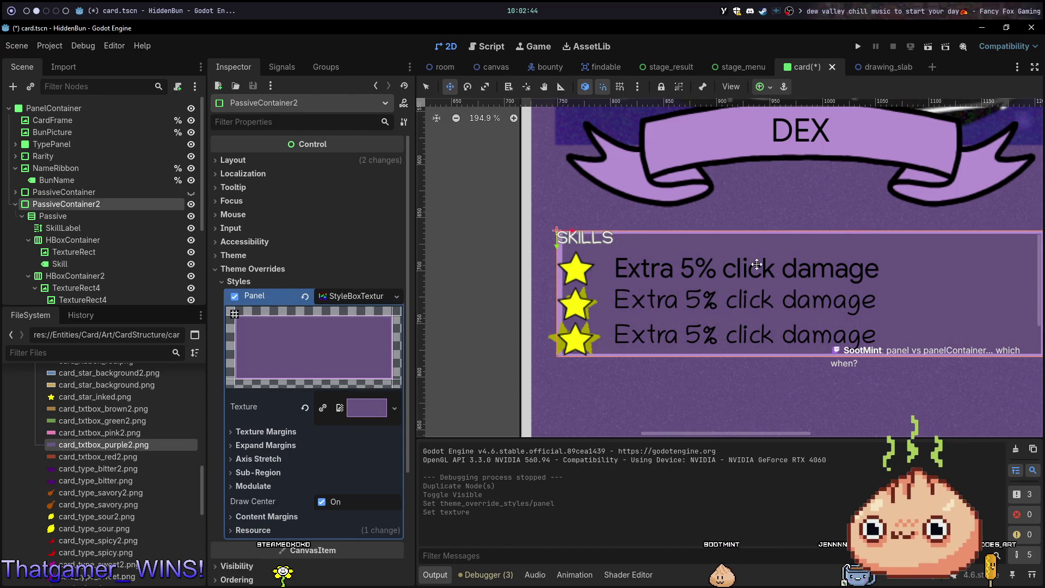
key(Escape)
scroll(920, 280, up, 1)
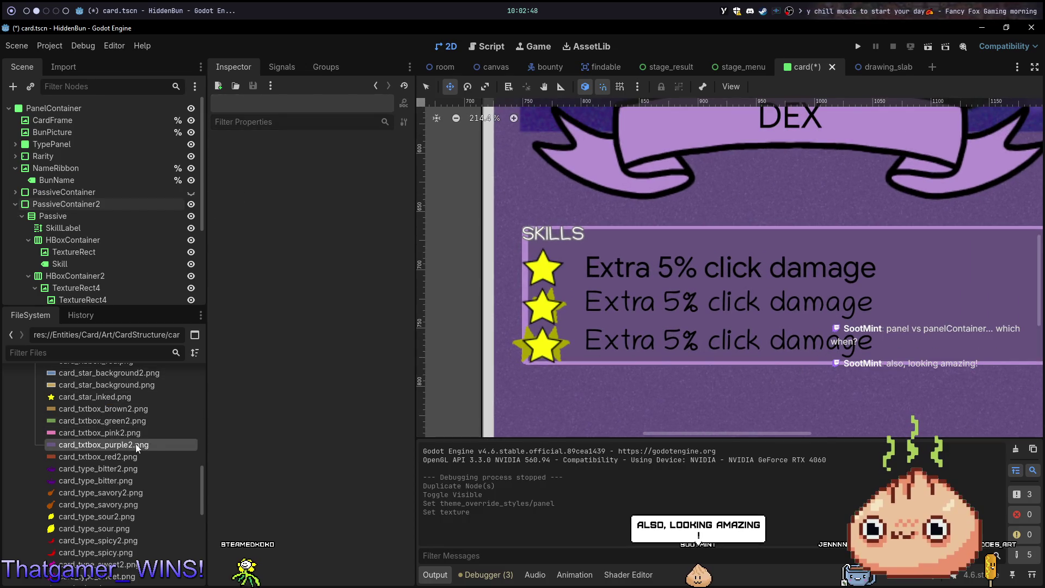
click(64, 202)
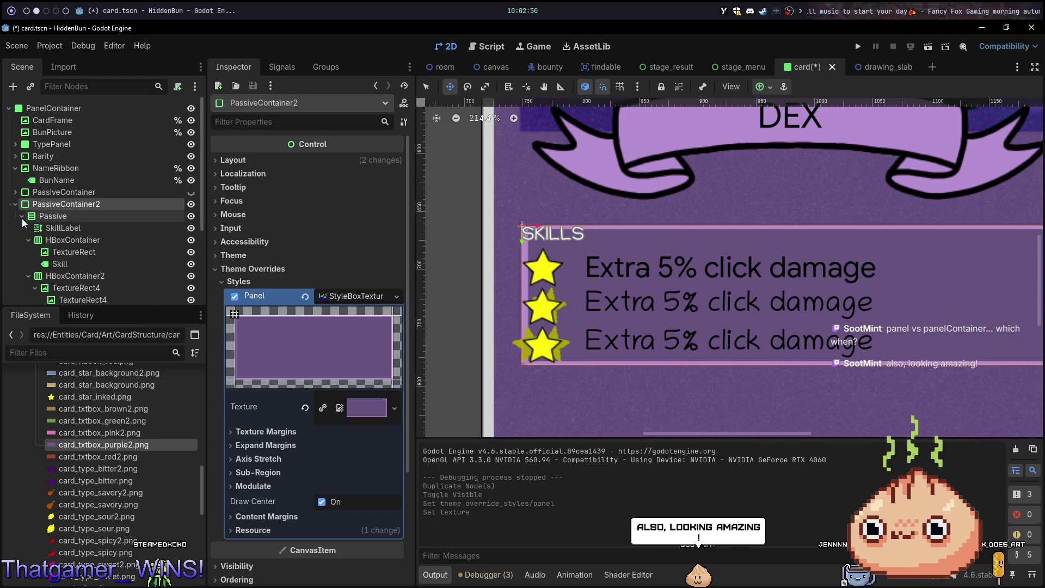
click(21, 216)
right_click(57, 207)
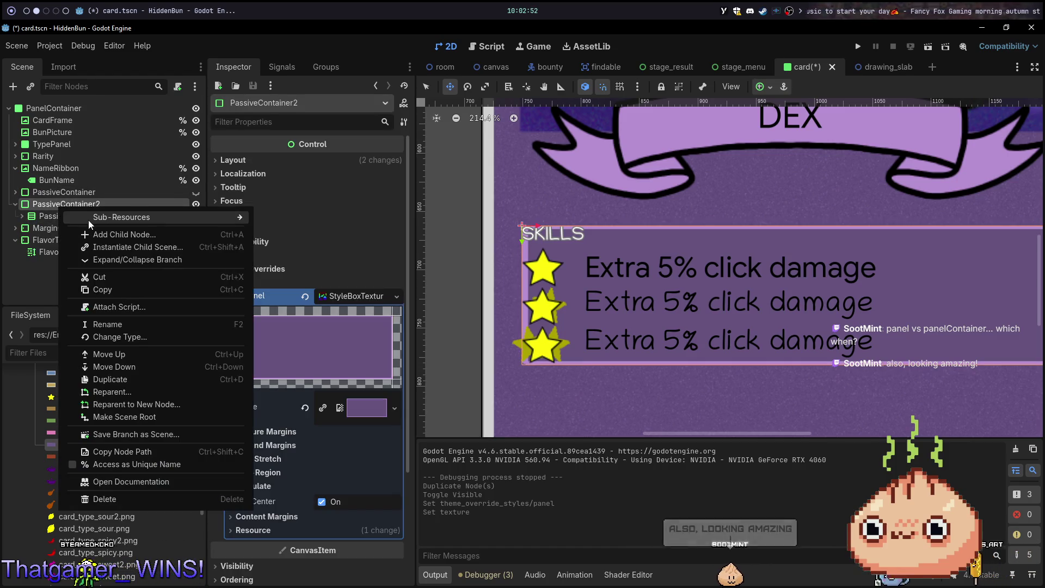
key(Escape)
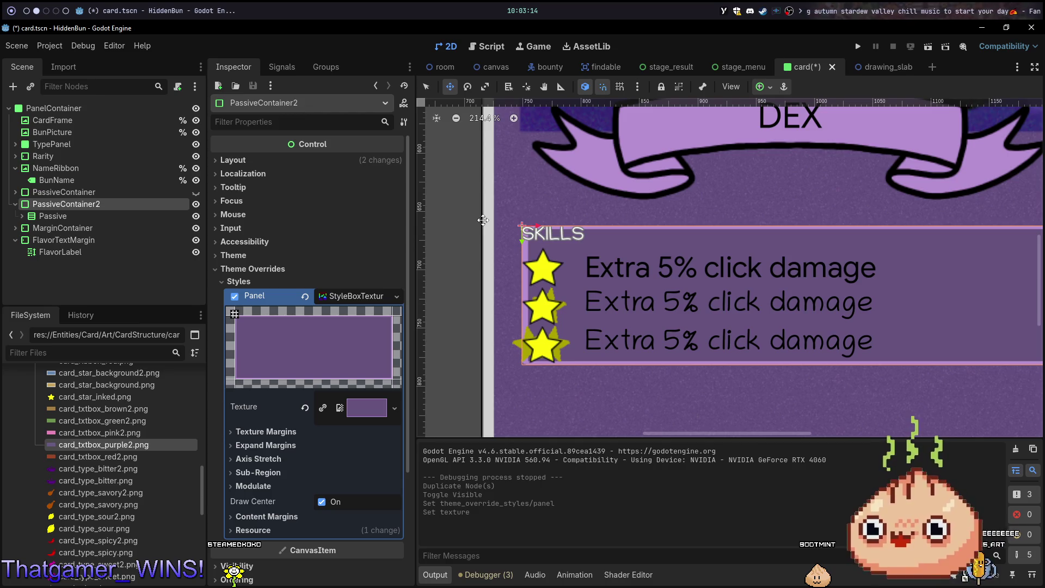
click(364, 296)
click(365, 295)
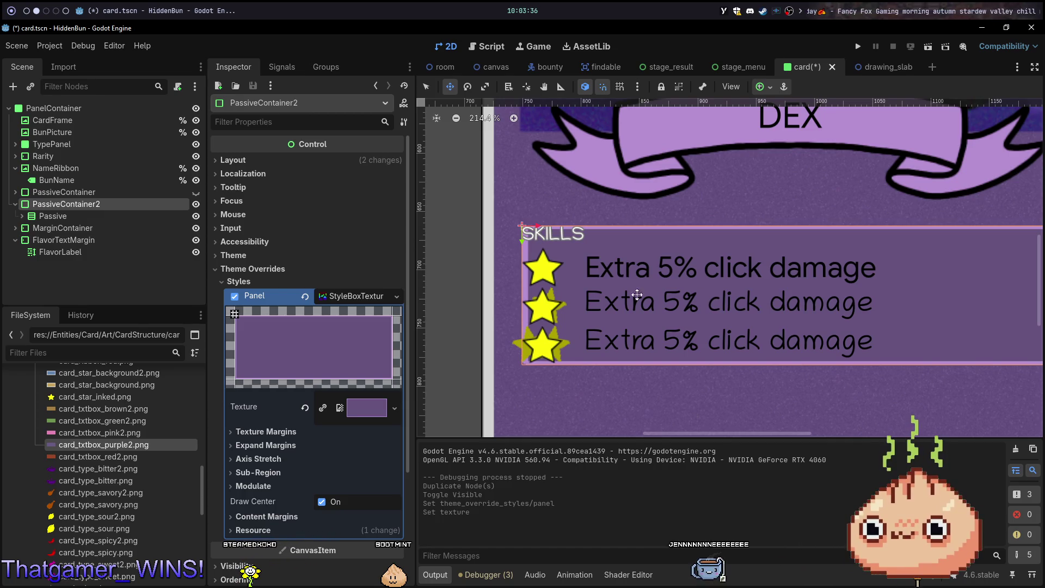
Step: Try left texture margins of 4 and 10 px, settling on 6 px
click(311, 431)
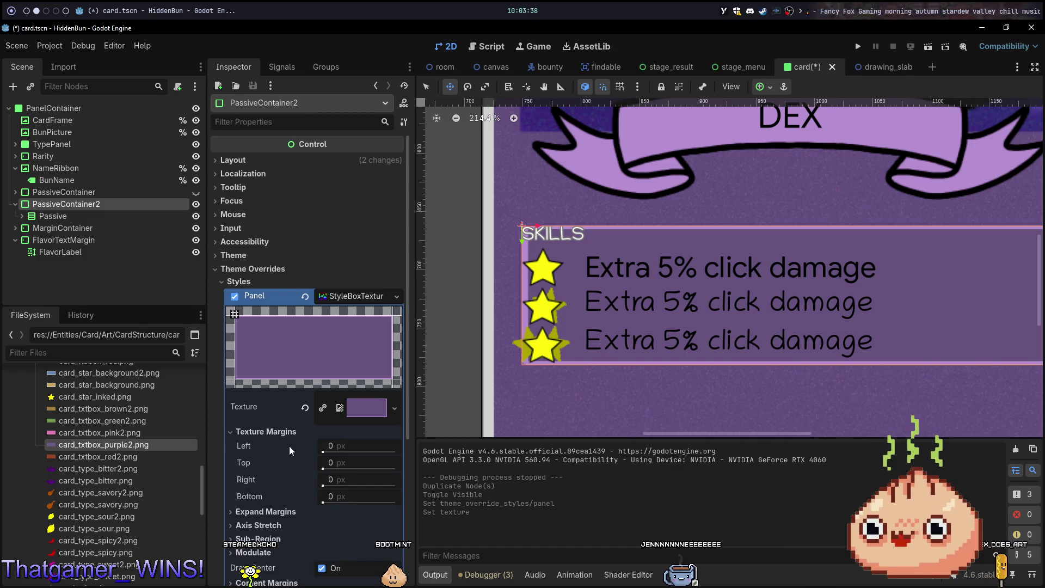
click(347, 448)
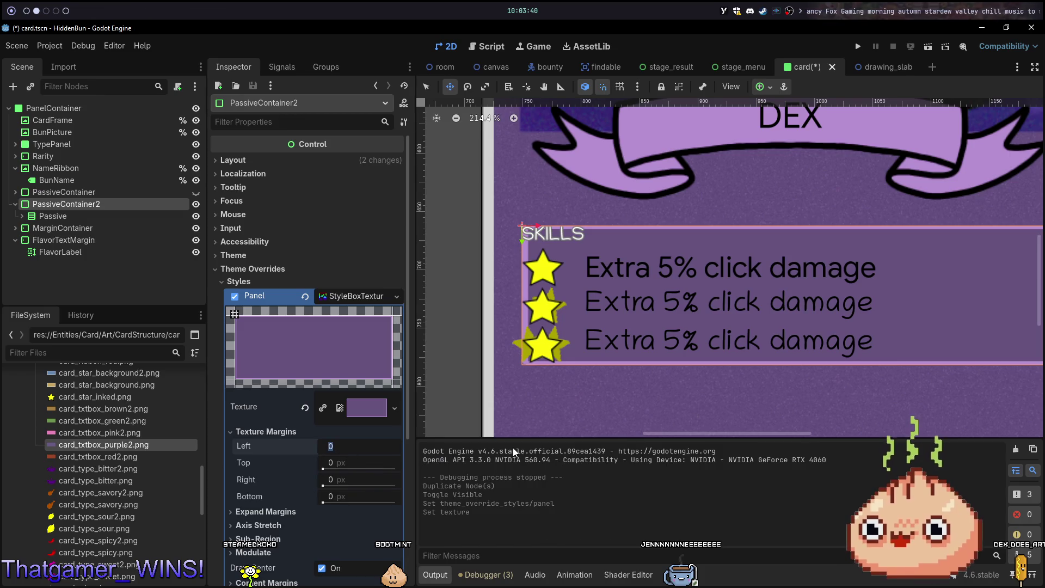
text(4)
key(Return)
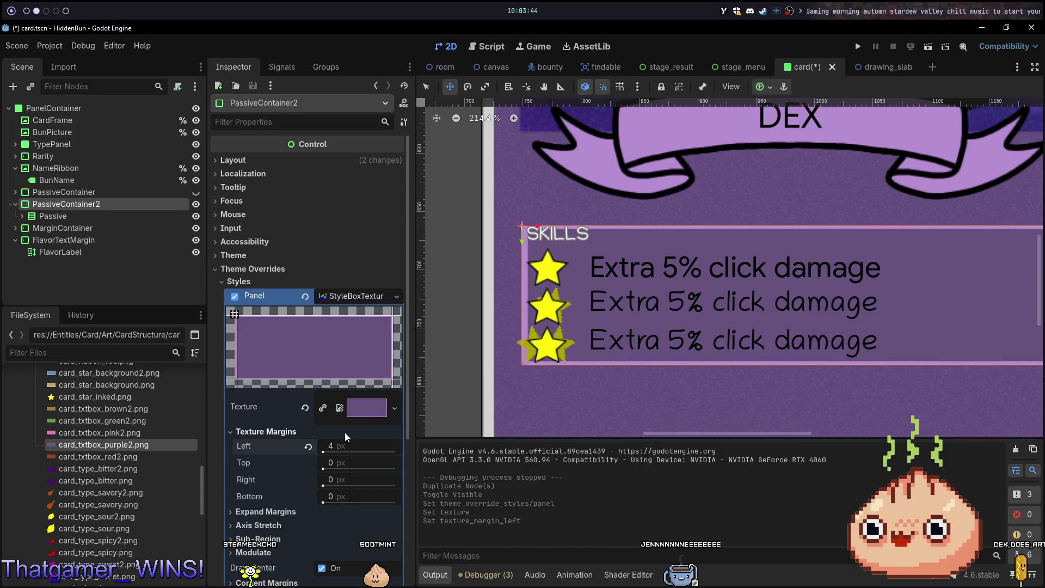
click(344, 448)
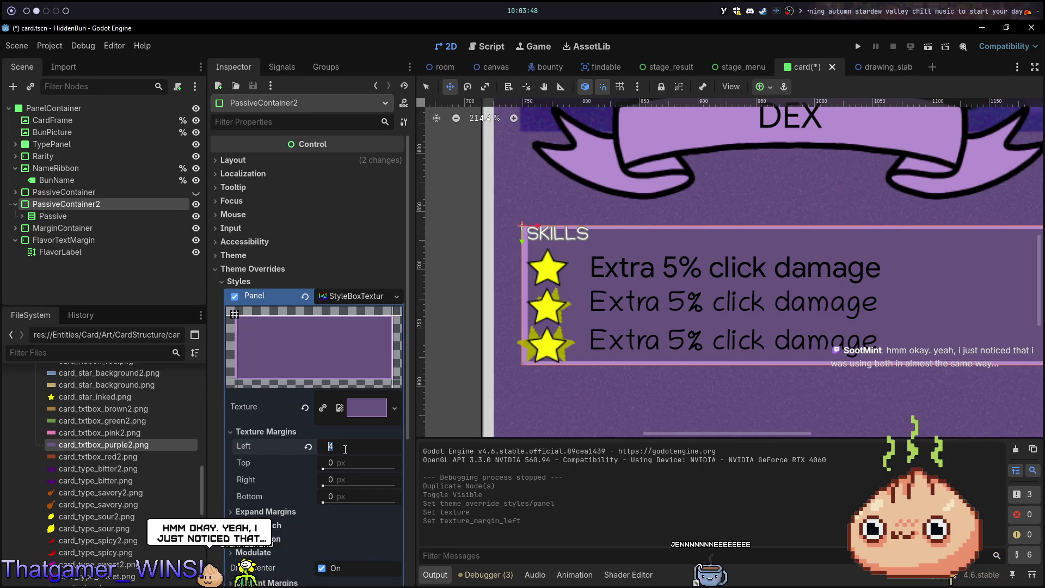
text(10)
key(Return)
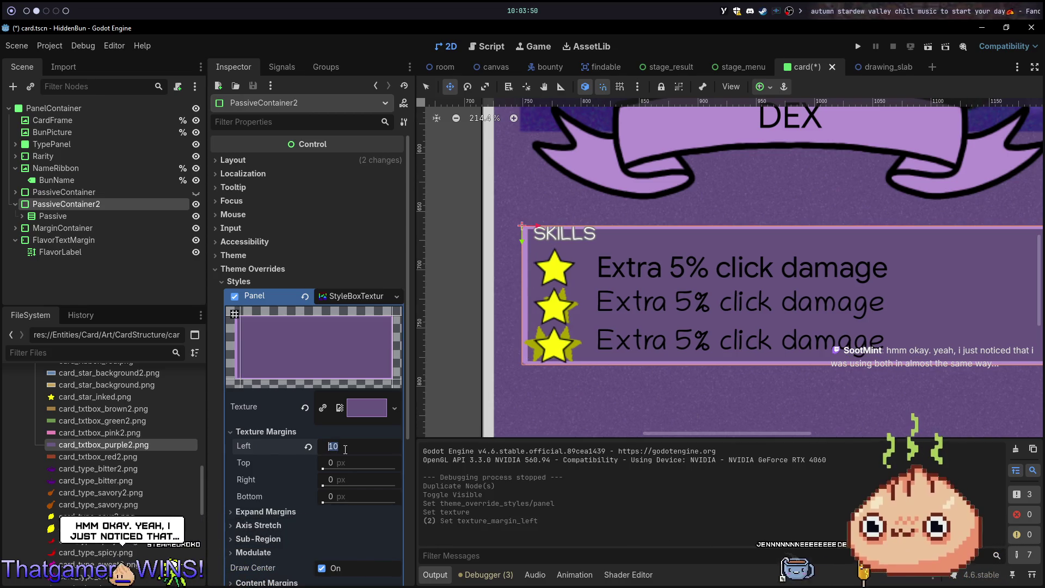
click(344, 449)
text(6)
key(Return)
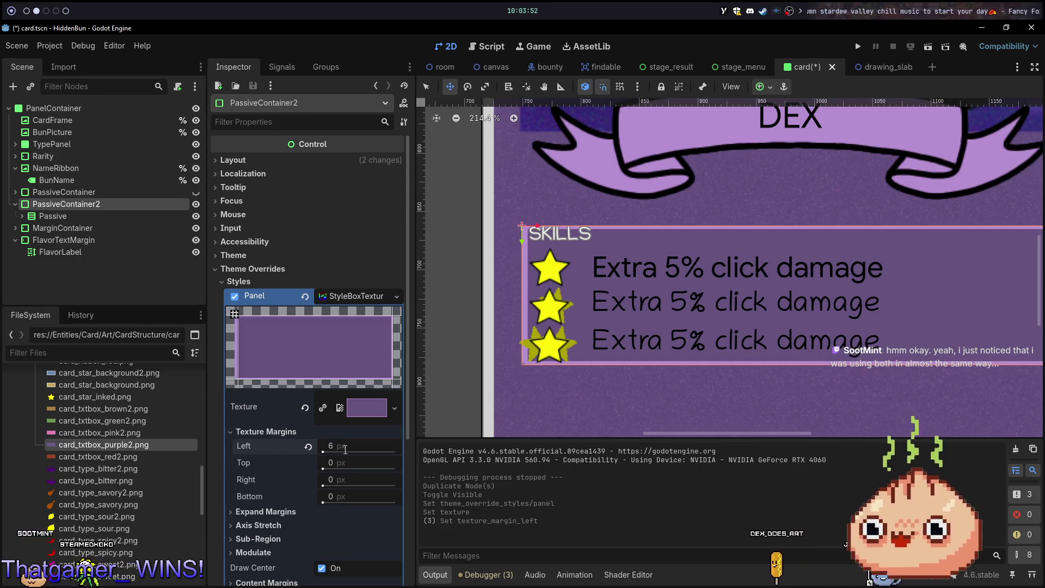
Step: Set the top, right and bottom texture margins to 6 px
click(345, 463)
text(6)
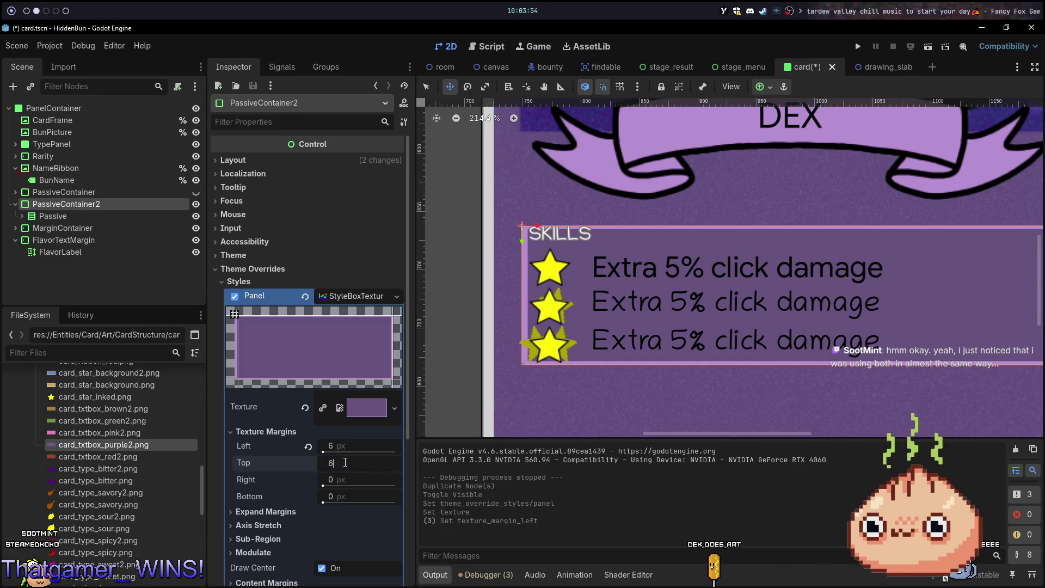
key(Tab)
text(6)
key(Tab)
text(6)
key(Tab)
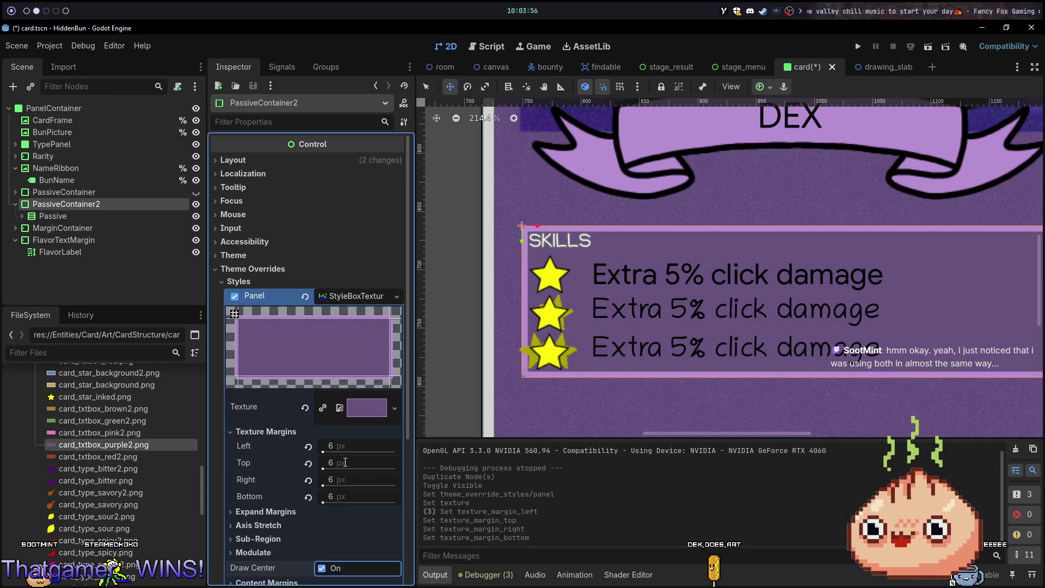
scroll(494, 235, up, 5)
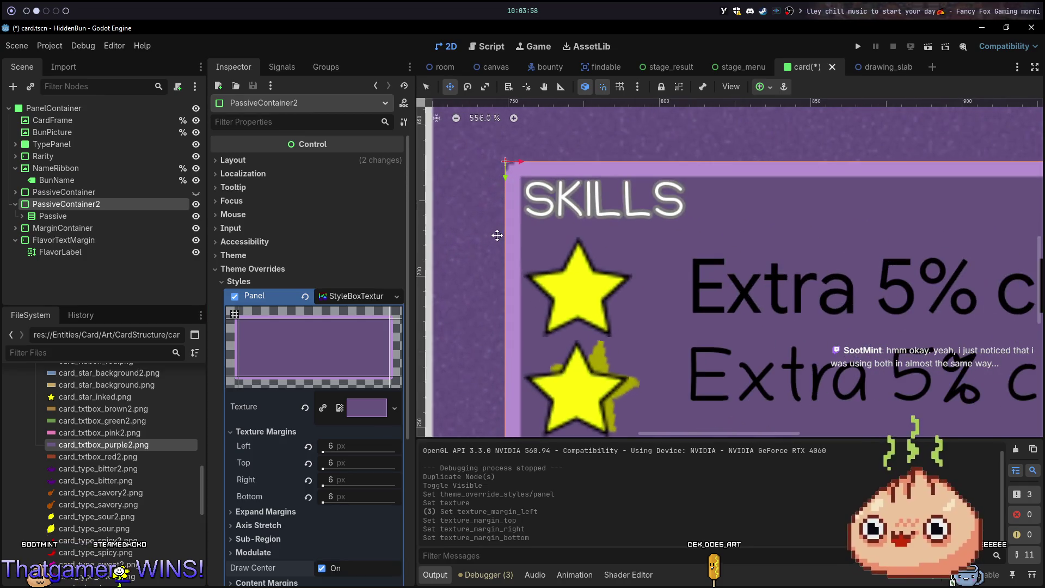
scroll(497, 235, down, 4)
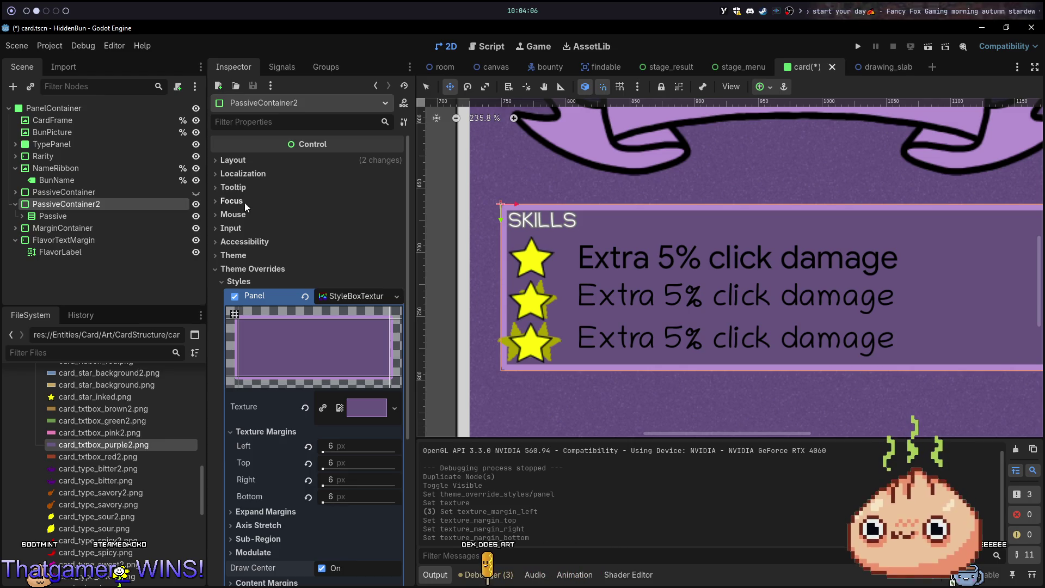
scroll(687, 246, down, 2)
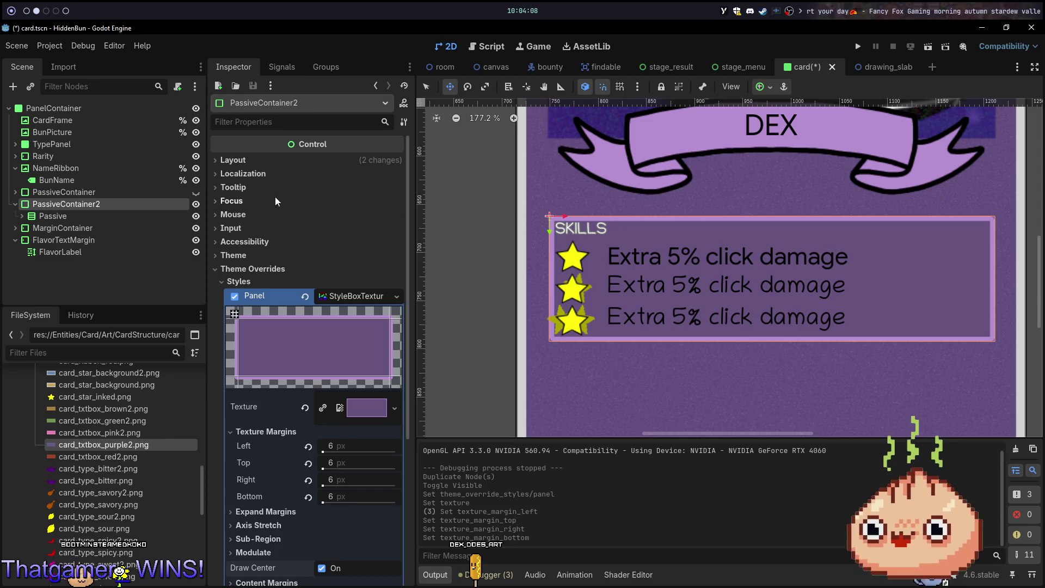
Step: Reset PassiveContainer2's size to default and inspect the MarginContainer's layout
click(253, 162)
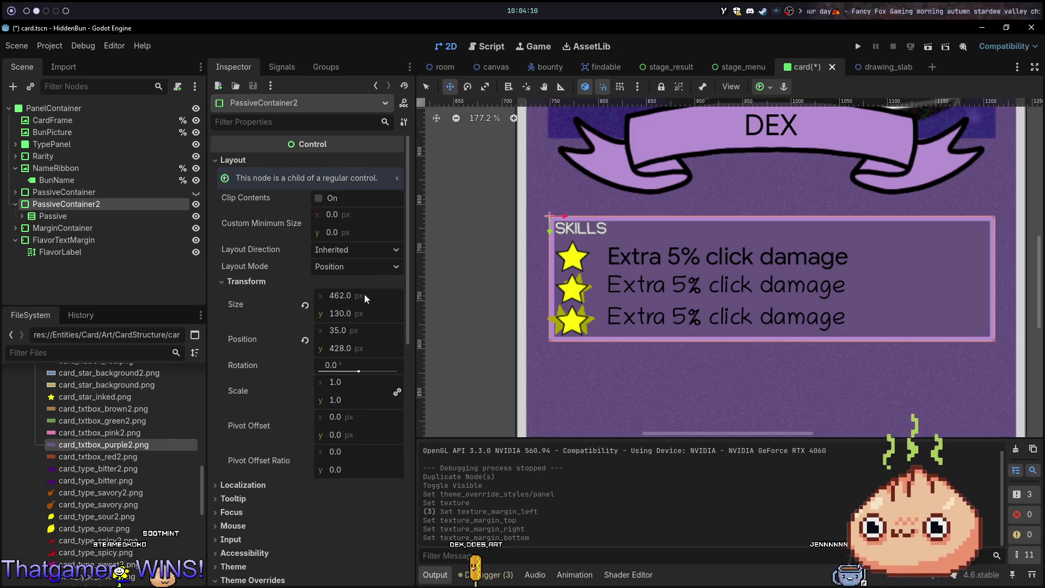
click(305, 306)
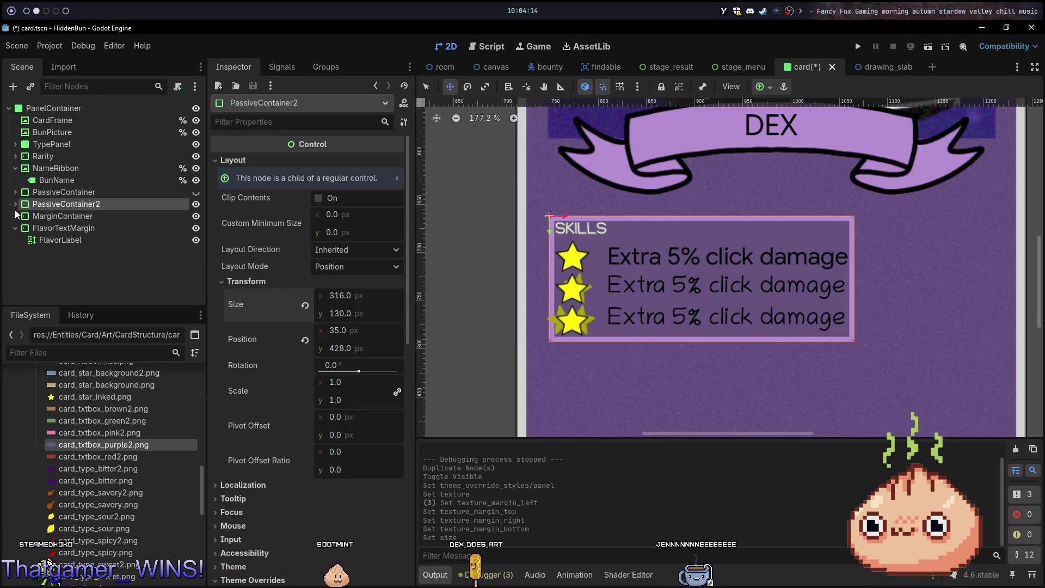
click(60, 227)
click(22, 216)
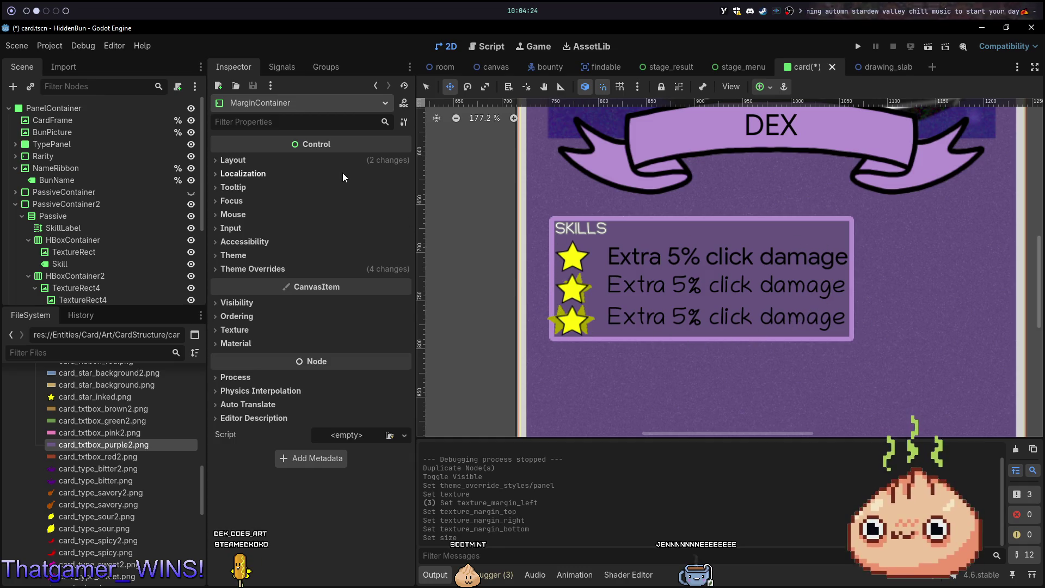
click(324, 162)
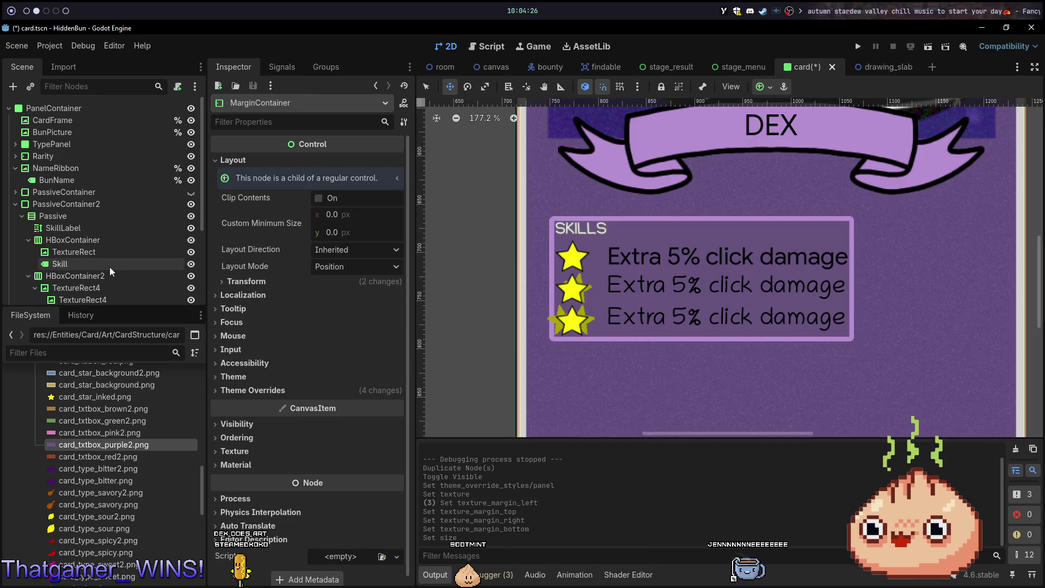
scroll(82, 267, down, 2)
Step: Remove test characters from the first Skill label so it reads 'Extra 5% click damage'
click(89, 239)
click(328, 216)
text(fsdfsdfsdfsdfsdfsdf)
scroll(839, 311, down, 8)
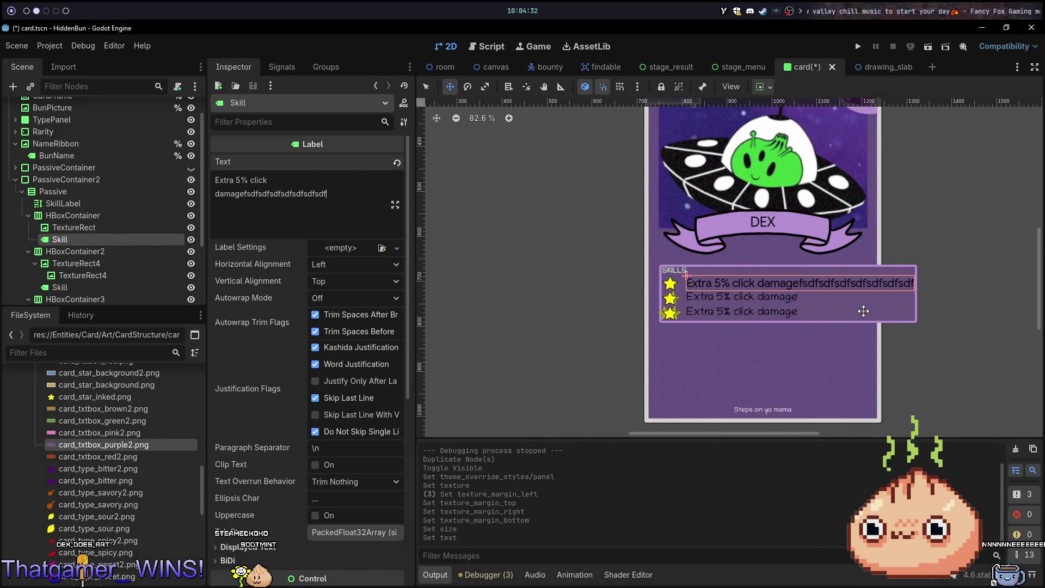
key(BackSpace)
key(BackSpace)
key(BackSpace)
scroll(736, 299, up, 6)
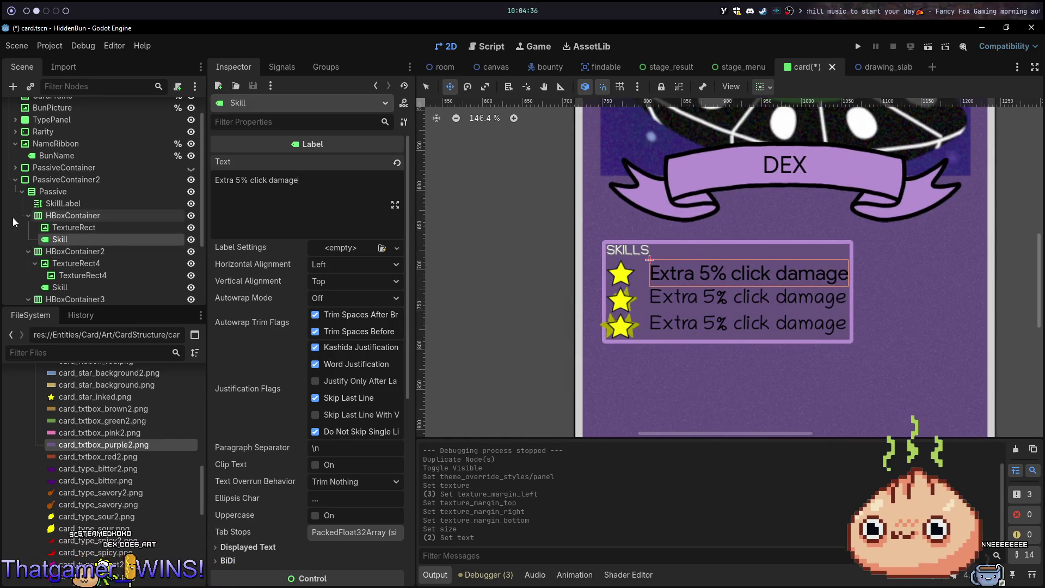
click(53, 190)
key(ctrl+z)
key(ctrl+z)
key(ctrl+z)
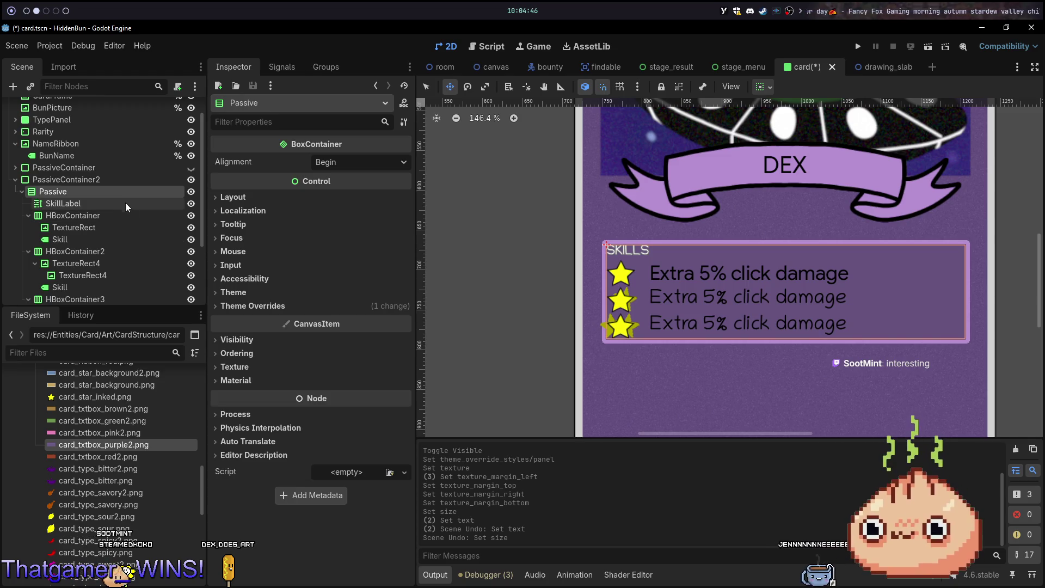
Step: Inspect the SkillLabel and SKILLS heading properties in the Passive box
right_click(89, 176)
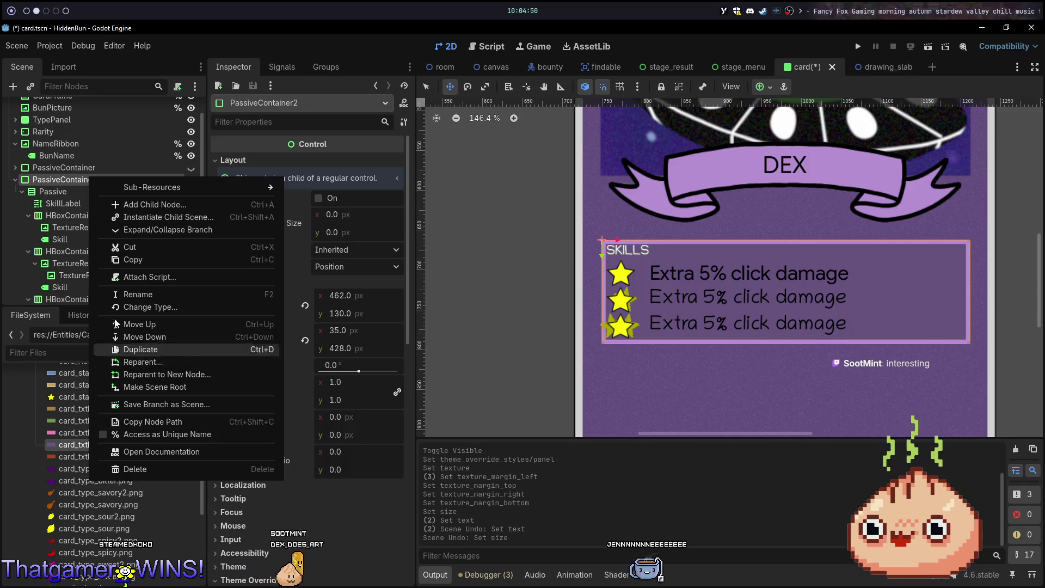
click(74, 210)
click(74, 202)
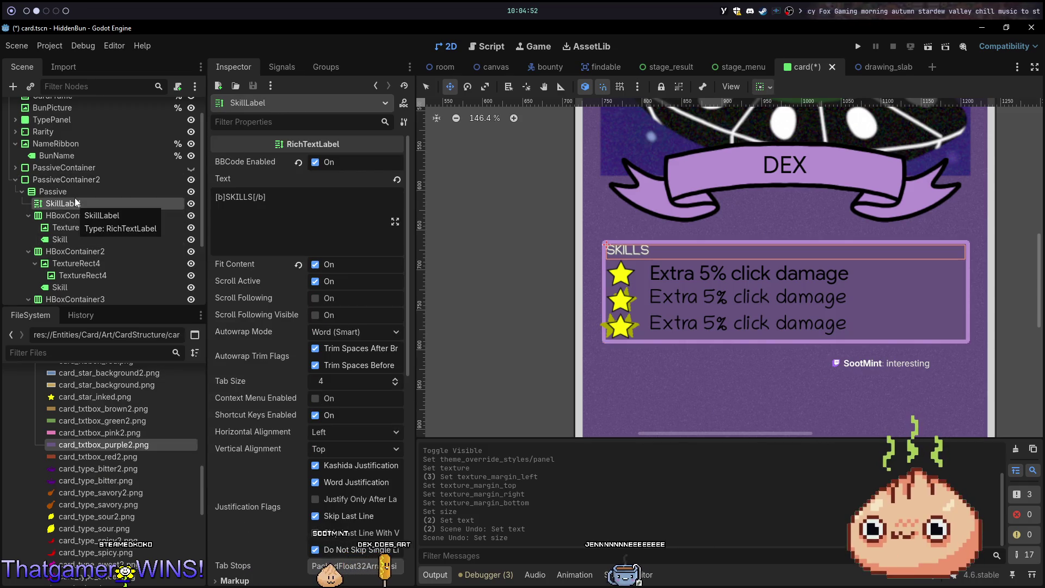
key(ctrl+shift+o)
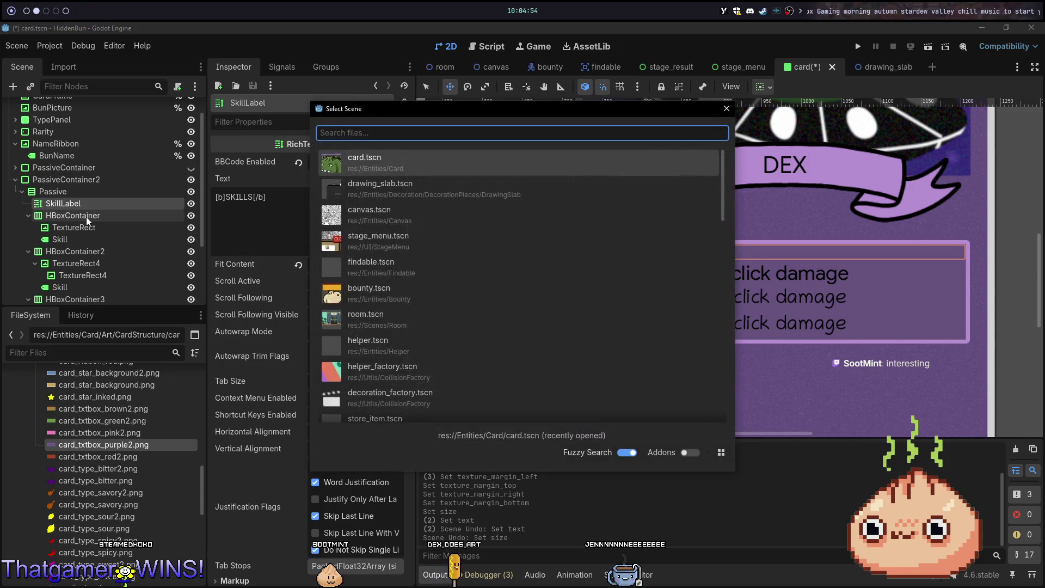
key(Escape)
key(ctrl+shift+o)
key(Escape)
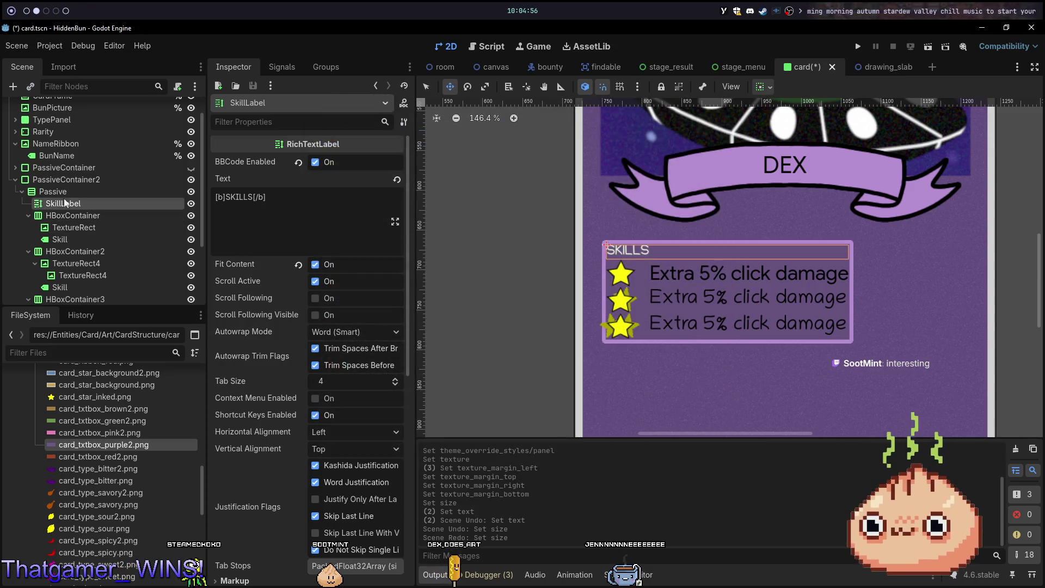
Step: Change PassiveContainer2's node type to Panel
right_click(61, 181)
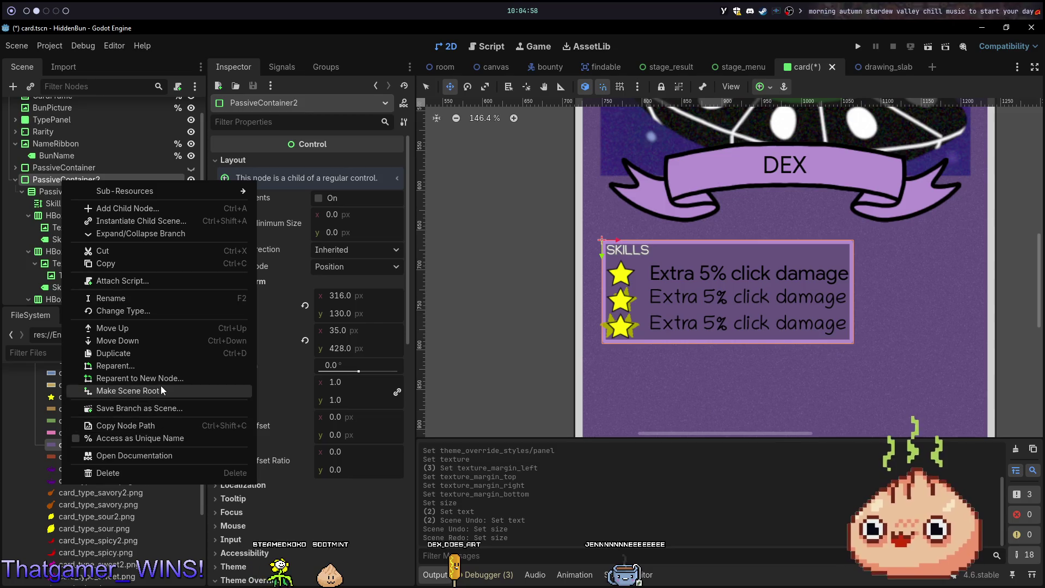
click(162, 310)
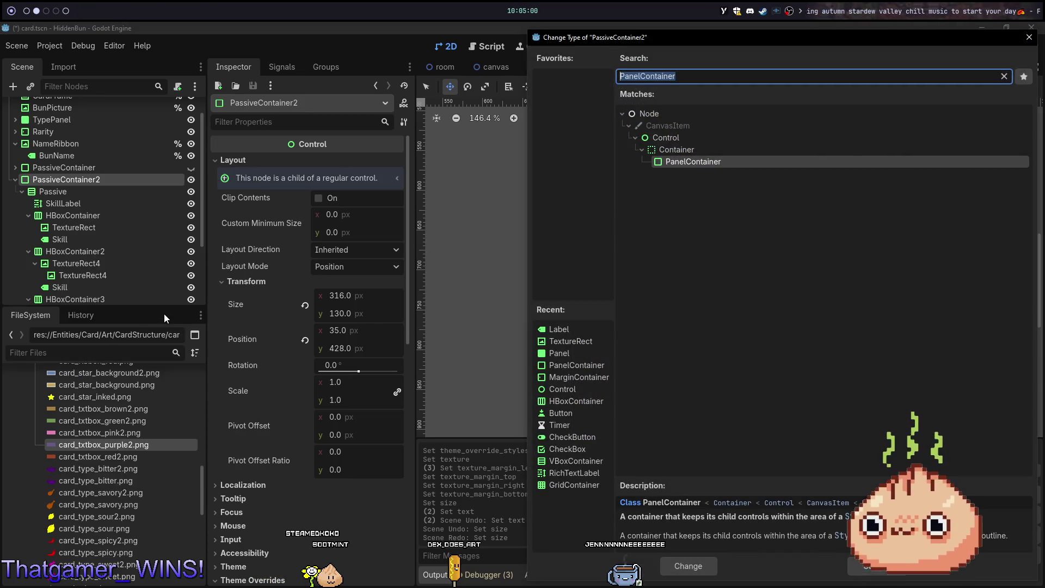
text(panel)
key(Return)
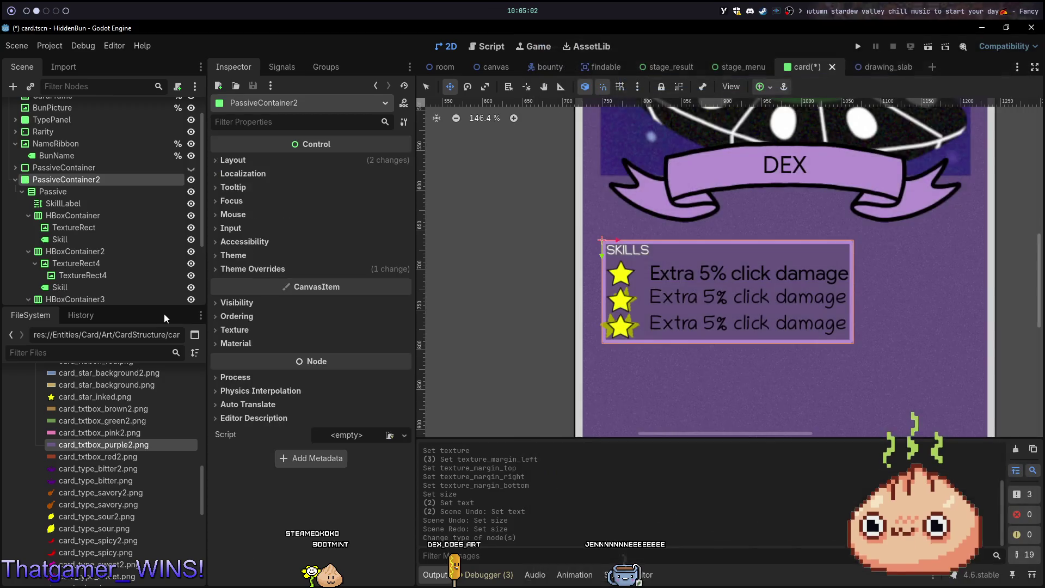
click(90, 235)
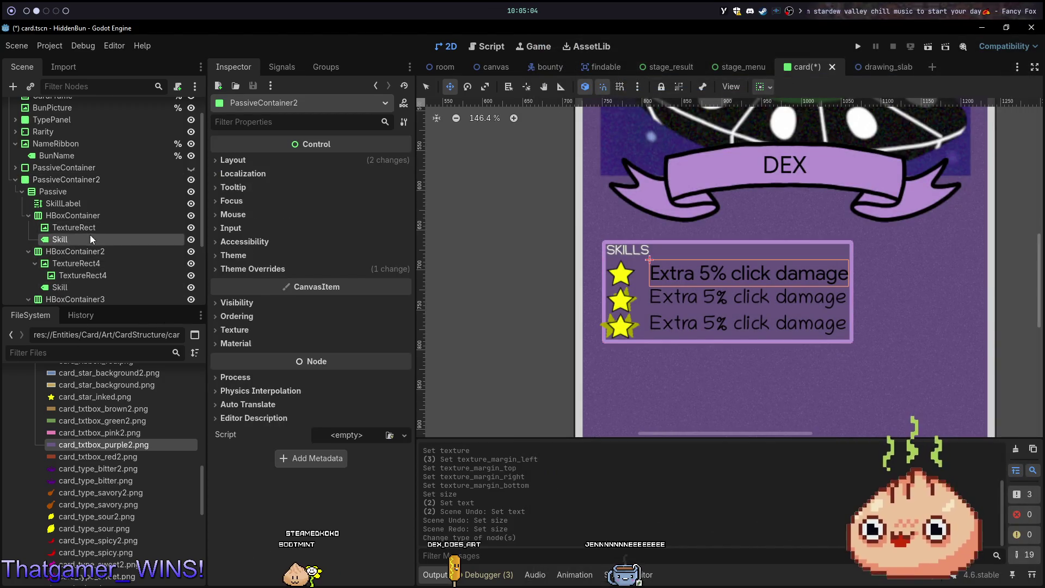
Step: Clear the first row's test text and undo the text, type and size changes
click(315, 207)
text(sdfsdfsdfsdfsdfsdf)
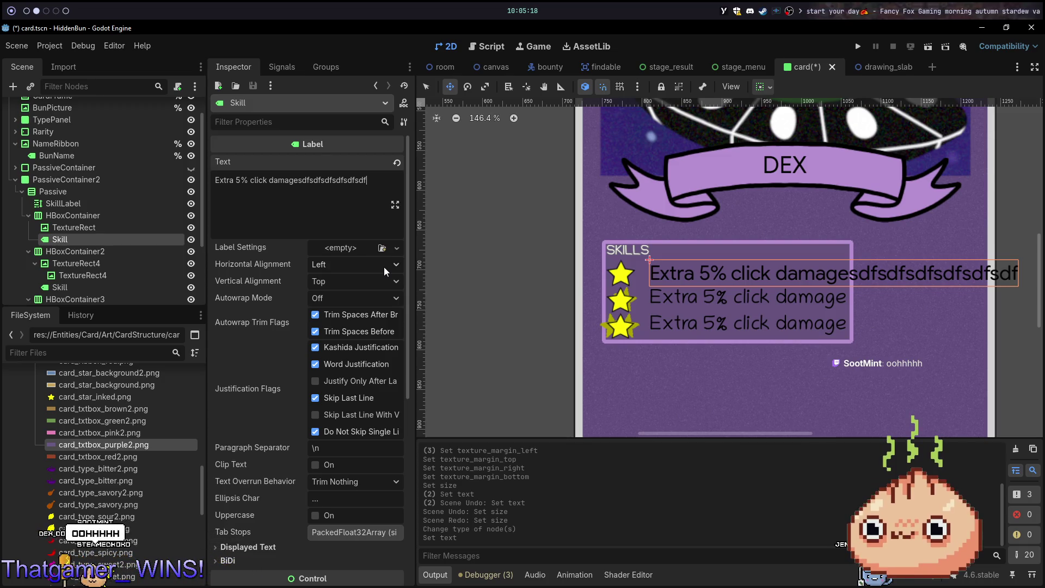
key(BackSpace)
key(BackSpace)
key(BackSpace)
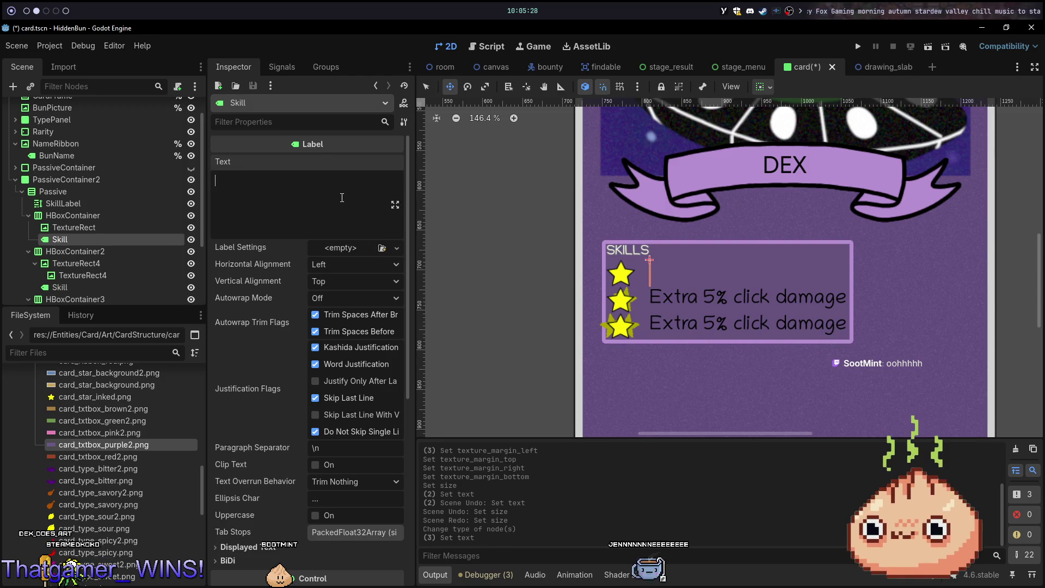
click(156, 232)
key(ctrl+z)
key(ctrl+z)
key(ctrl+z)
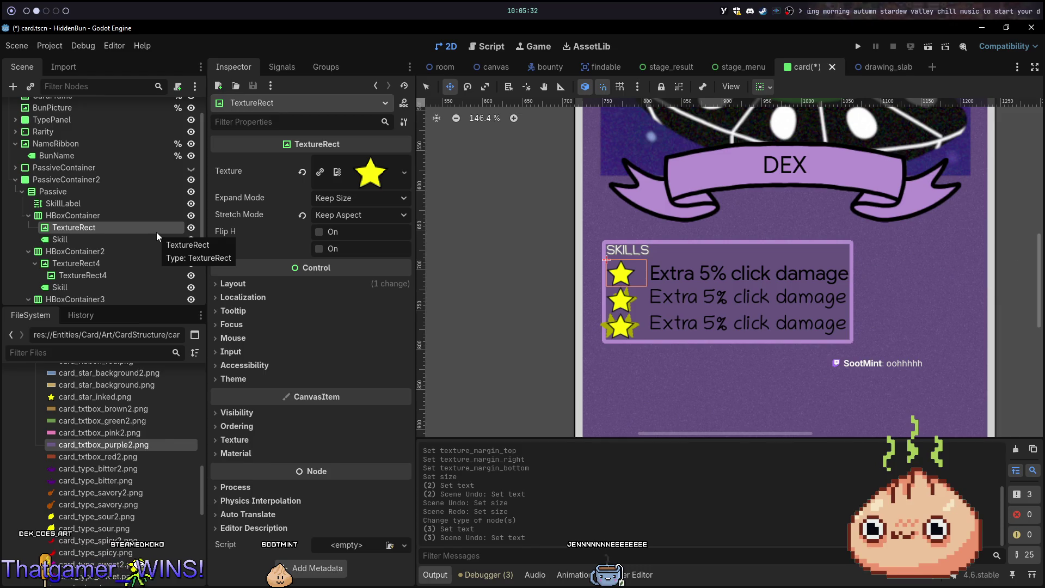
key(ctrl+z)
key(ctrl+z)
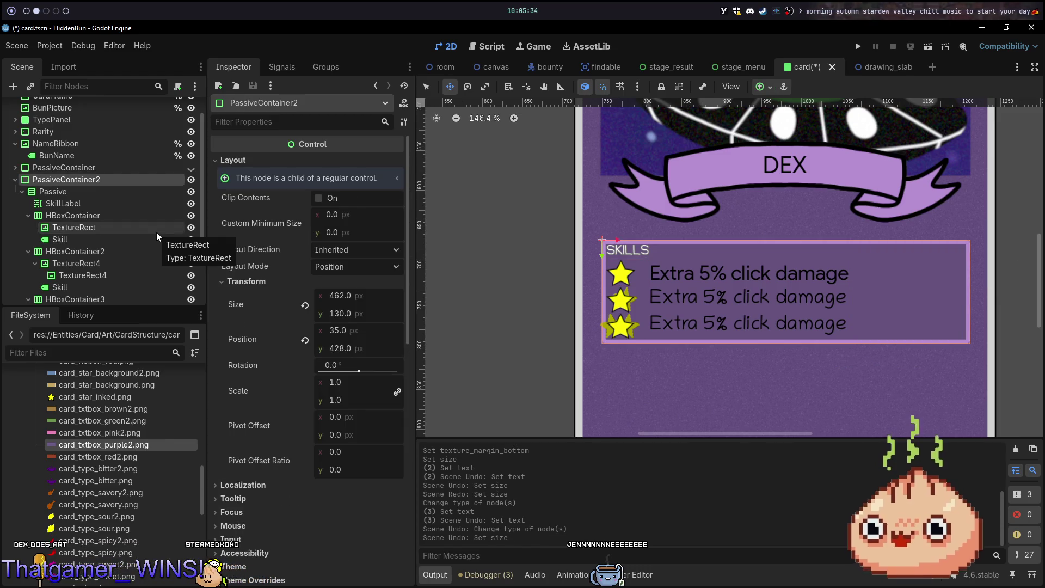
Step: Inspect the second row's TextureRect4 star and its inner star copy
click(92, 190)
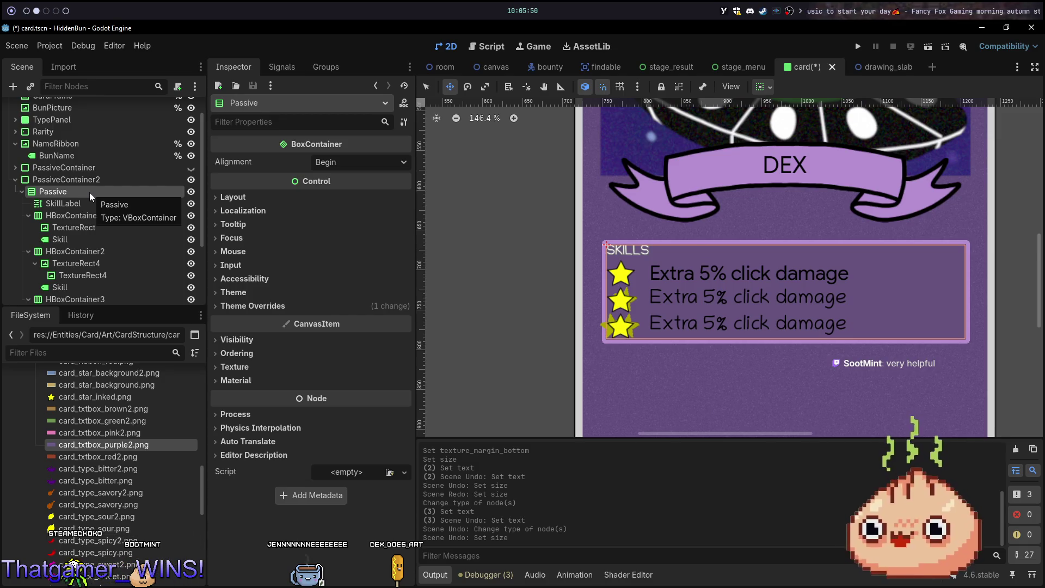
click(97, 264)
click(97, 268)
click(105, 276)
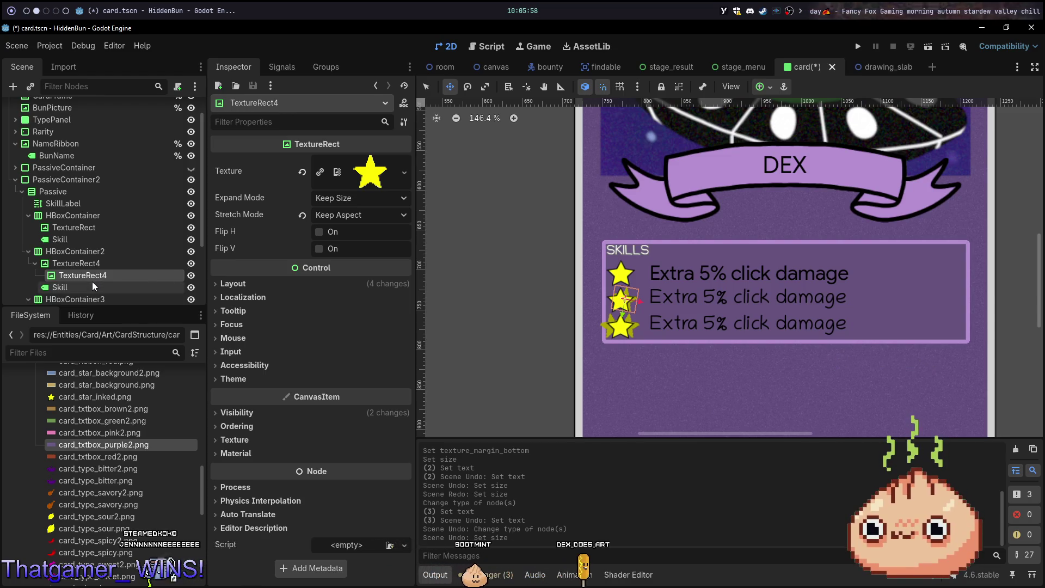
scroll(89, 271, up, 1)
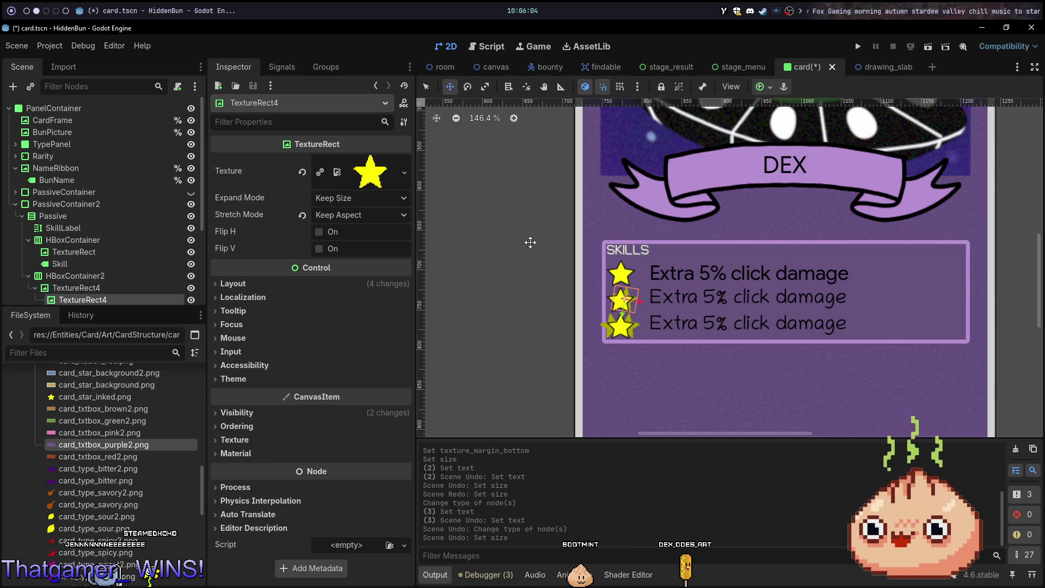
scroll(80, 237, down, 3)
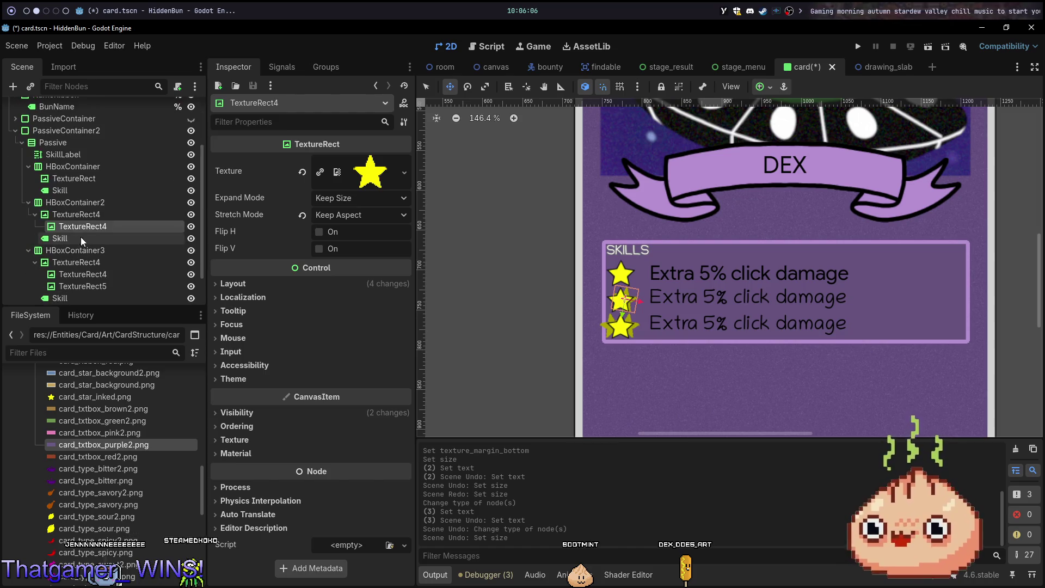
Step: Move the second row's skill label into HBoxContainer2 beside its star
click(96, 190)
key(ctrl+d)
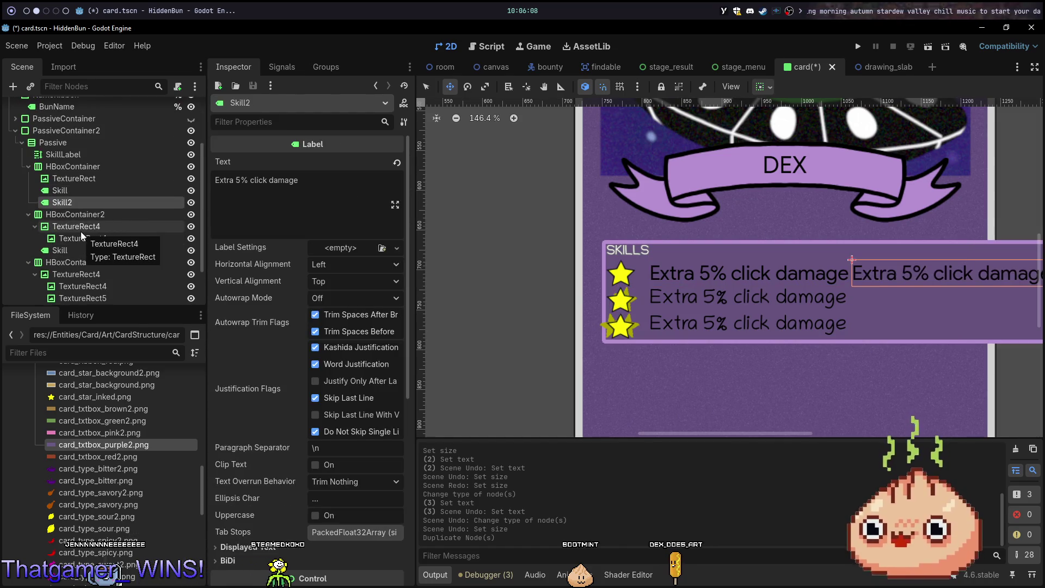
key(ctrl+z)
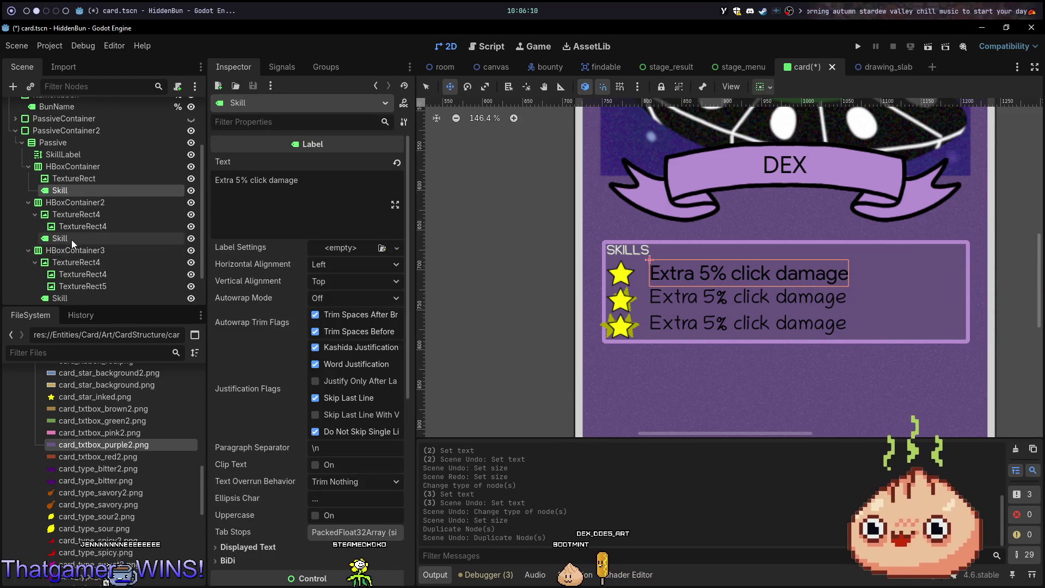
click(145, 240)
key(Delete)
key(Return)
click(106, 212)
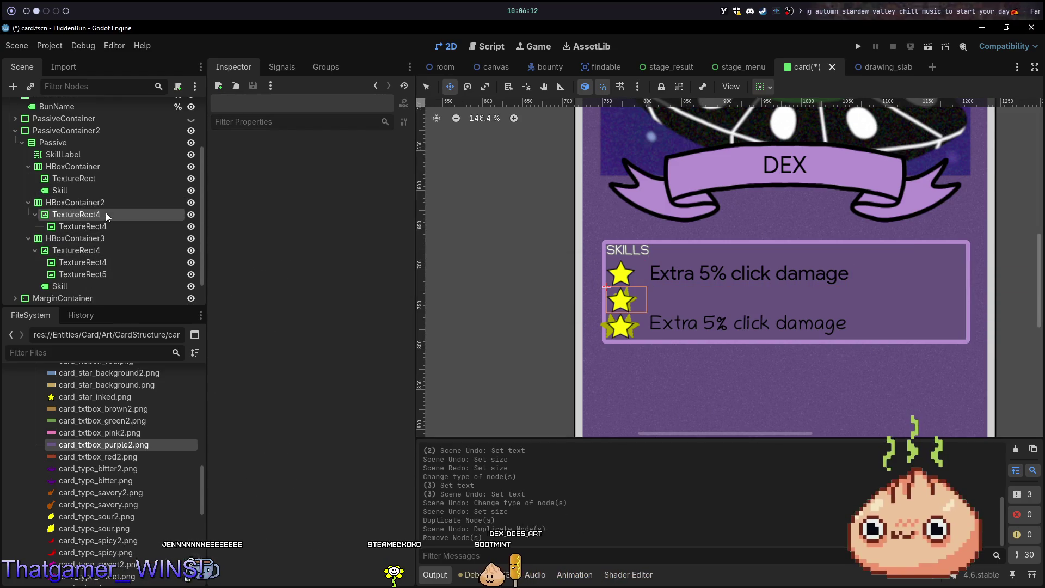
key(ctrl+v)
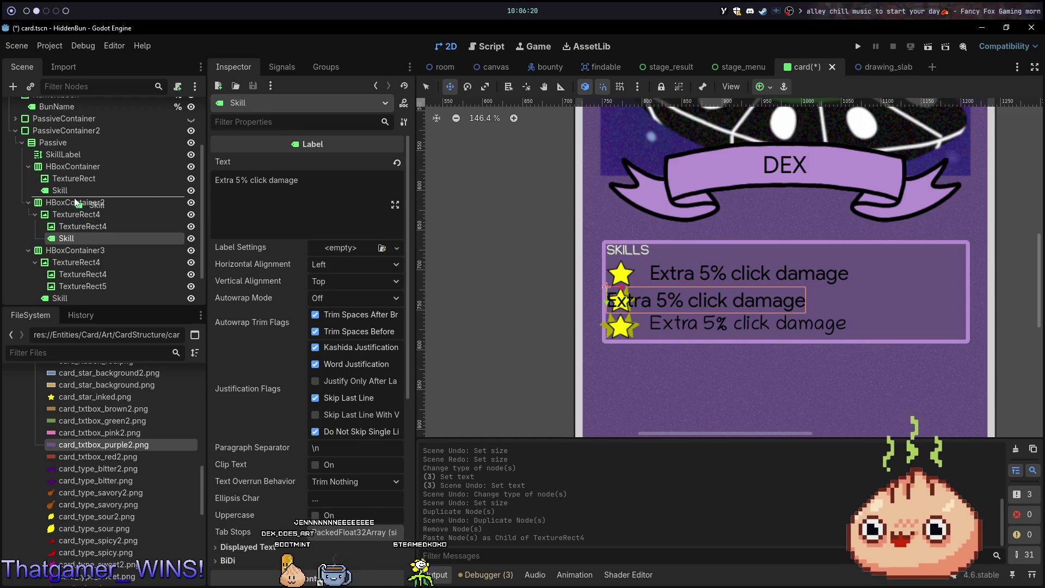
drag(77, 205, 77, 204)
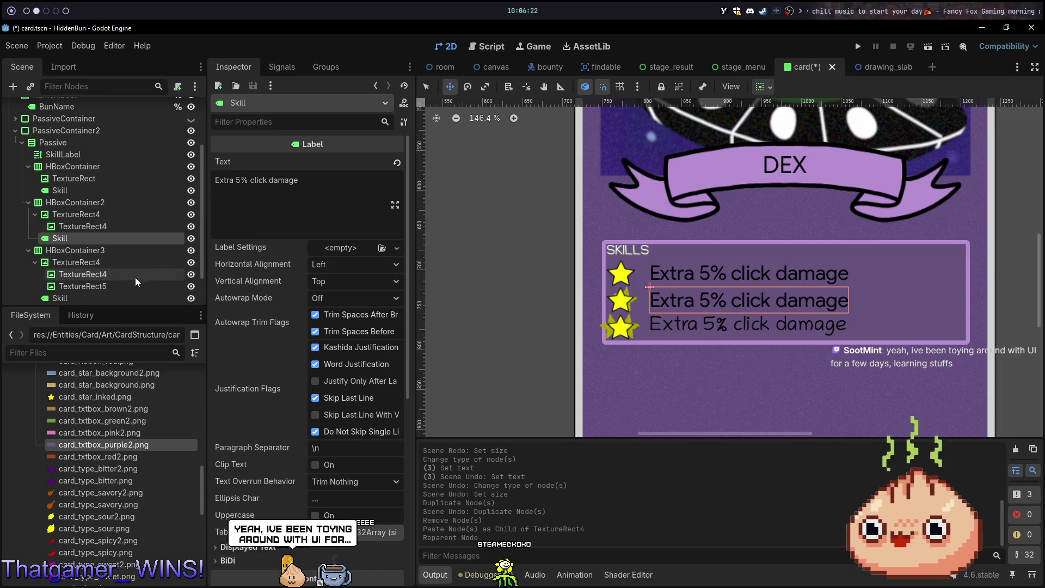
Step: Move the third row's skill label into HBoxContainer3 beside its star
click(87, 298)
key(Delete)
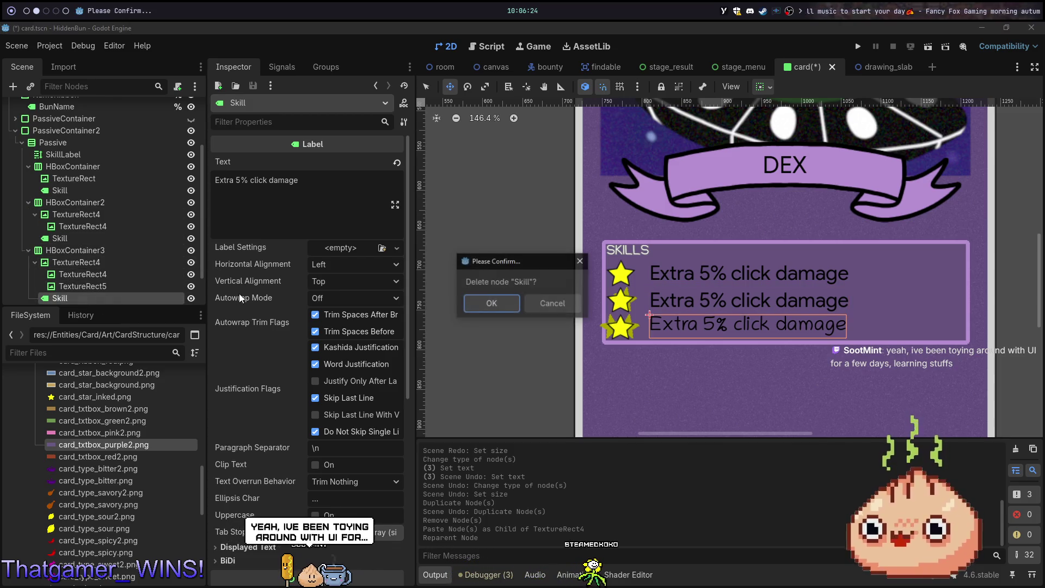
click(482, 304)
click(93, 252)
key(ctrl+v)
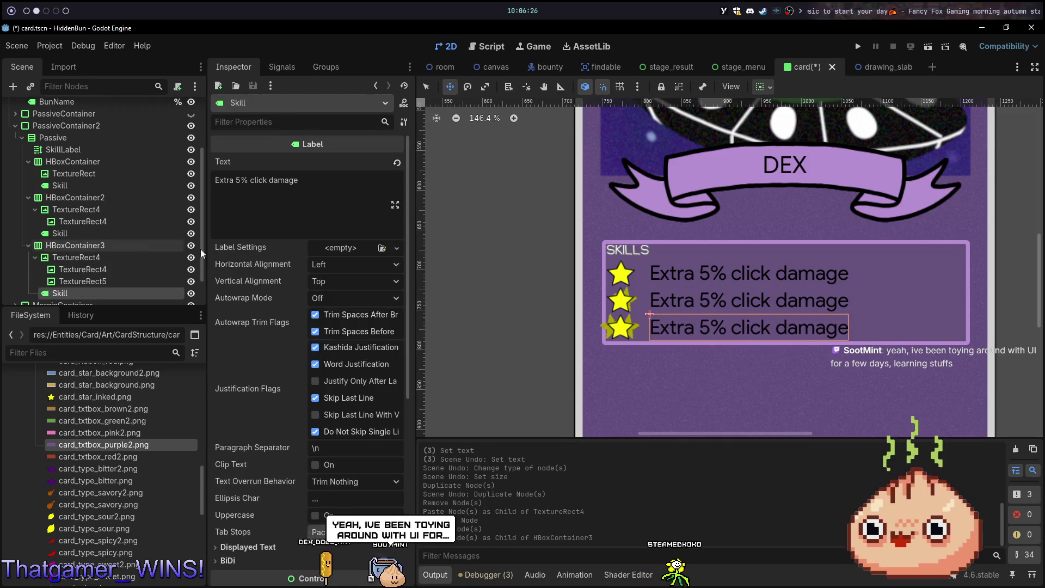
scroll(723, 296, up, 2)
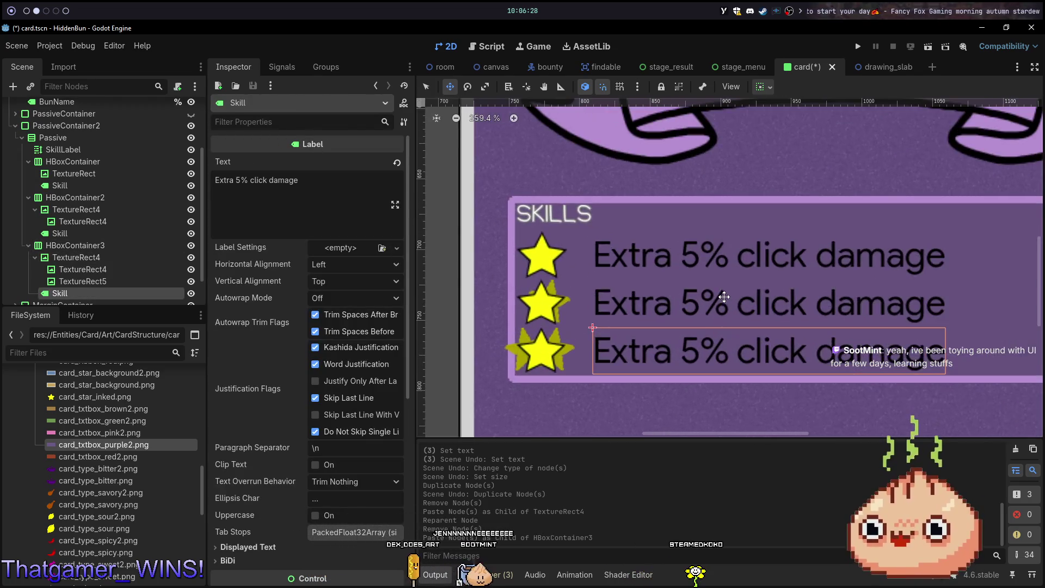
key(Escape)
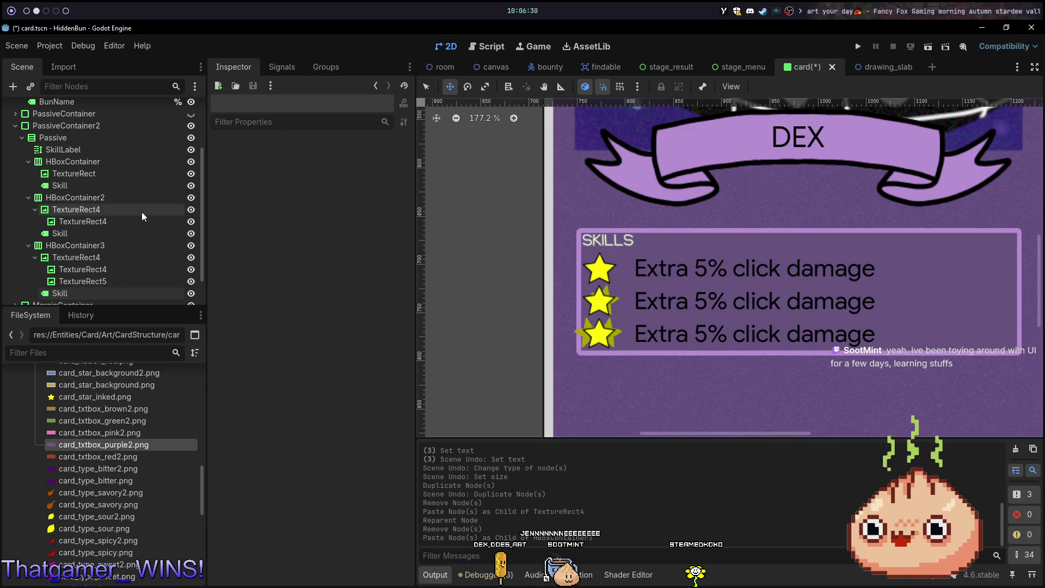
scroll(80, 188, up, 3)
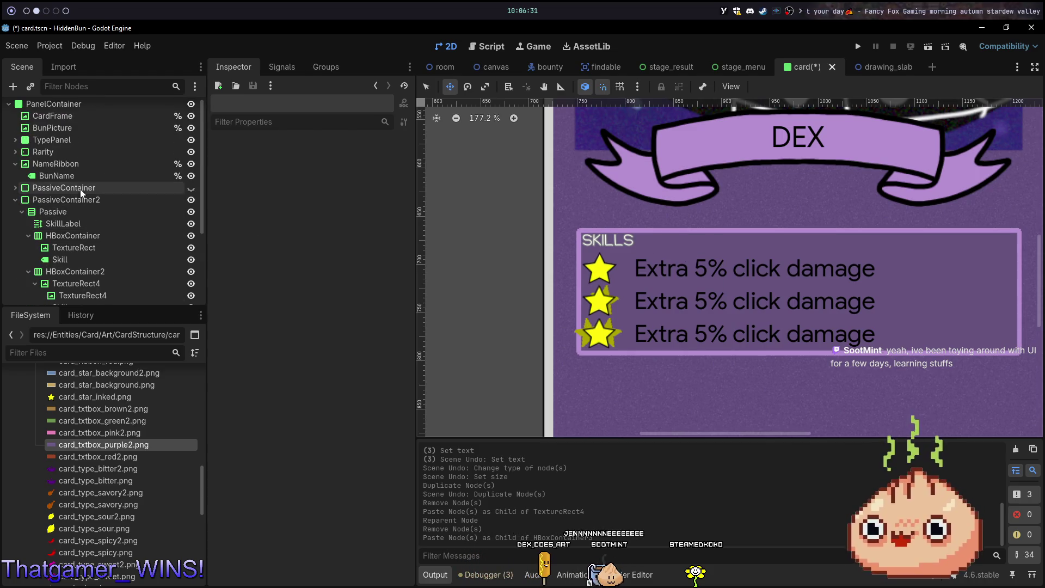
Step: Delete the SKILLS heading label and save card.tscn
click(88, 223)
key(Delete)
click(507, 305)
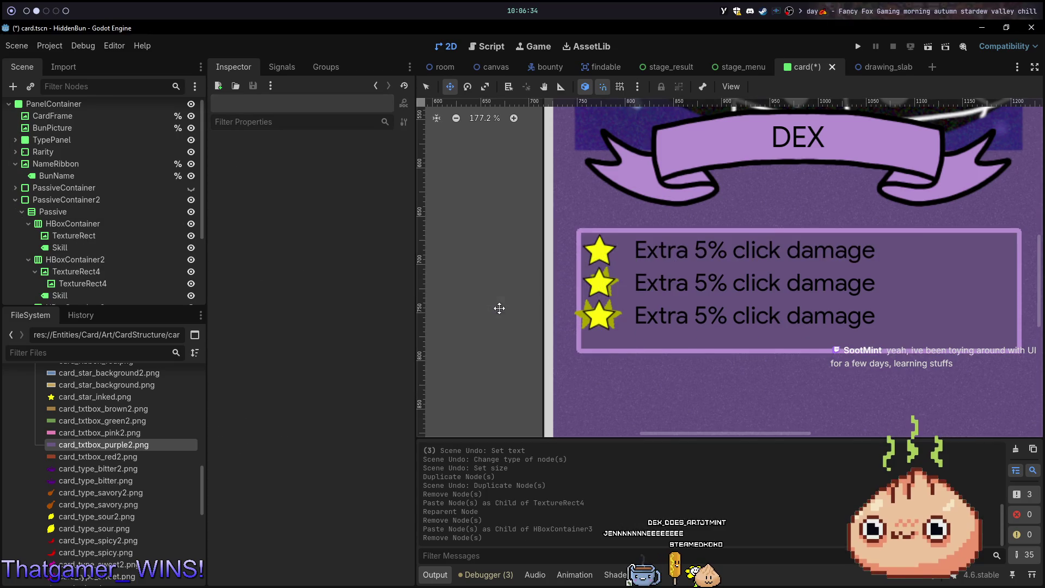
click(122, 227)
key(ctrl+s)
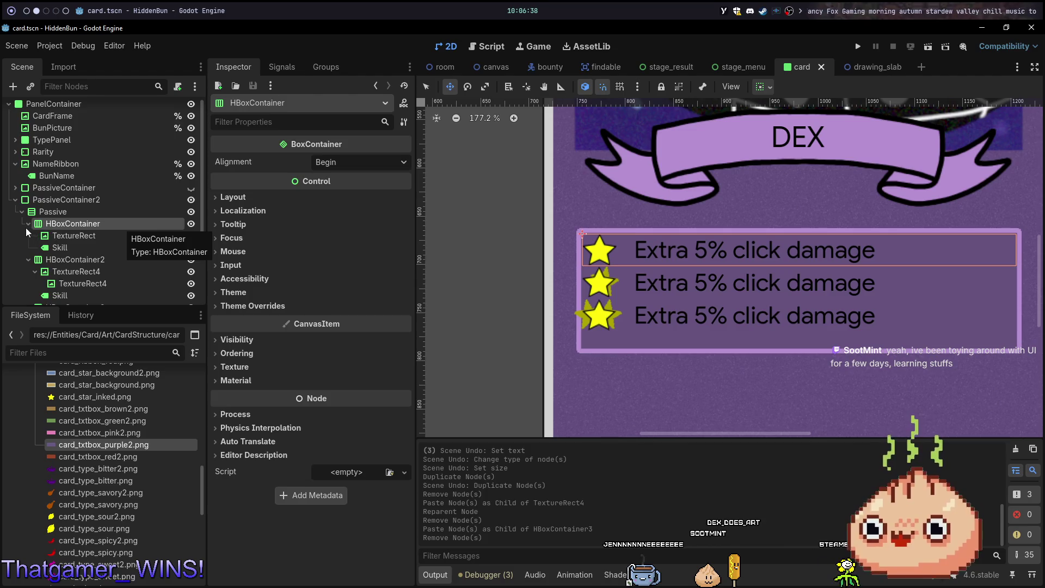
Step: Collapse the three skill rows in the Scene tree and select the Passive container
click(27, 224)
click(25, 234)
click(27, 246)
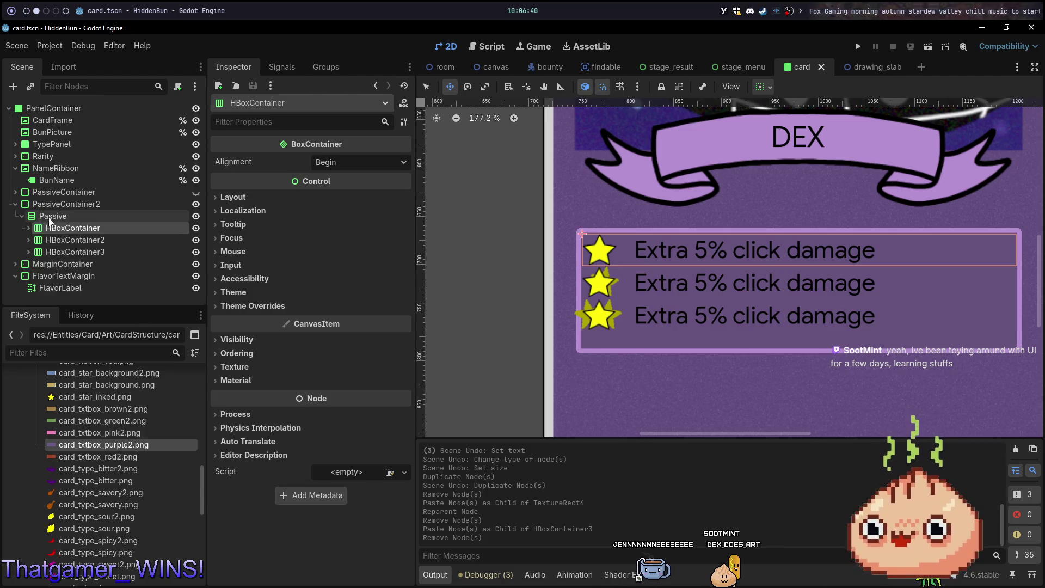
click(50, 217)
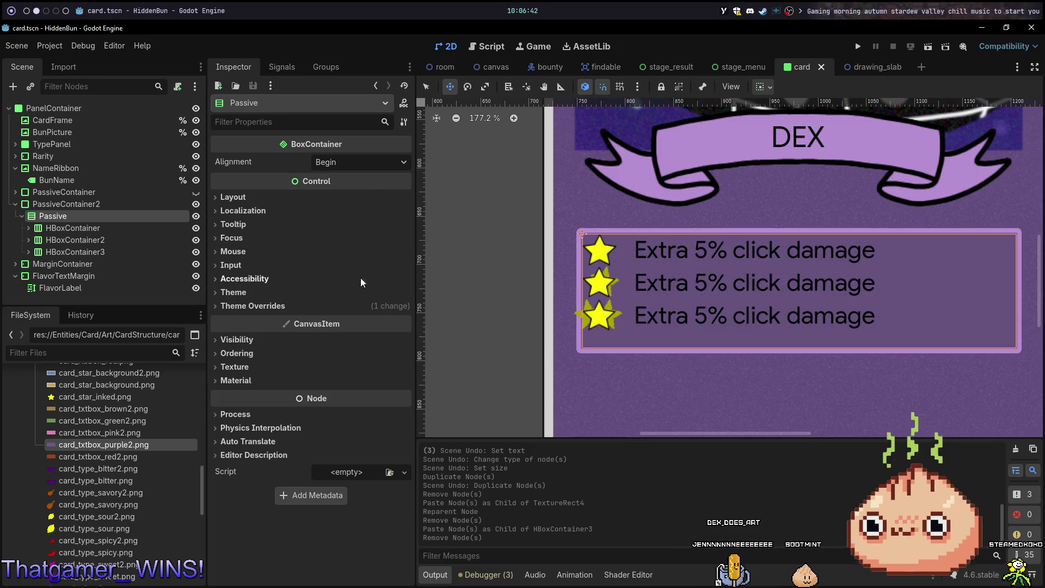
Step: Give the Passive container a Custom Minimum Size height of 130 px and save card.tscn
click(333, 306)
click(332, 318)
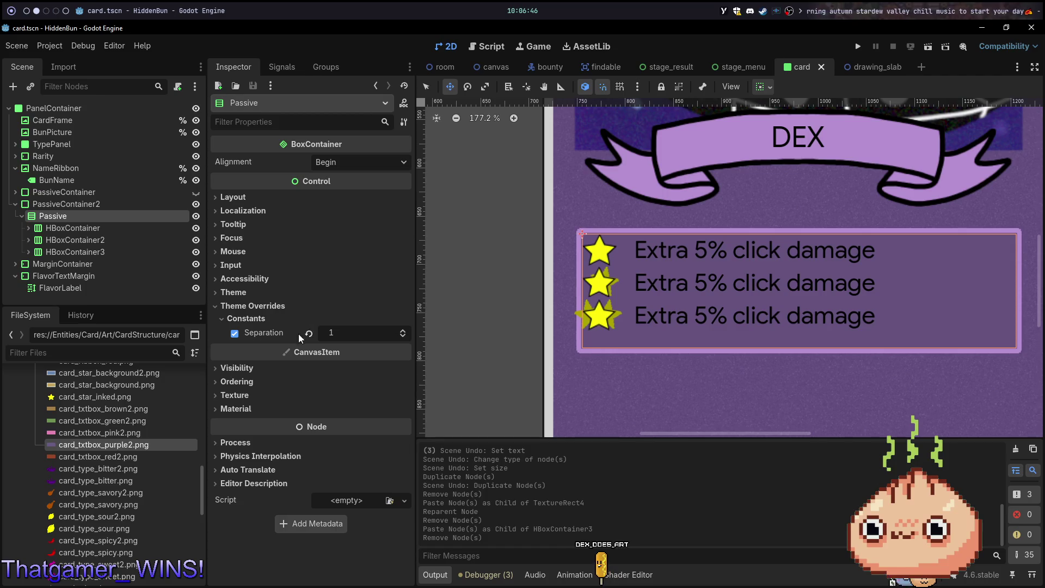
click(263, 308)
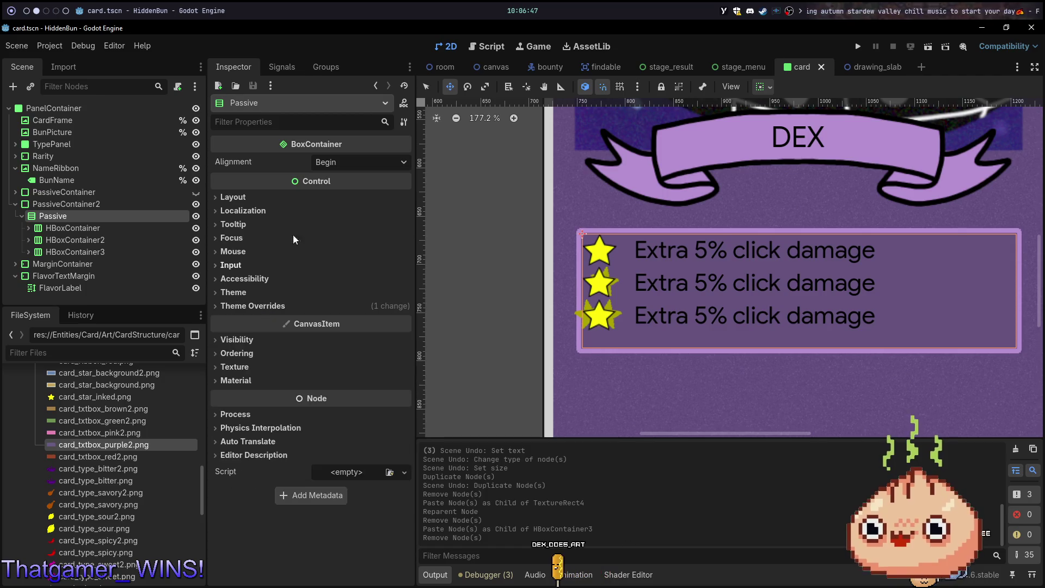
click(213, 198)
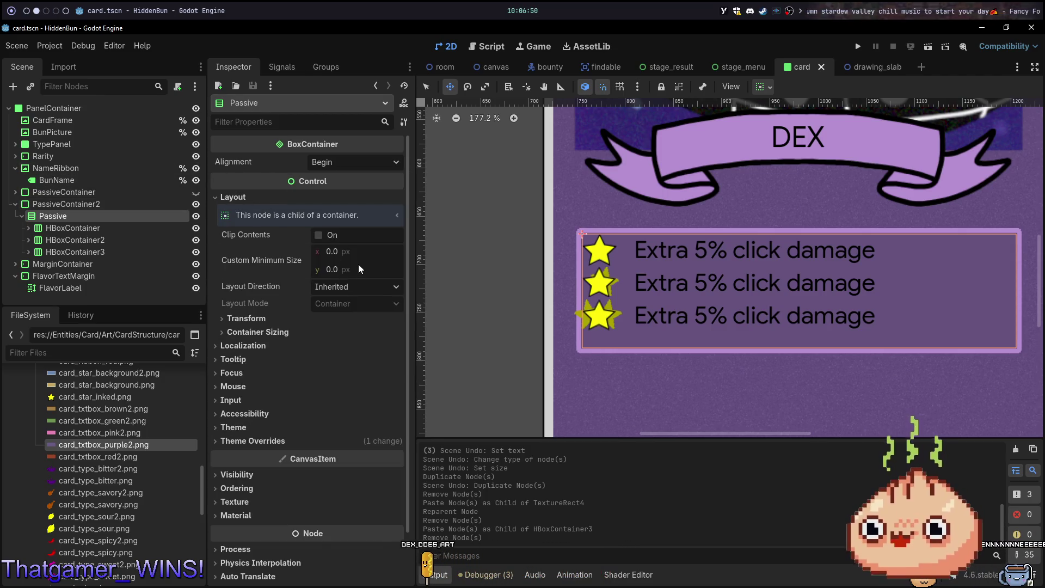
drag(358, 264, 366, 263)
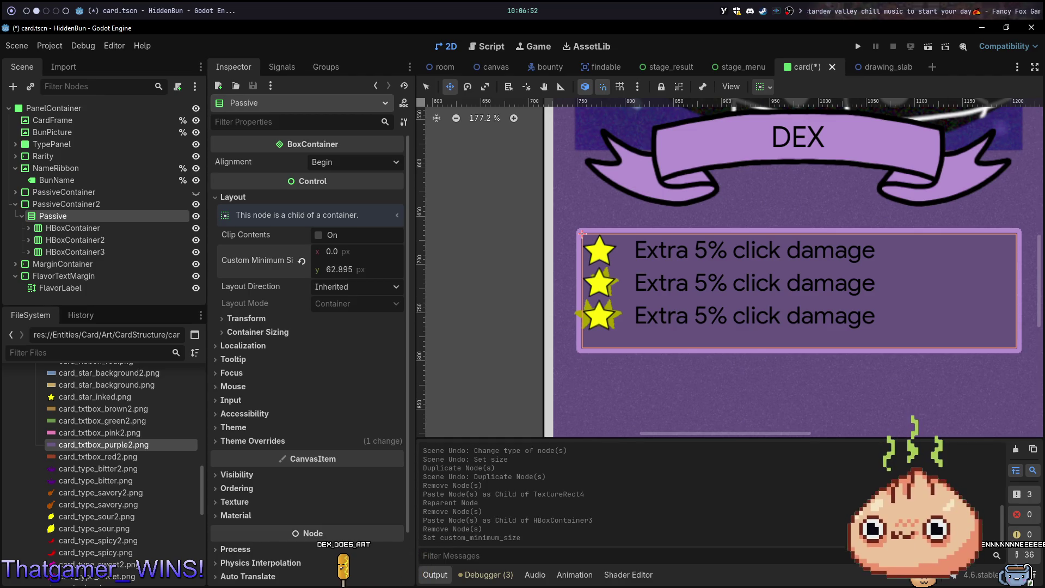
drag(366, 269, 369, 269)
text(103)
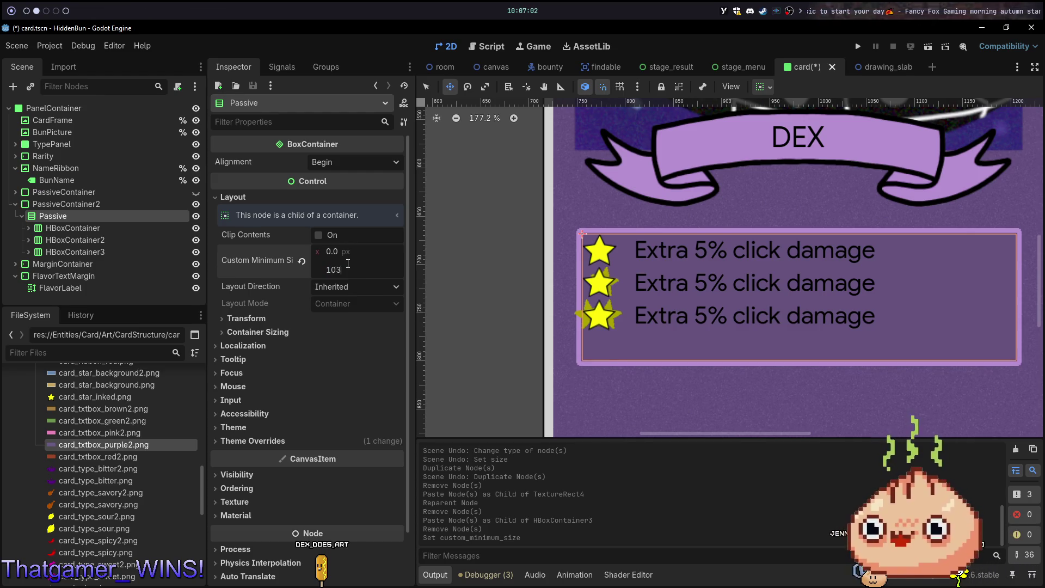
key(Return)
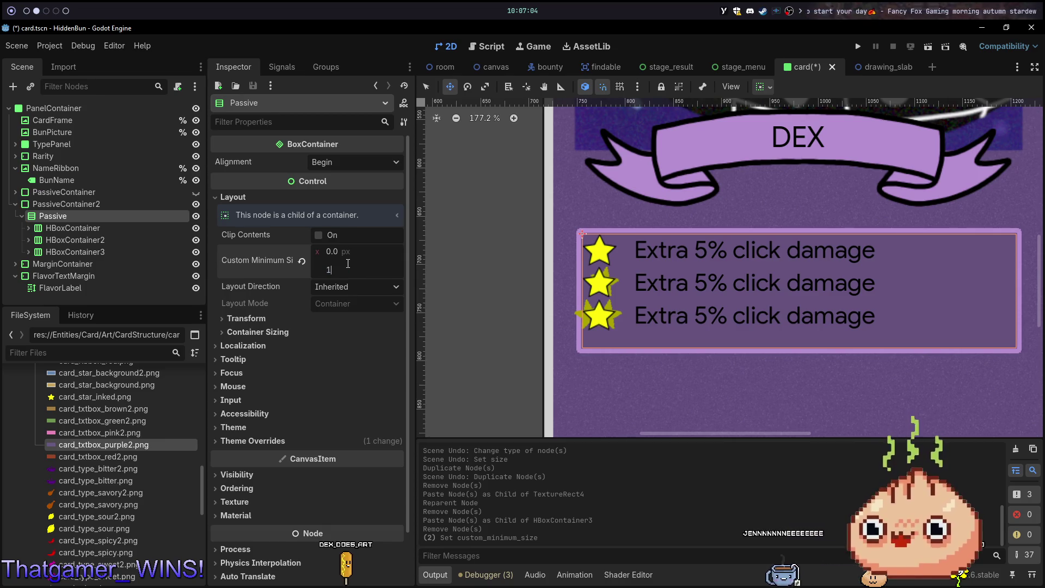
text(130)
key(Return)
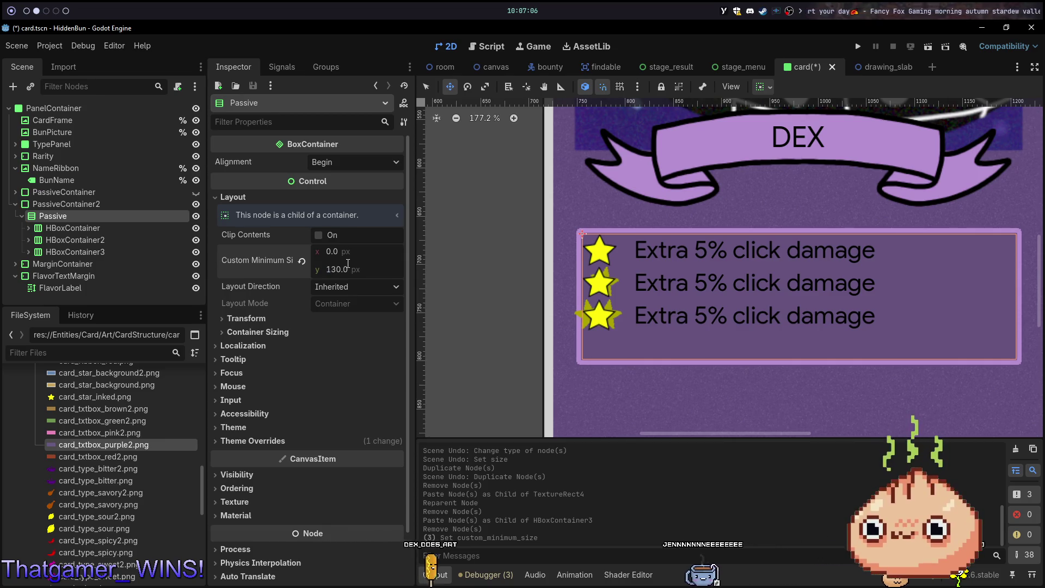
key(ctrl+s)
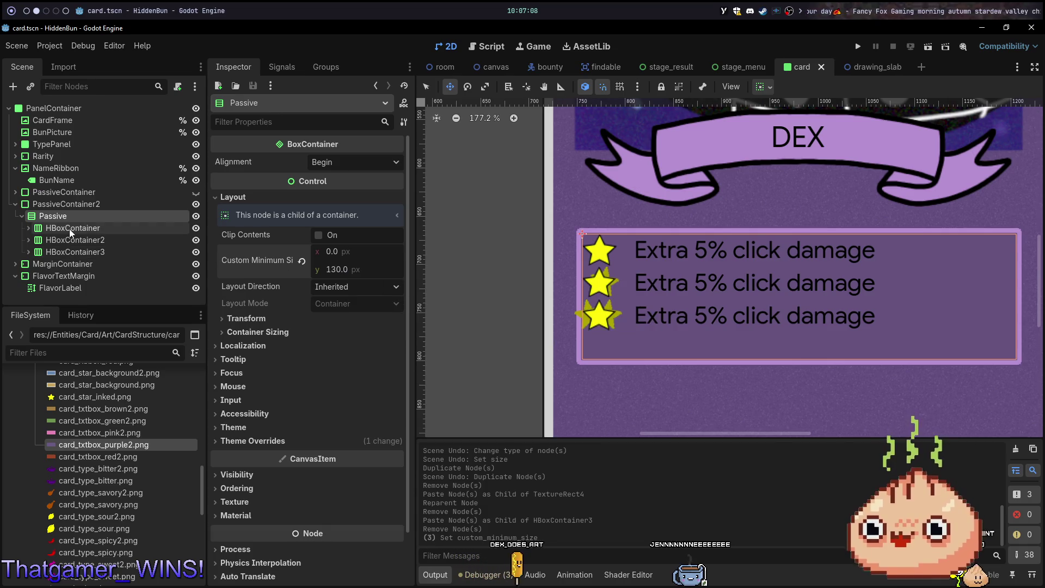
Step: Set the Passive container's vertical sizing to Fill
click(70, 229)
click(51, 216)
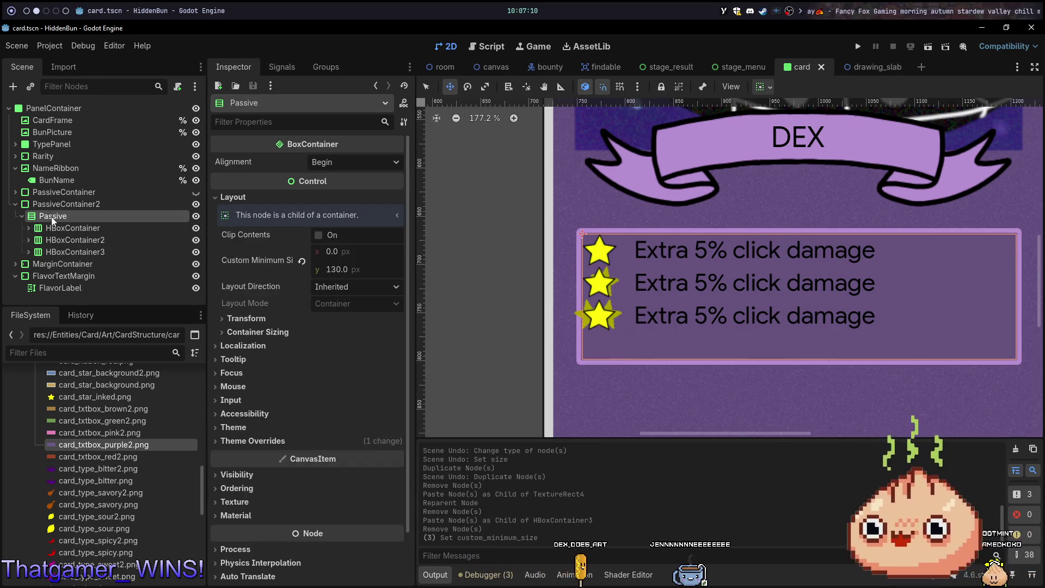
click(768, 88)
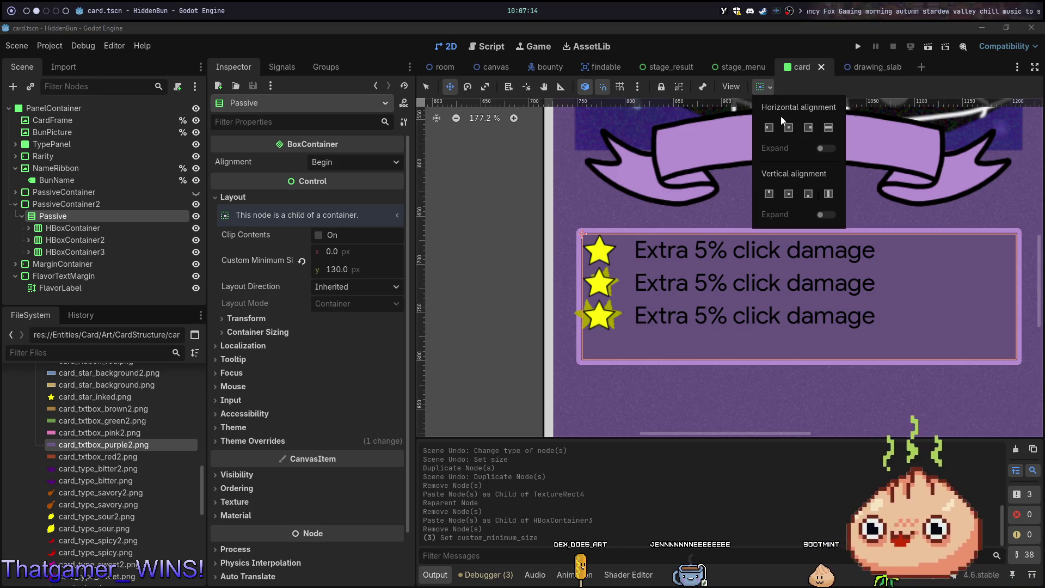
click(830, 191)
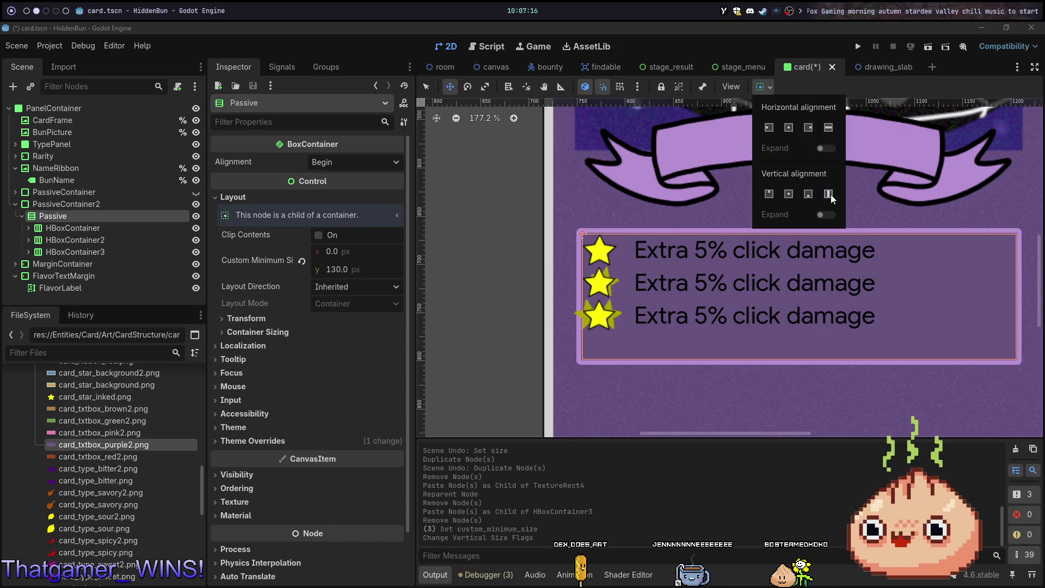
click(768, 87)
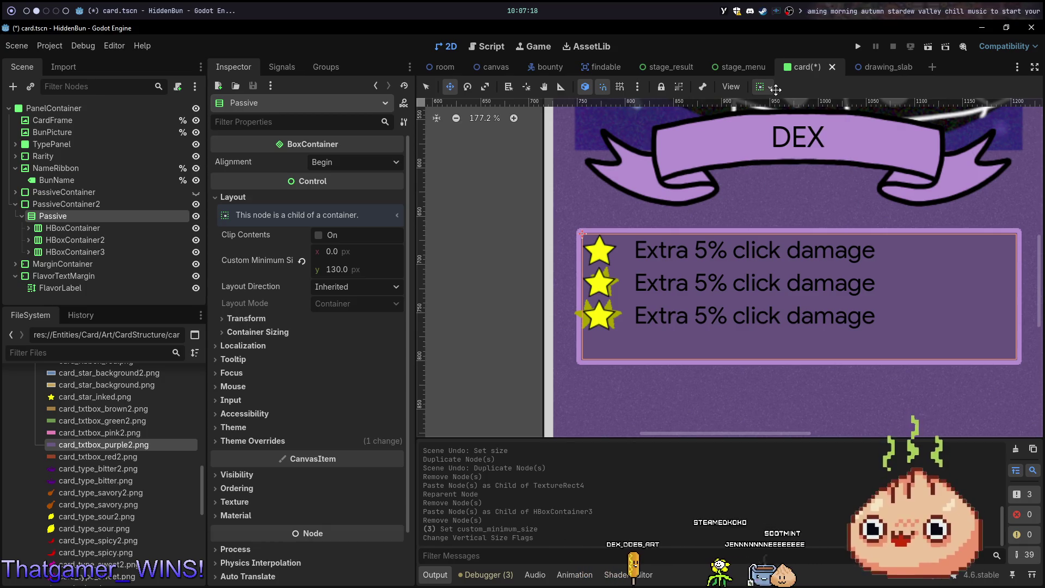
click(768, 87)
click(768, 87)
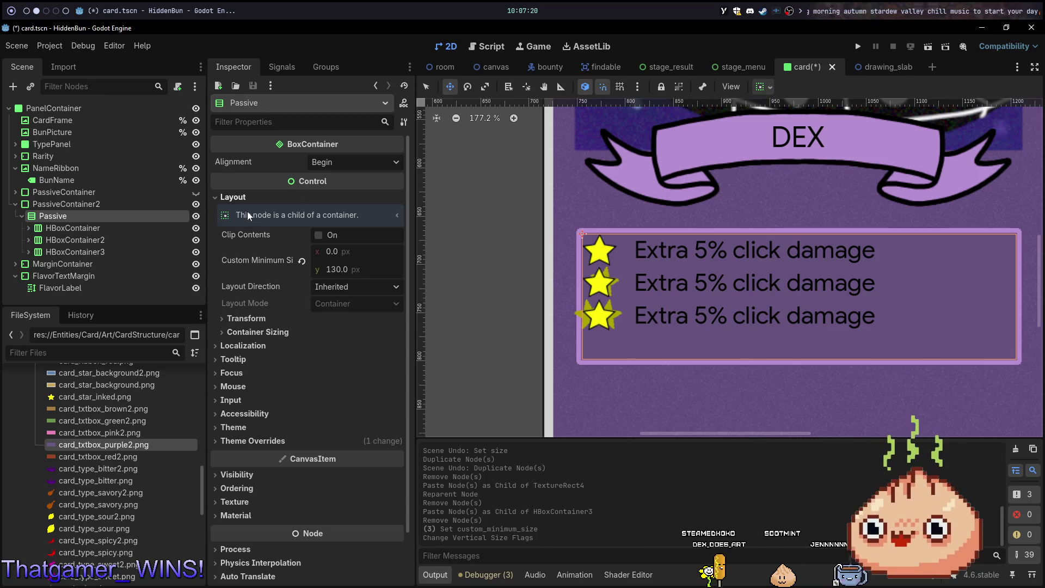
Step: Enable vertical Expand on HBoxContainer, HBoxContainer2 and HBoxContainer3, then save the card
click(92, 229)
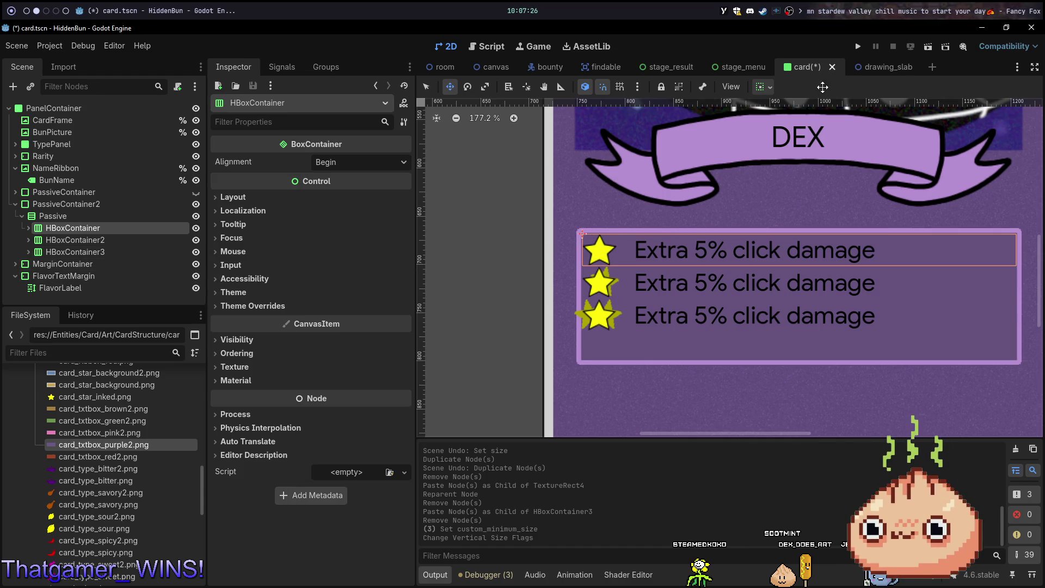
click(770, 86)
click(823, 198)
click(826, 215)
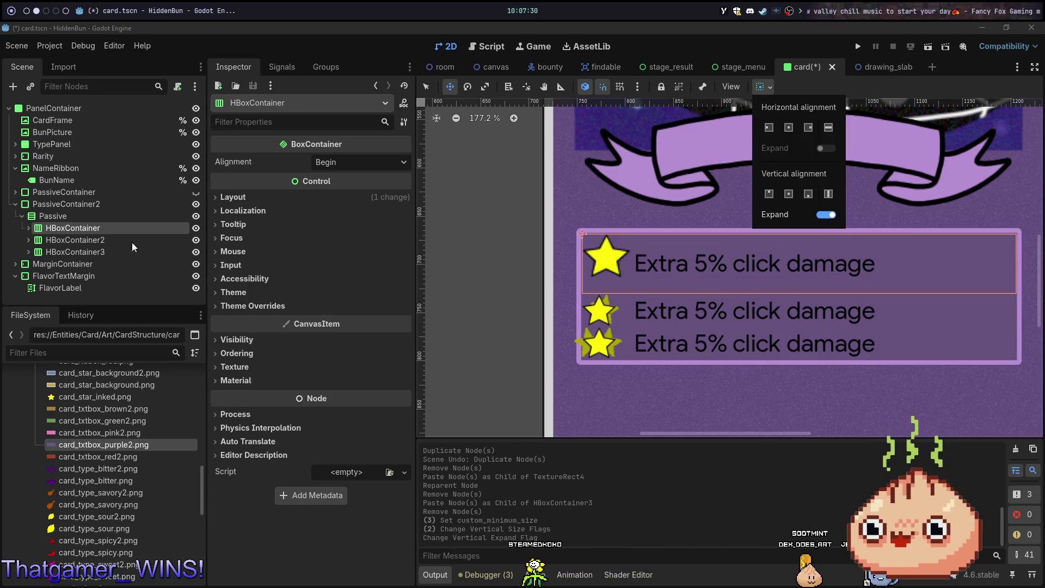
click(101, 240)
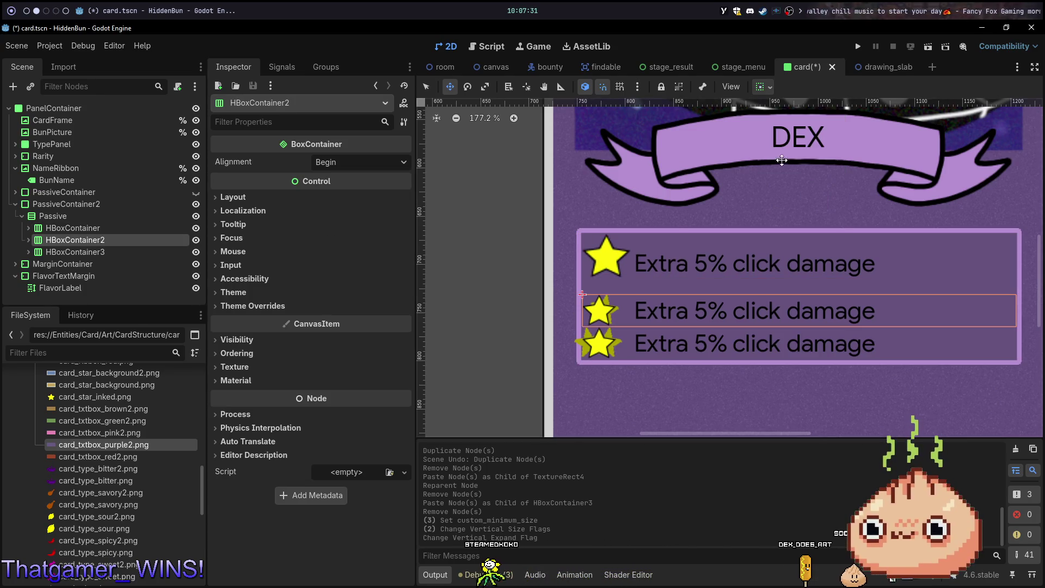
click(772, 87)
click(823, 215)
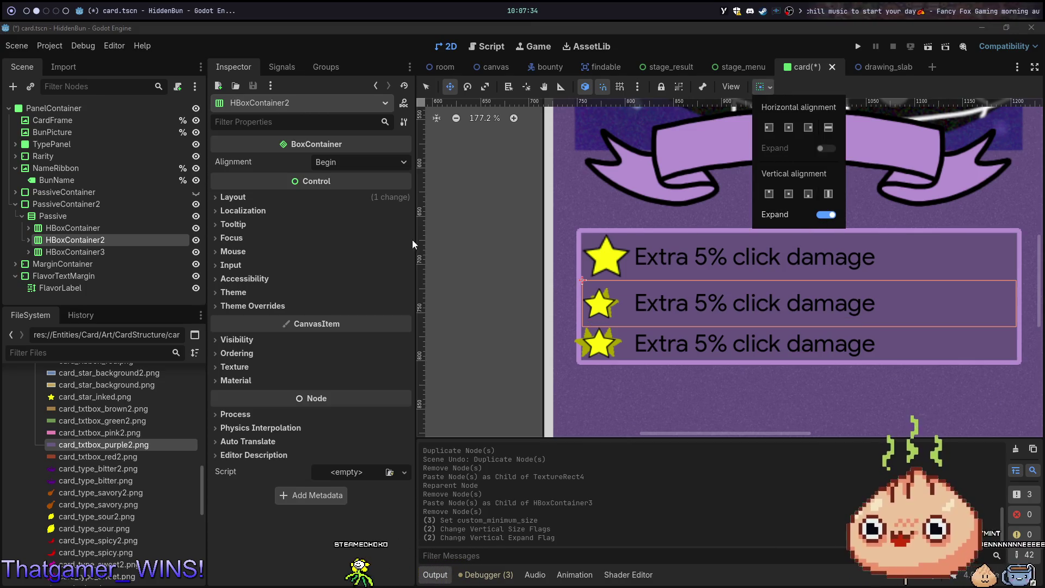
click(131, 253)
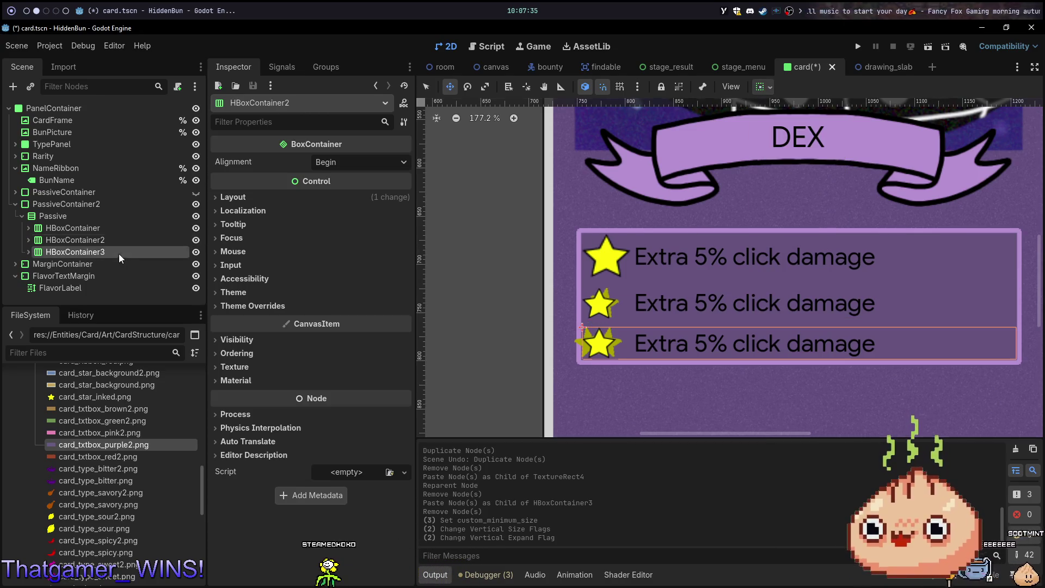
click(772, 86)
click(824, 214)
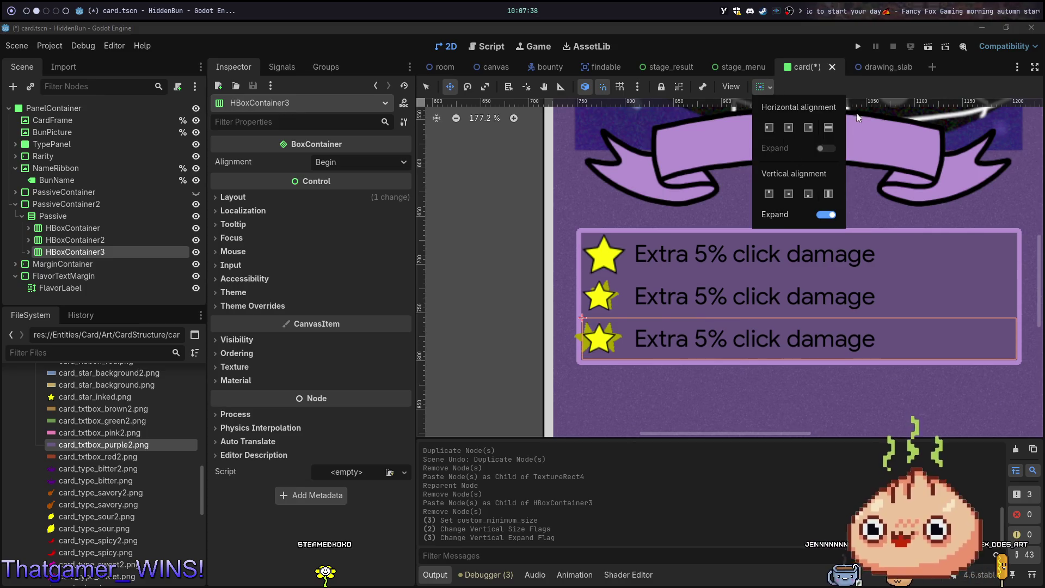
key(ctrl+s)
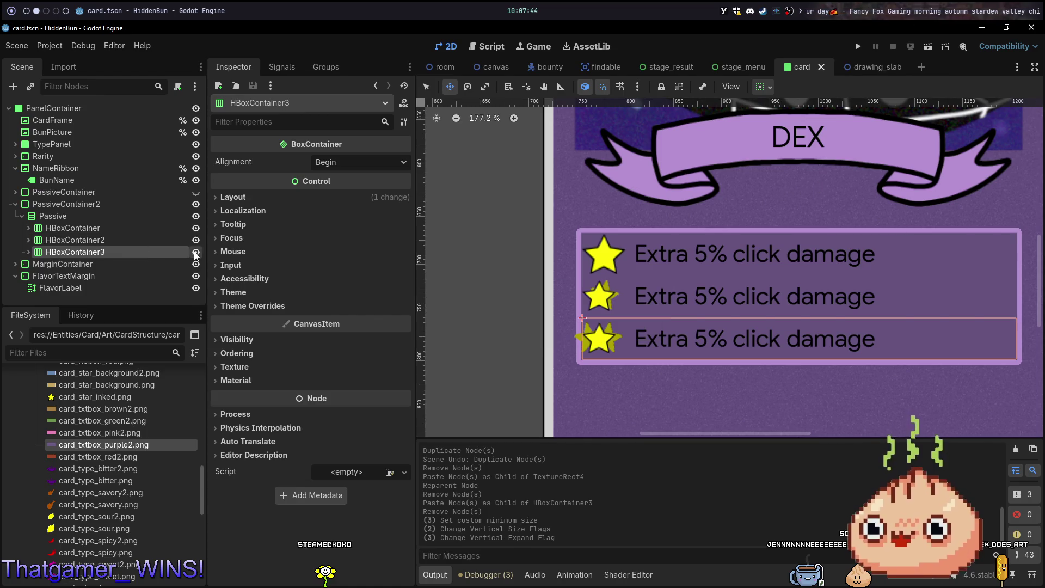
Step: Hide the second and third star rows and make the first row's star image fill vertically
click(196, 252)
click(196, 228)
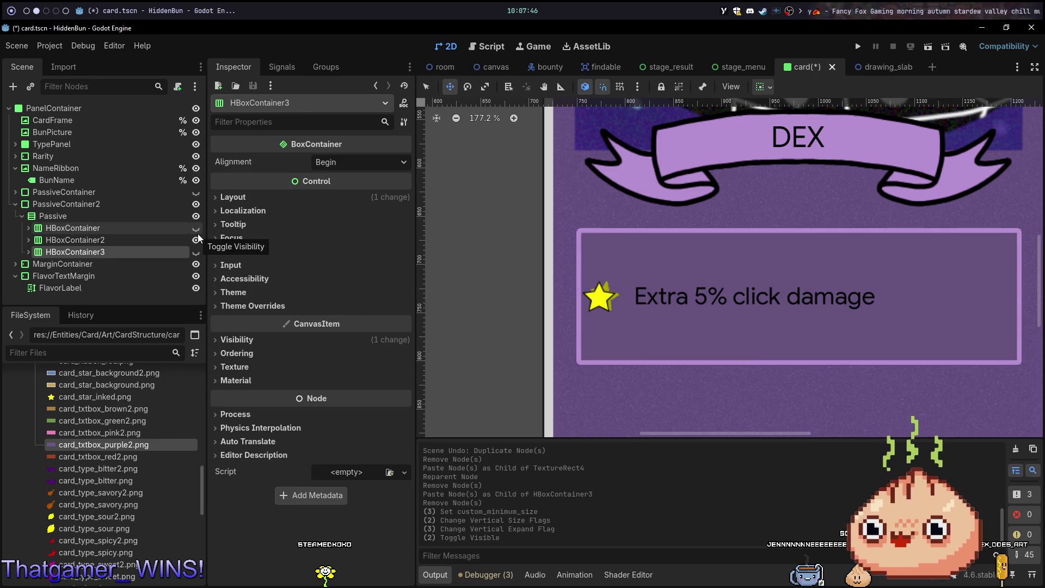
click(196, 228)
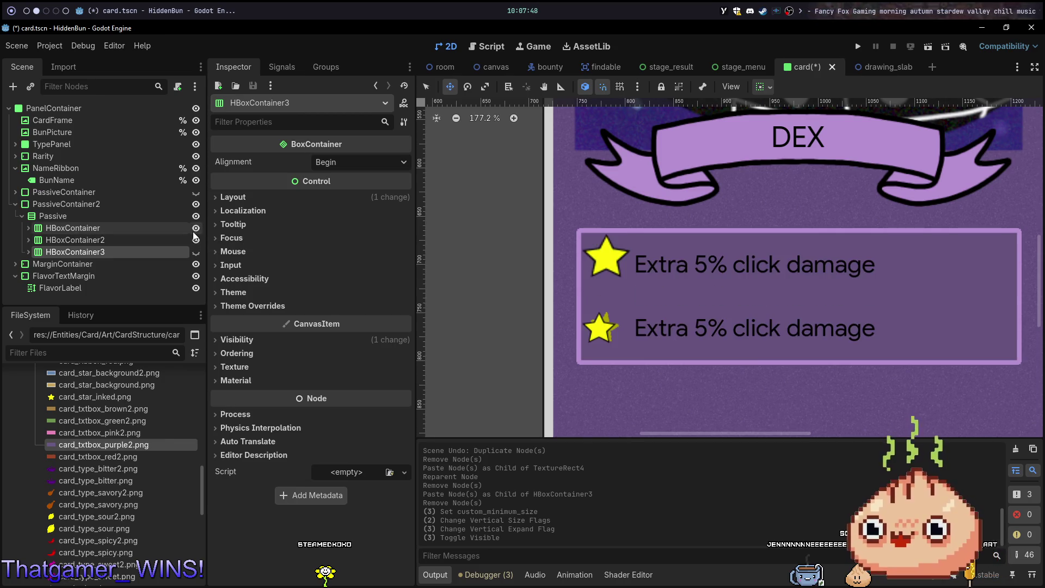
click(196, 240)
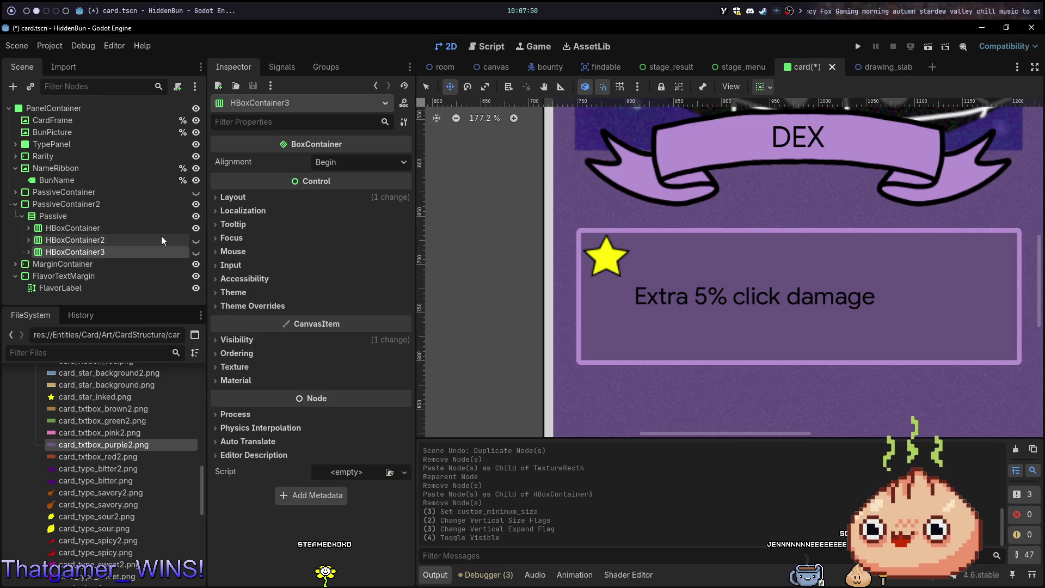
click(137, 228)
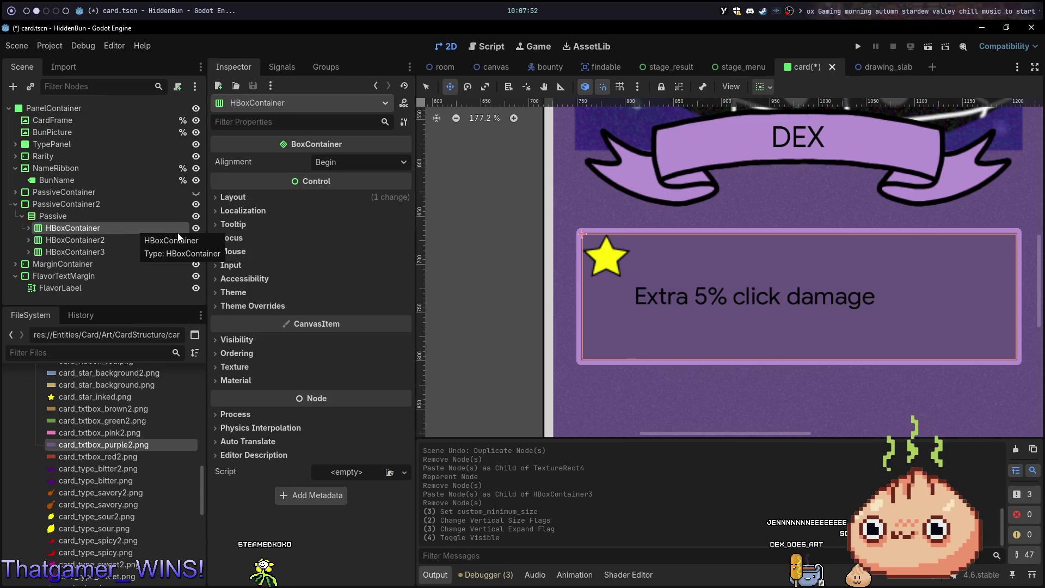
click(29, 227)
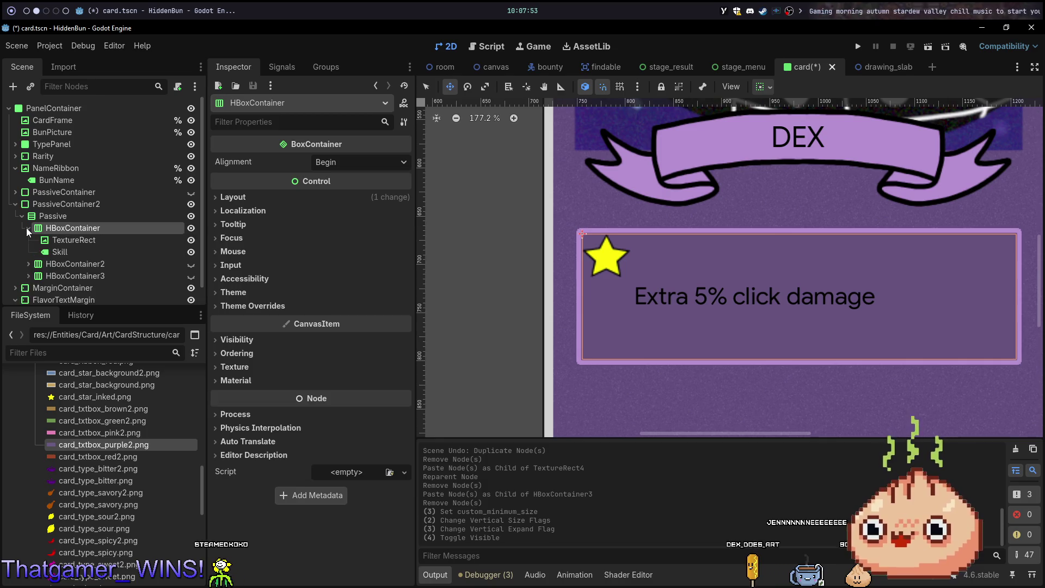
click(88, 238)
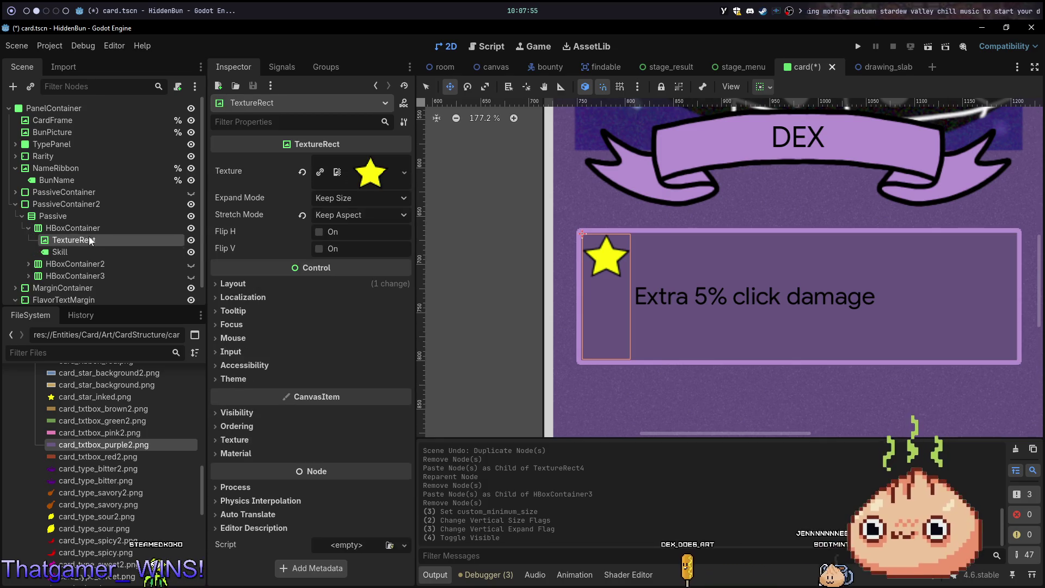
click(766, 89)
click(773, 130)
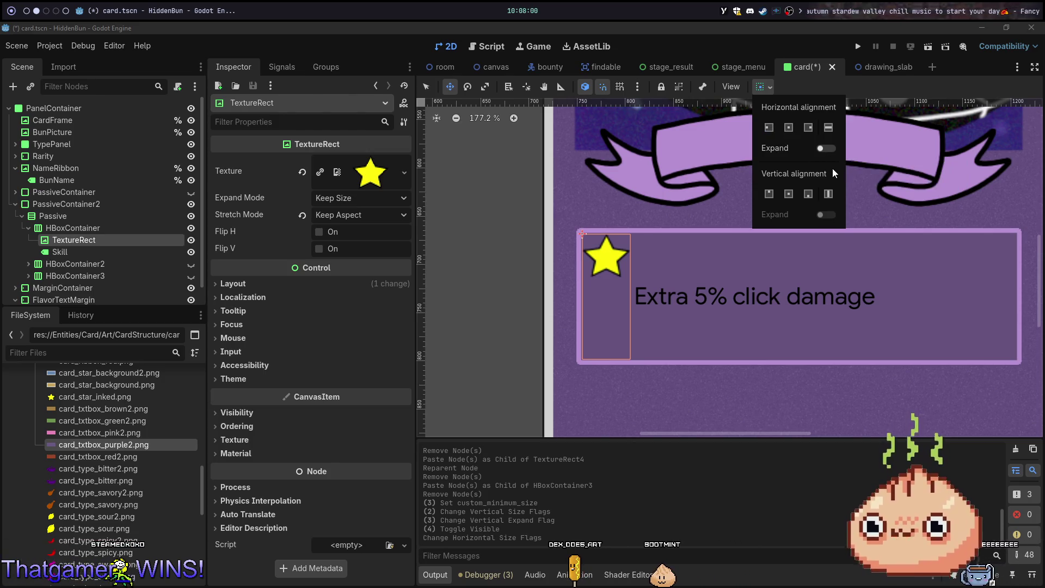
click(829, 194)
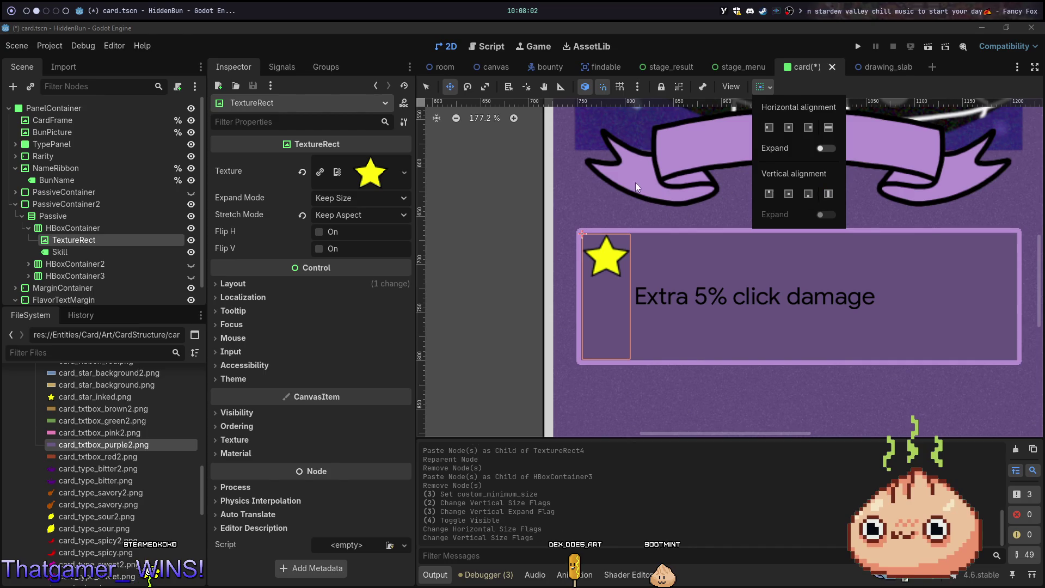
click(280, 220)
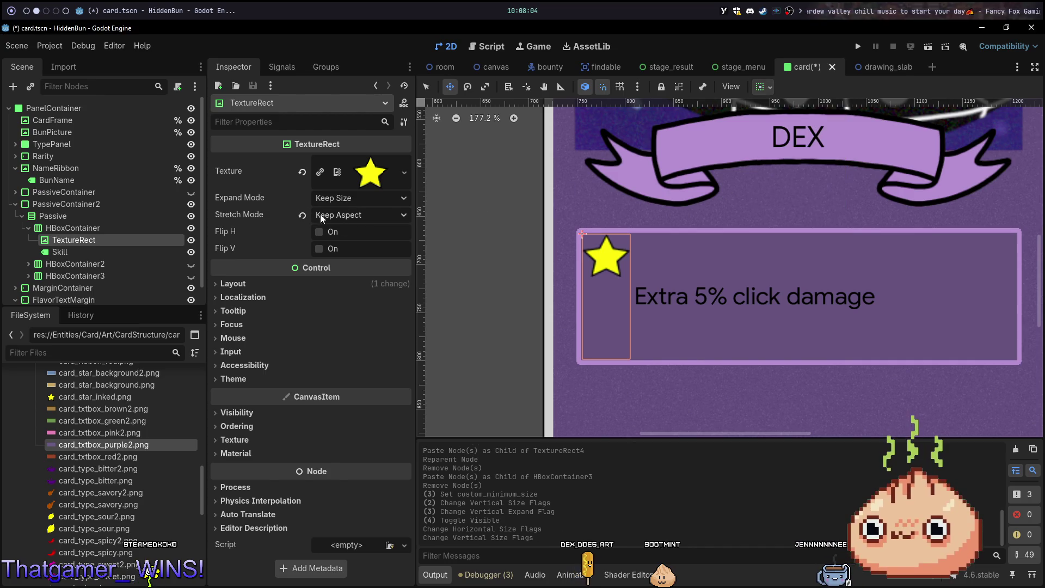
Step: Set the star's Stretch Mode to Keep Aspect Centered and save card.tscn
click(302, 216)
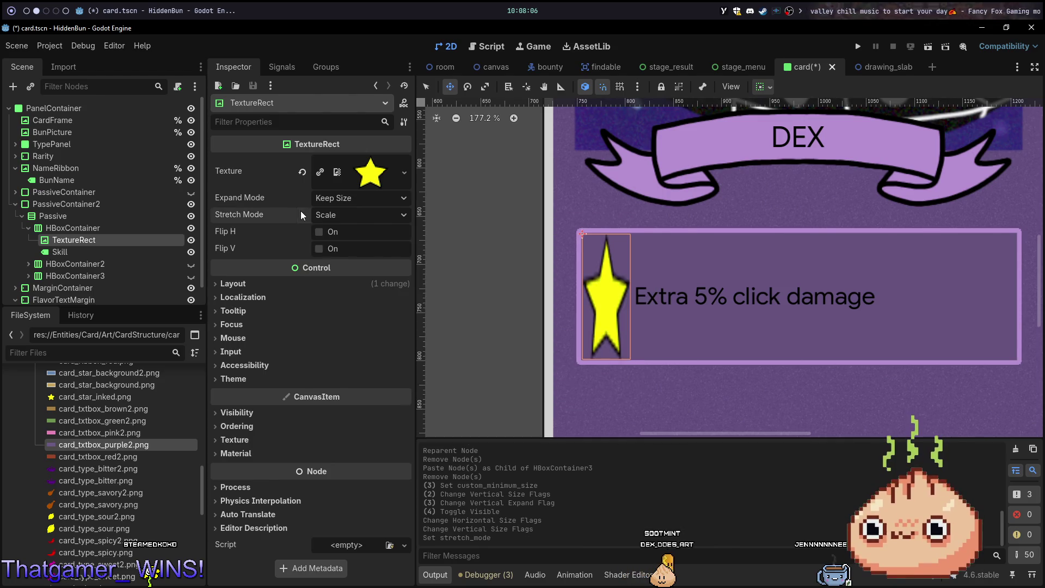
click(377, 216)
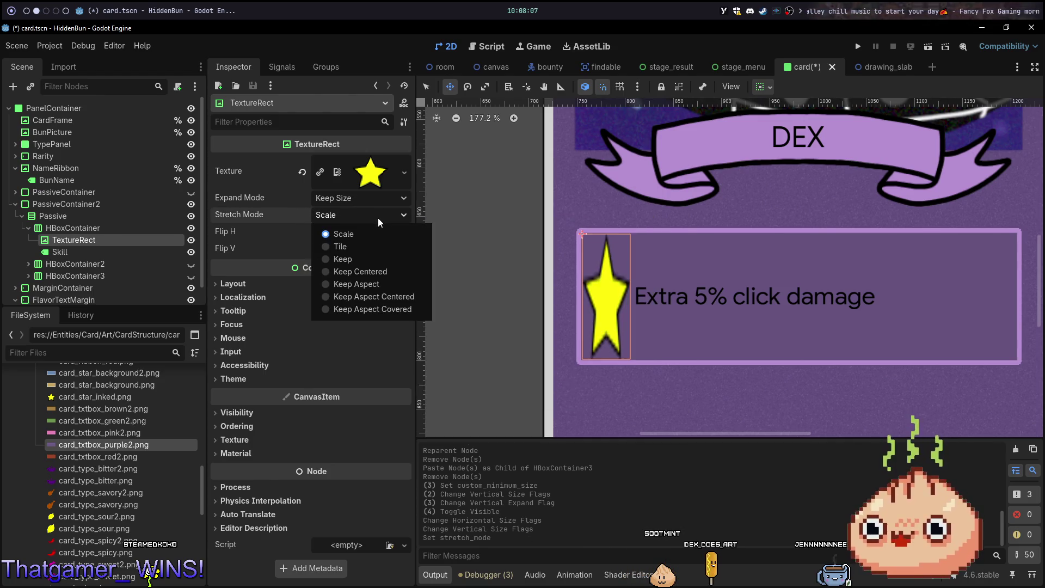
click(395, 296)
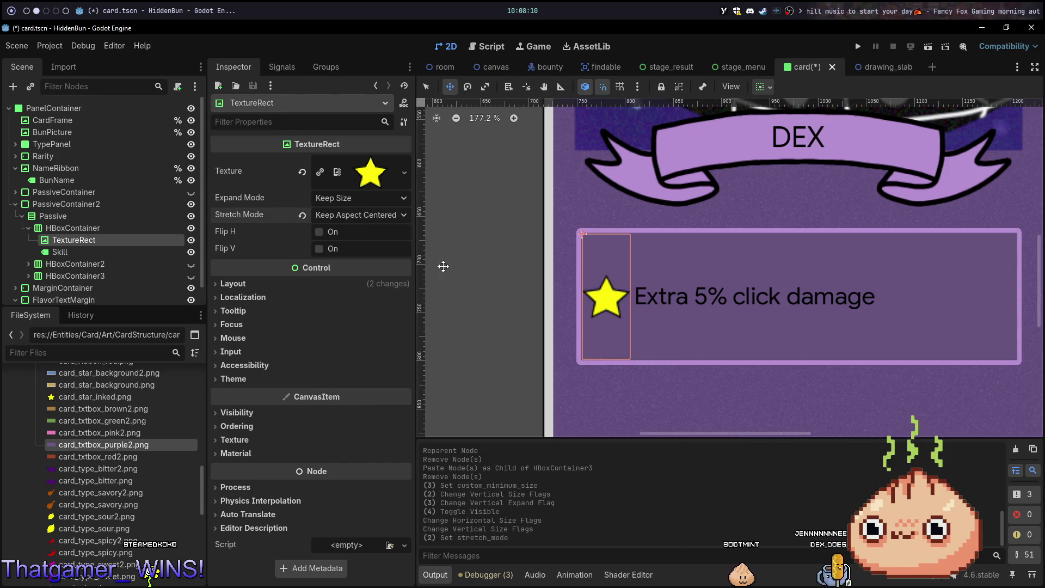
key(ctrl+s)
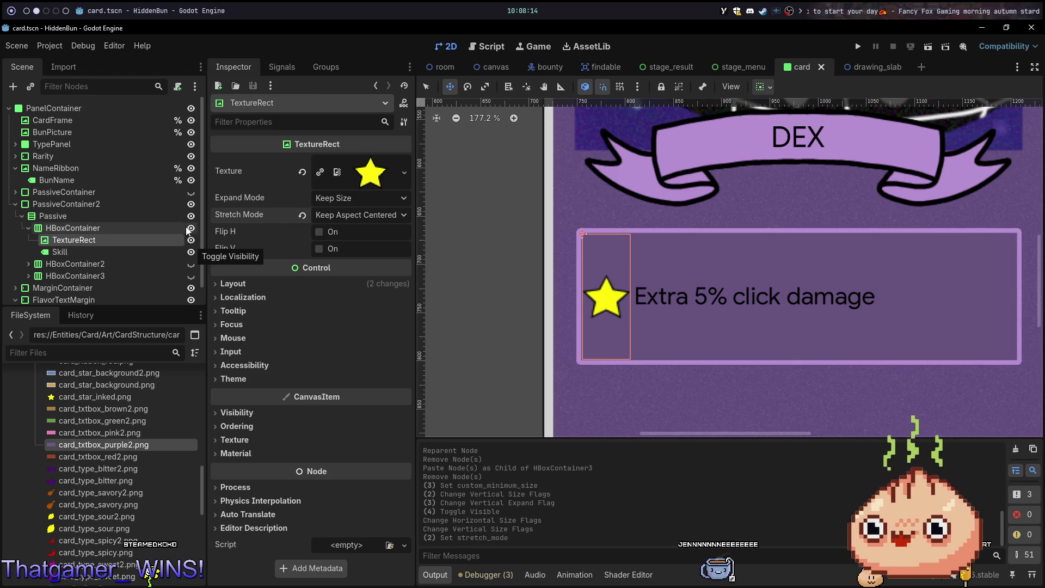
Step: Toggle the skill rows' visibility to compare them, leaving only the second row shown
click(190, 228)
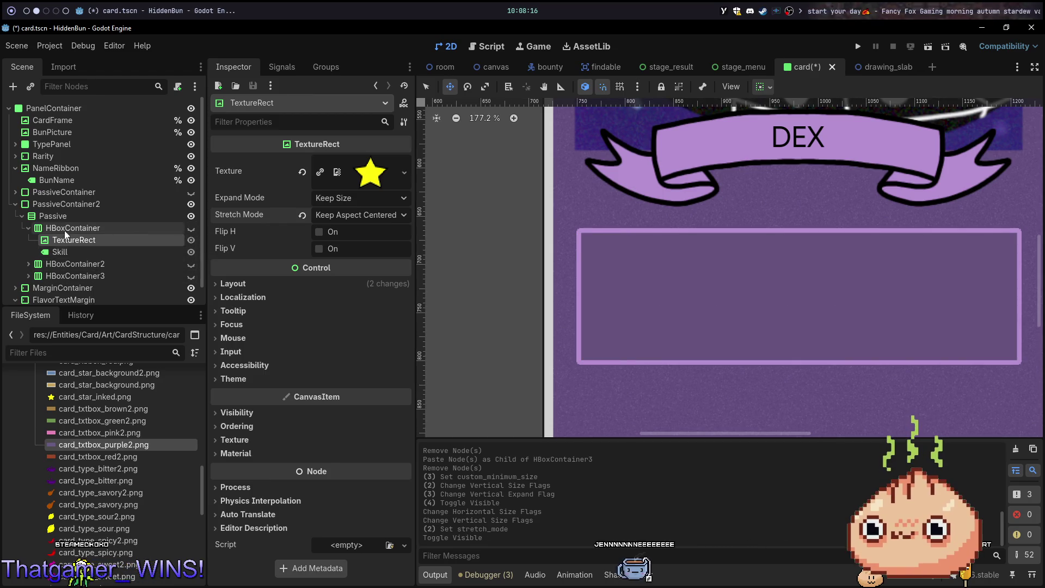
click(28, 228)
click(199, 240)
click(199, 240)
click(200, 252)
click(200, 252)
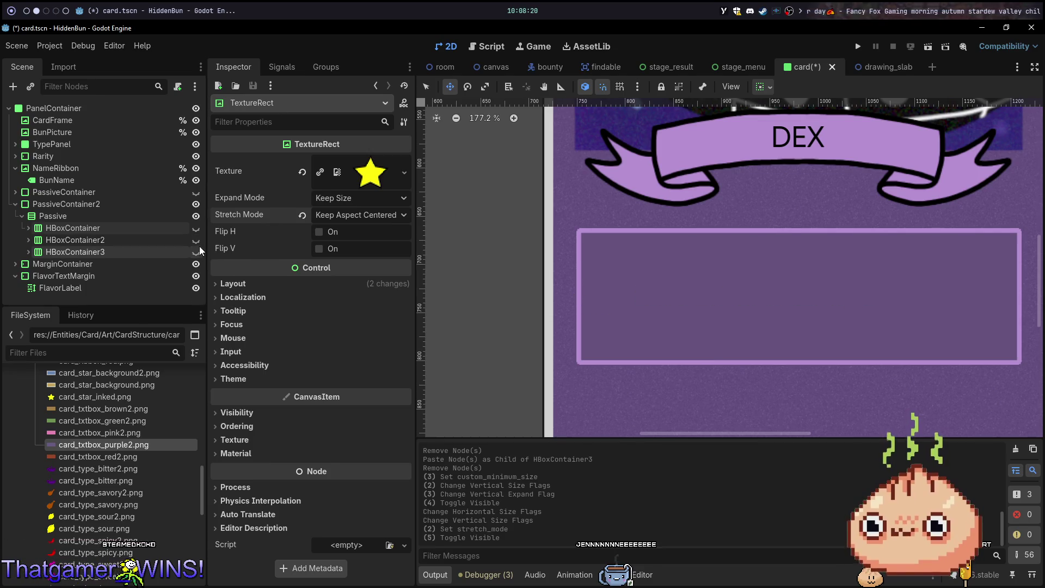
click(199, 244)
click(200, 239)
click(196, 228)
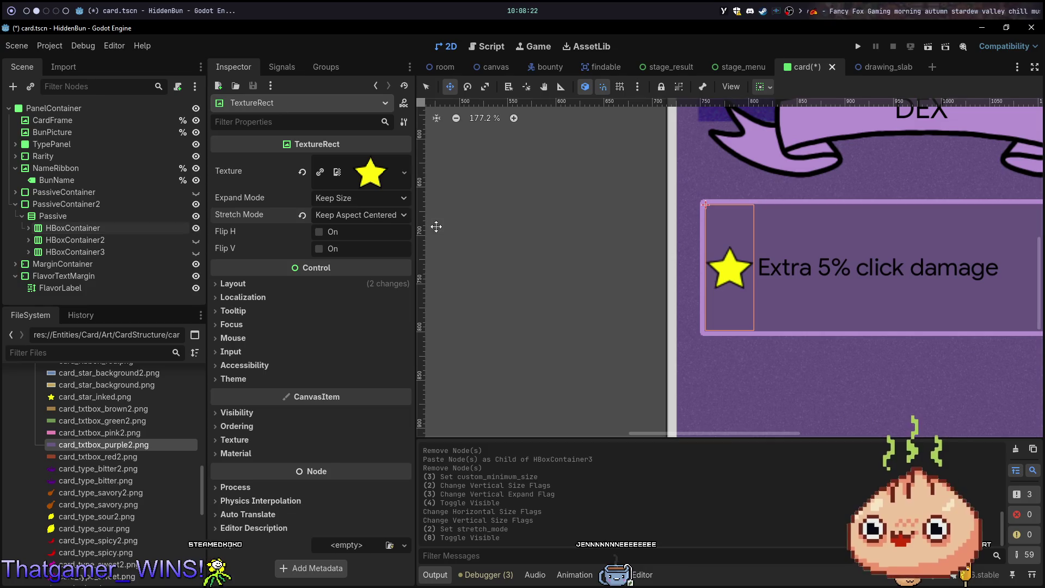
scroll(948, 218, right, 4)
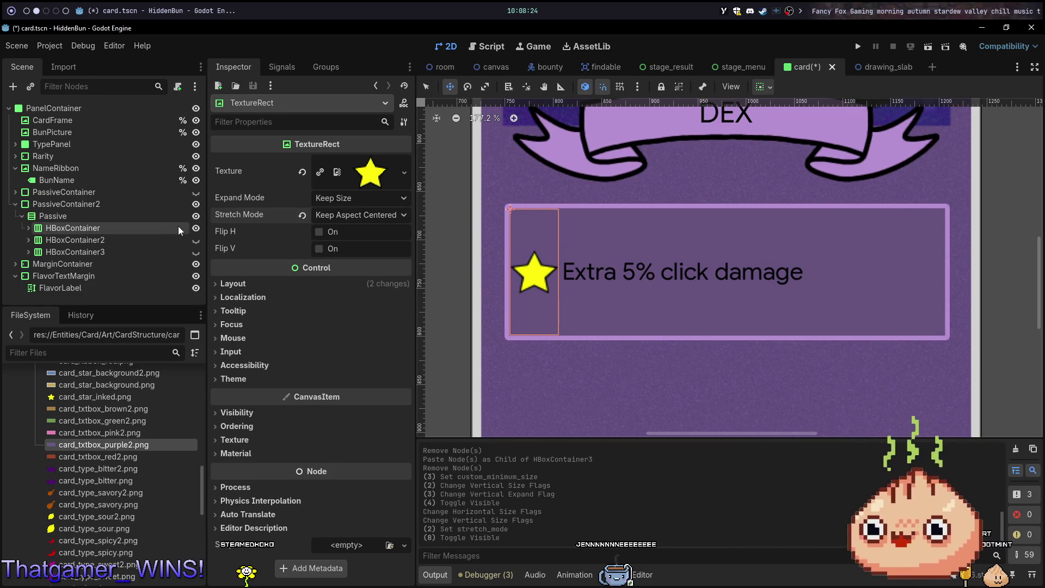
click(195, 229)
click(197, 240)
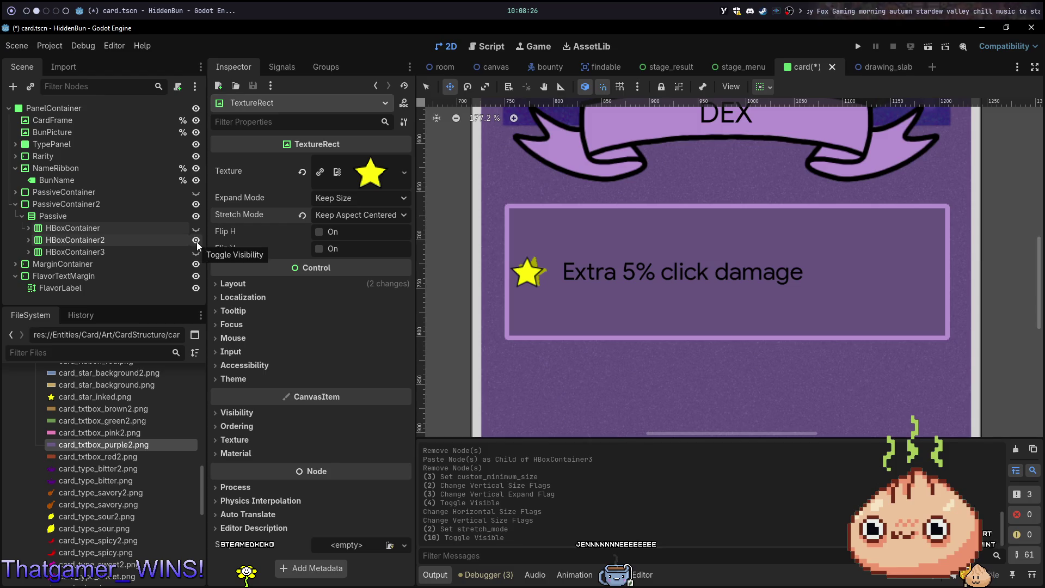
Step: Expand the first two rows in the tree, show the first row only, and select its star
click(147, 240)
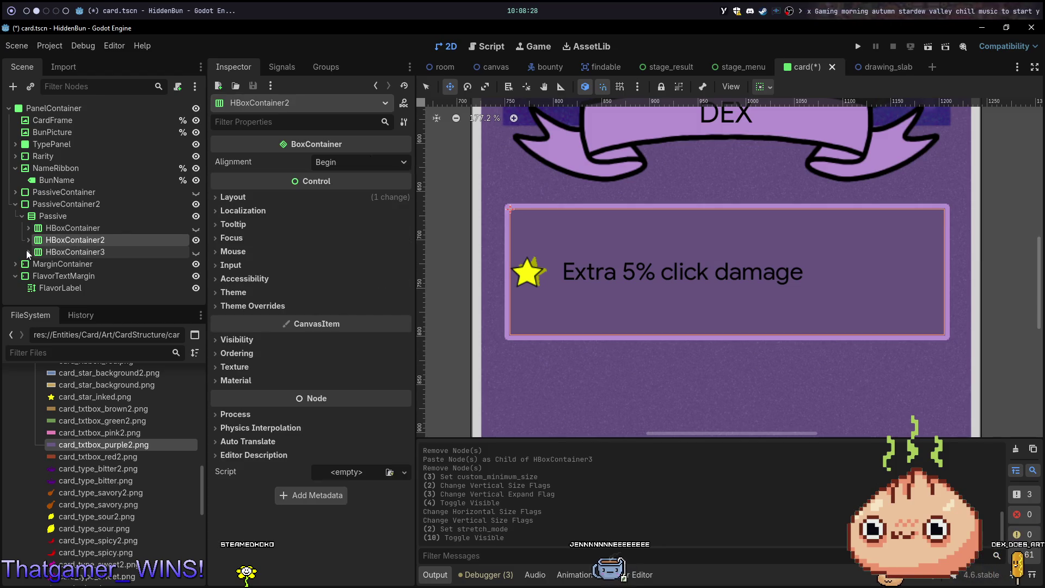
click(28, 241)
click(79, 252)
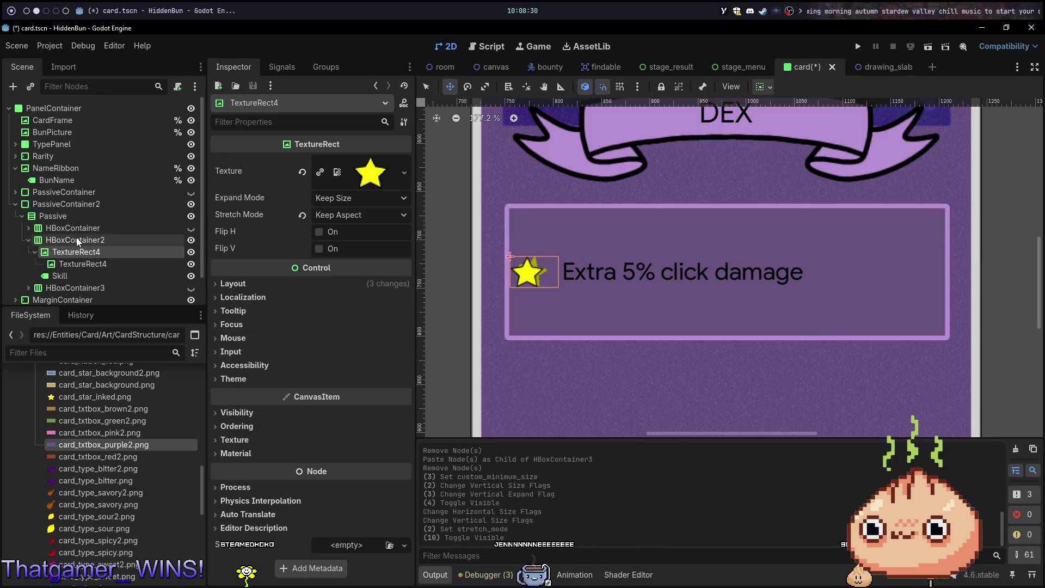
click(29, 229)
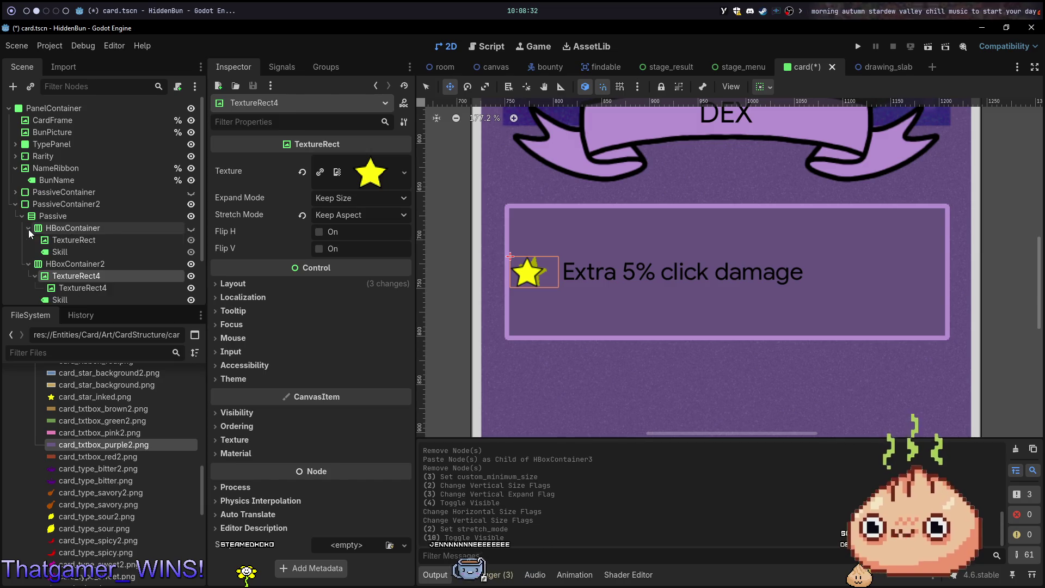
click(114, 240)
click(162, 228)
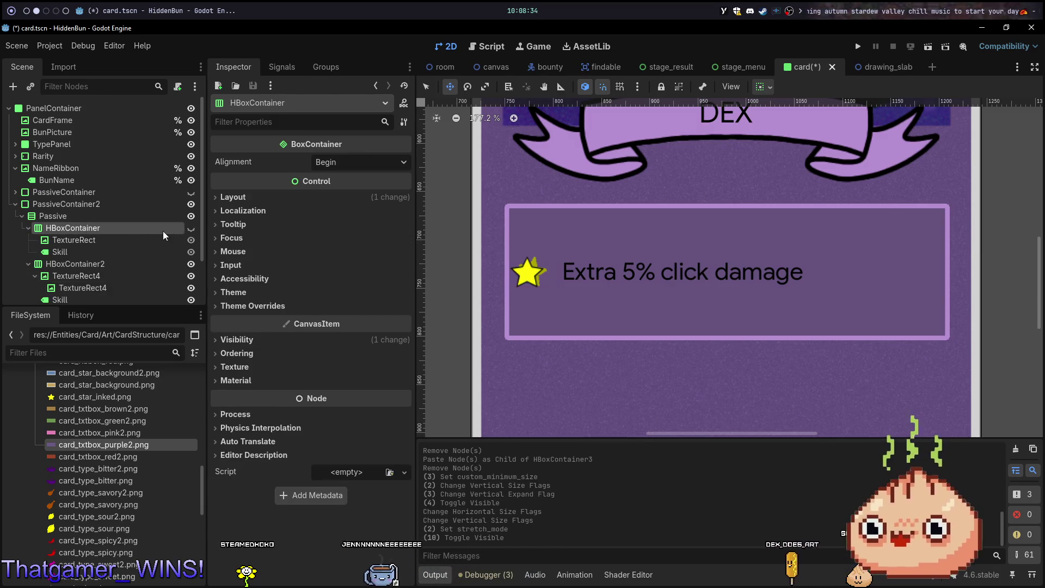
click(191, 229)
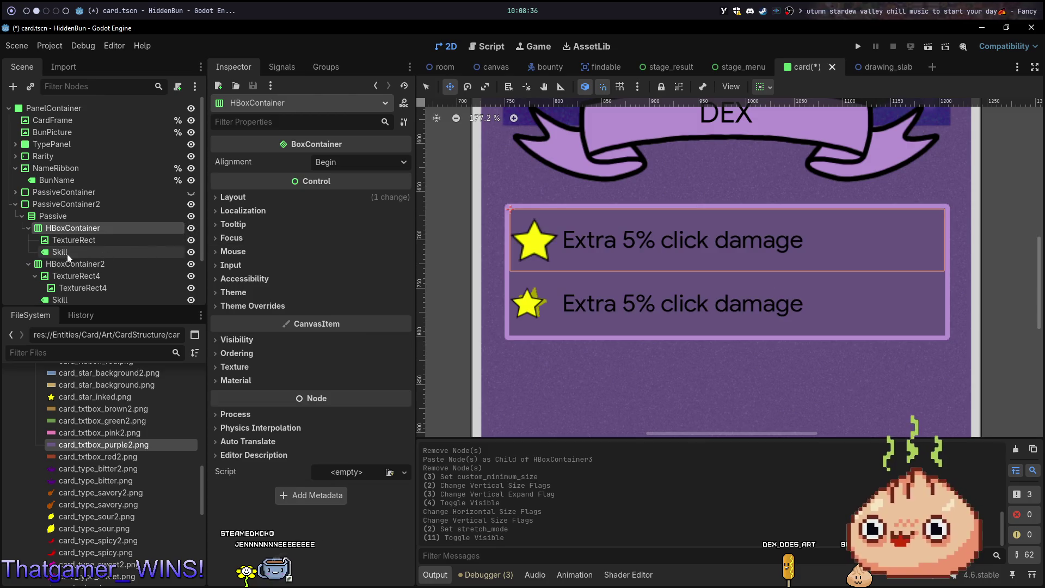
click(190, 263)
click(141, 235)
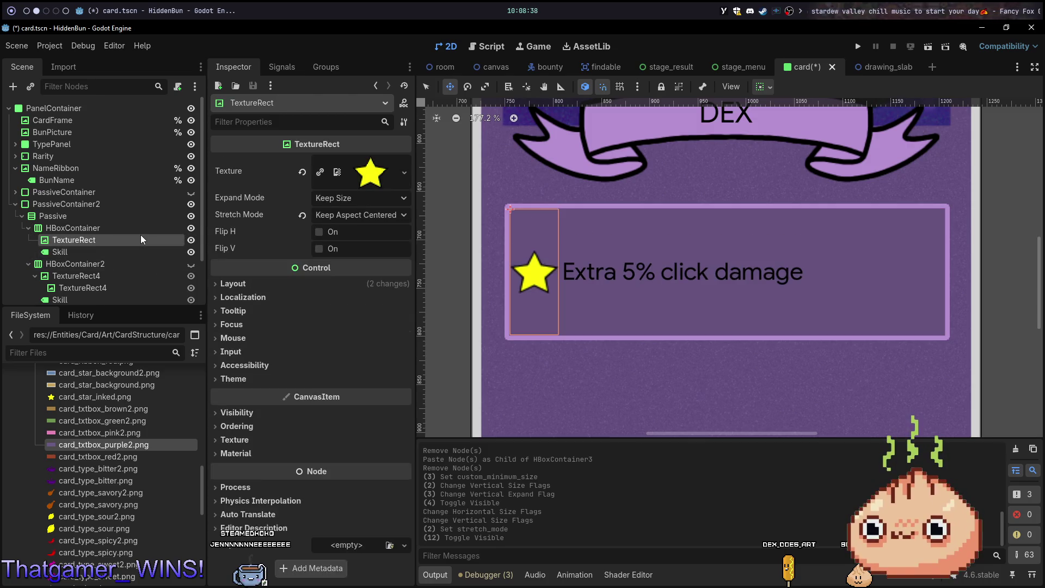
Step: Set the first star's Expand Mode to Fit Height and Stretch Mode to Keep
click(283, 284)
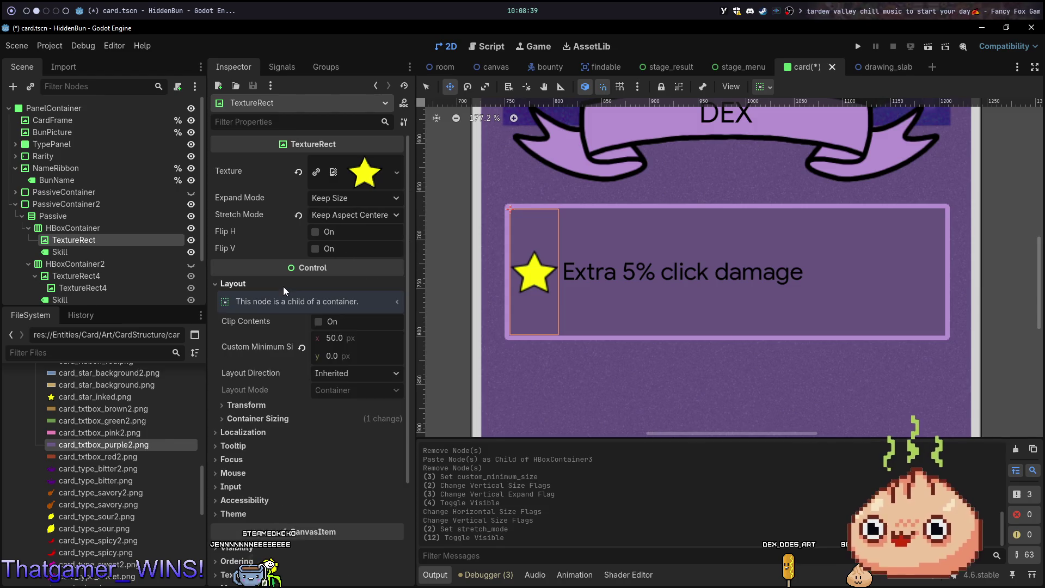
click(302, 348)
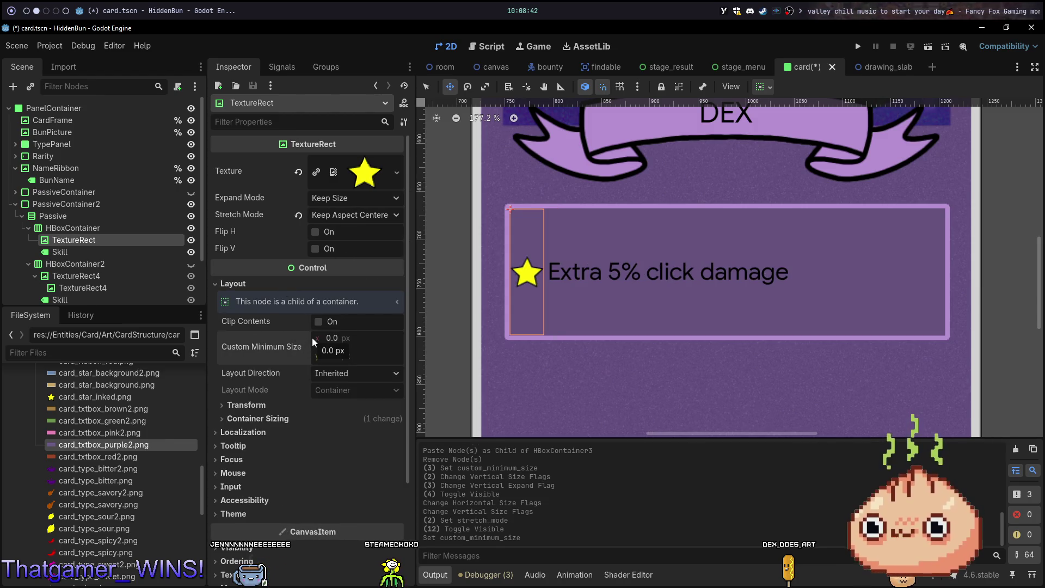
key(ctrl+z)
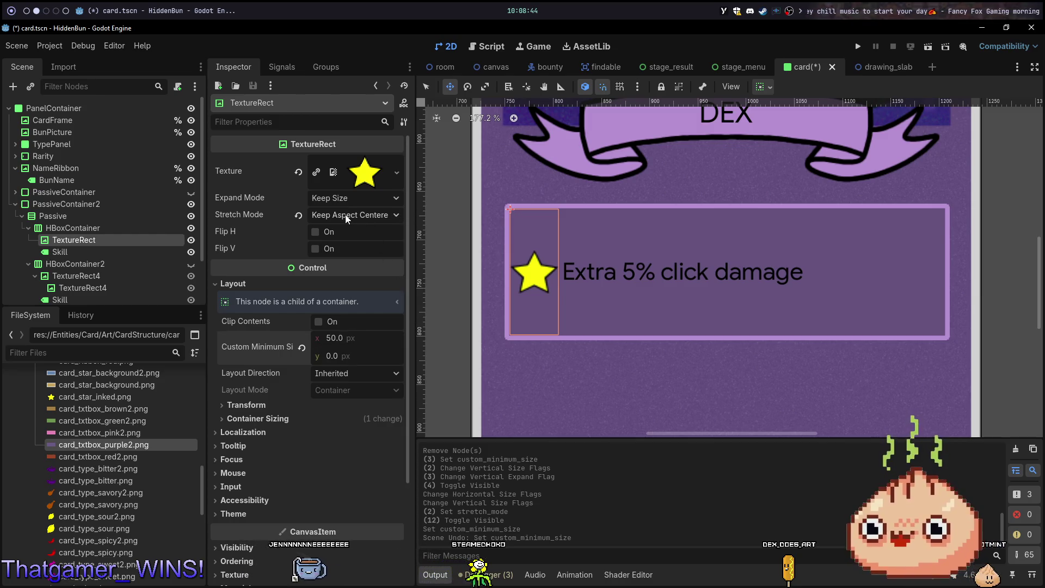
click(391, 202)
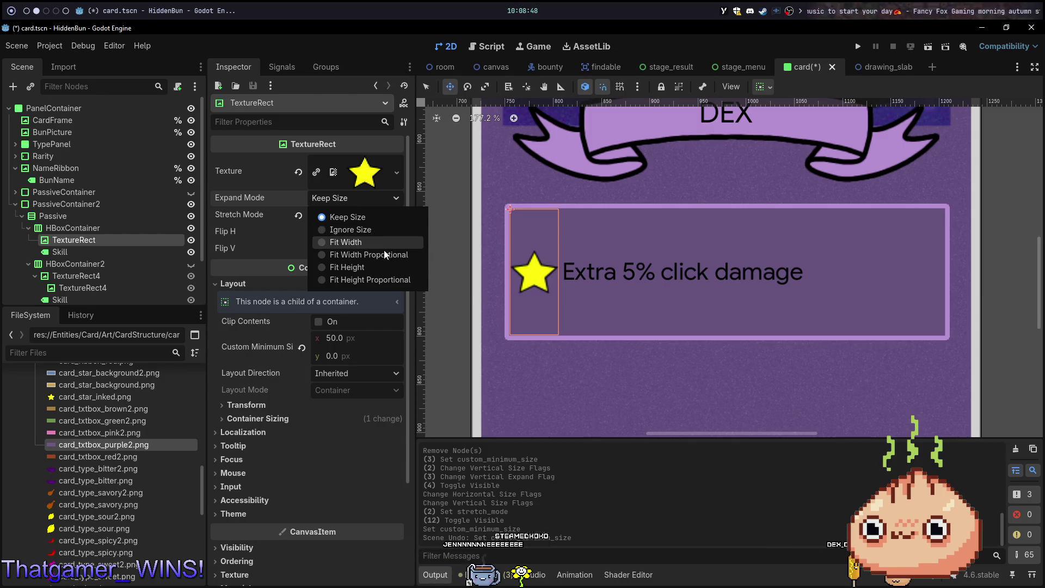
click(374, 229)
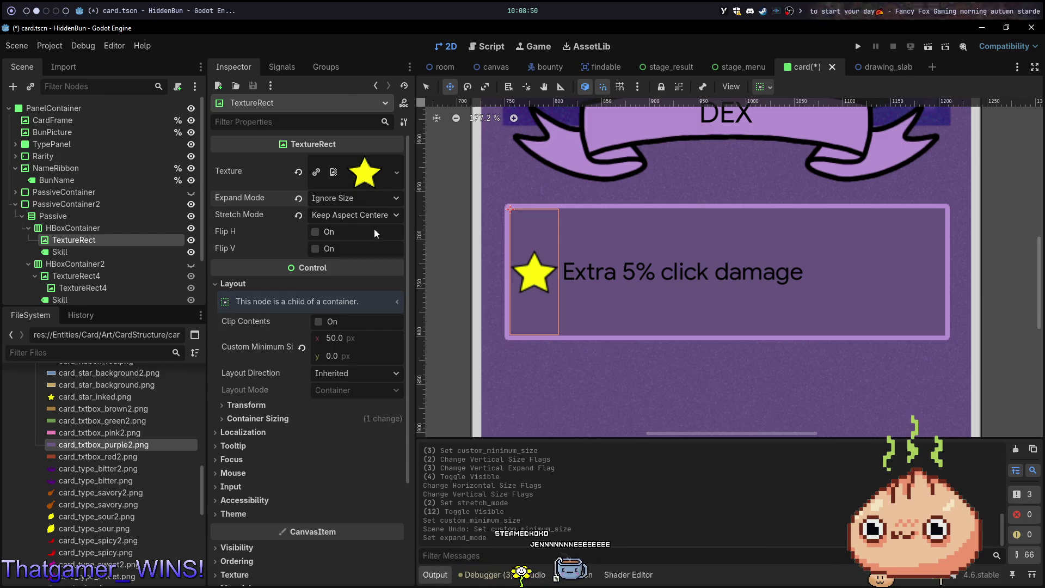
click(362, 196)
click(350, 241)
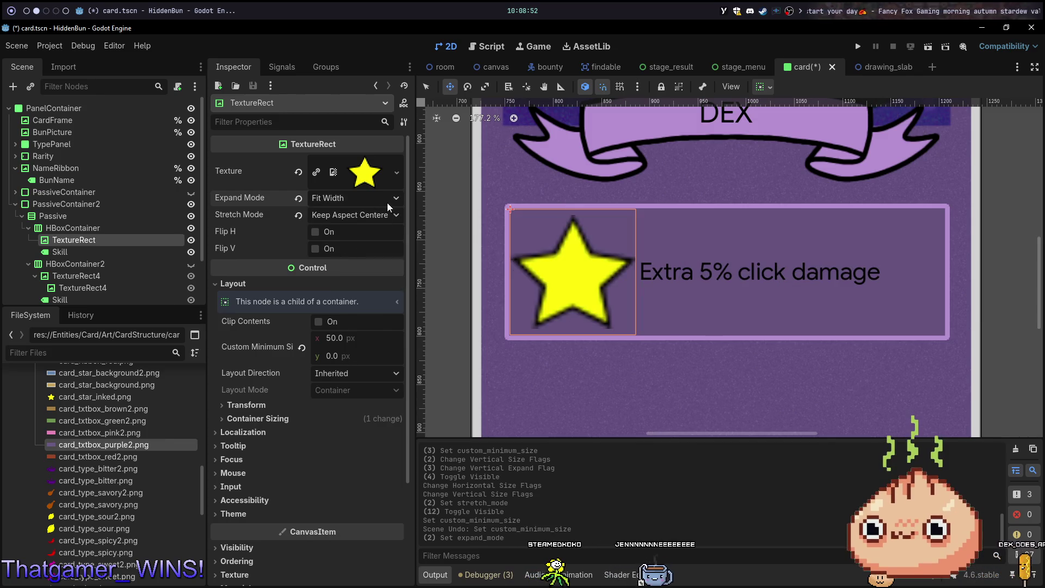
click(386, 201)
click(355, 267)
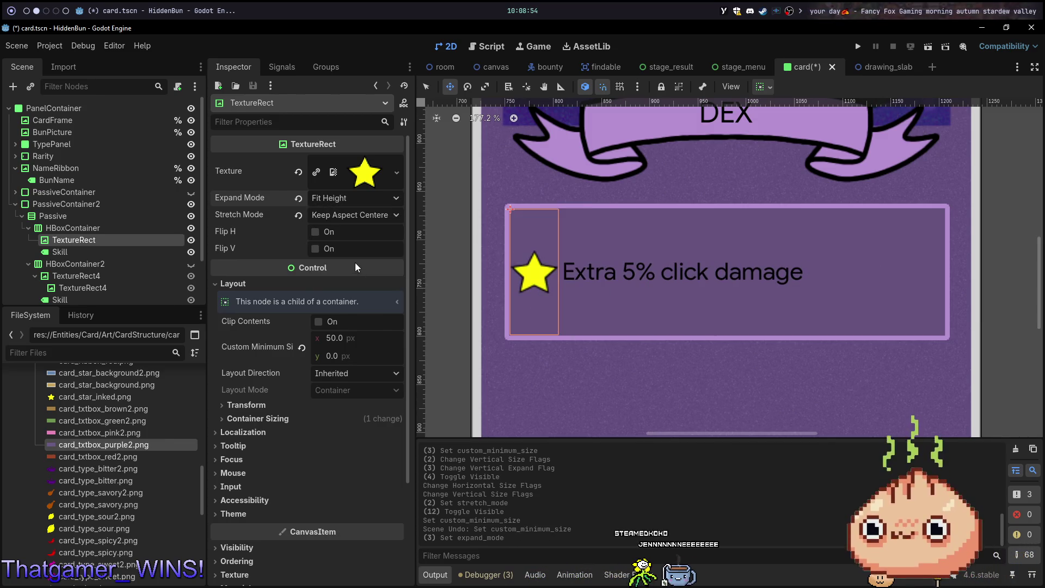
click(299, 215)
click(362, 214)
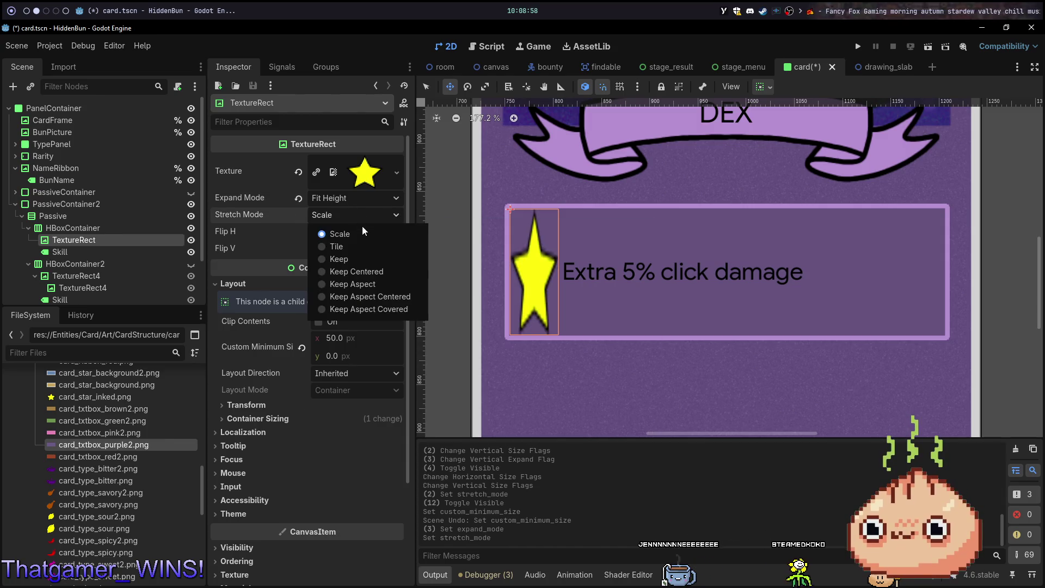
click(357, 260)
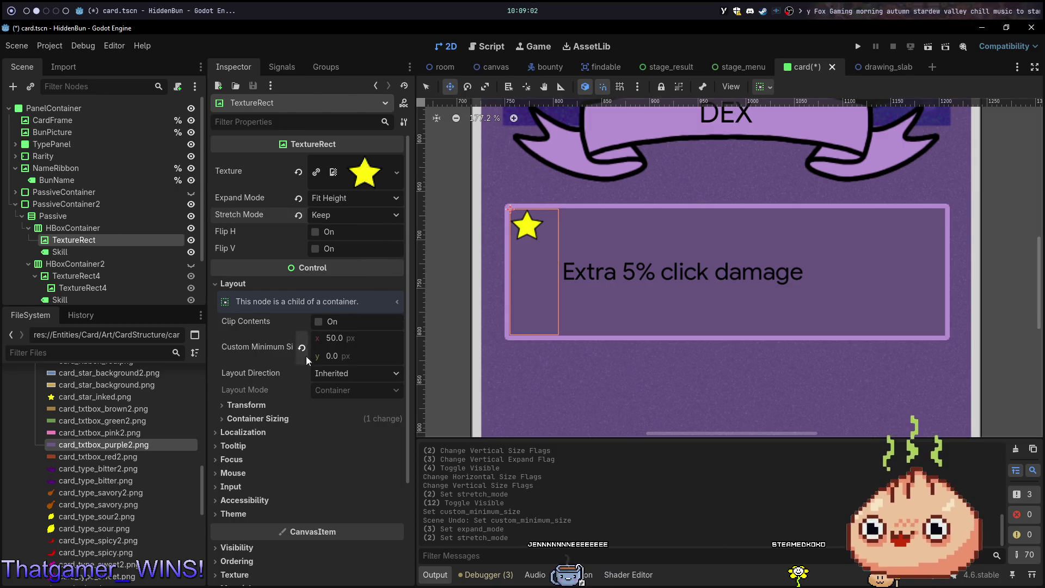
Step: Set the star's horizontal container sizing to Fill
click(258, 418)
click(277, 418)
click(296, 420)
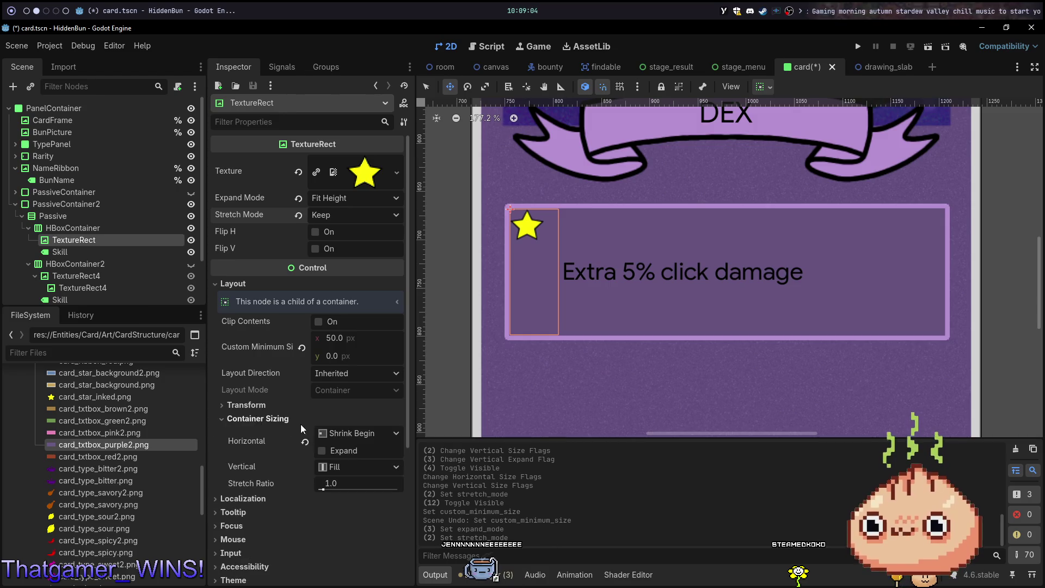
click(304, 444)
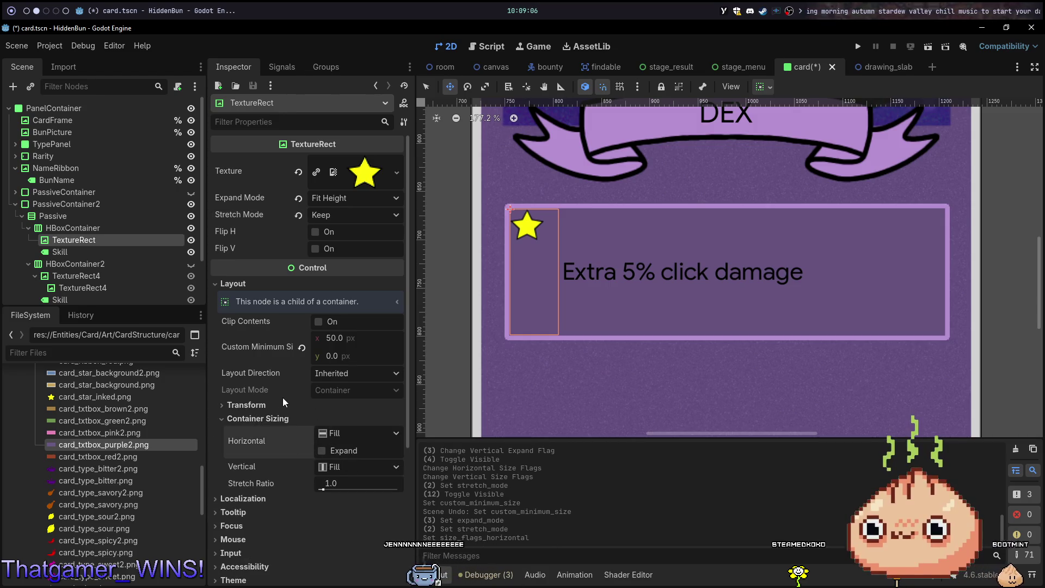
click(263, 410)
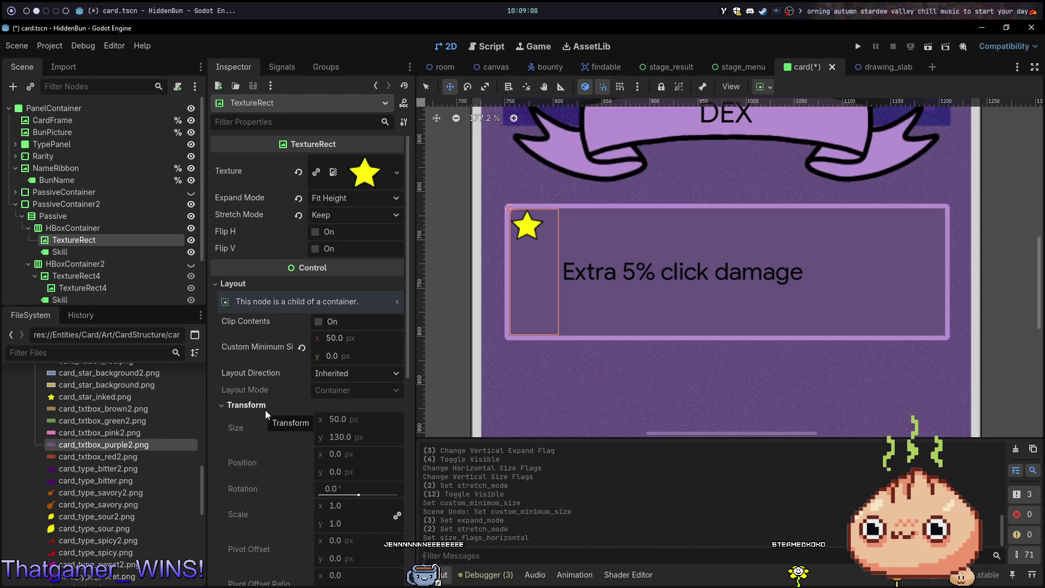
click(266, 410)
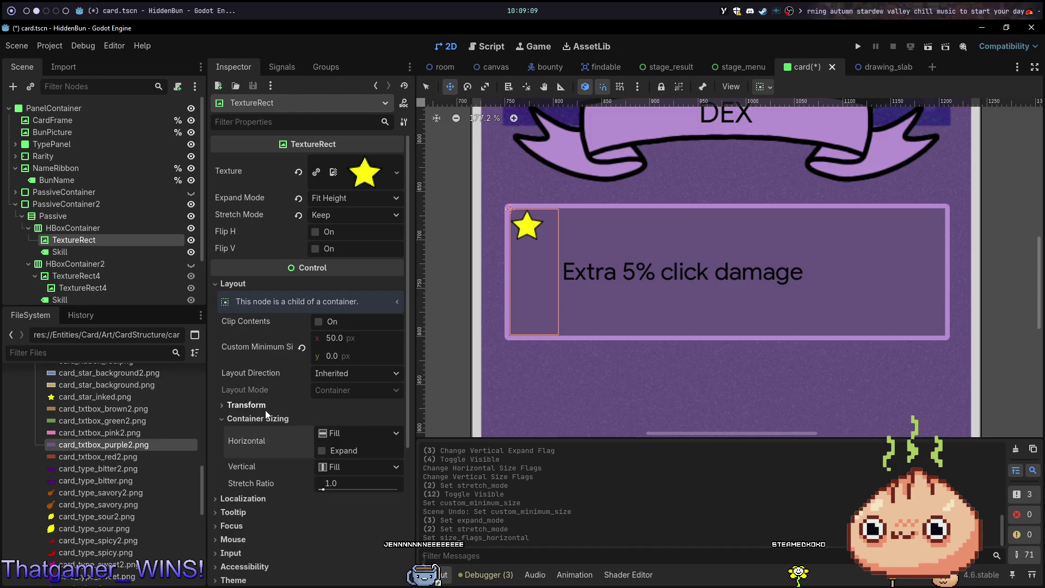
click(108, 249)
click(109, 235)
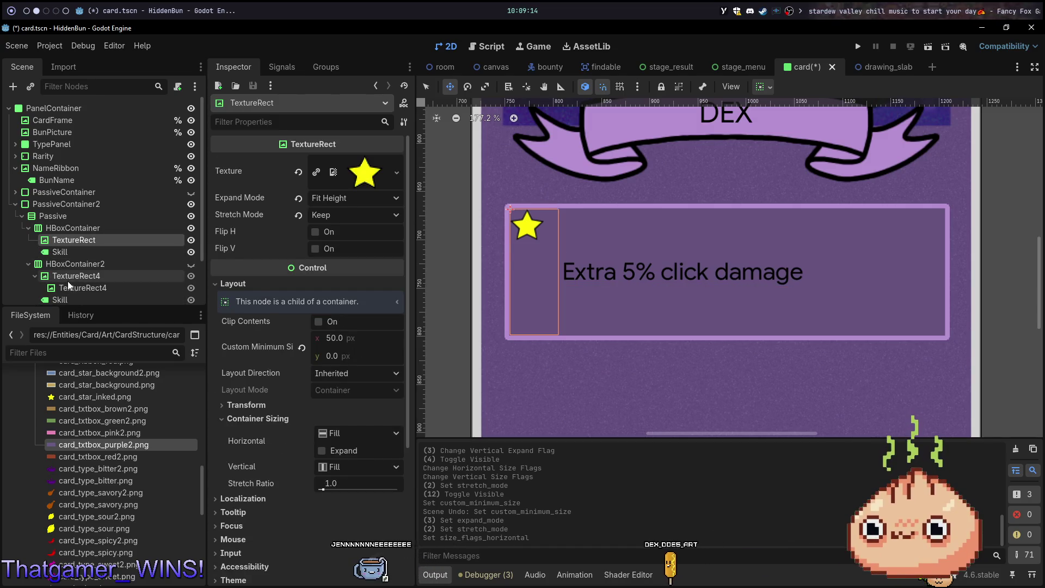
click(88, 277)
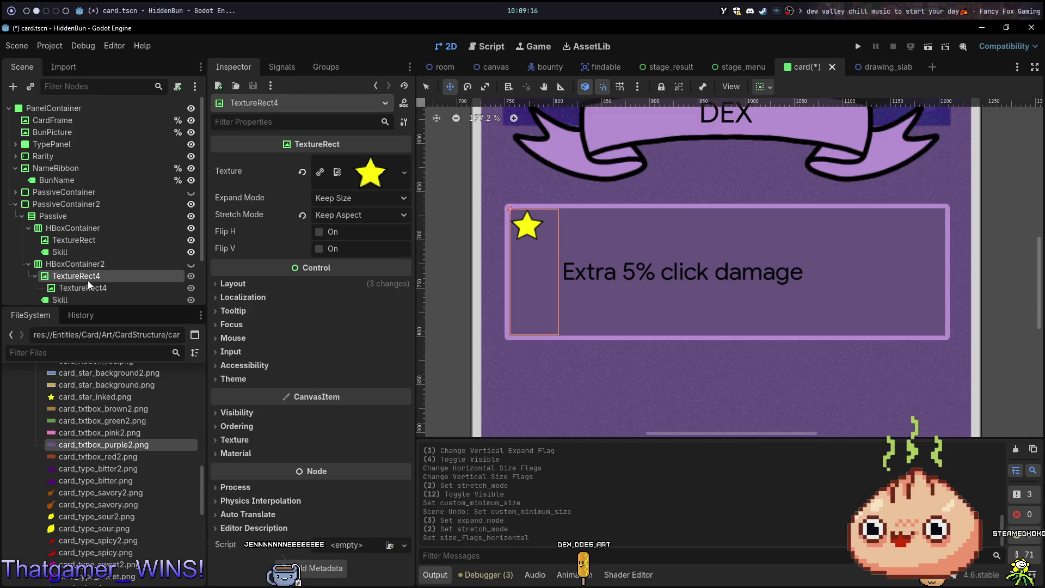
Step: Centre the first row's star icon vertically within its row
click(220, 283)
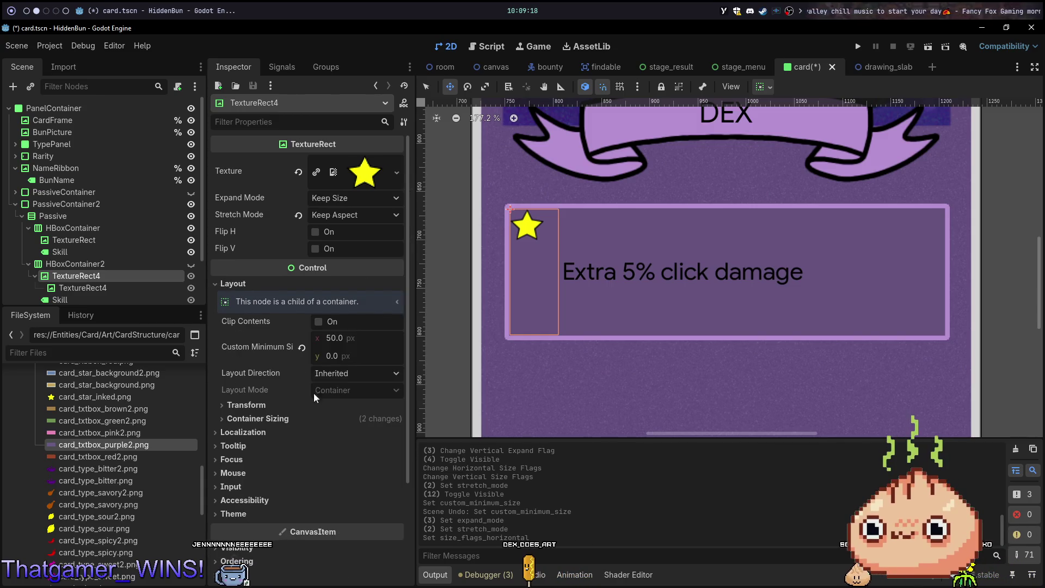
click(275, 418)
click(74, 239)
click(357, 466)
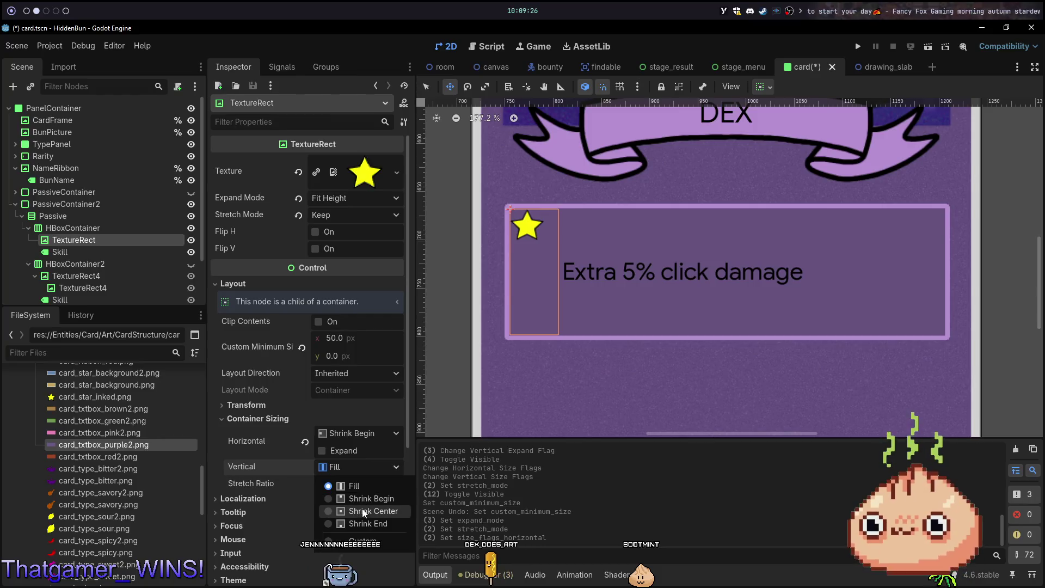
click(362, 510)
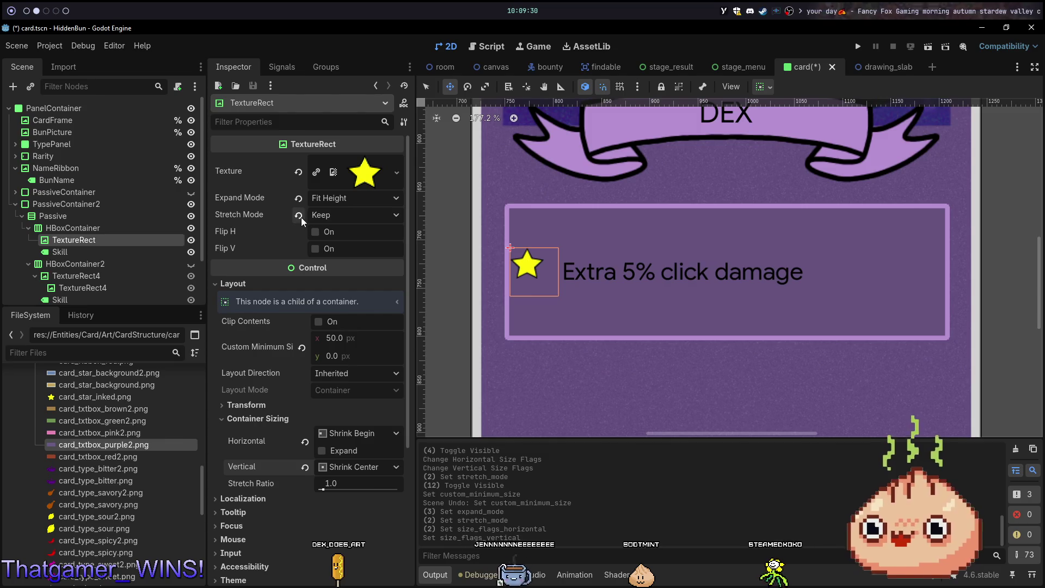
Step: Reset the star's Expand Mode to Keep Size, set Stretch Mode to Keep Aspect, and save
click(300, 199)
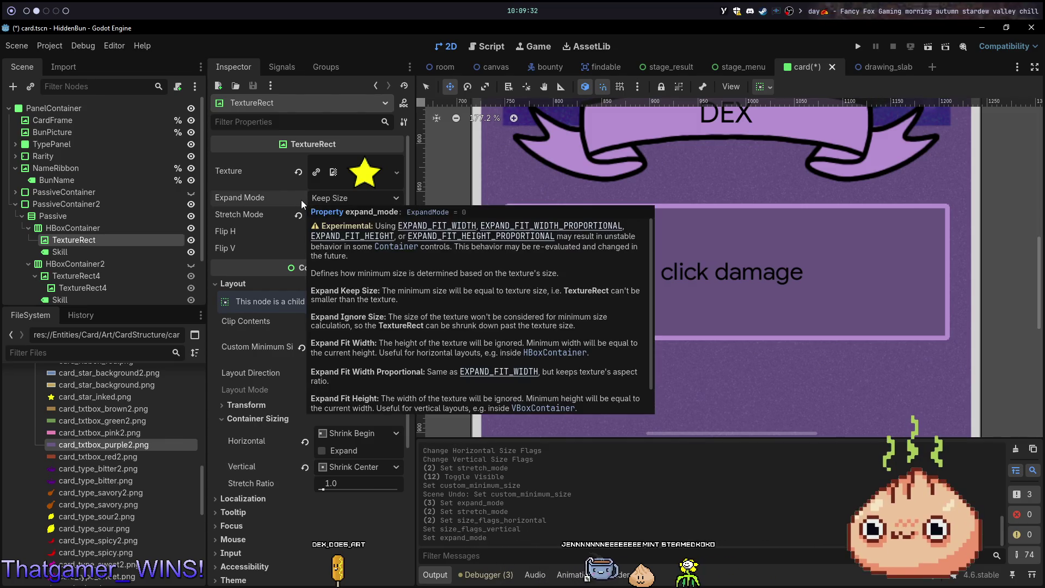
click(299, 215)
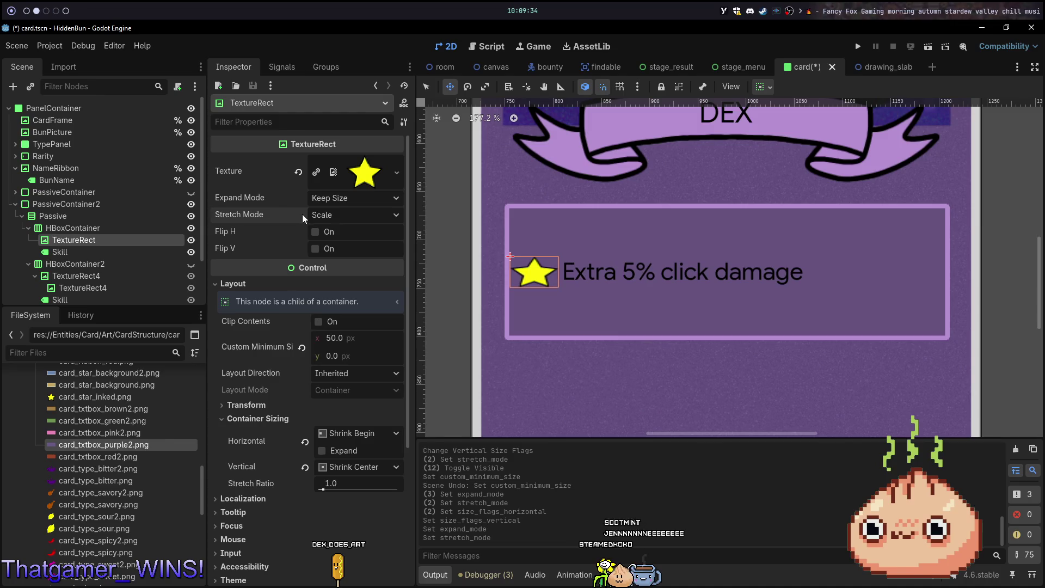
click(354, 214)
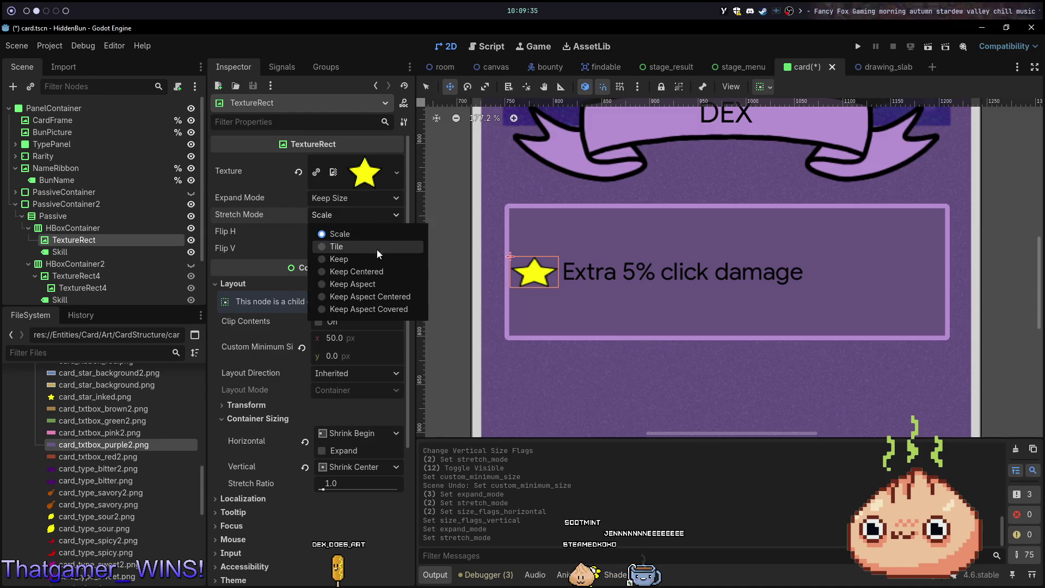
click(391, 284)
key(ctrl+s)
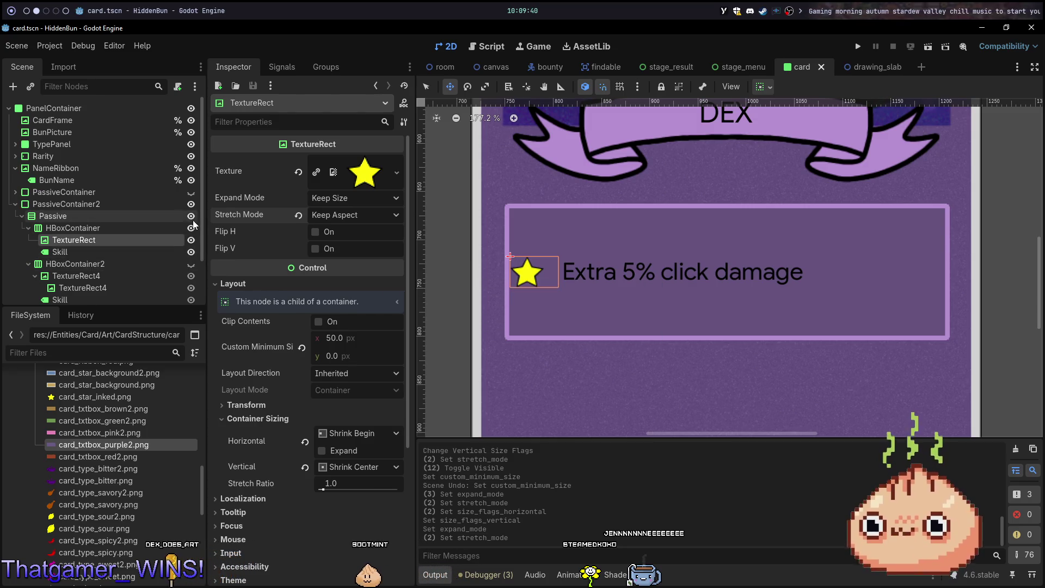
click(191, 227)
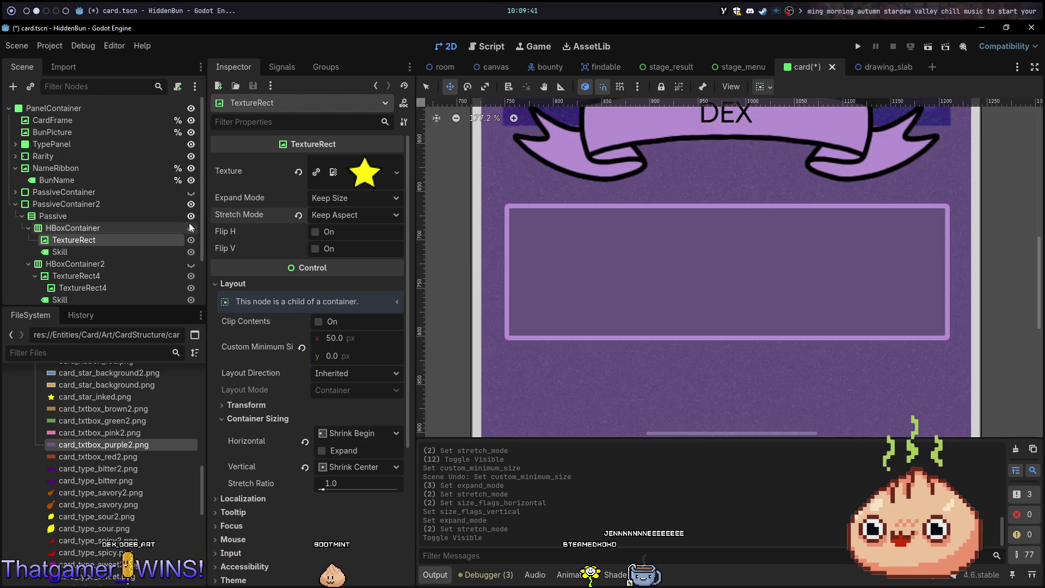
Step: Make HBoxContainer, HBoxContainer2 and HBoxContainer3 visible again and pan the canvas to the card
double_click(189, 252)
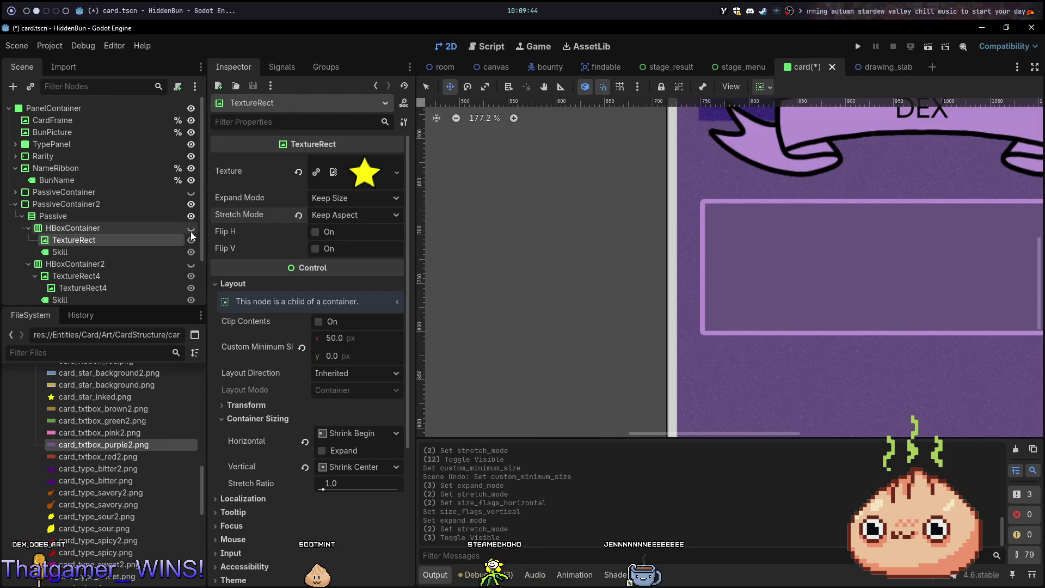
click(191, 227)
click(28, 228)
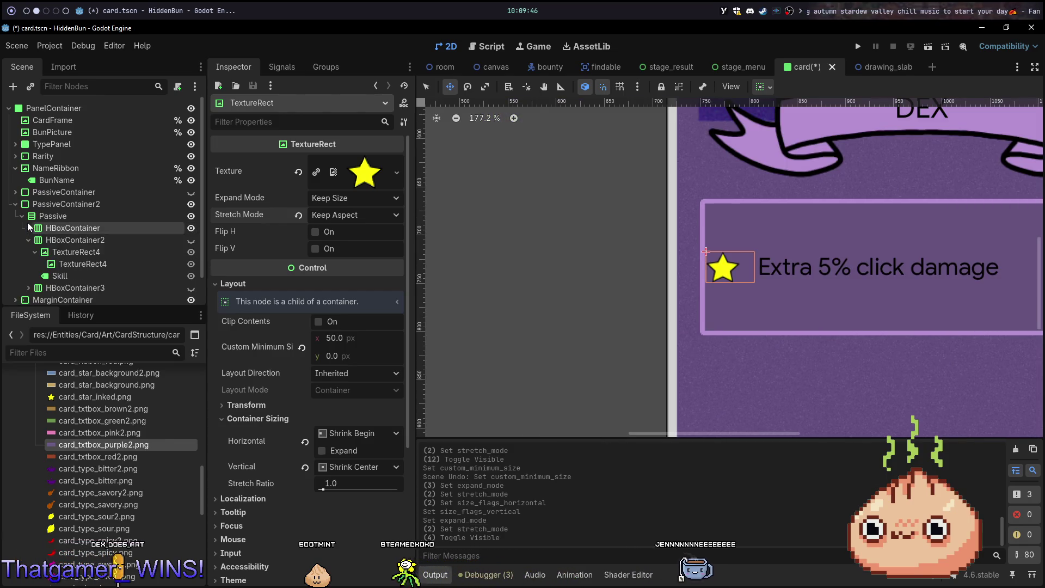
click(193, 240)
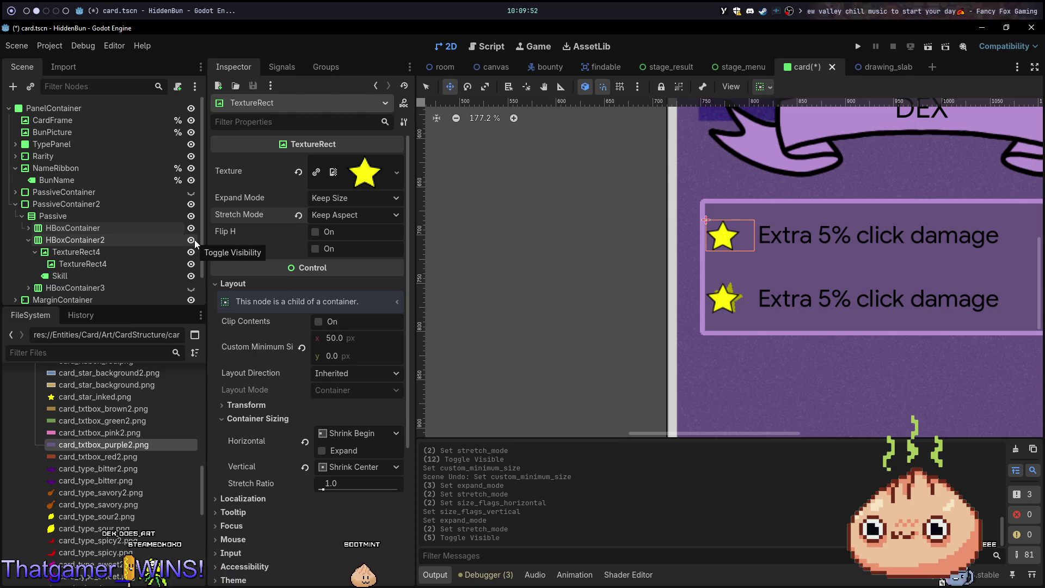
click(192, 288)
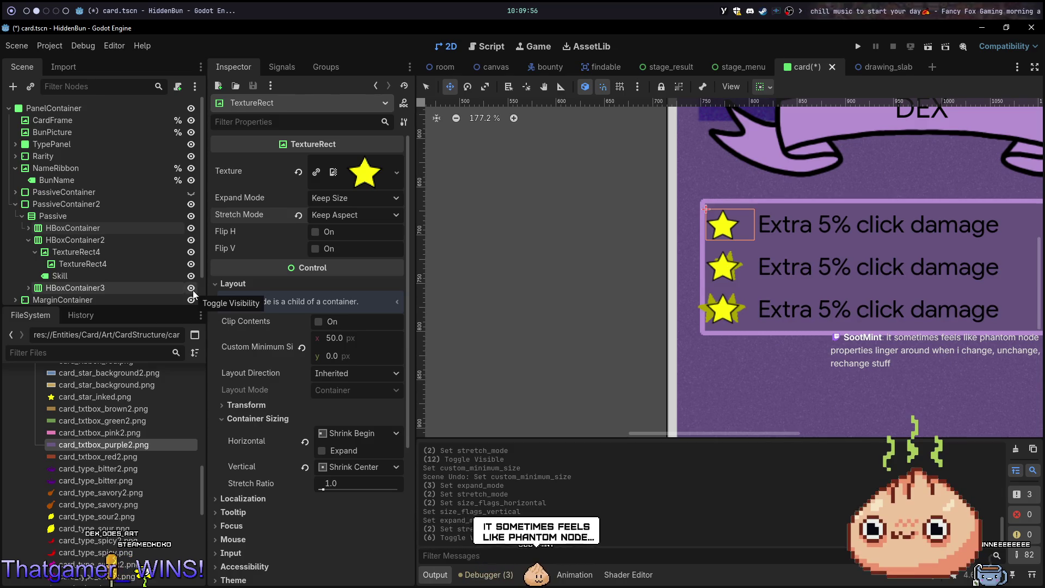
scroll(859, 256, down, 5)
mouse_move(859, 256)
mouse_down()
mouse_move(625, 269)
mouse_move(669, 271)
mouse_up()
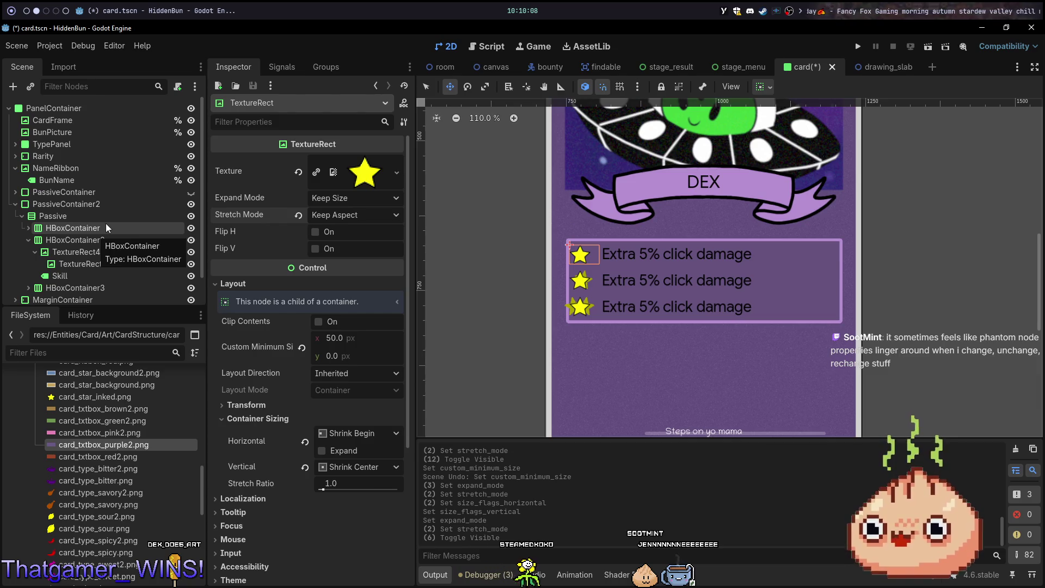
scroll(766, 246, down, 4)
scroll(766, 246, up, 5)
scroll(766, 247, down, 7)
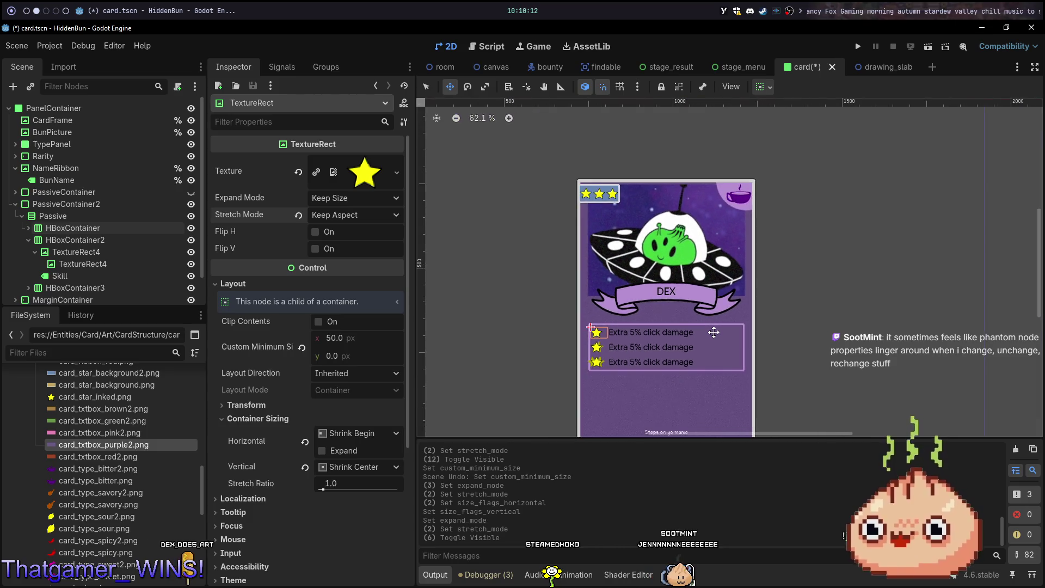
scroll(713, 332, up, 6)
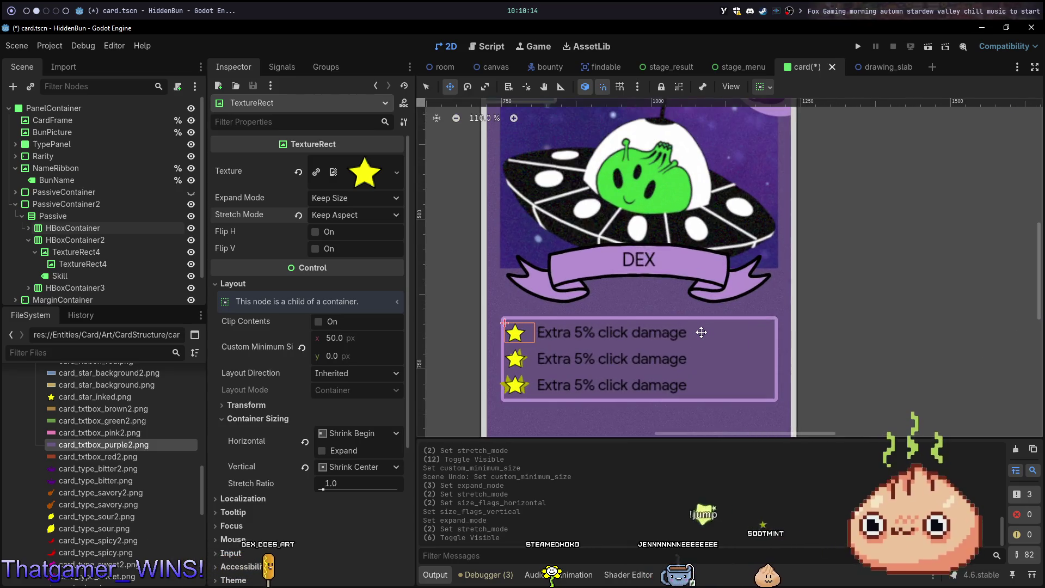
scroll(682, 332, down, 6)
scroll(648, 347, up, 5)
scroll(648, 346, up, 1)
scroll(680, 340, left, 3)
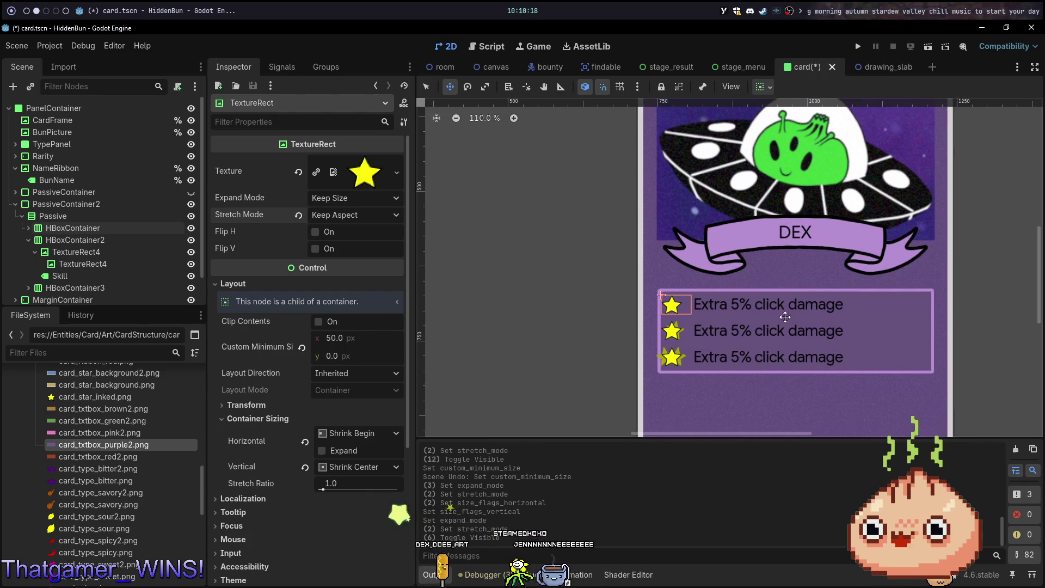
scroll(710, 337, down, 5)
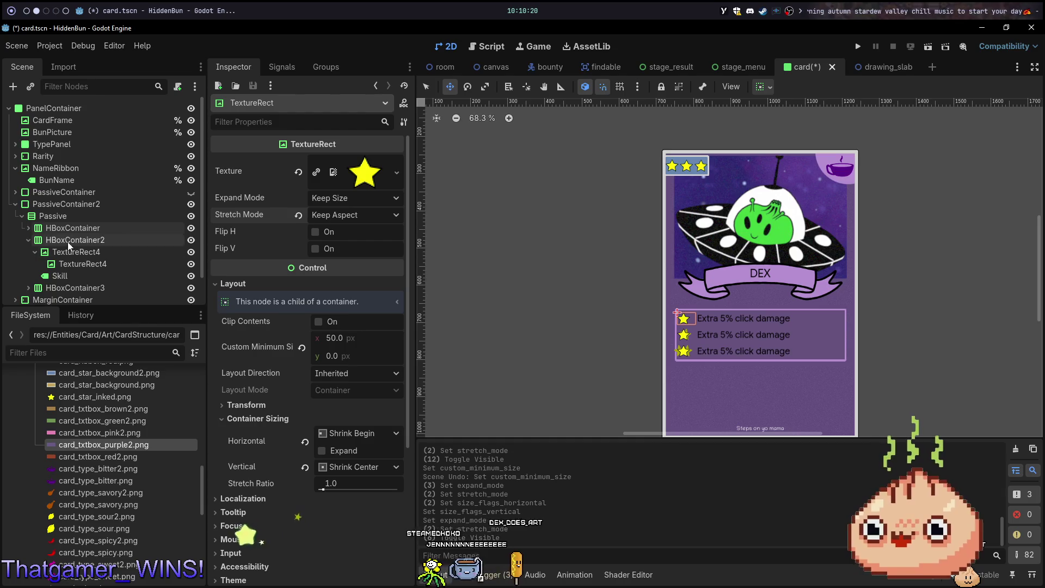
click(28, 241)
drag(636, 354, 680, 302)
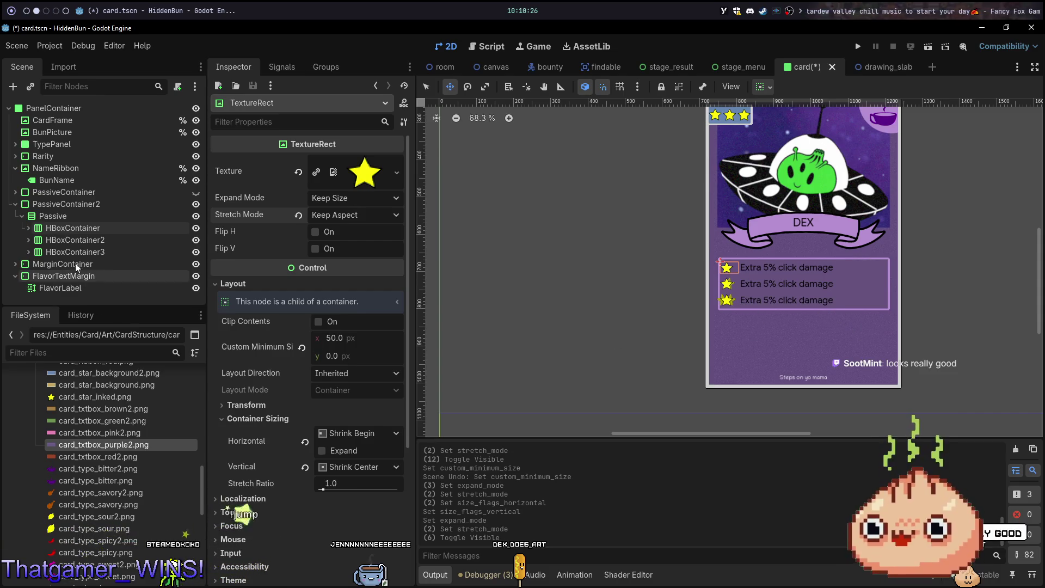
click(54, 220)
click(22, 217)
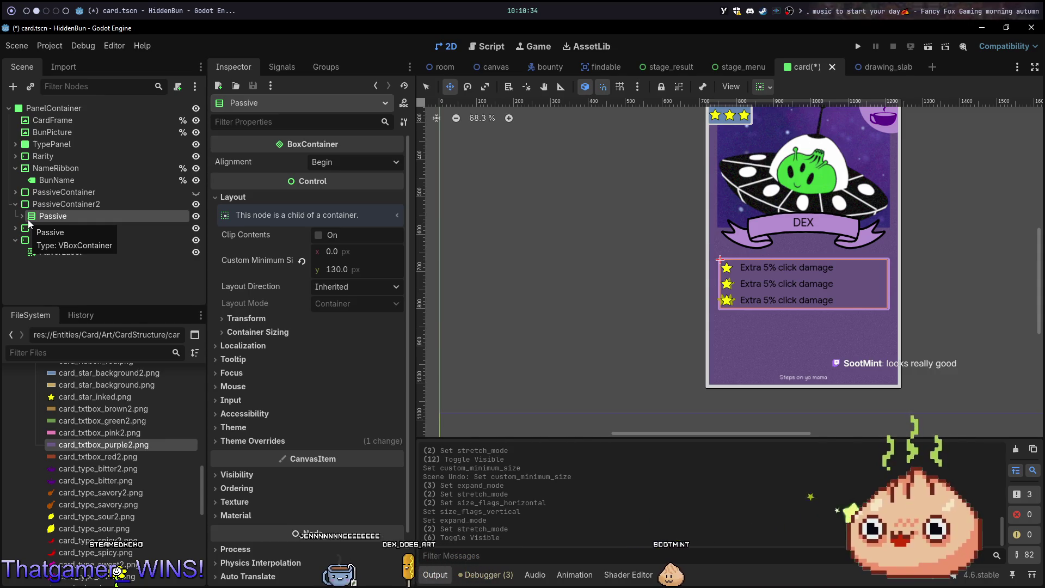
scroll(739, 207, down, 2)
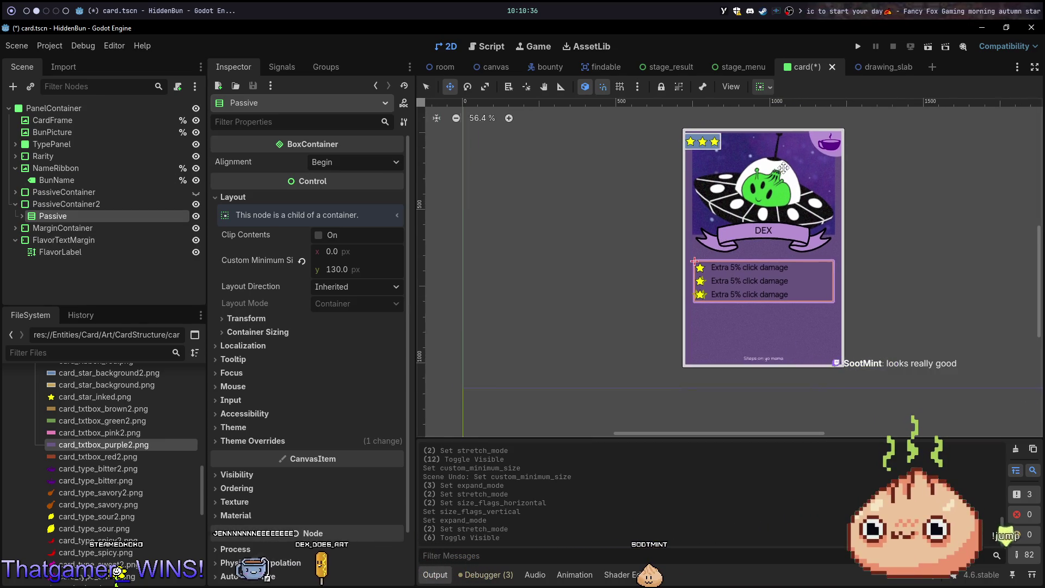
scroll(734, 253, up, 3)
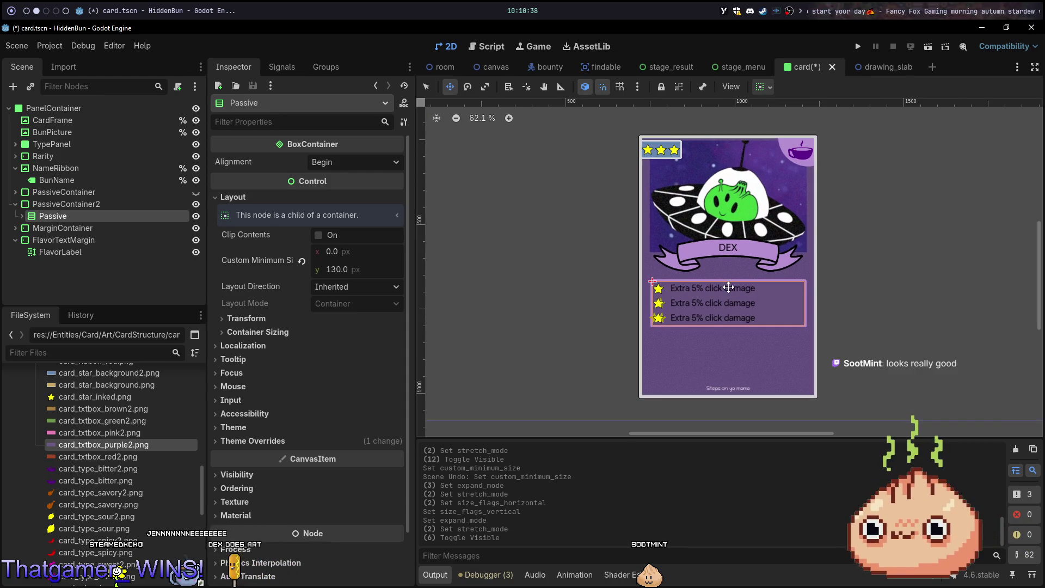
drag(739, 268, 703, 252)
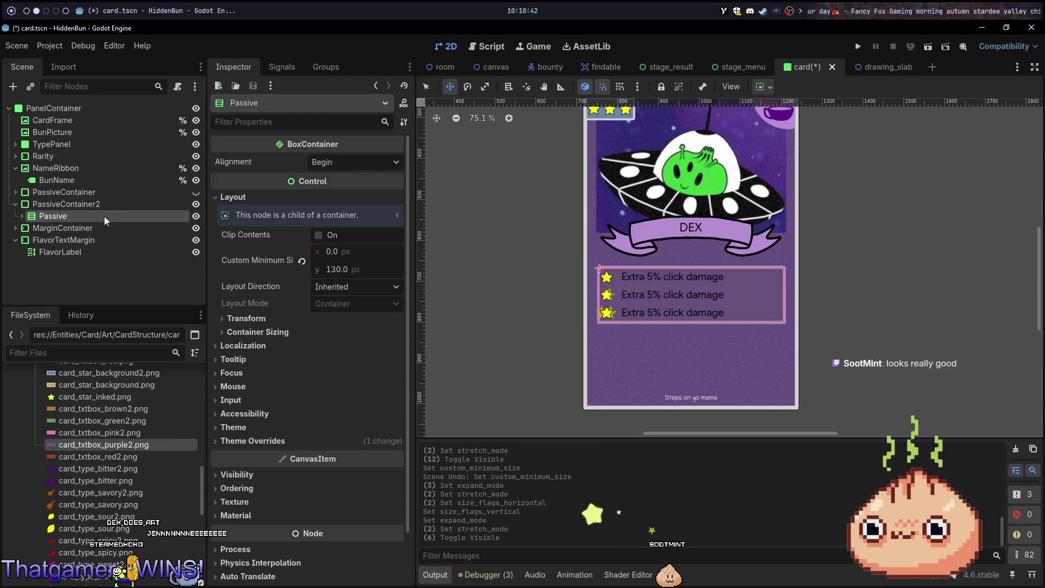
Step: Collapse PassiveContainer2 and delete the old PassiveContainer with all its children
click(71, 206)
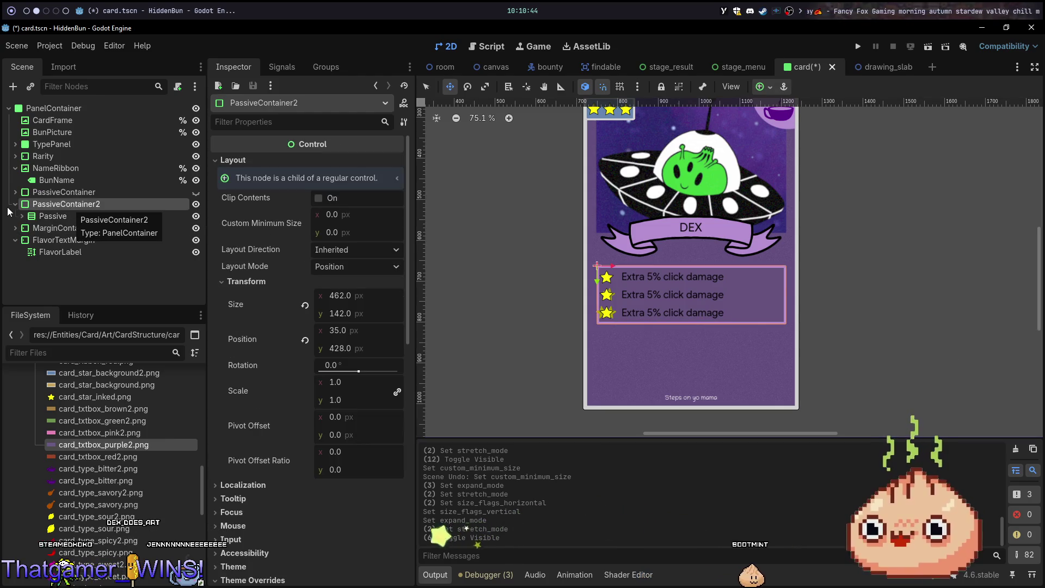
key(Left)
click(58, 194)
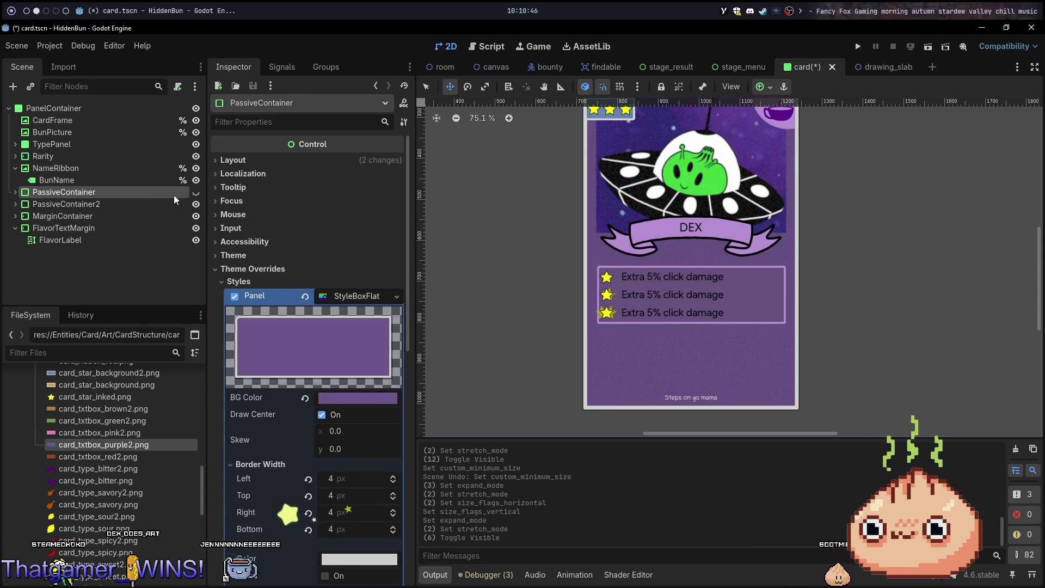
key(Delete)
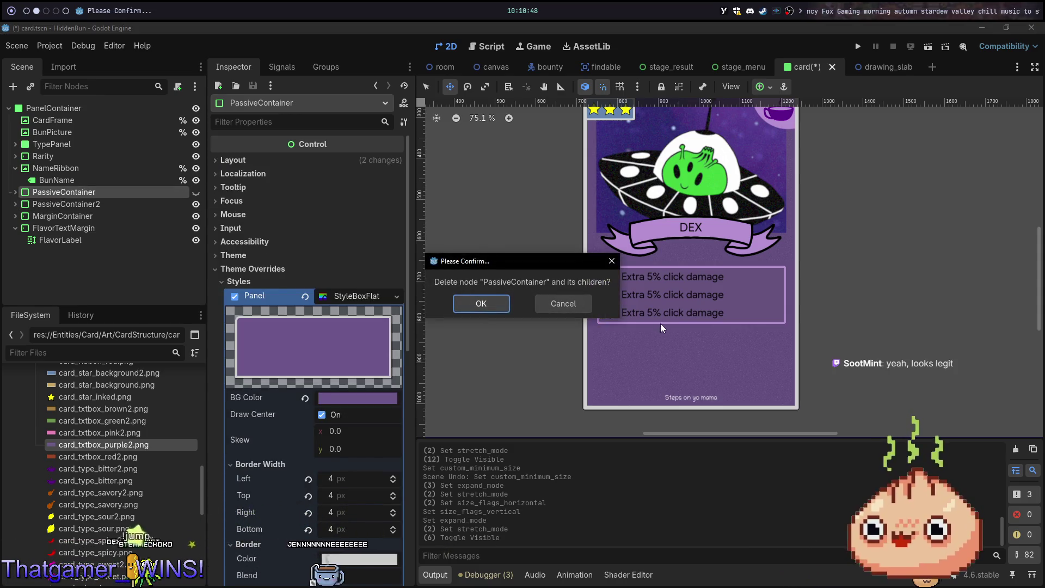
click(481, 303)
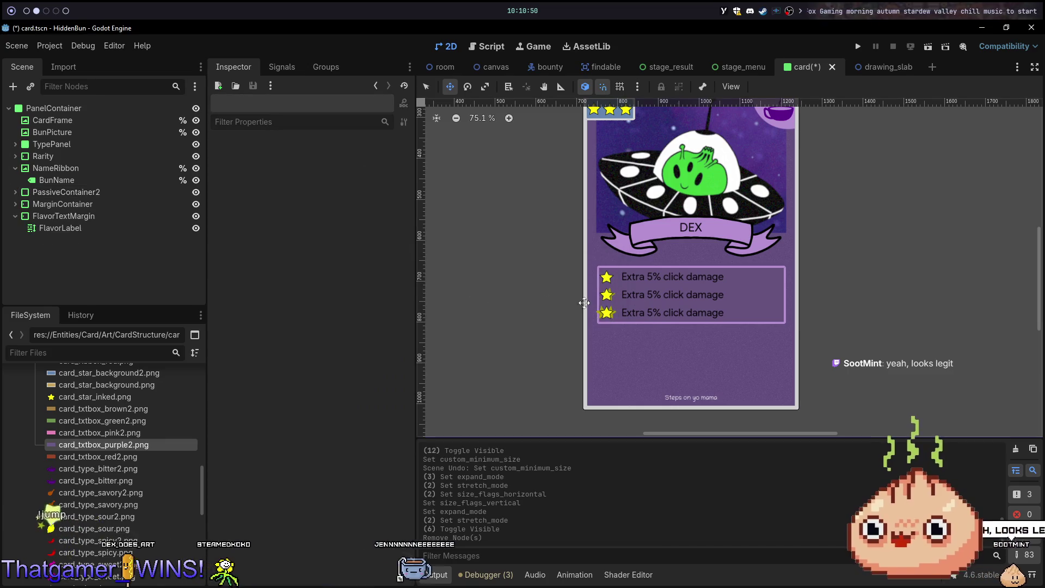
scroll(707, 316, down, 2)
scroll(708, 316, up, 2)
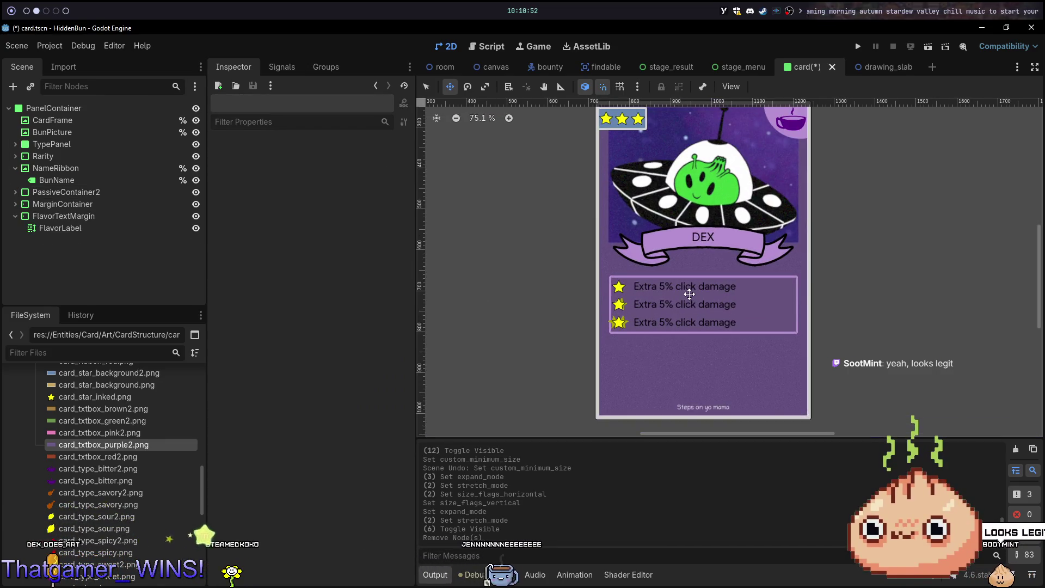
Step: Assign google_sans_theme.tres as the FlavorLabel's theme in the Inspector
click(56, 225)
scroll(86, 469, up, 15)
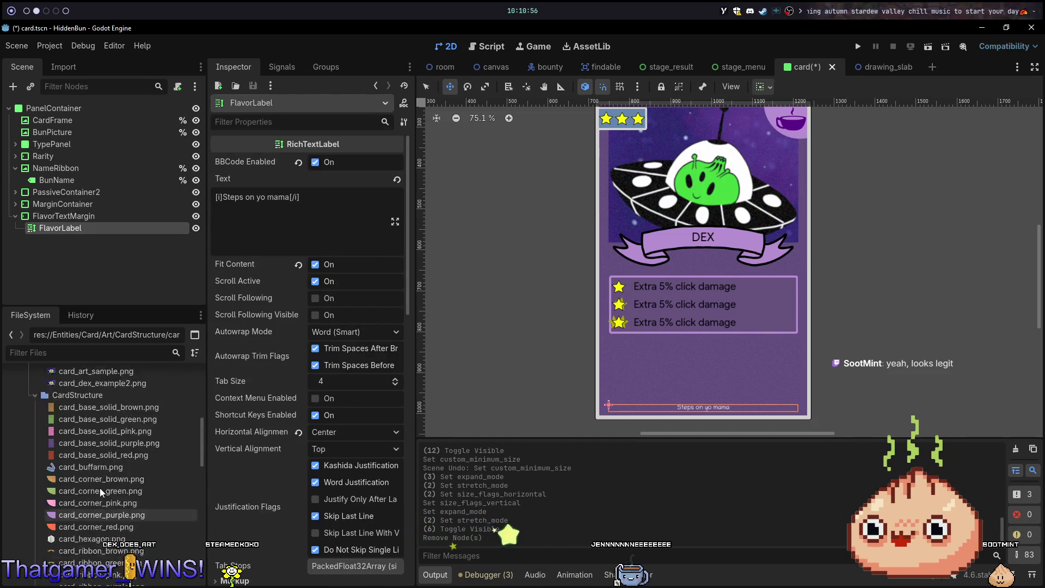
scroll(349, 508, down, 15)
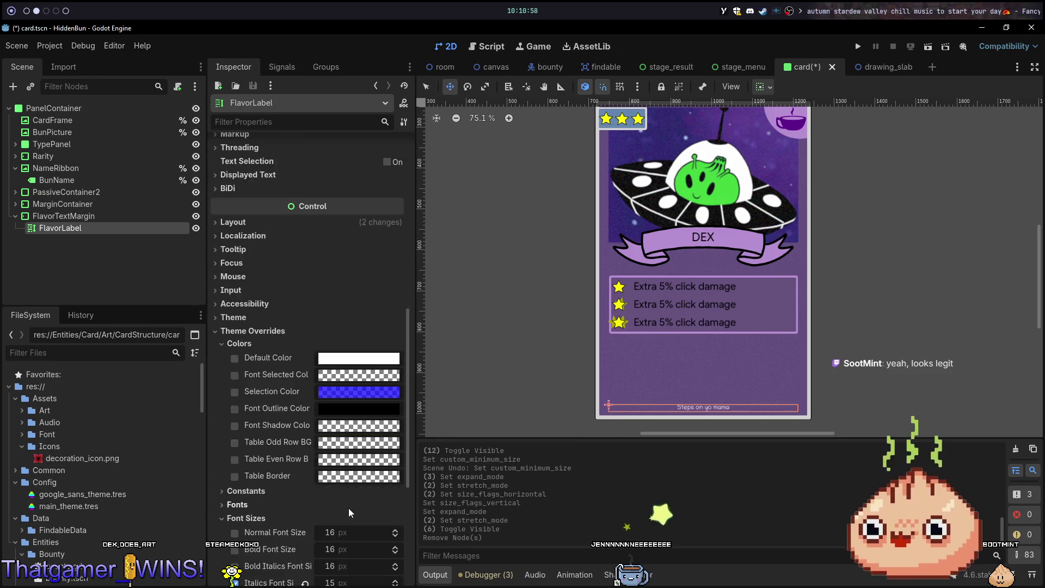
scroll(252, 386, up, 5)
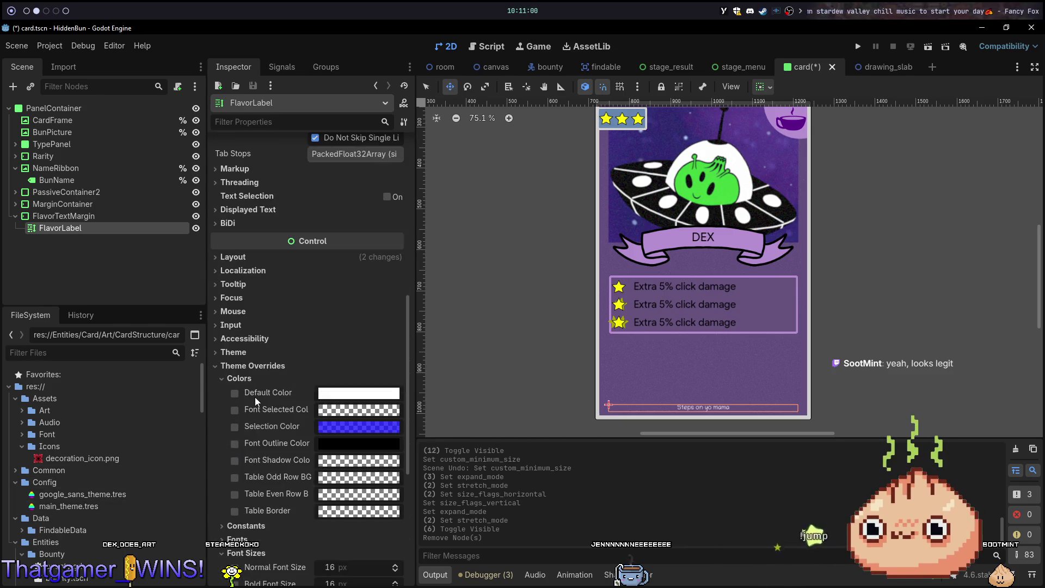
click(225, 352)
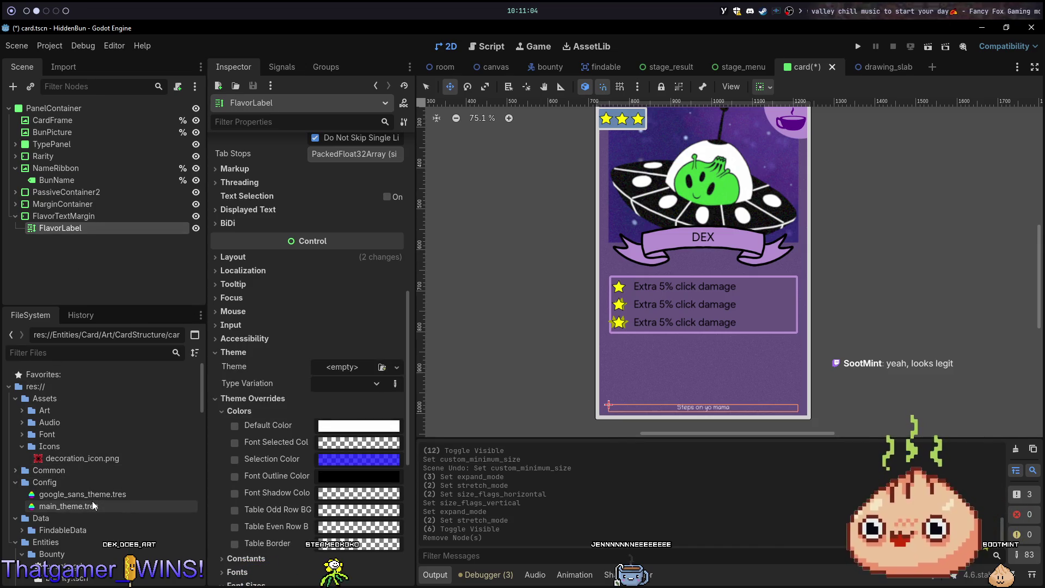
drag(93, 497, 414, 439)
drag(355, 379, 355, 379)
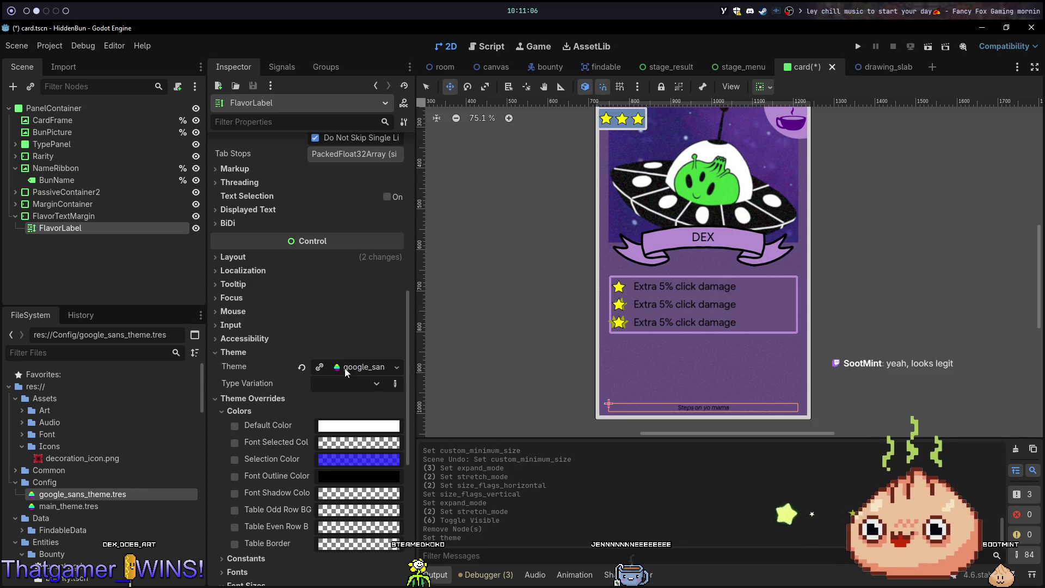
scroll(710, 403, up, 7)
scroll(710, 403, up, 12)
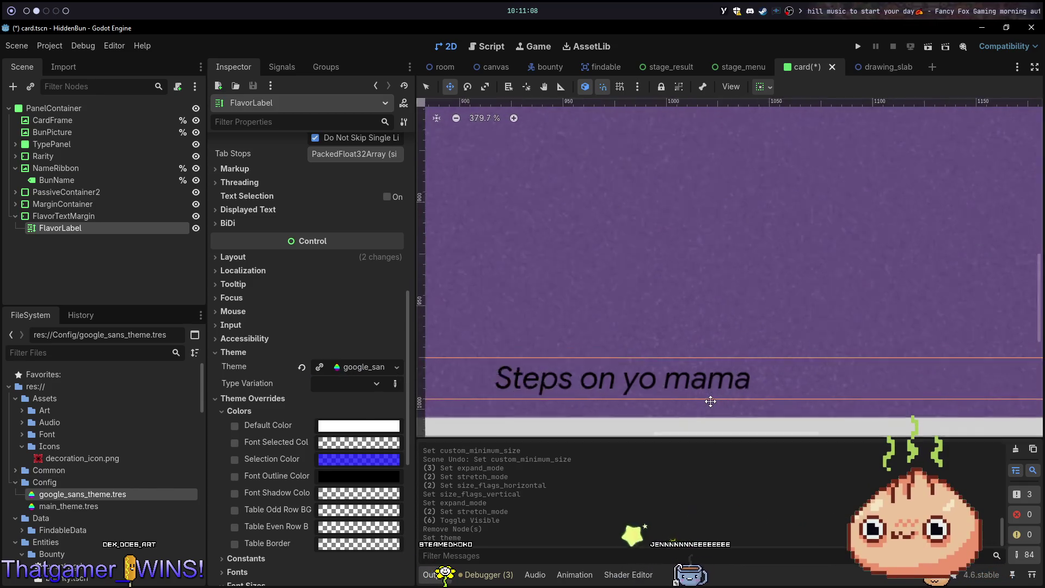
scroll(710, 403, down, 17)
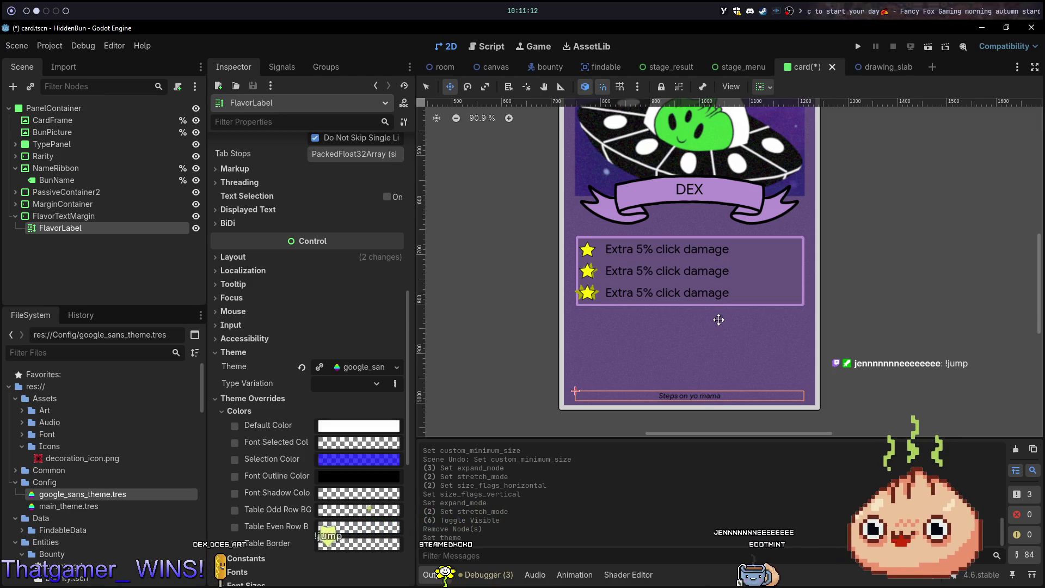
Step: Save card.tscn, run the current scene to preview the card, then stop it
key(ctrl+s)
key(F6)
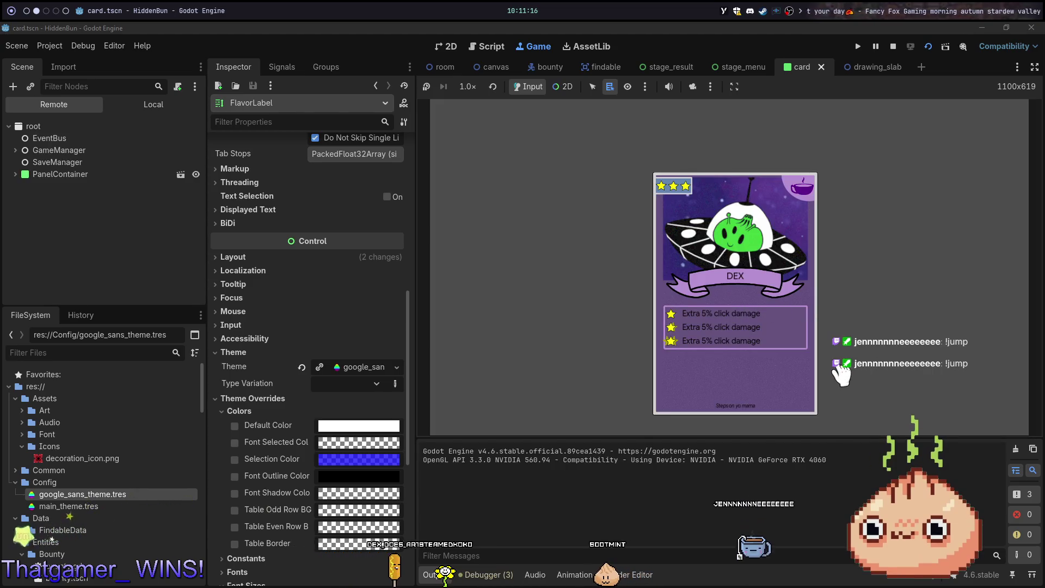
key(F8)
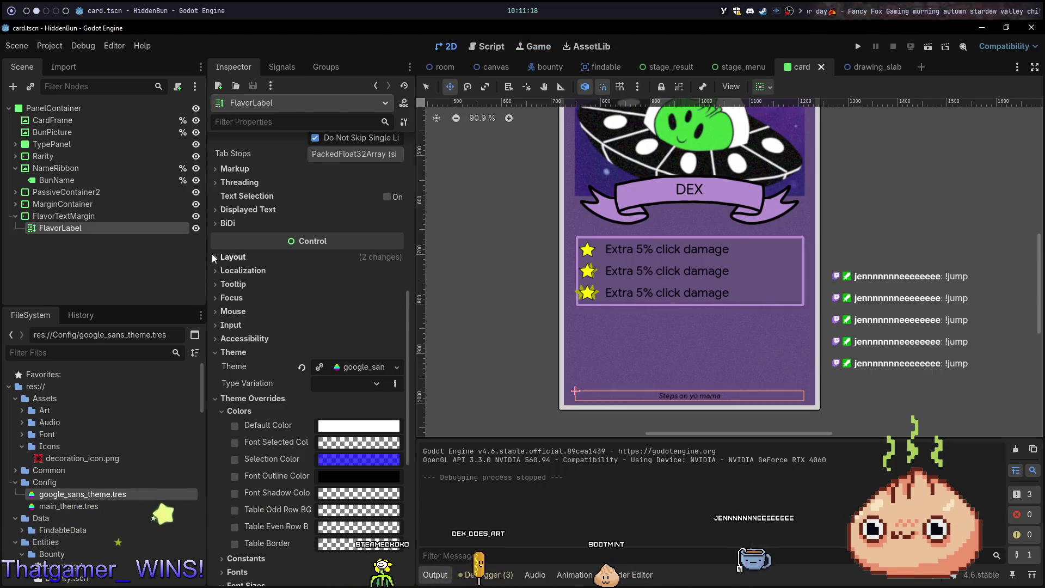
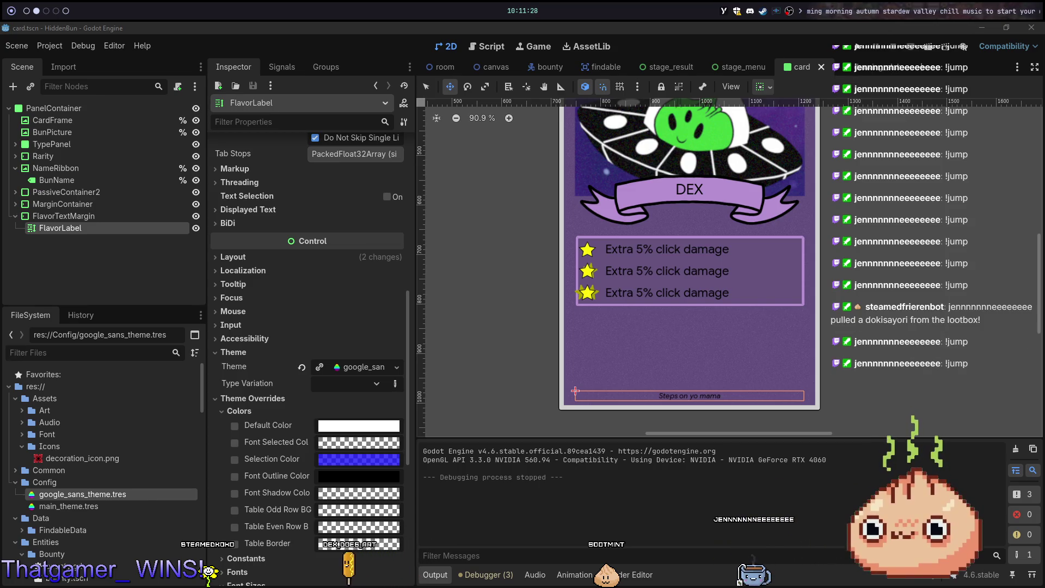
Step: Inspect FlavorTextMargin and the old MarginContainer, toggling its visibility to see what it draws
click(785, 39)
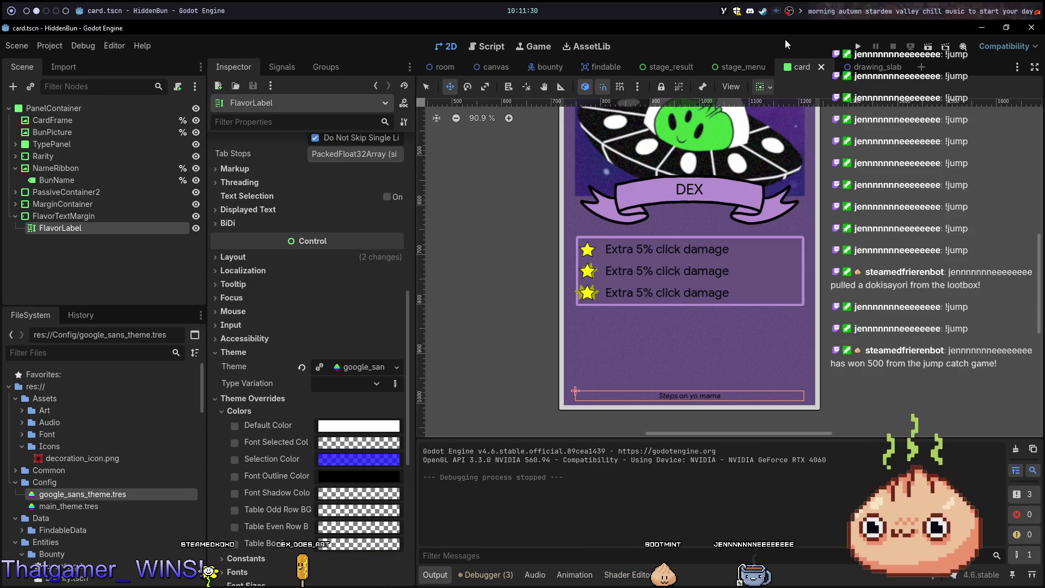
click(106, 217)
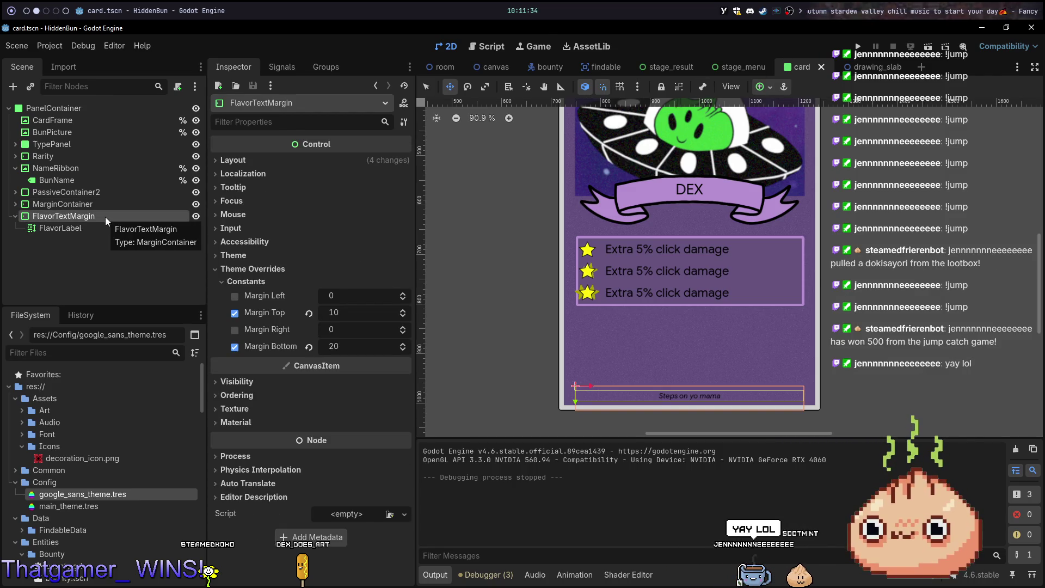
click(99, 208)
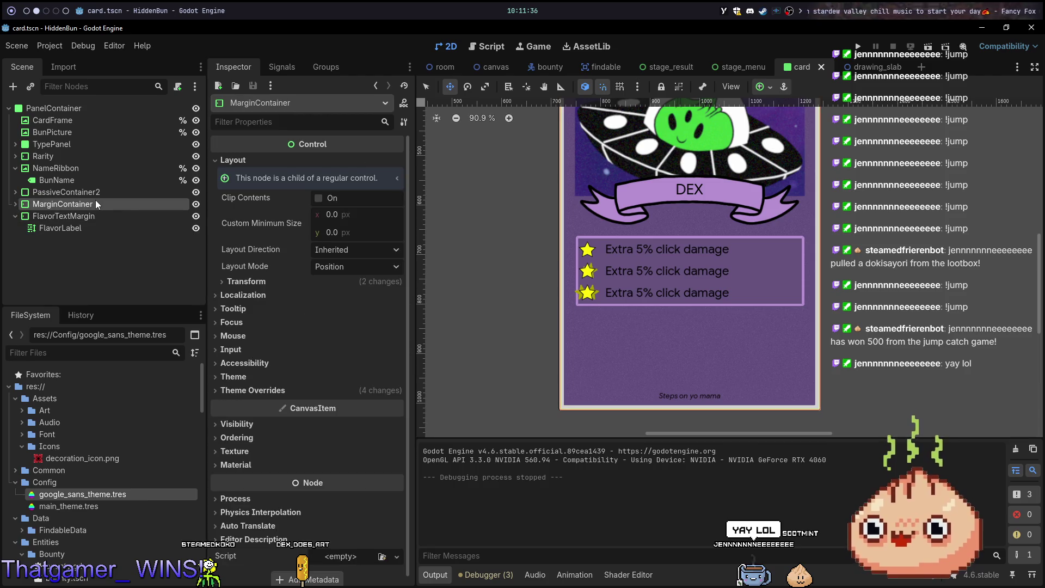
click(300, 282)
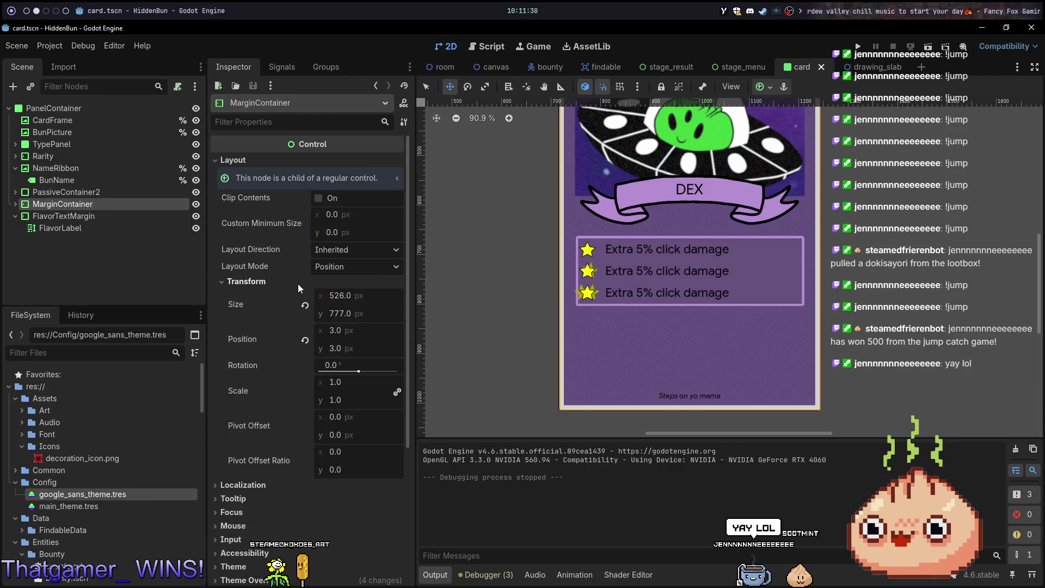
click(298, 282)
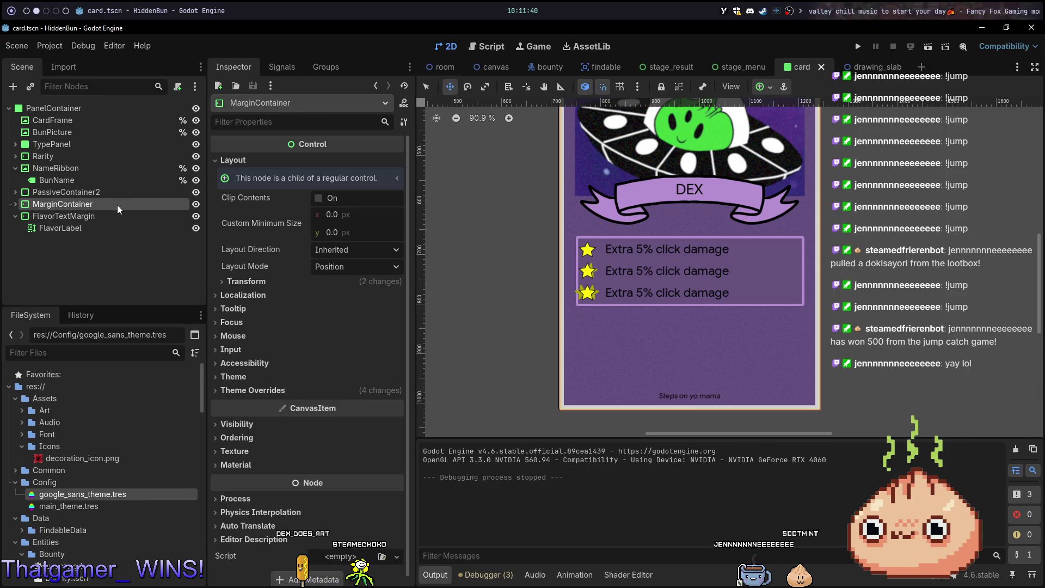
click(195, 205)
click(195, 204)
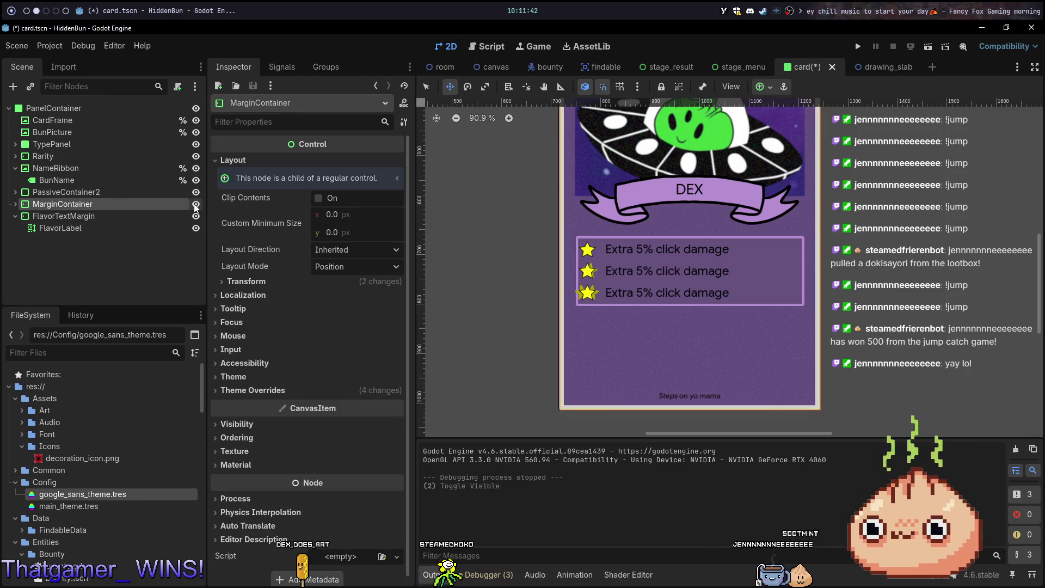
Step: Check the MarginContainer's children, then delete it along with everything under it
click(12, 204)
click(58, 216)
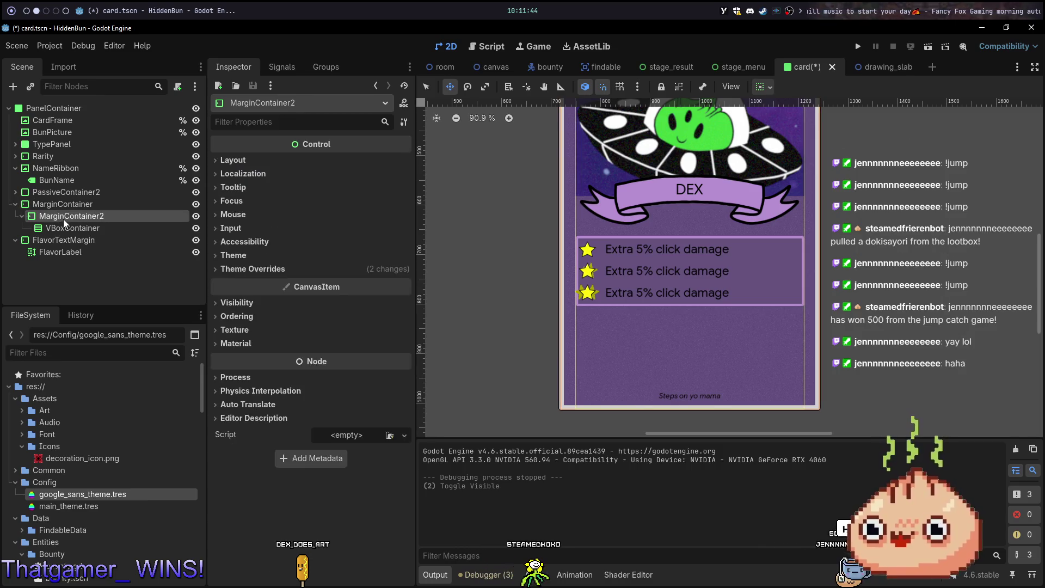
click(71, 228)
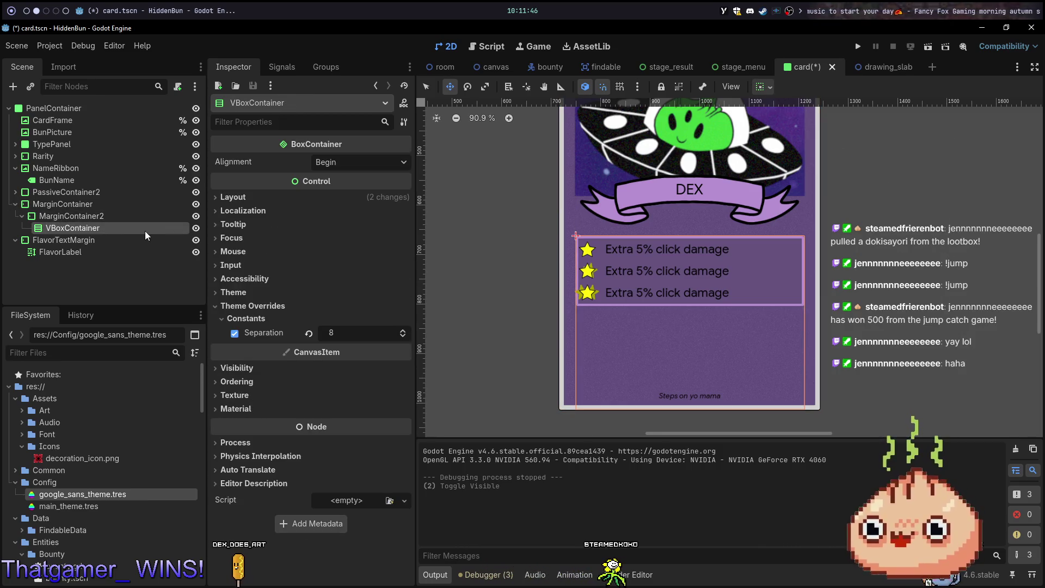
double_click(193, 225)
click(152, 207)
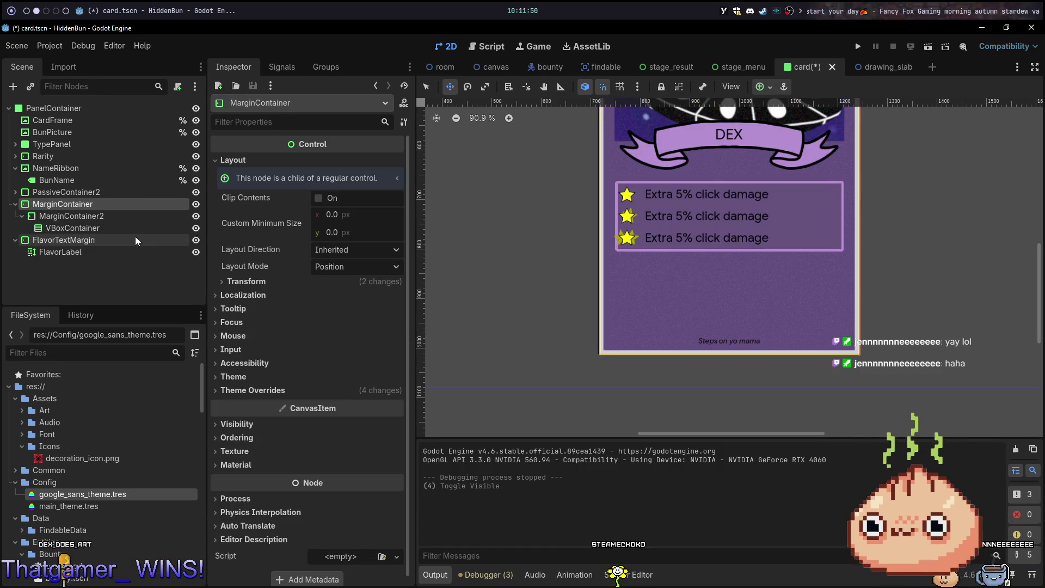
key(Delete)
click(472, 302)
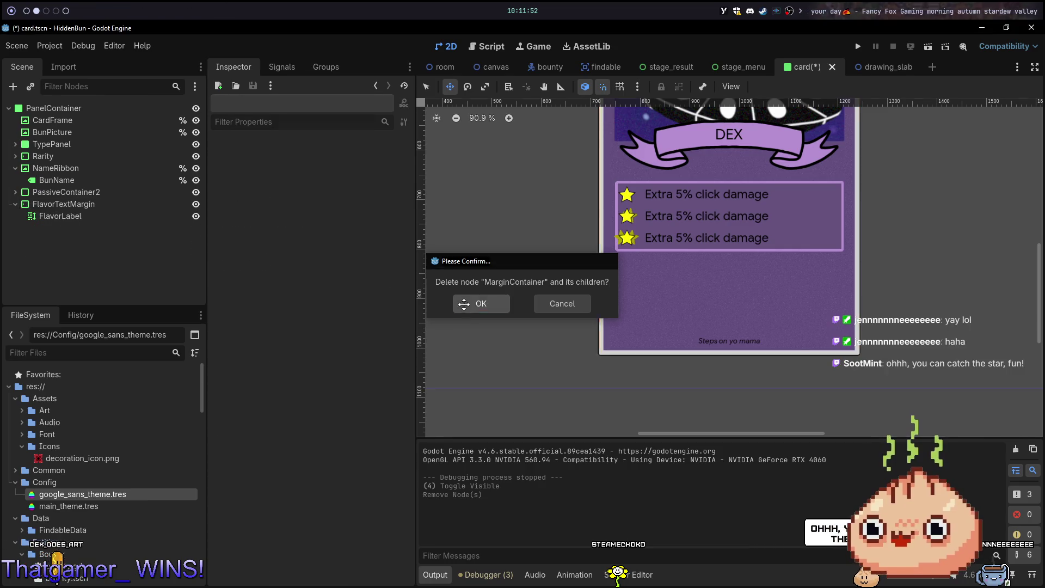
Step: Expand Rarity, TypePanel, PassiveContainer2 and Passive to review the remaining nodes
click(15, 156)
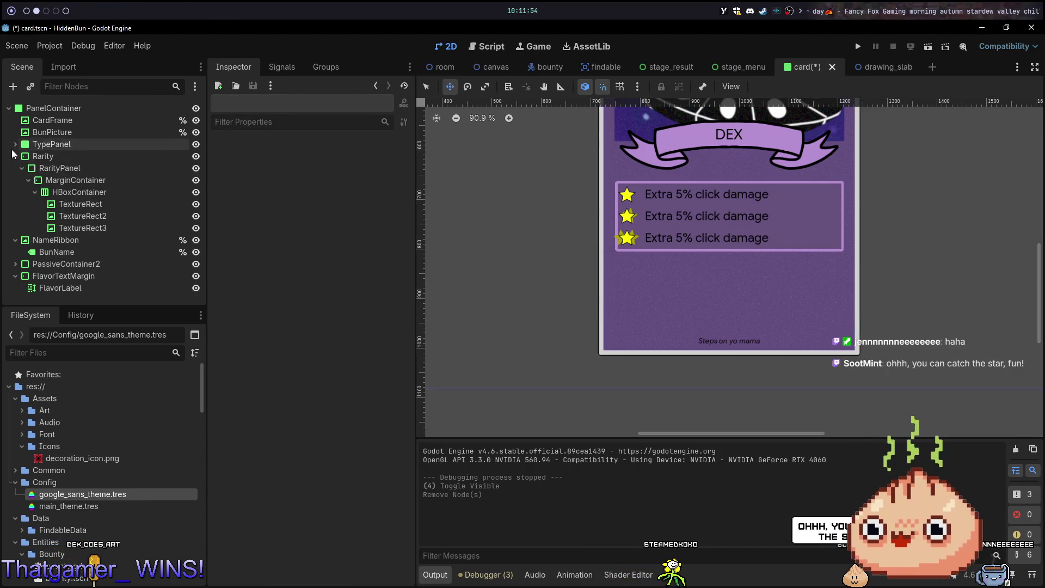
click(51, 132)
click(15, 145)
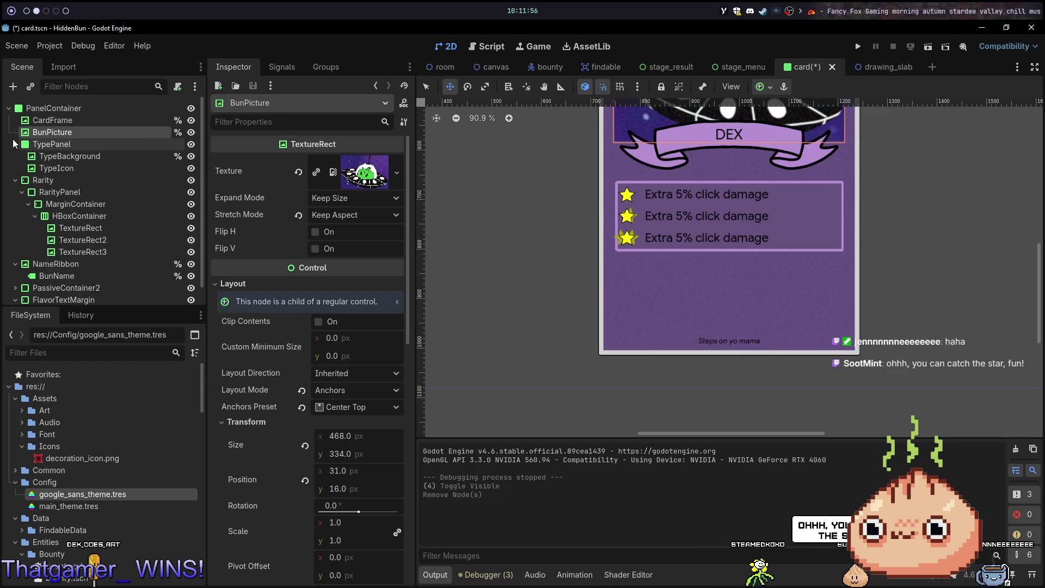
scroll(56, 172, down, 1)
click(16, 269)
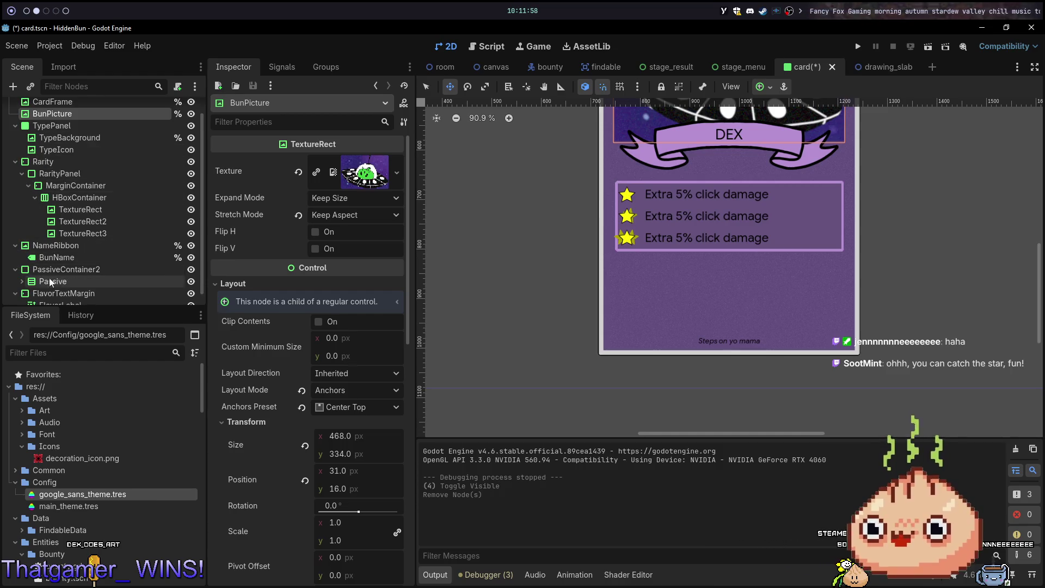
scroll(34, 275, down, 1)
click(22, 269)
scroll(61, 268, down, 1)
scroll(61, 268, up, 3)
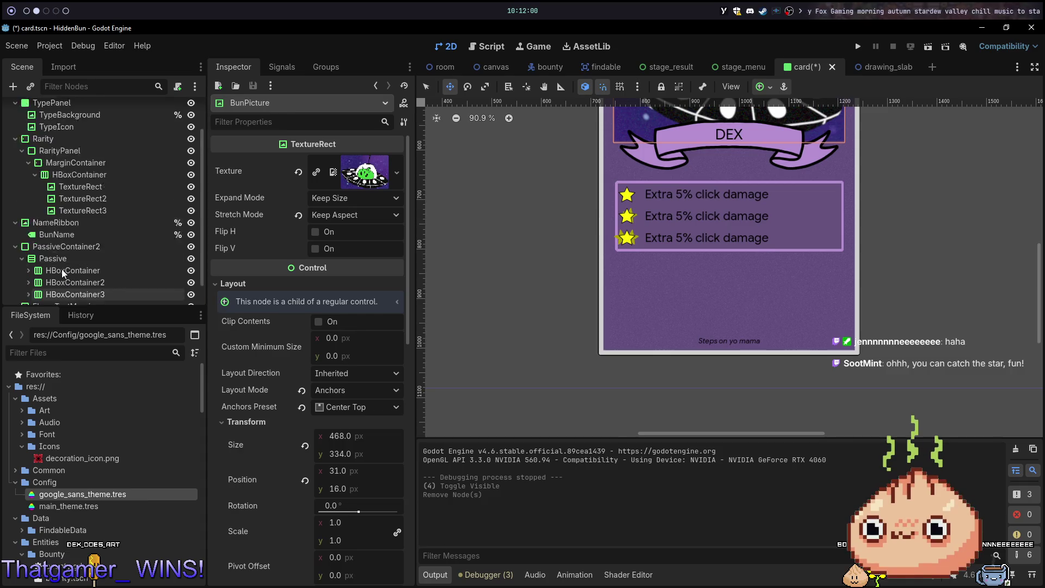
Step: Collapse the TypePanel, Rarity and NameRibbon nodes again
click(16, 144)
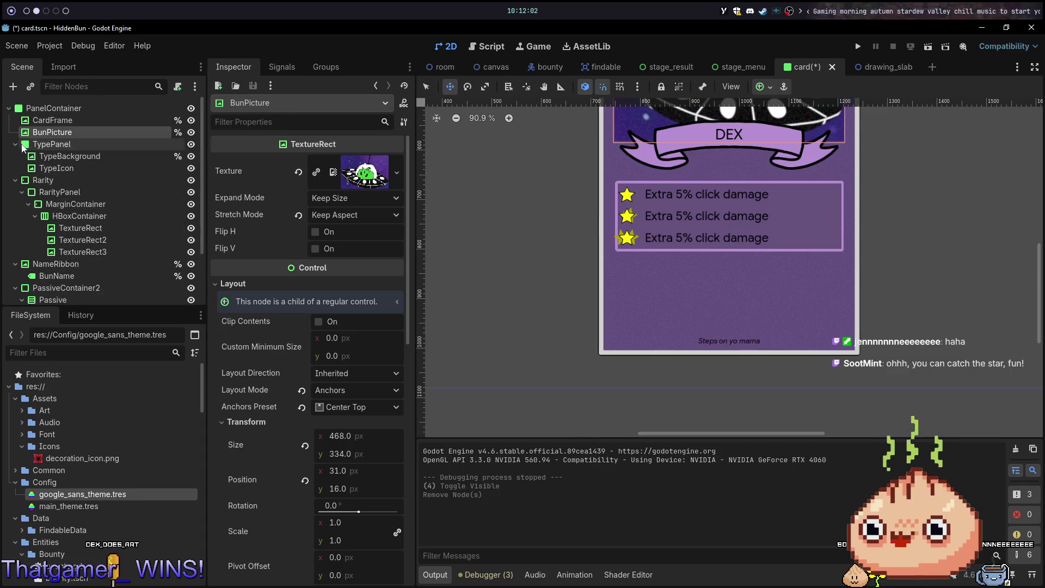
click(15, 156)
click(15, 168)
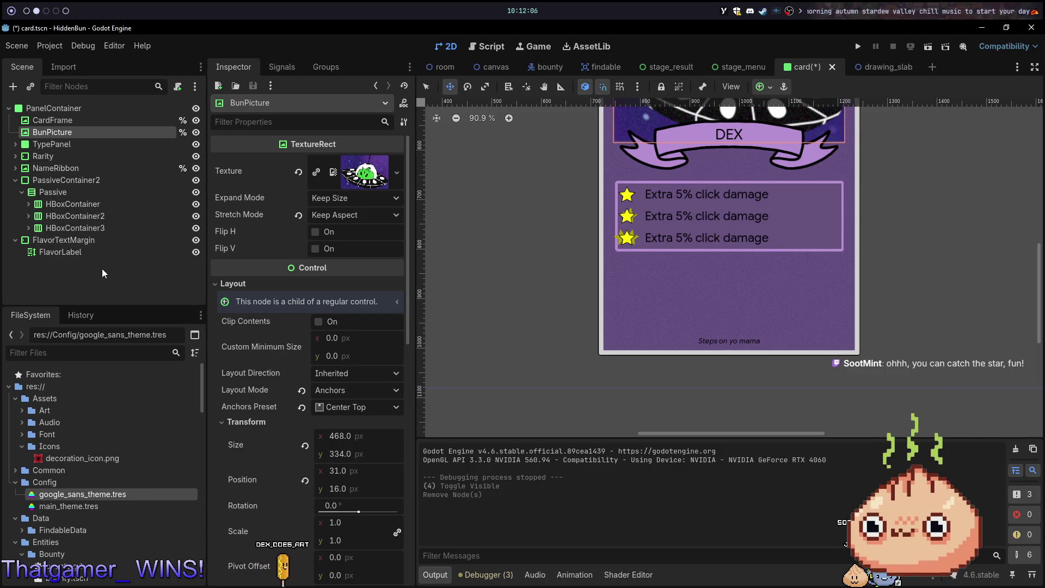
scroll(583, 282, up, 8)
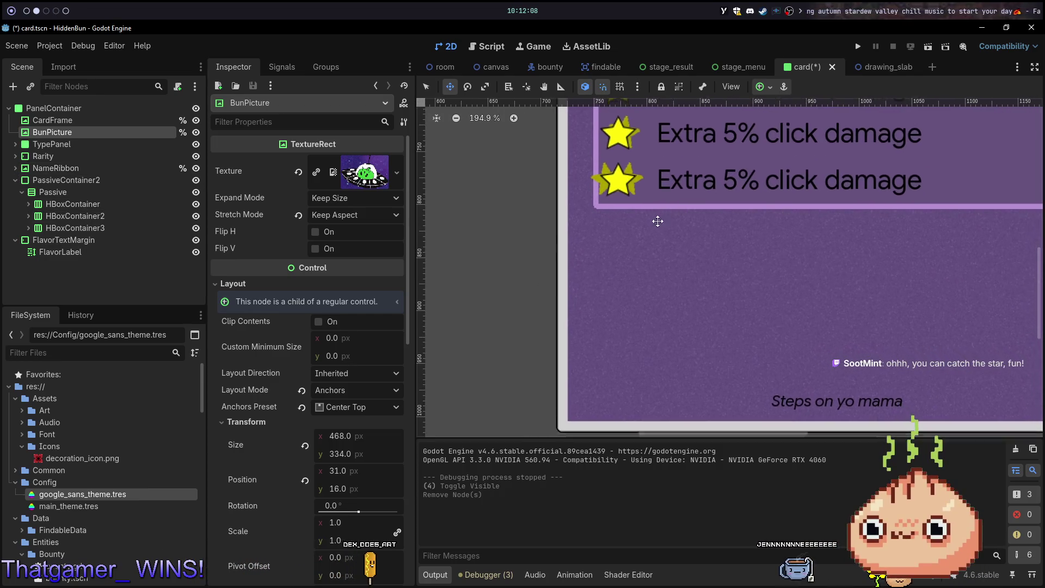
scroll(596, 285, down, 6)
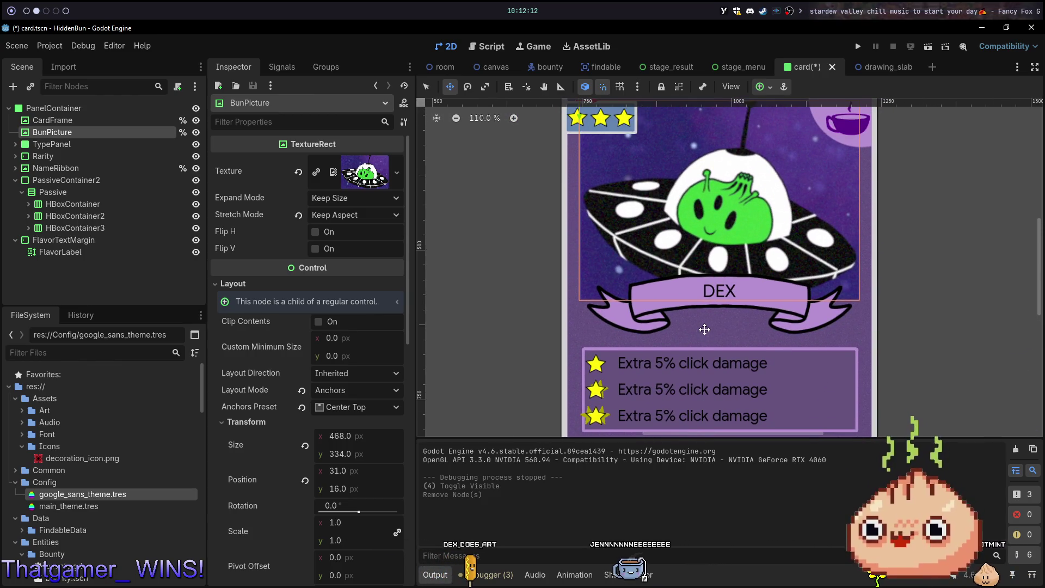
drag(724, 347, 706, 240)
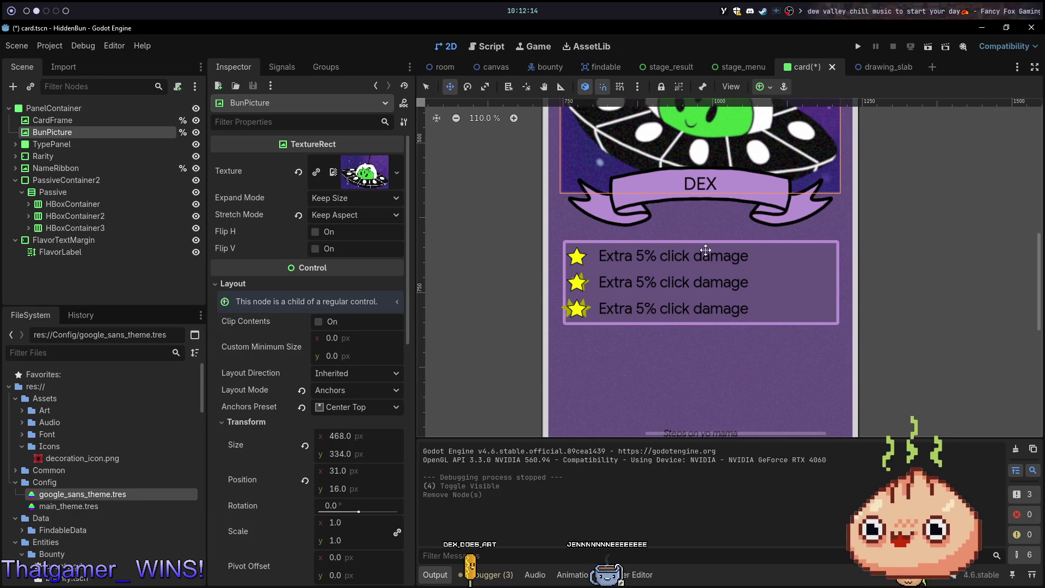
click(64, 193)
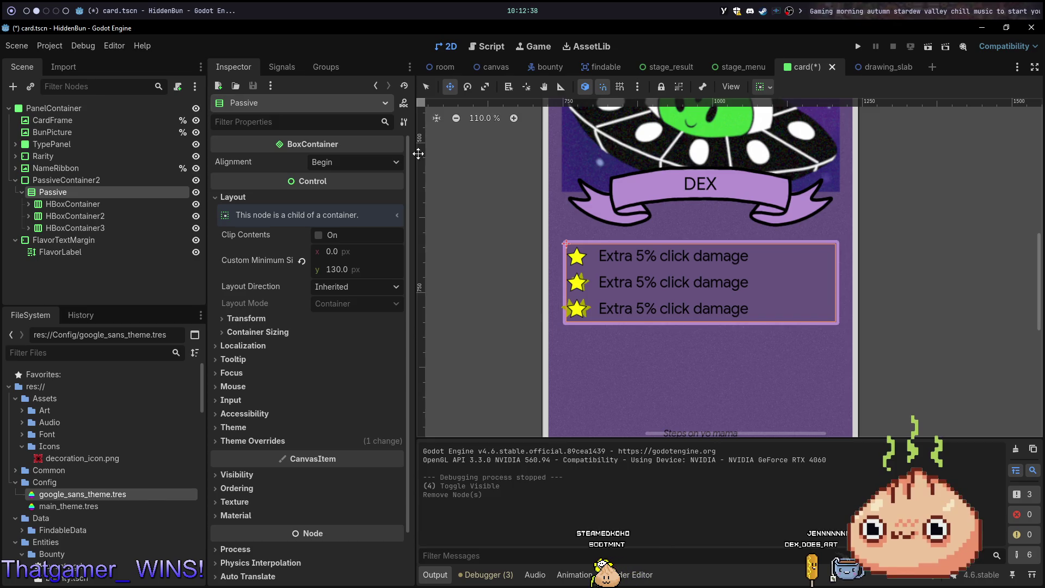
scroll(658, 296, down, 2)
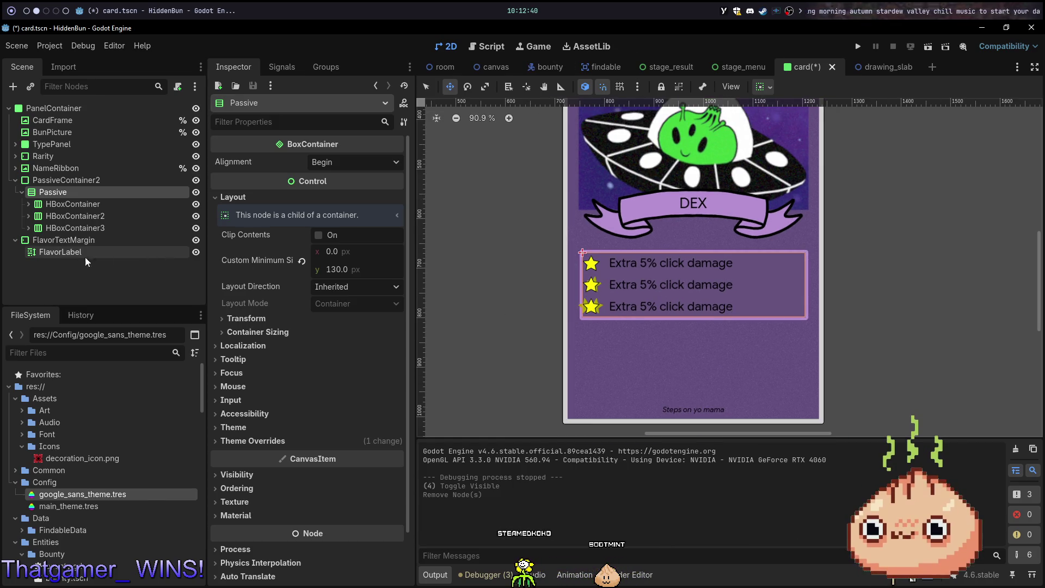
Step: Change the flavor label's text to 'Abducts all your cows'
click(62, 250)
scroll(347, 201, up, 5)
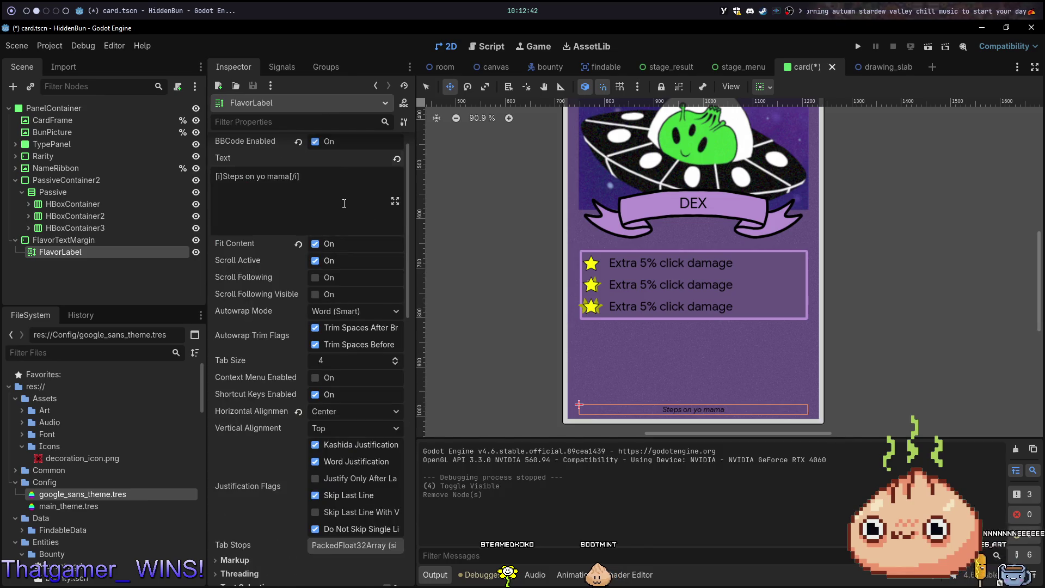
drag(289, 176, 239, 172)
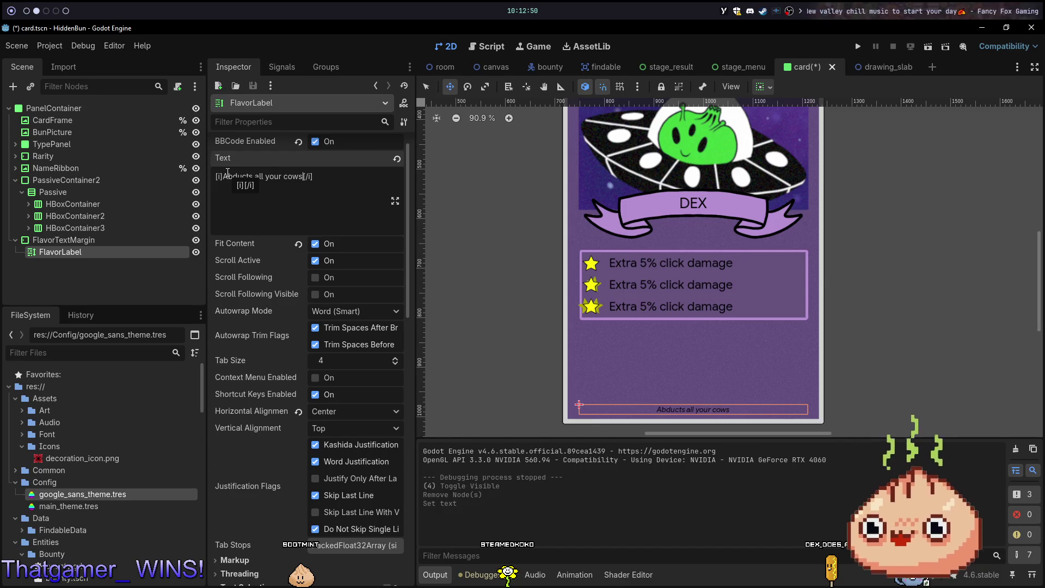
Step: Make the label a scene-unique name, rename it FlavorTextLabel, and save the scene
right_click(98, 250)
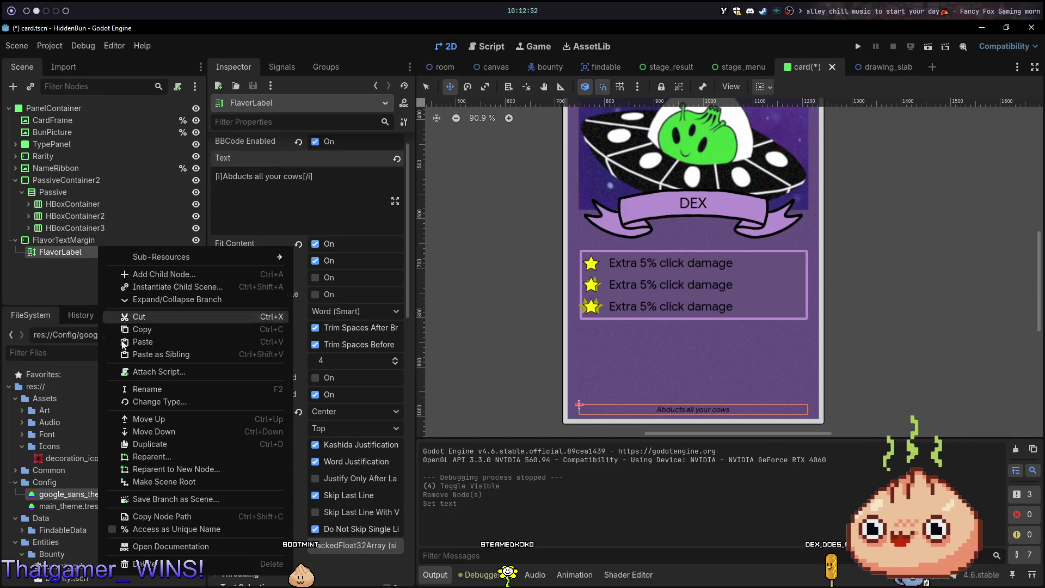
click(156, 530)
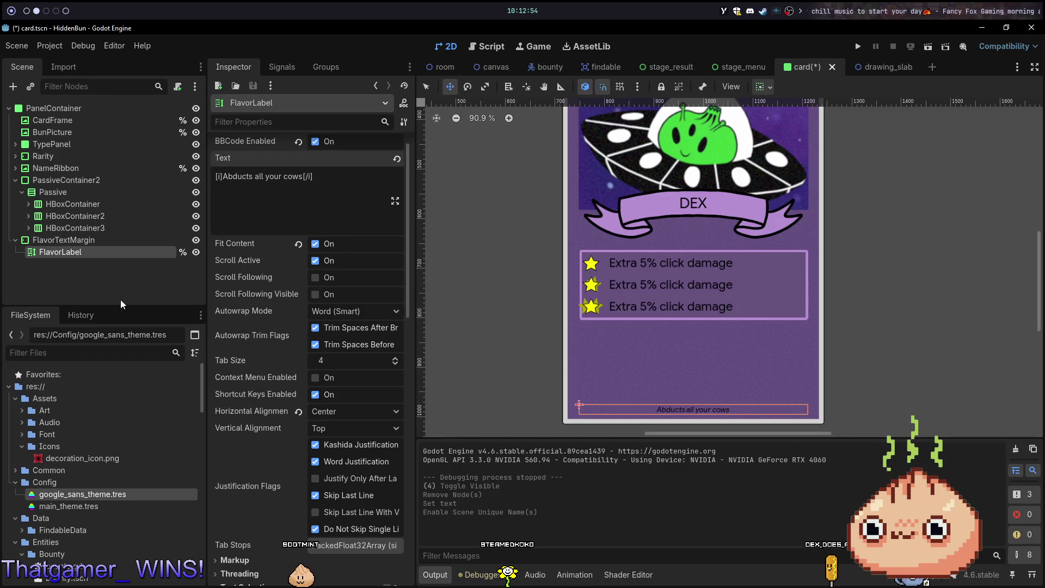
double_click(65, 252)
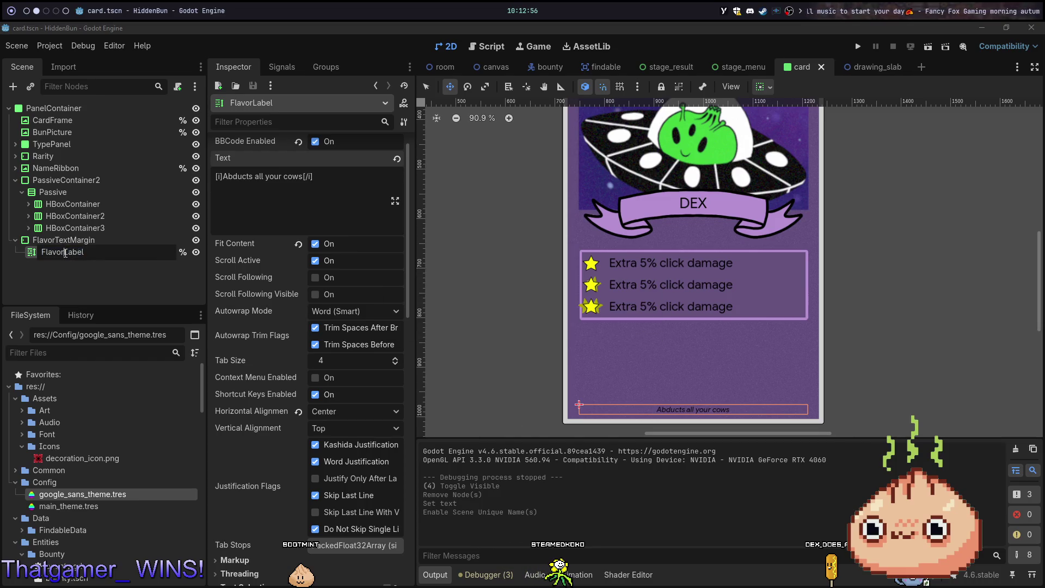
text(Text)
key(Return)
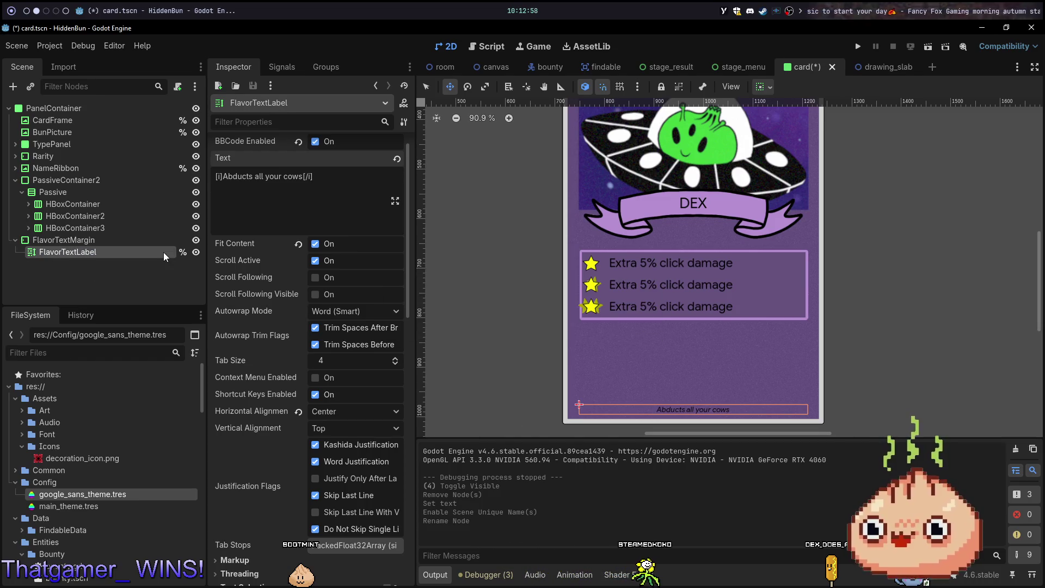
key(ctrl+s)
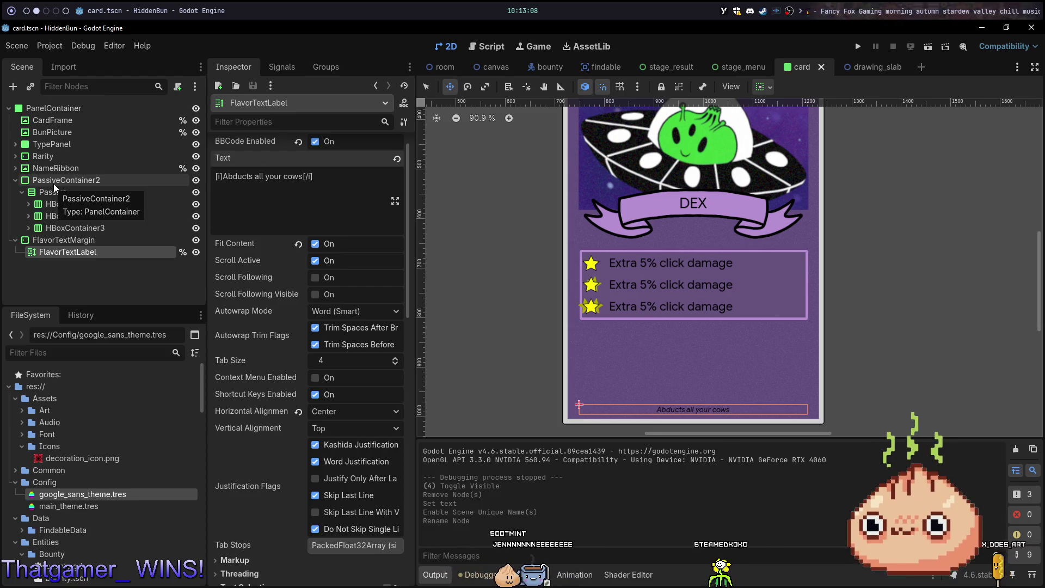
click(54, 184)
click(22, 192)
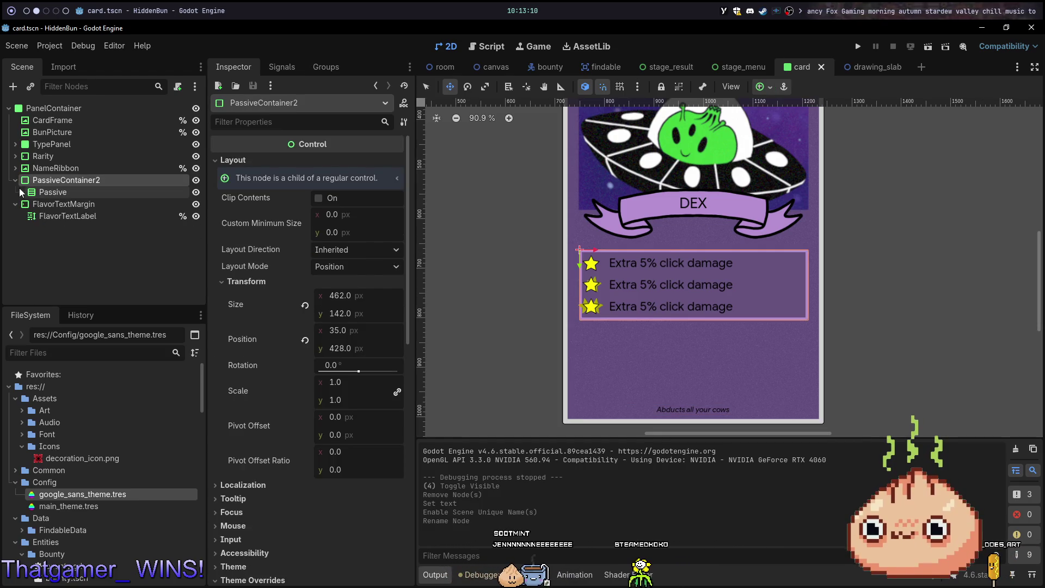
click(24, 193)
click(22, 192)
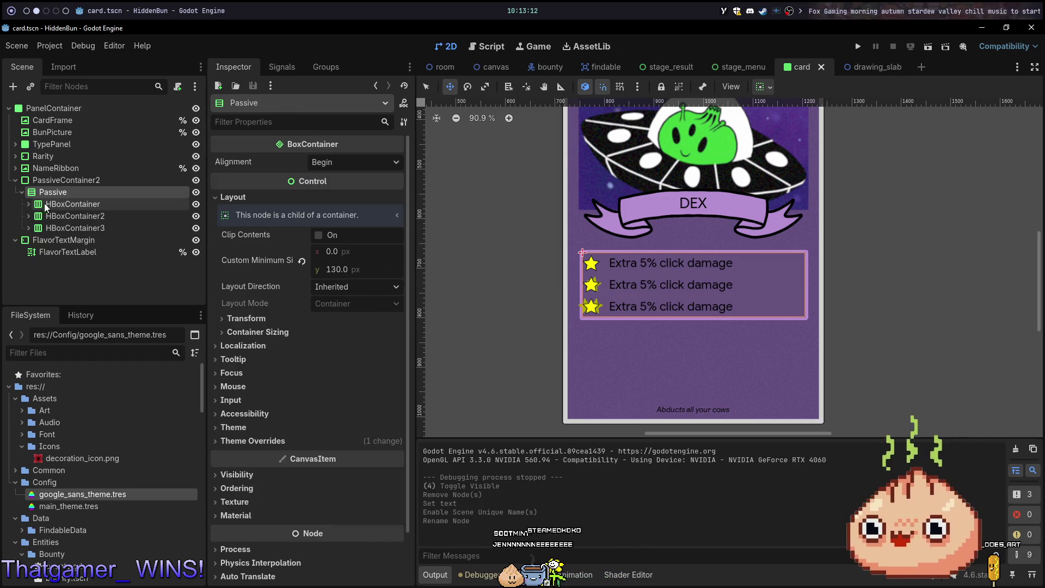
click(21, 192)
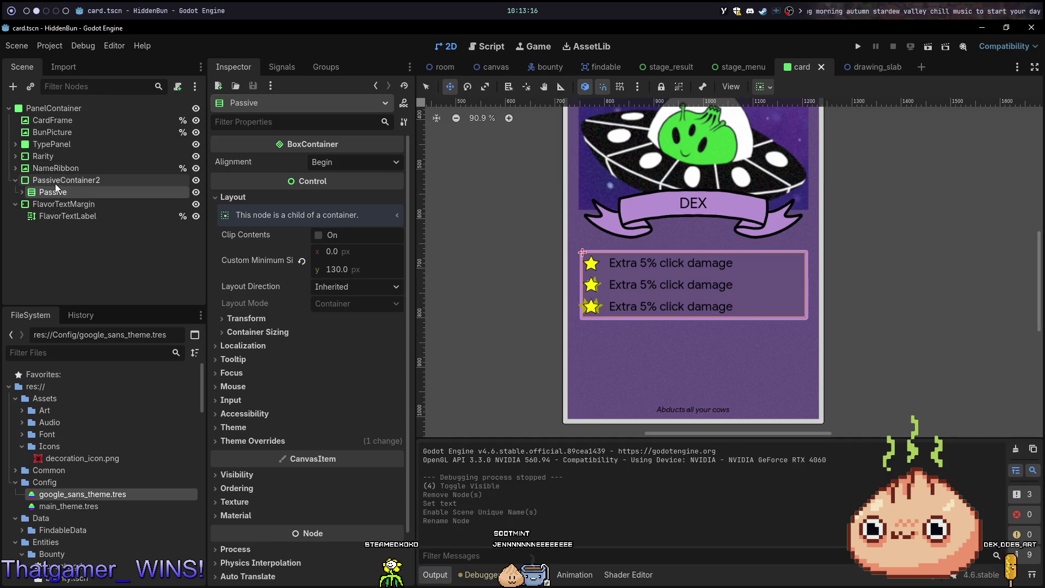
click(67, 177)
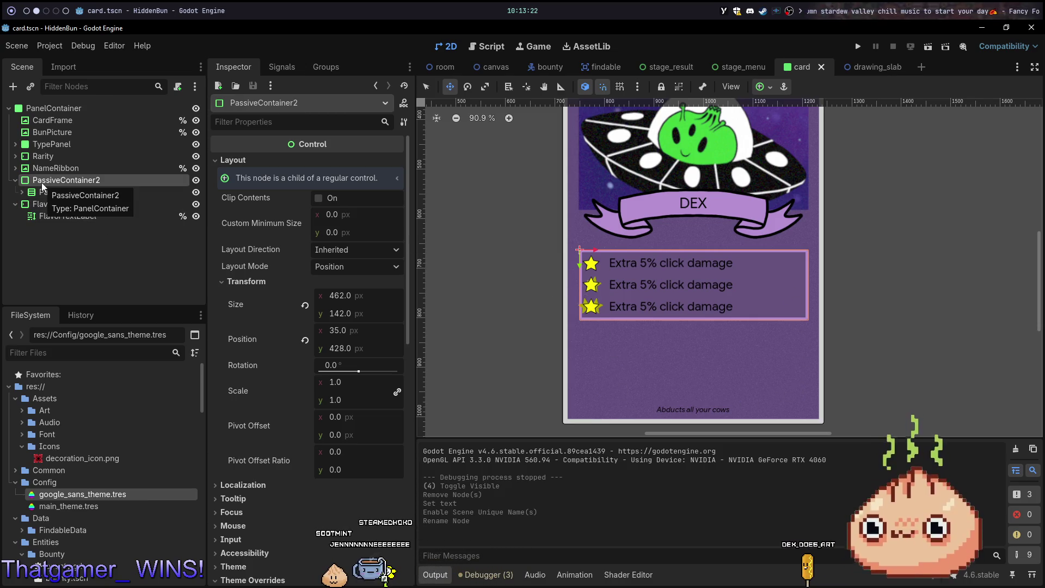
click(73, 107)
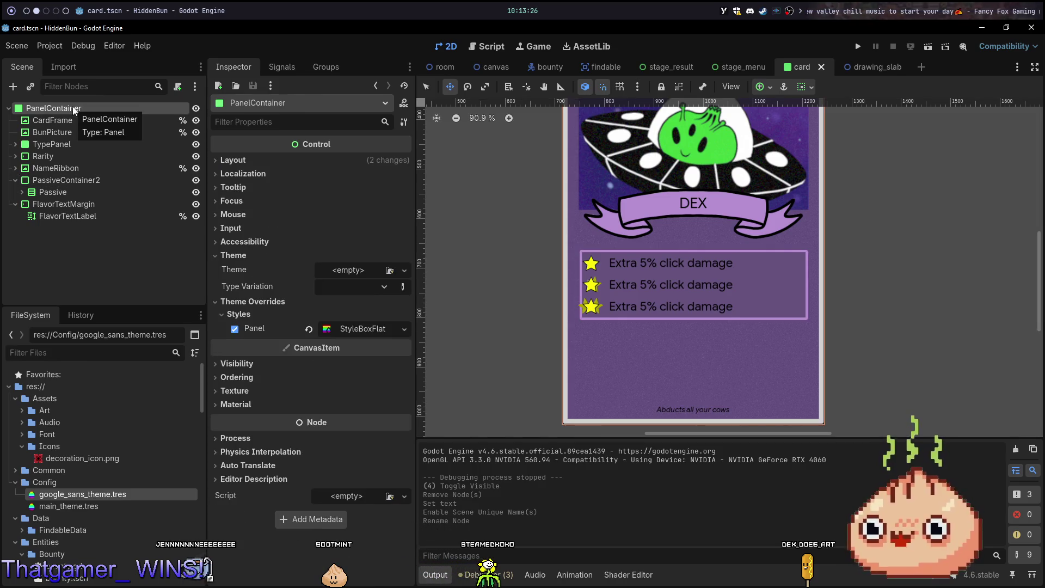
Step: Add a new PanelContainer node under the card root
key(ctrl+a)
text(panel)
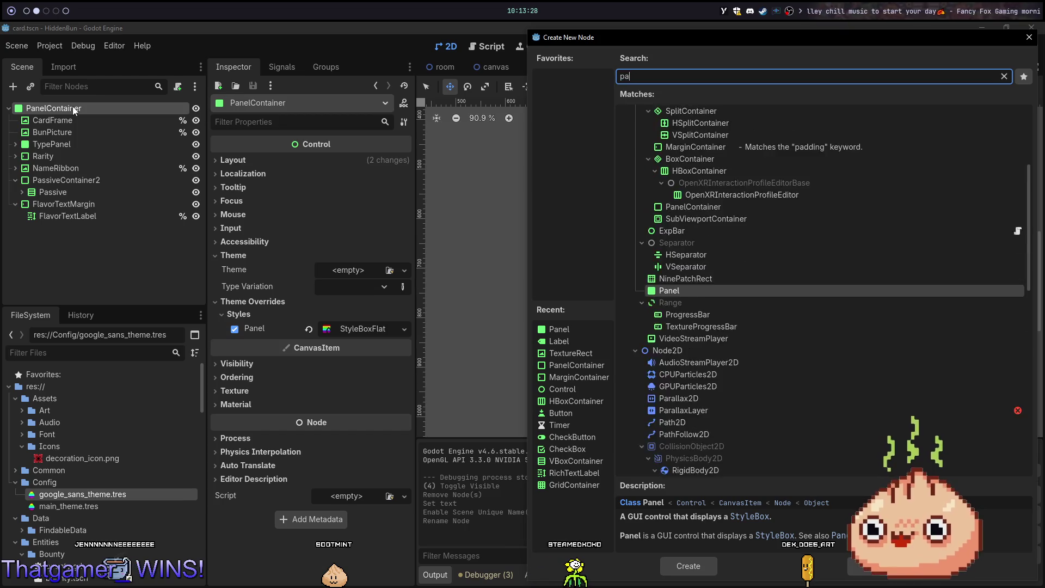
text(con)
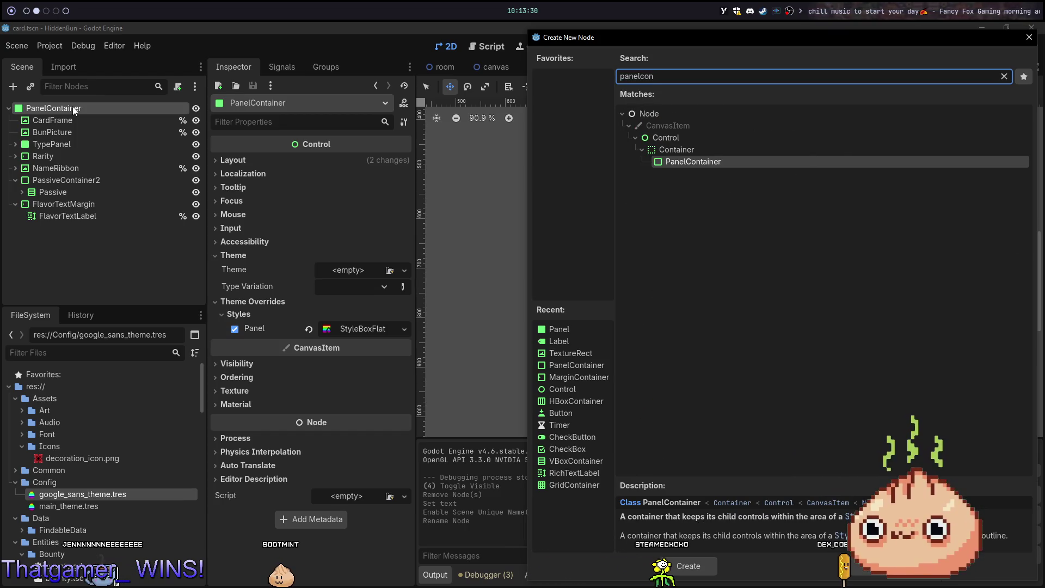
key(Return)
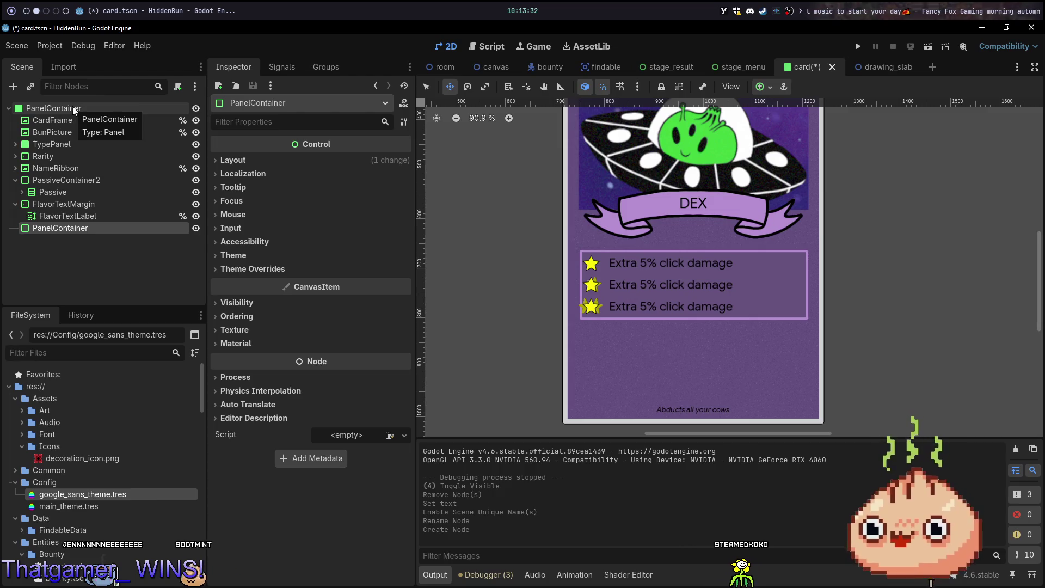
drag(37, 230, 33, 204)
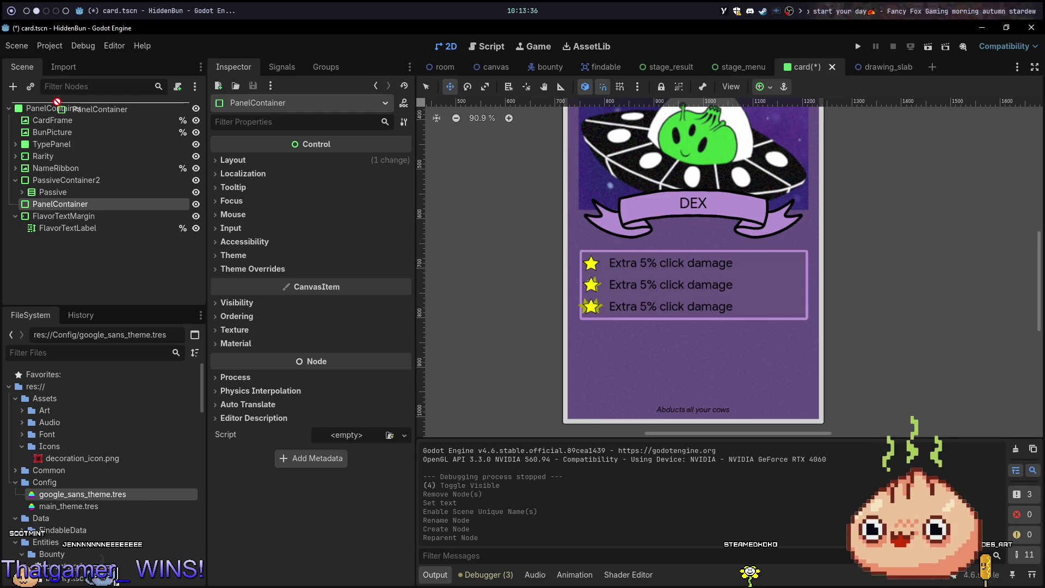
drag(56, 103, 57, 107)
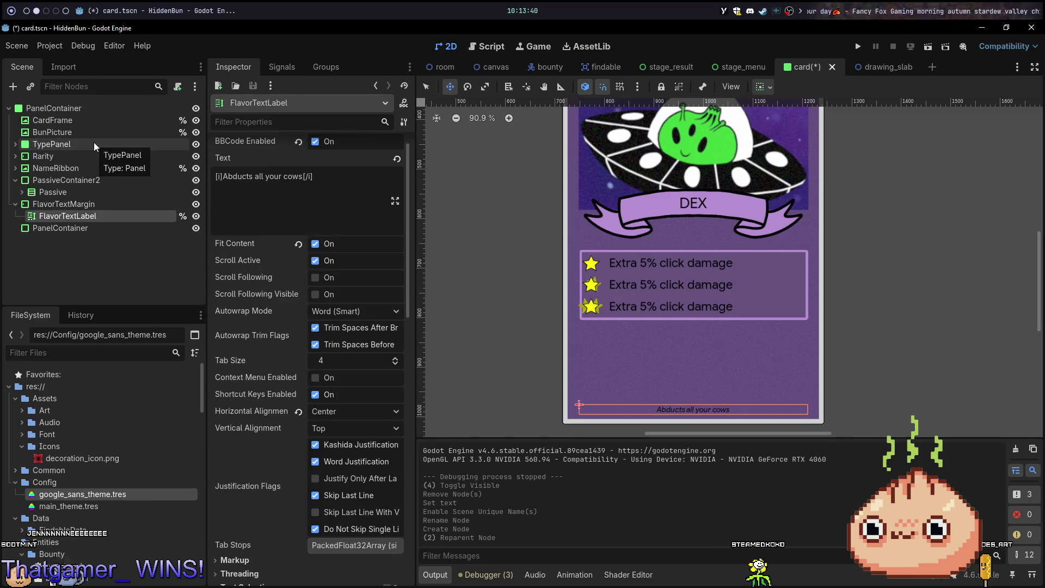
Step: Reorder the PanelContainer so it sits right after PassiveContainer2, before FlavorTextMargin
key(ctrl+Up)
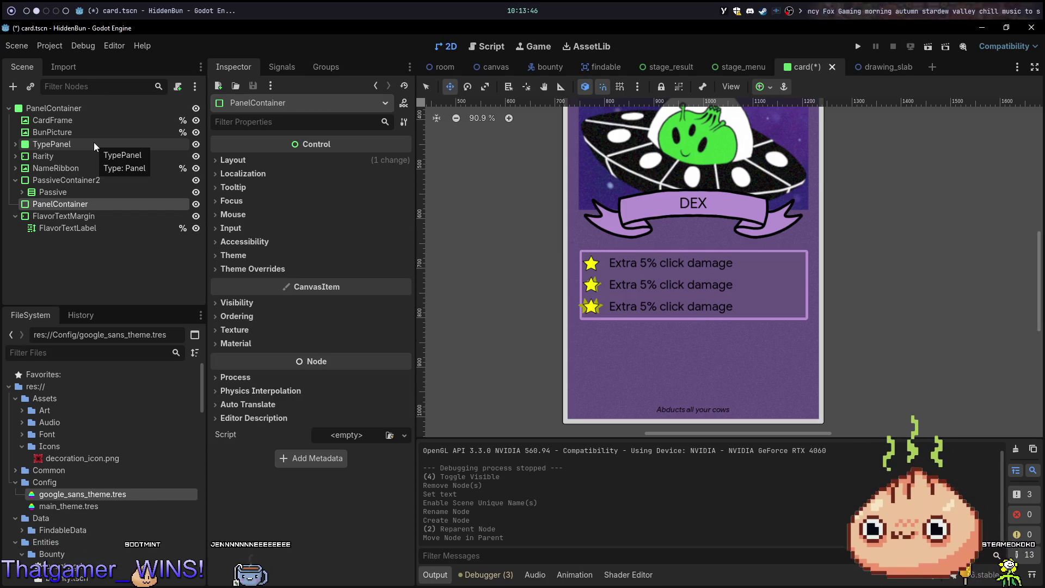
key(Down)
key(Down)
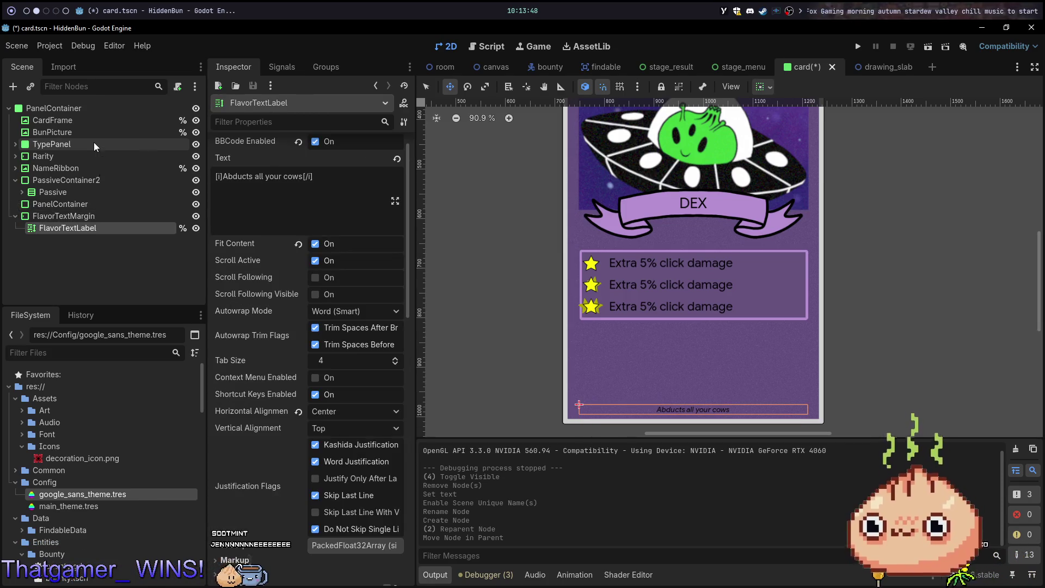
key(Up)
key(Up)
key(ctrl+Down)
key(ctrl+Up)
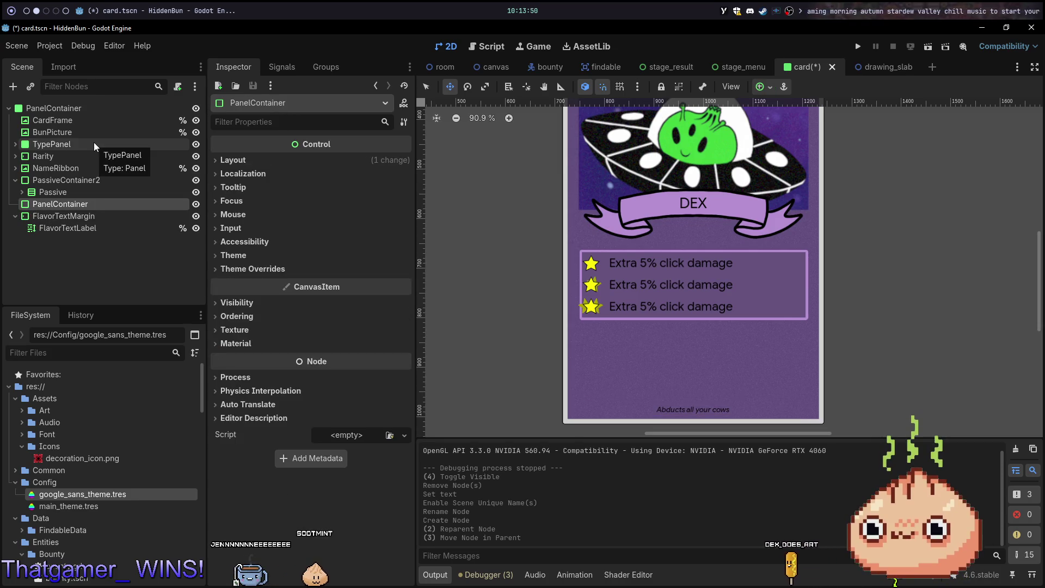
key(ctrl+Down)
key(ctrl+Up)
key(ctrl+Up)
key(ctrl+Up)
key(ctrl+Down)
key(ctrl+Down)
key(ctrl+Down)
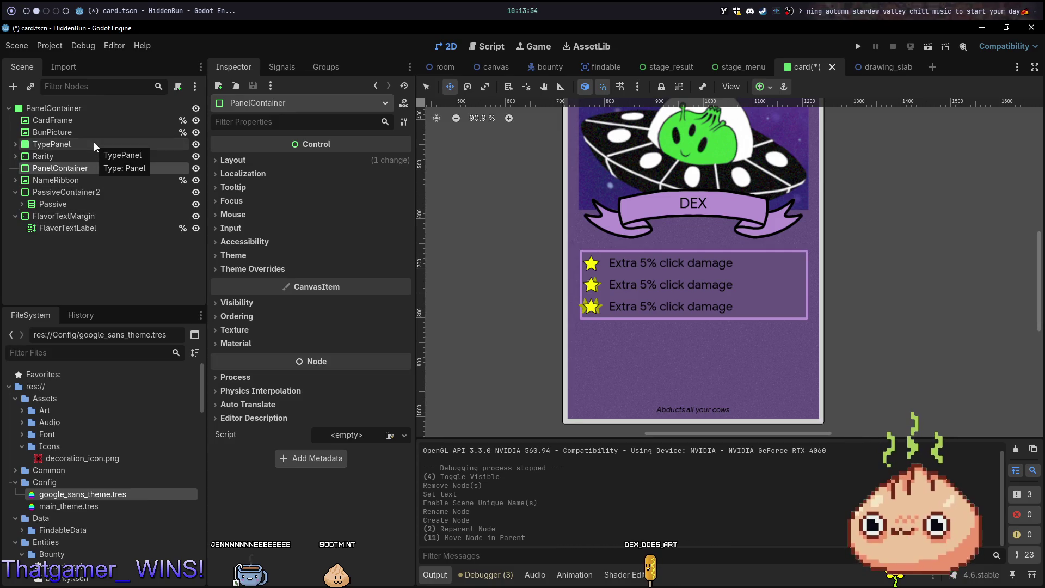
key(ctrl+Up)
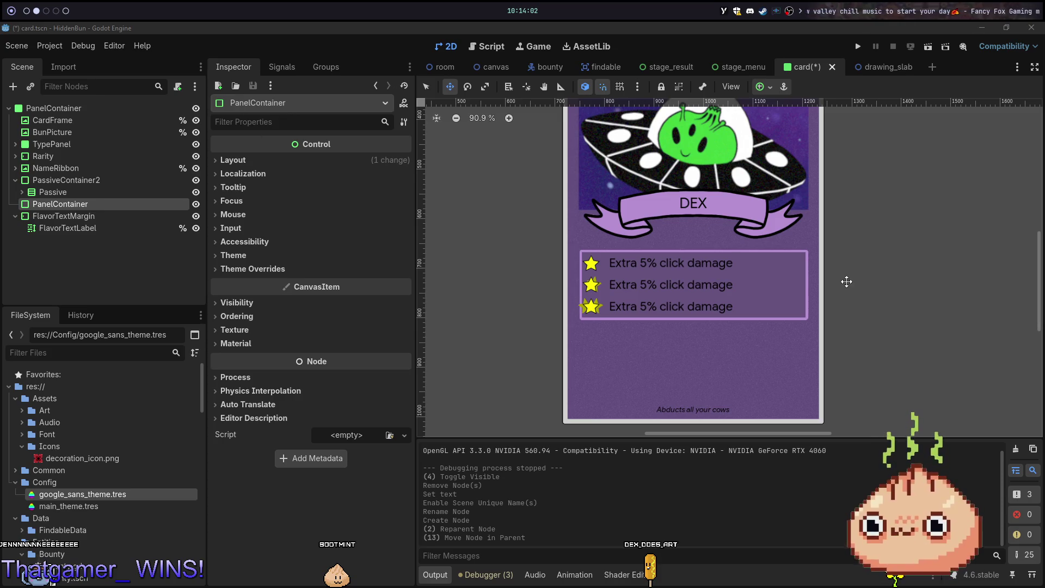
scroll(618, 254, up, 3)
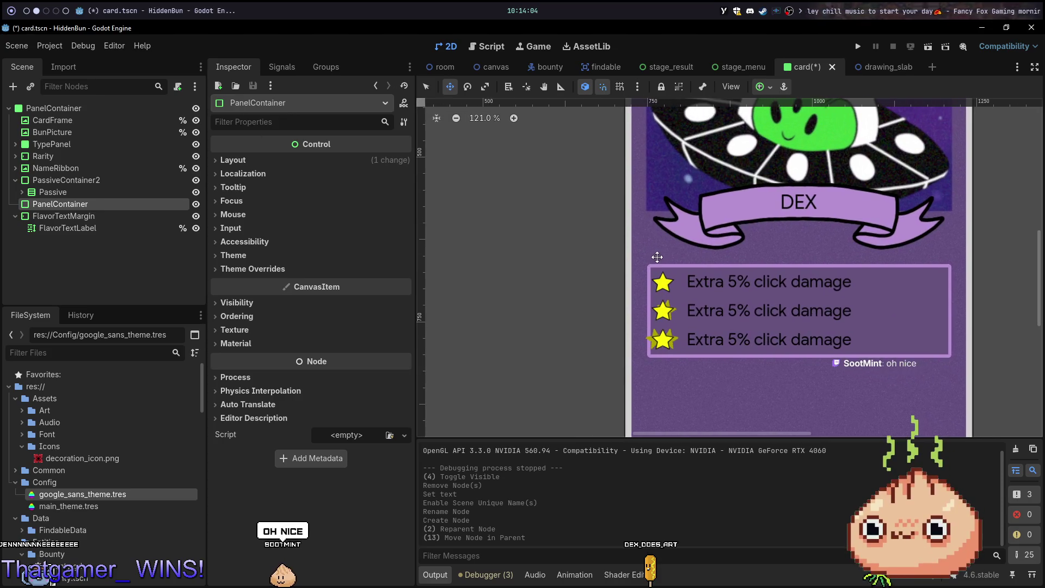
drag(89, 204, 17, 185)
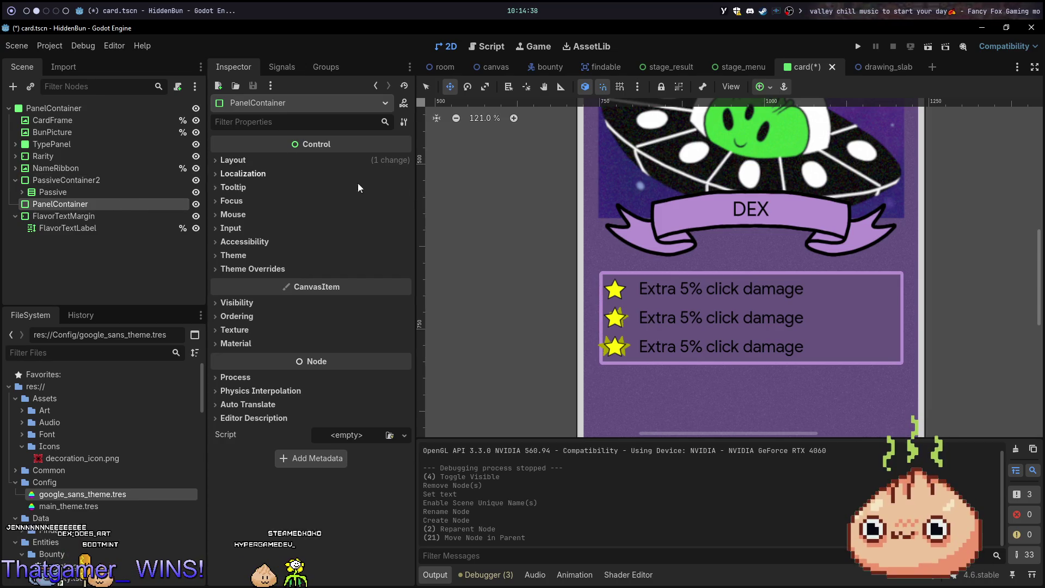
scroll(682, 241, down, 3)
click(281, 163)
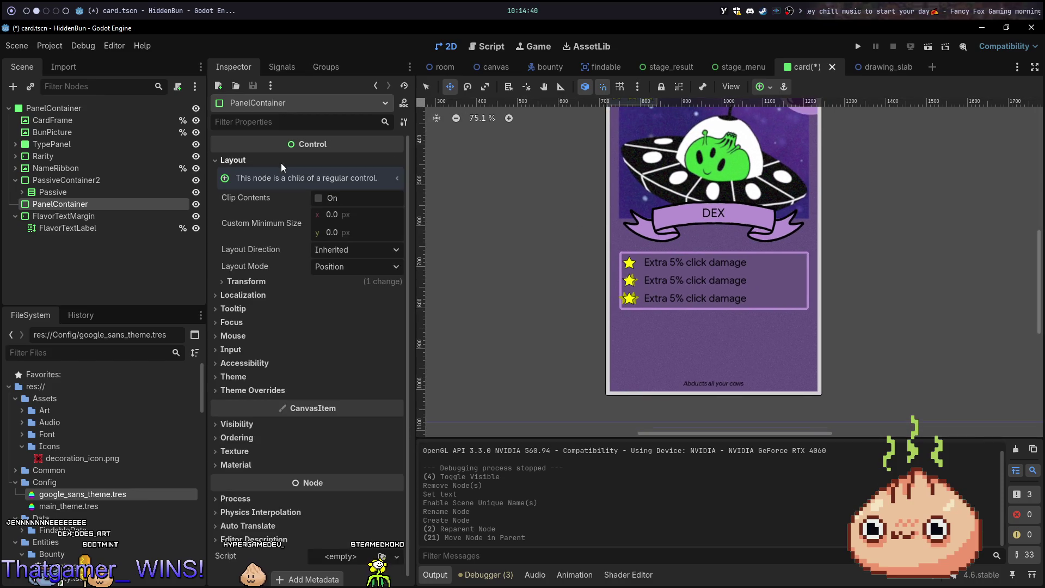
click(326, 283)
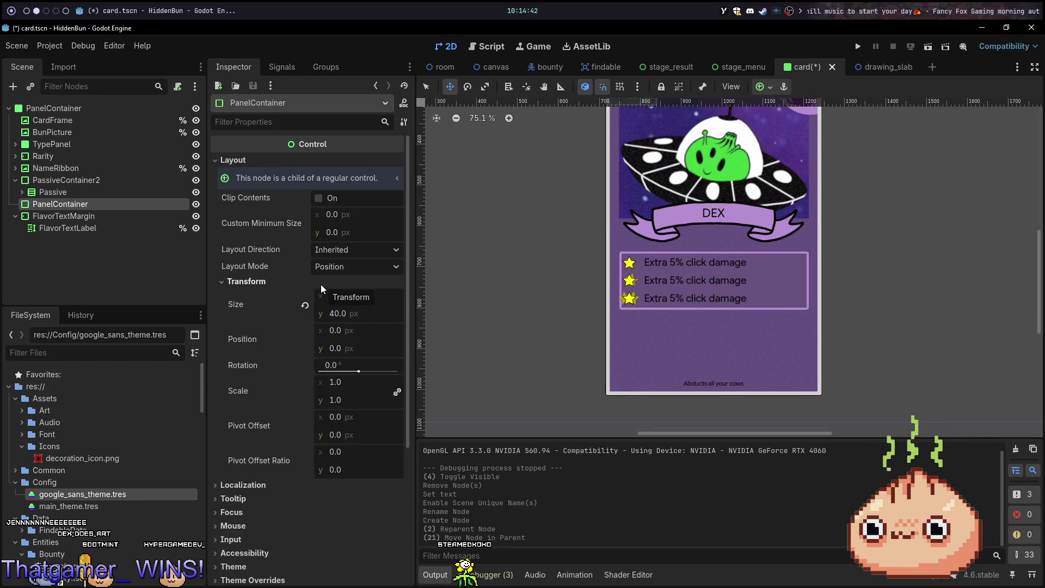
scroll(587, 303, up, 4)
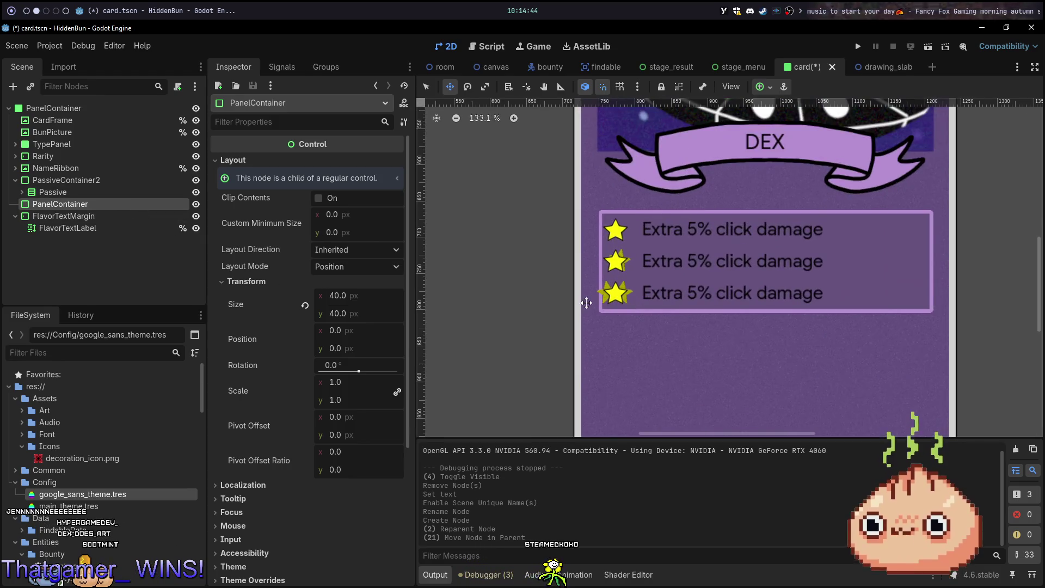
scroll(720, 359, down, 2)
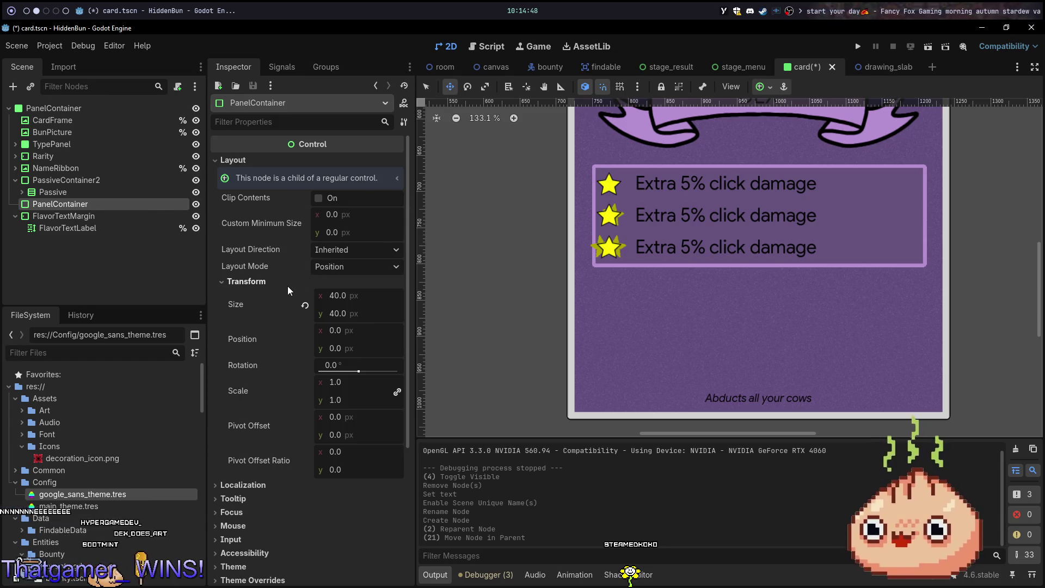
right_click(139, 201)
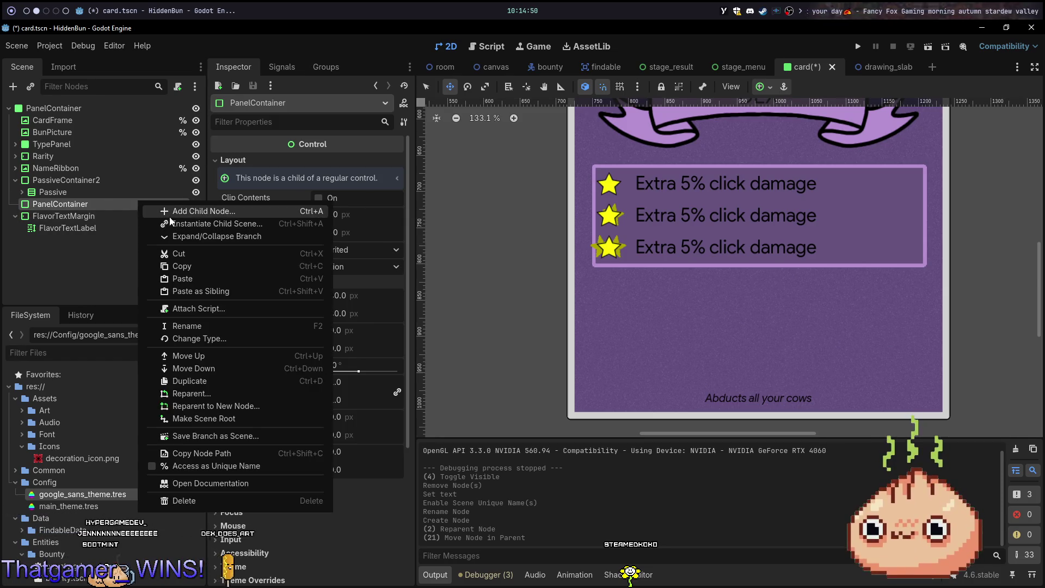
click(196, 213)
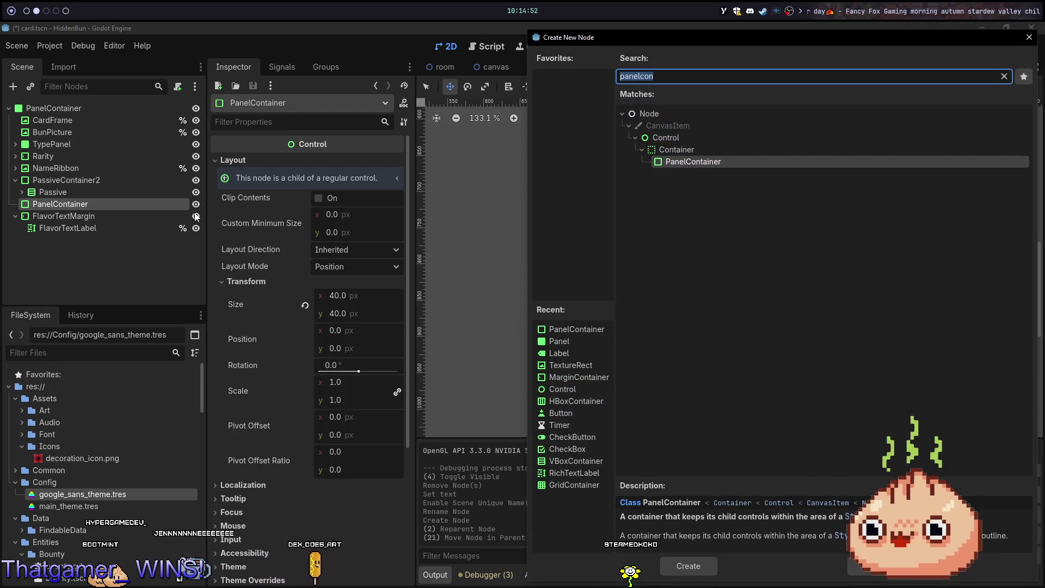
key(Escape)
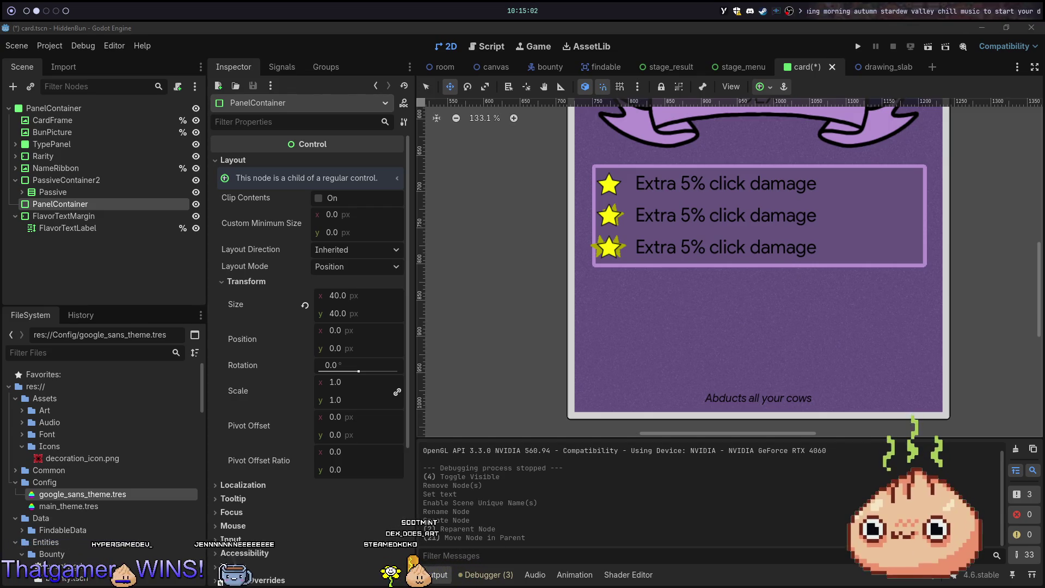
scroll(91, 456, down, 5)
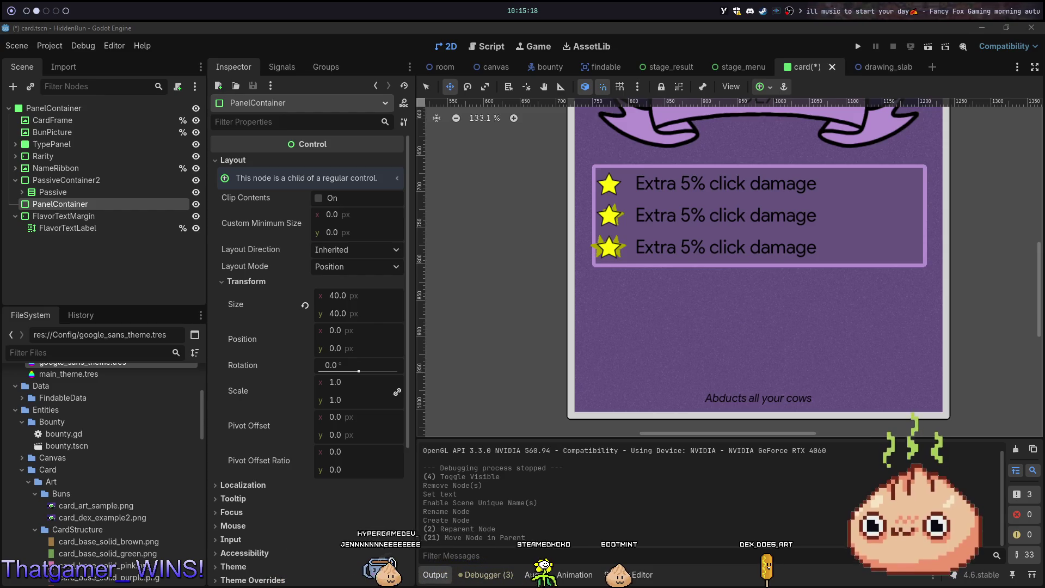
Step: Open the reference image card_example3.png from the desktop workspace
key(super+3)
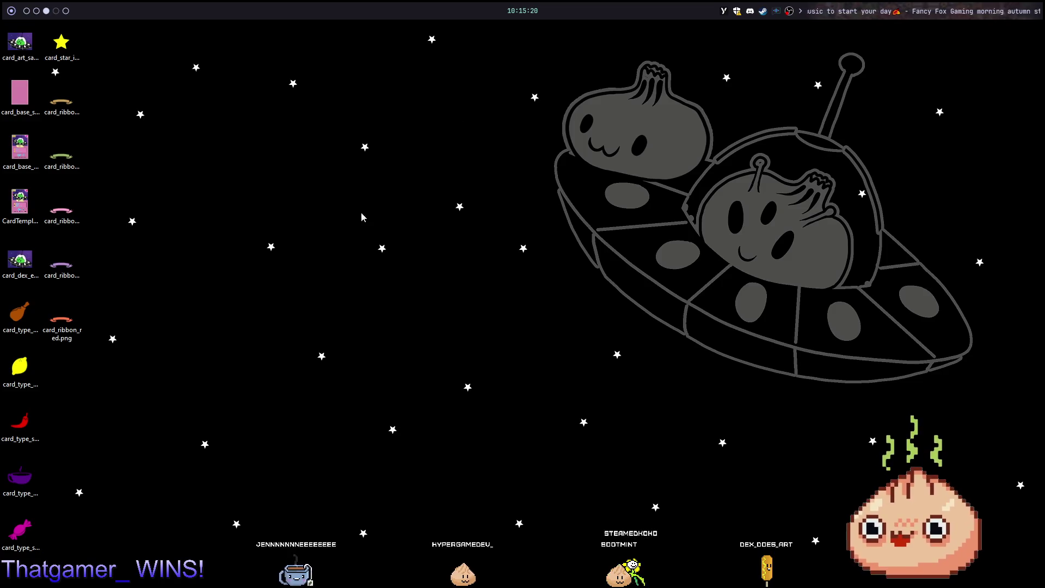
double_click(50, 379)
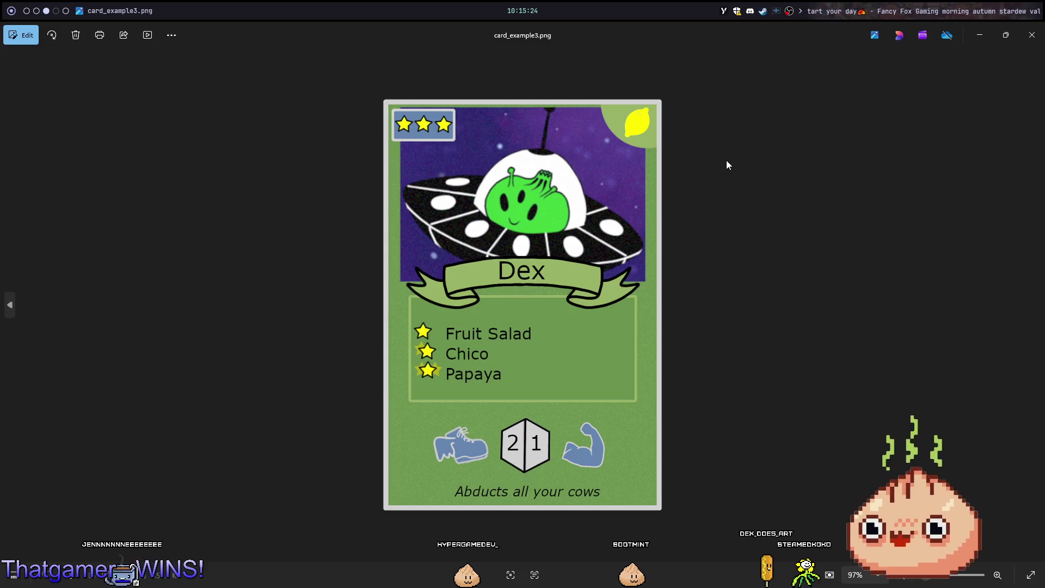
key(super+2)
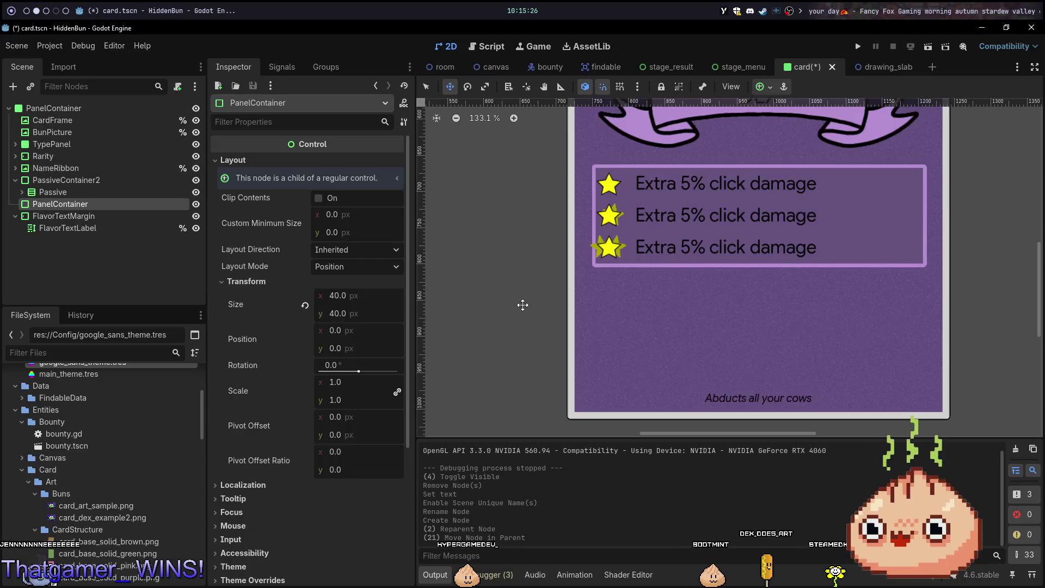
key(super+1)
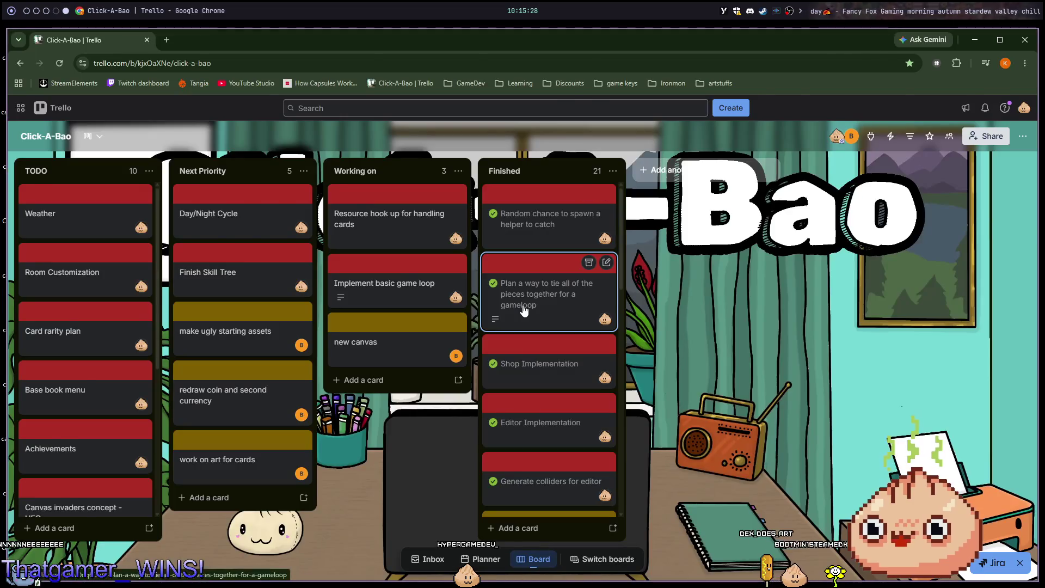
key(super+3)
key(super+2)
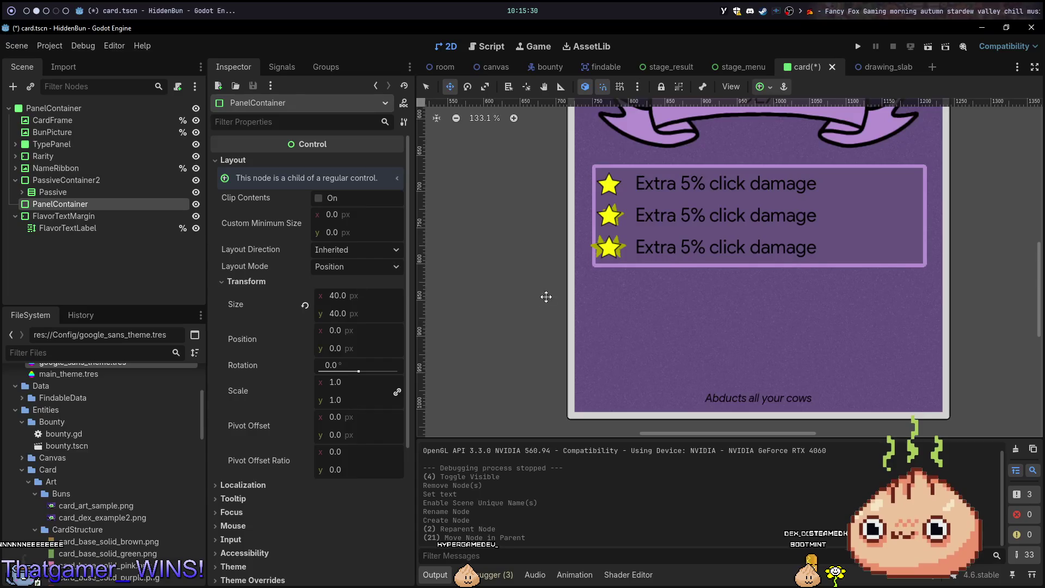
Step: Flip between the green reference card and the Godot card to compare them
scroll(692, 283, up, 3)
scroll(692, 283, down, 7)
key(super+3)
key(super+2)
key(super+3)
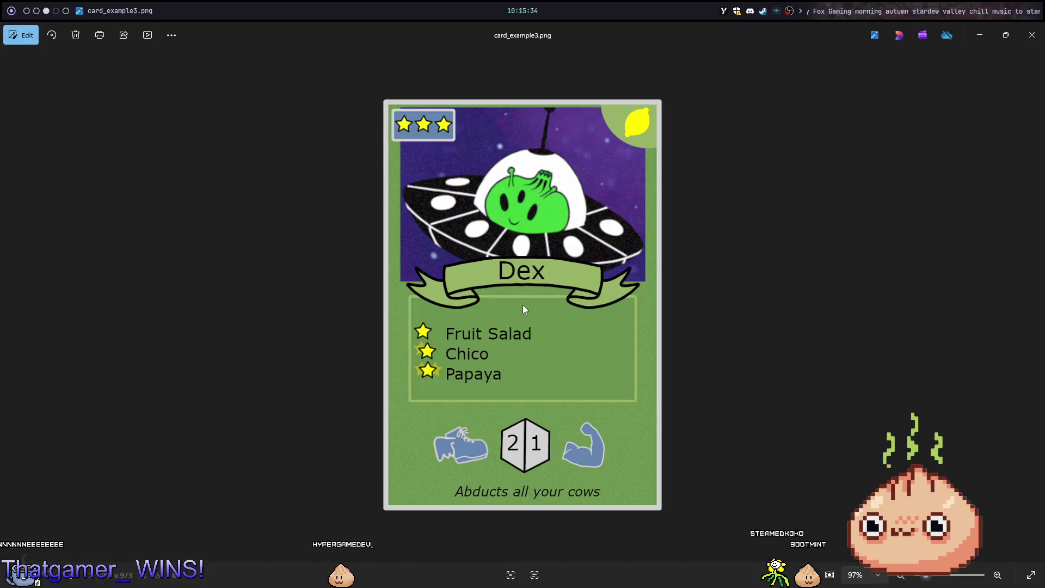
key(super+2)
key(super+3)
key(super+2)
key(super+3)
key(super+2)
key(super+3)
key(super+2)
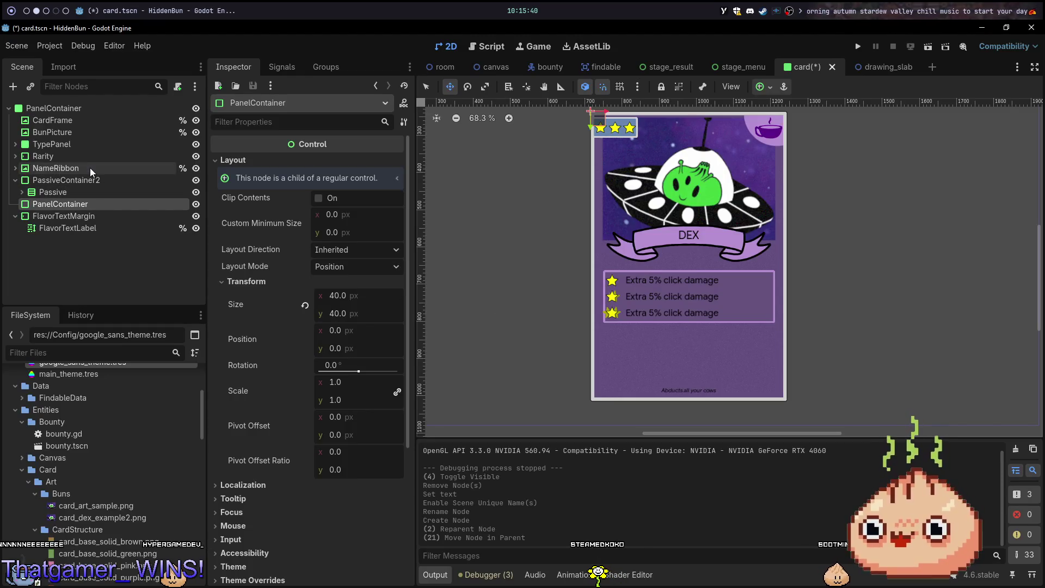
Step: Expand TypePanel and select the TypeIcon node to inspect its texture
click(54, 144)
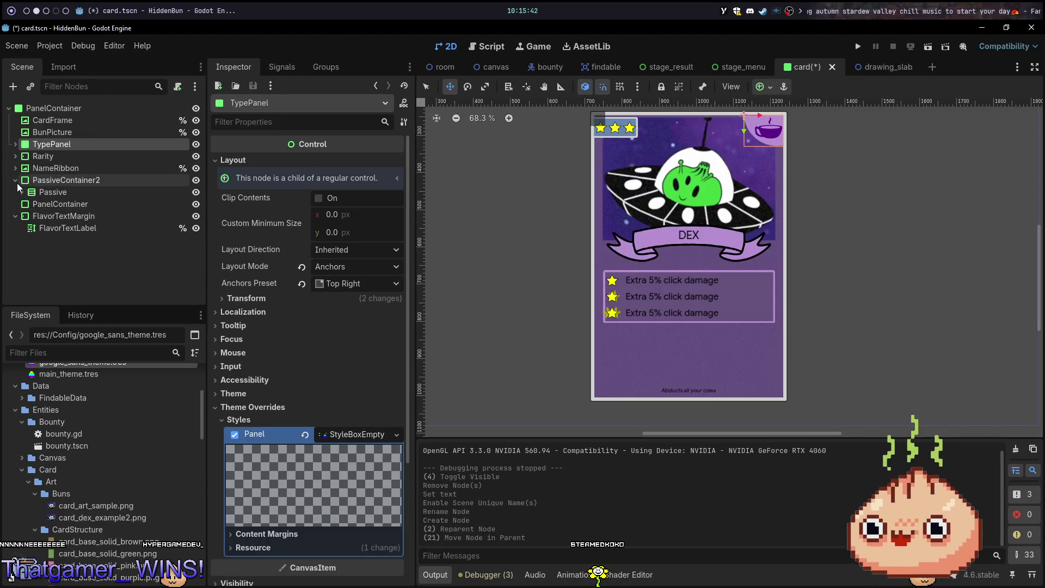
click(15, 144)
click(69, 156)
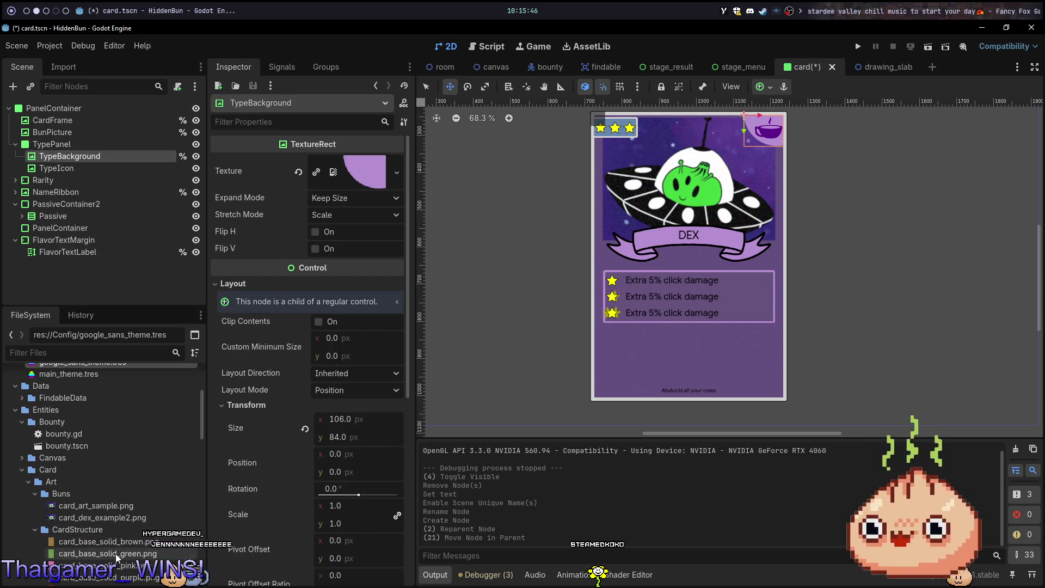
click(60, 168)
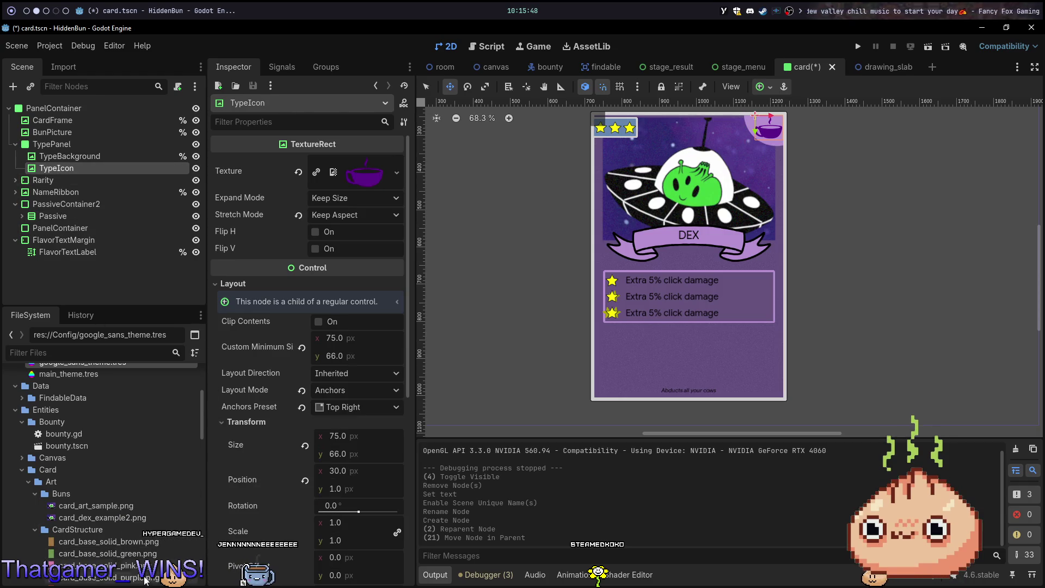
scroll(101, 535, down, 10)
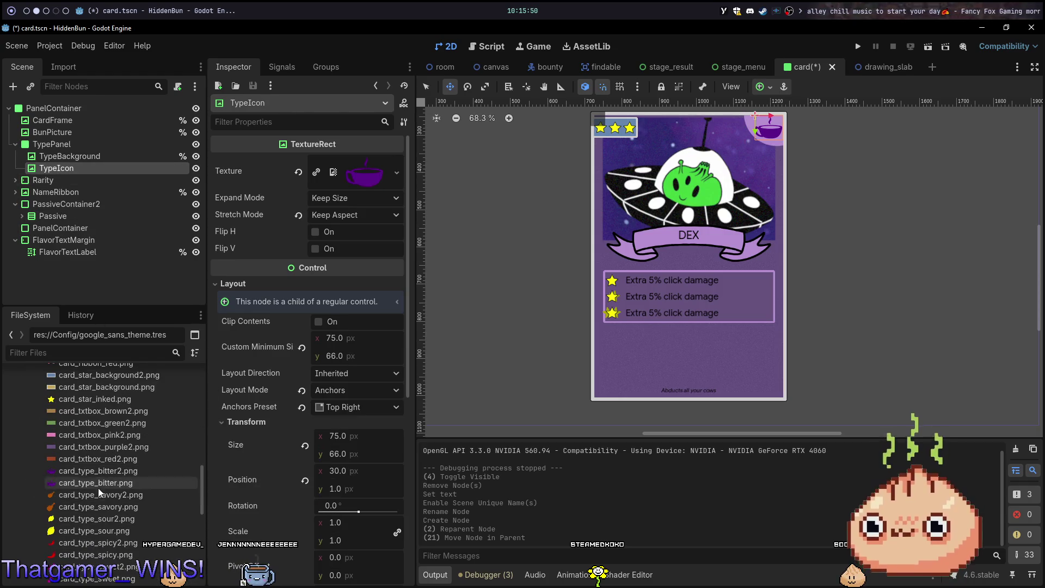
mouse_move(124, 429)
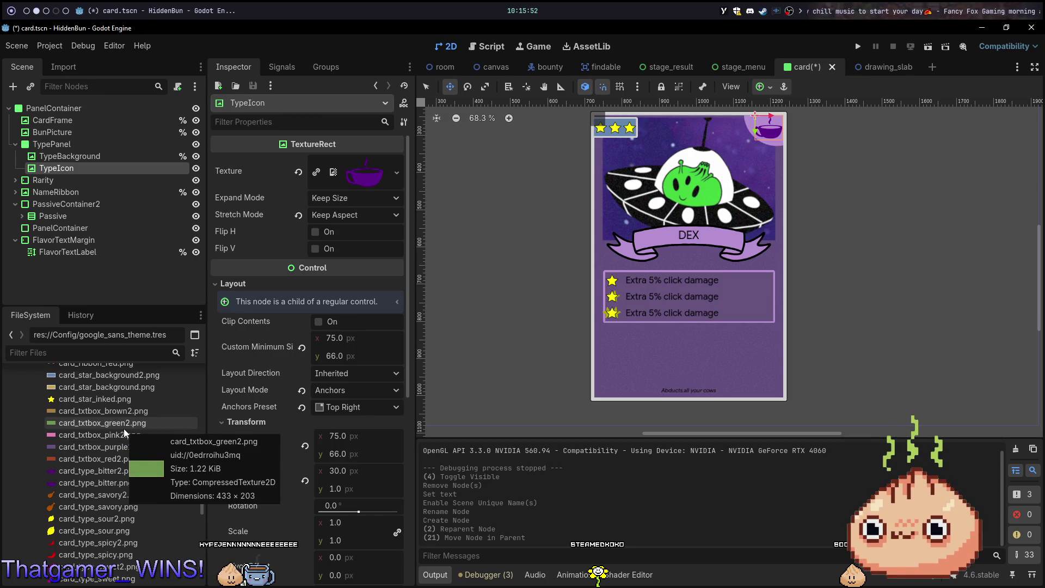
scroll(117, 443, down, 3)
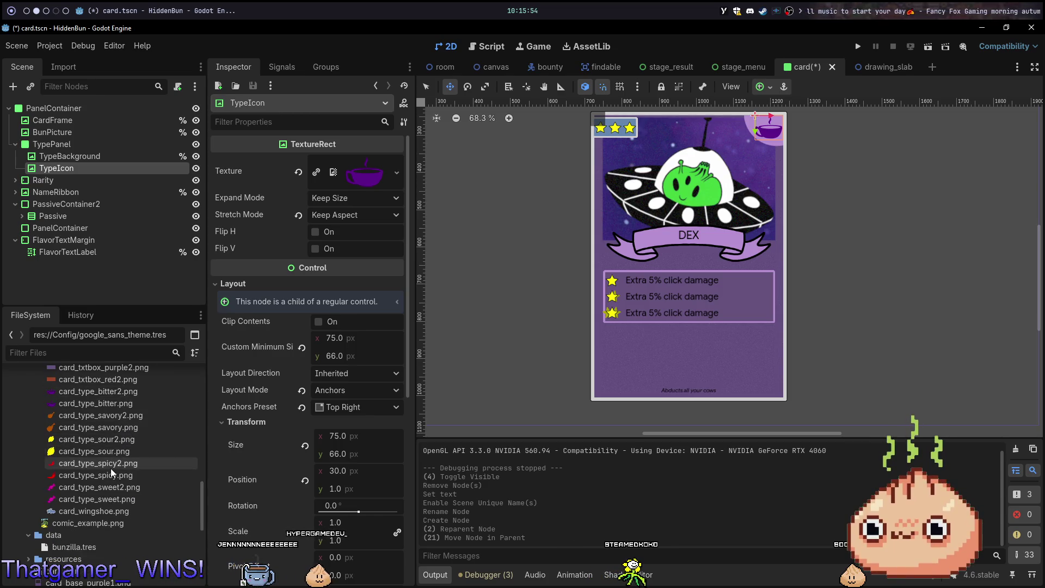
scroll(110, 468, up, 2)
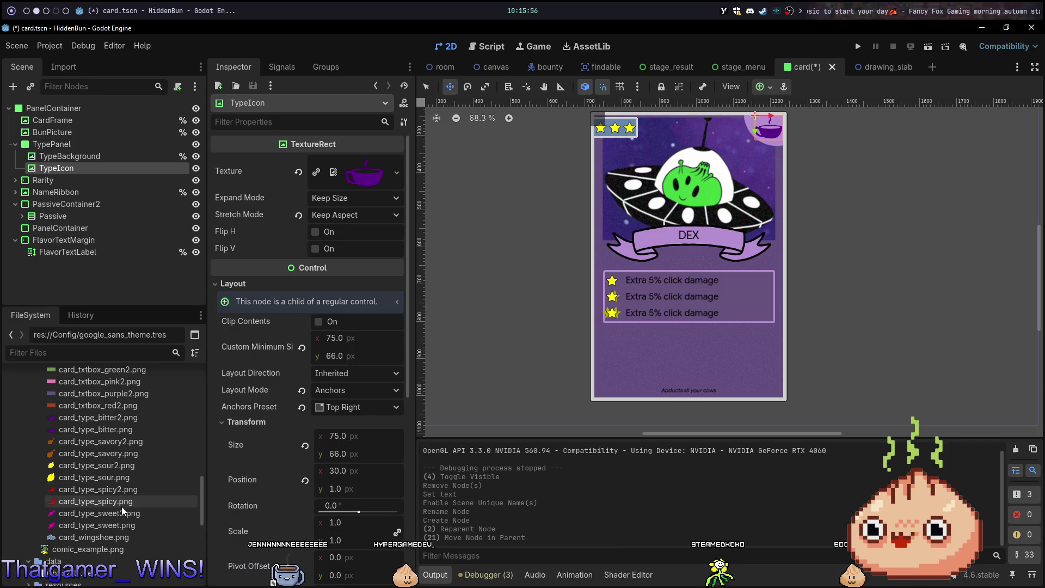
scroll(95, 479, up, 2)
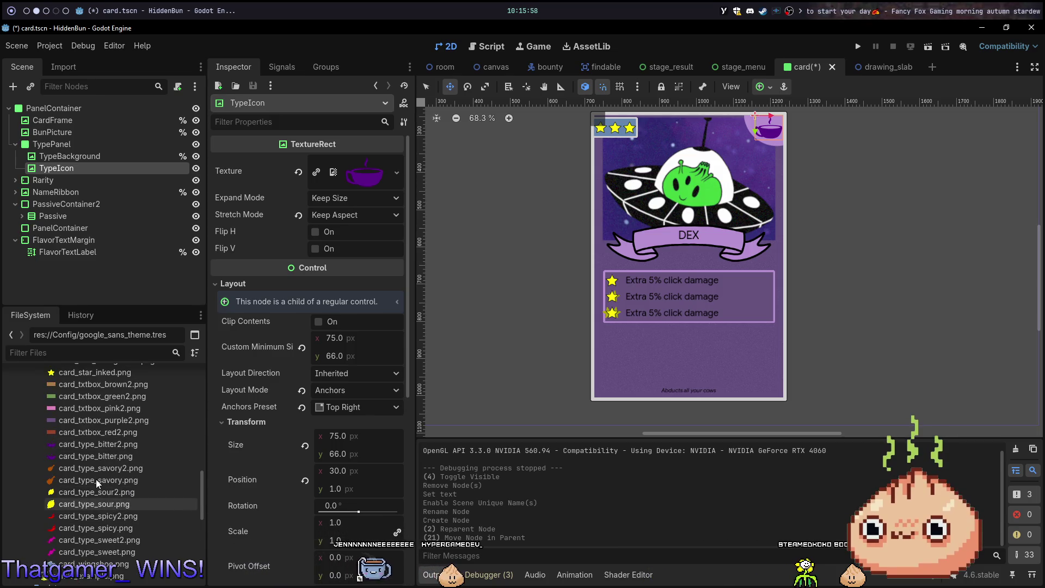
Step: Set TypeIcon's texture to the yellow lemon card_type_sour2.png after checking the reference card
click(96, 479)
scroll(98, 495, up, 2)
scroll(100, 504, up, 3)
scroll(101, 505, up, 3)
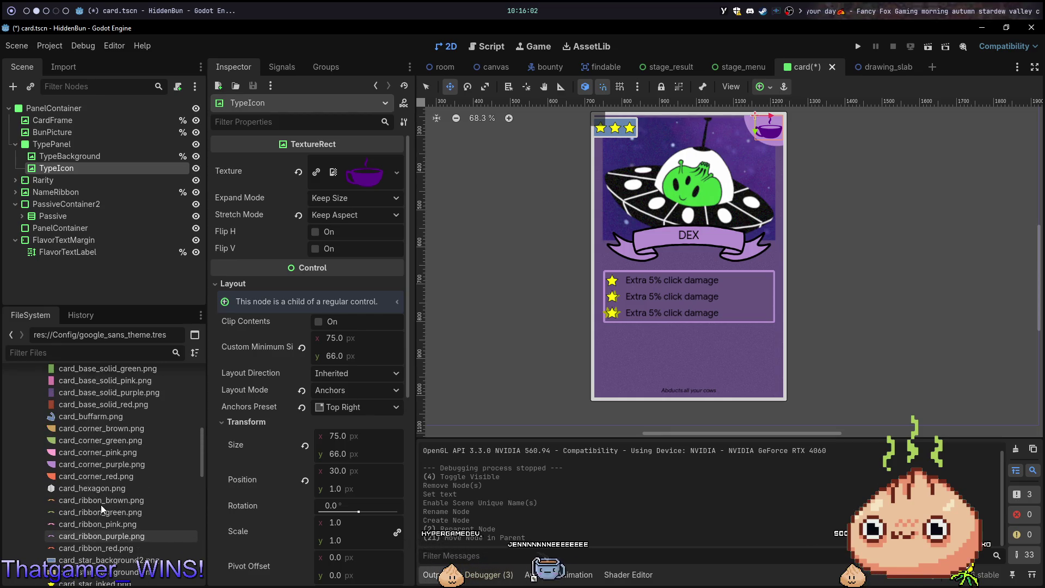
scroll(100, 504, down, 5)
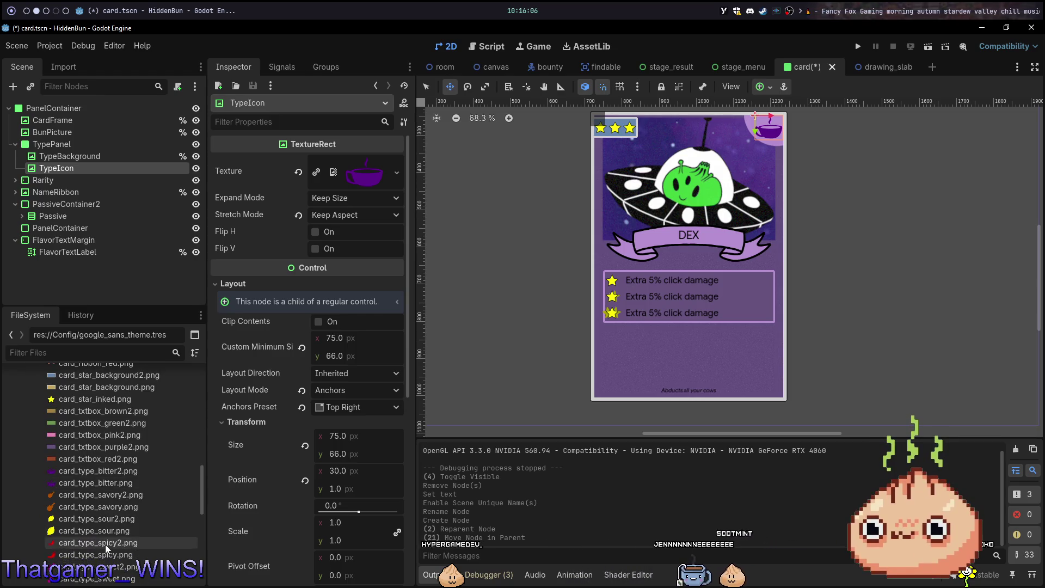
scroll(106, 545, down, 2)
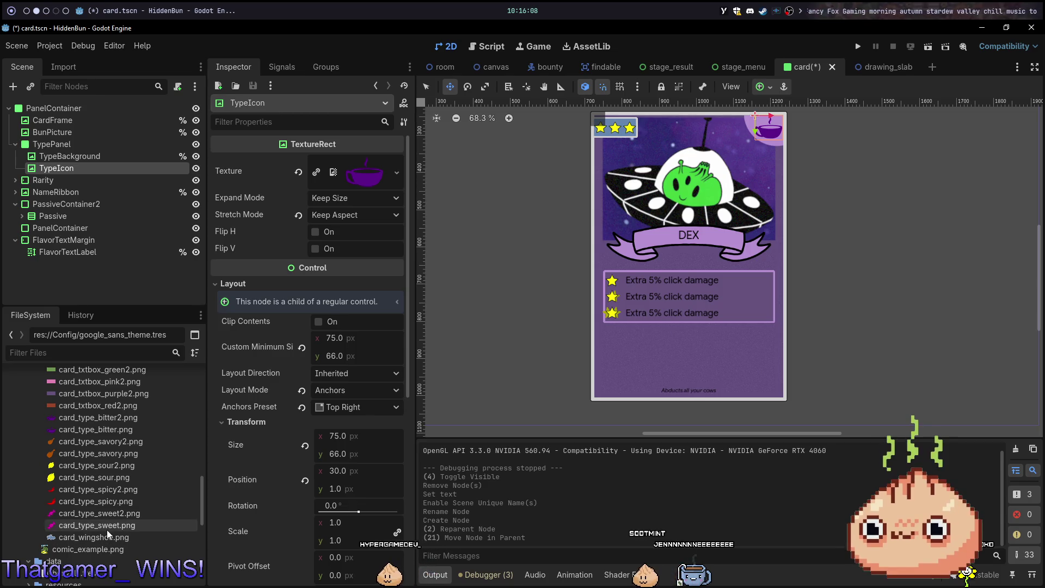
key(super+4)
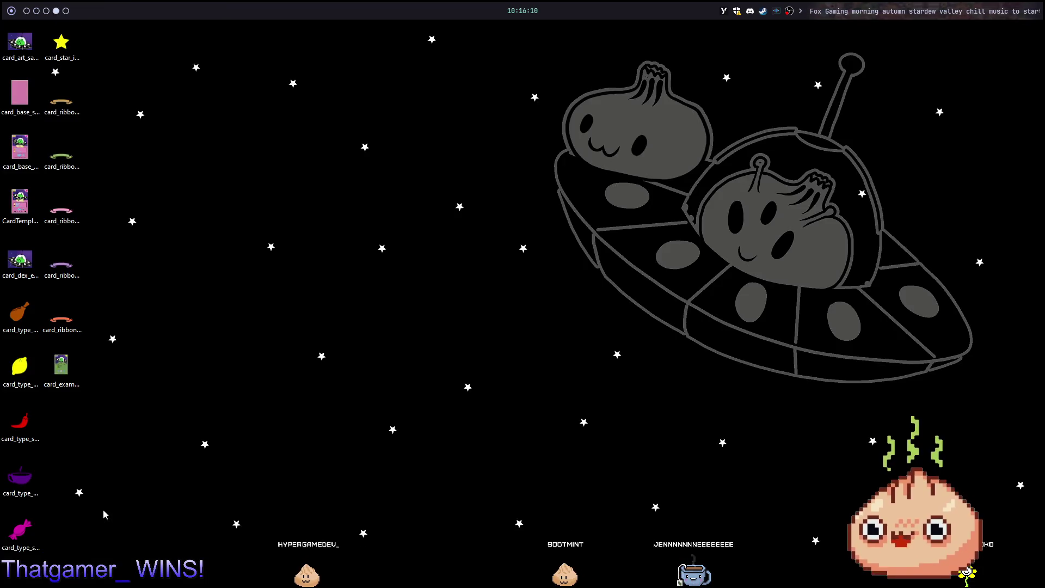
key(super+3)
key(super+2)
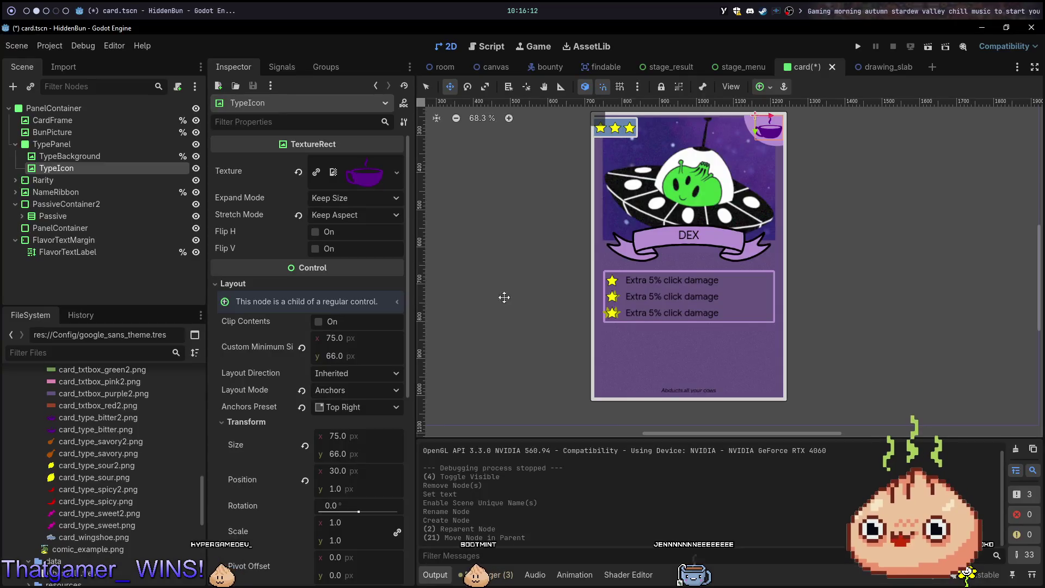
mouse_move(121, 483)
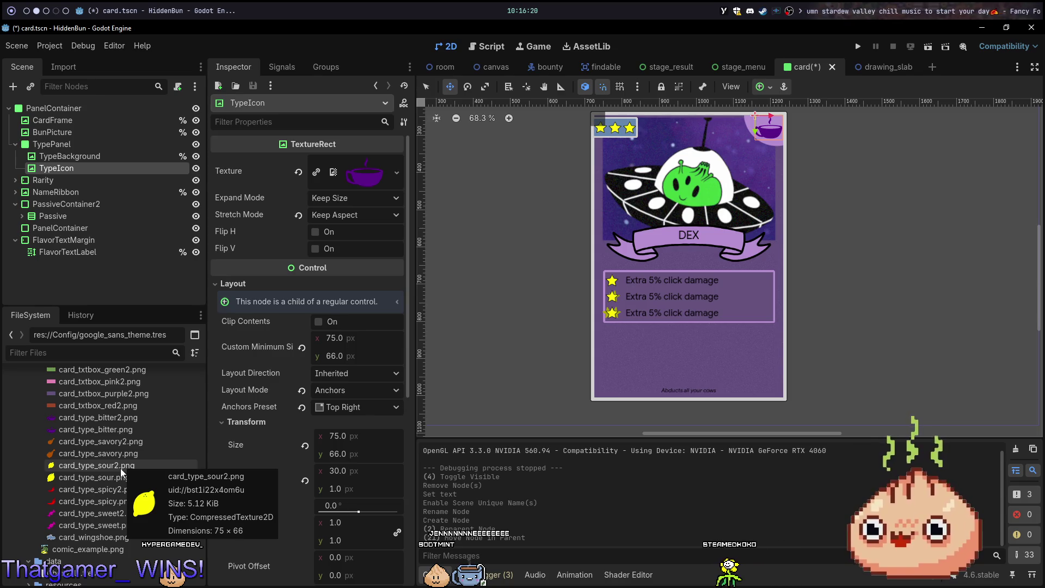
mouse_move(120, 468)
mouse_down()
mouse_move(403, 234)
mouse_move(351, 182)
mouse_up()
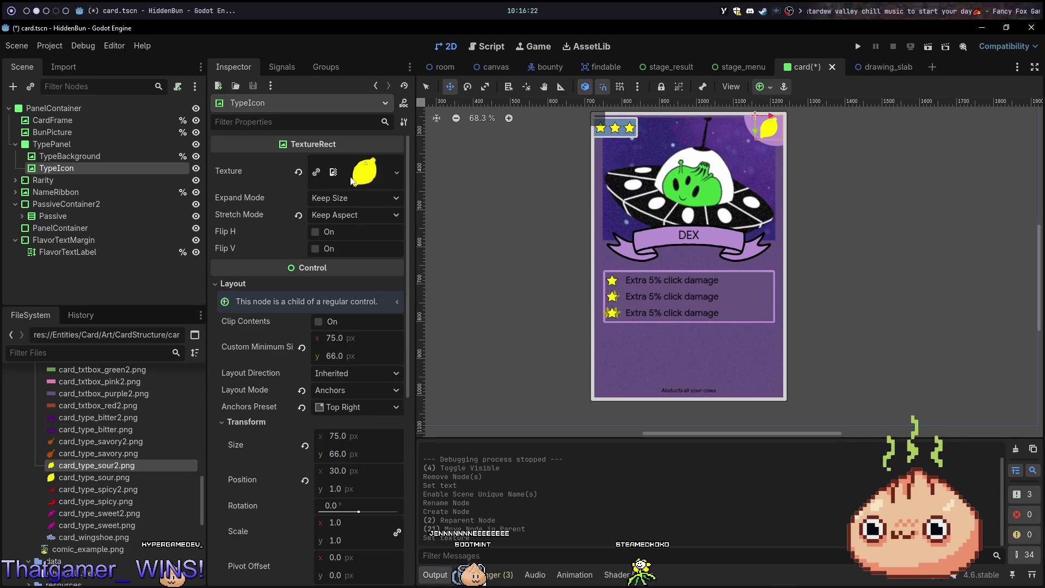
Step: Set the TypeBackground node's texture to card_corner_green.png
click(80, 157)
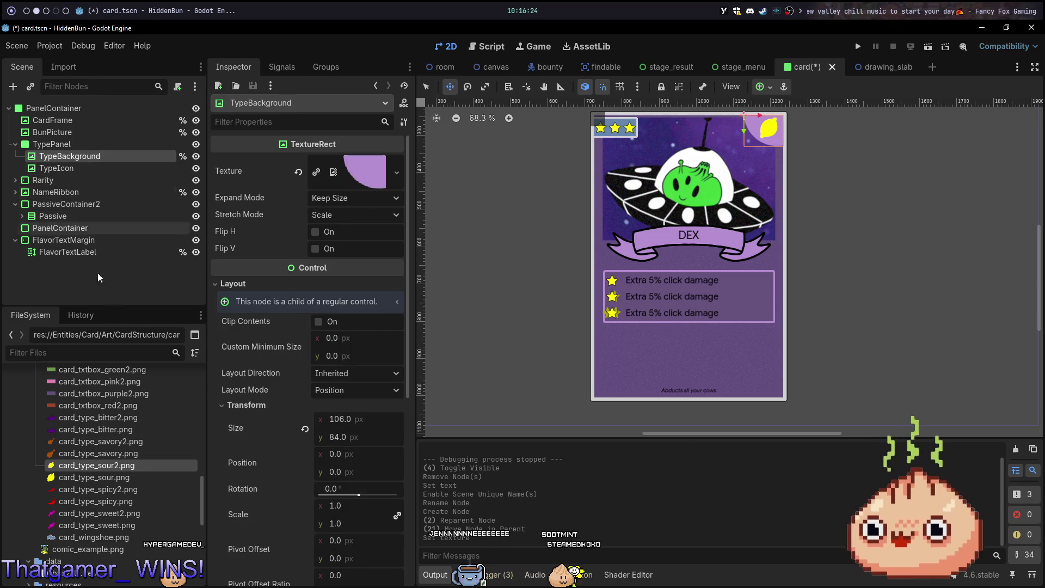
scroll(120, 435, up, 2)
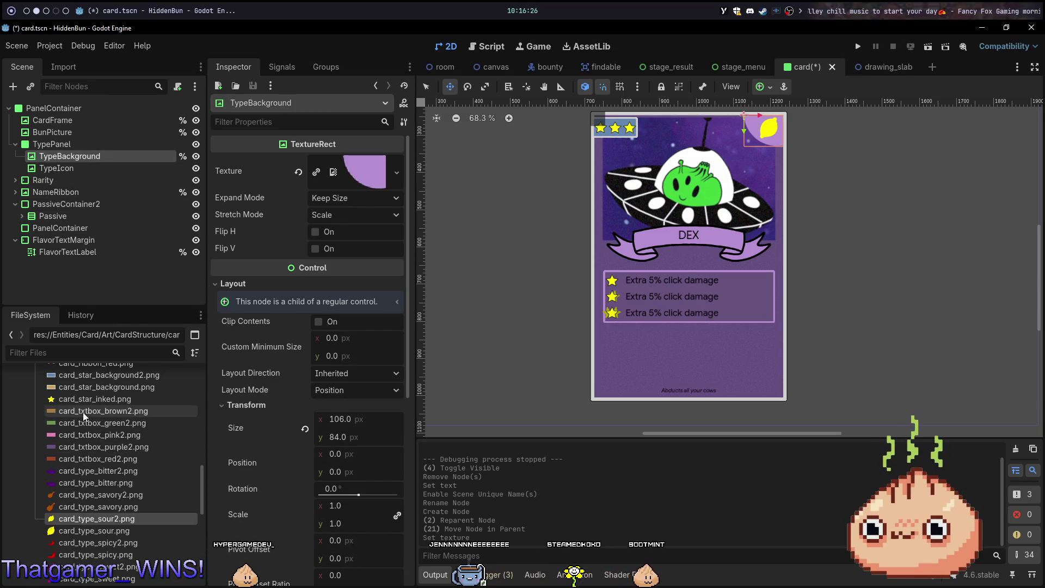
scroll(83, 412, up, 3)
scroll(89, 449, up, 3)
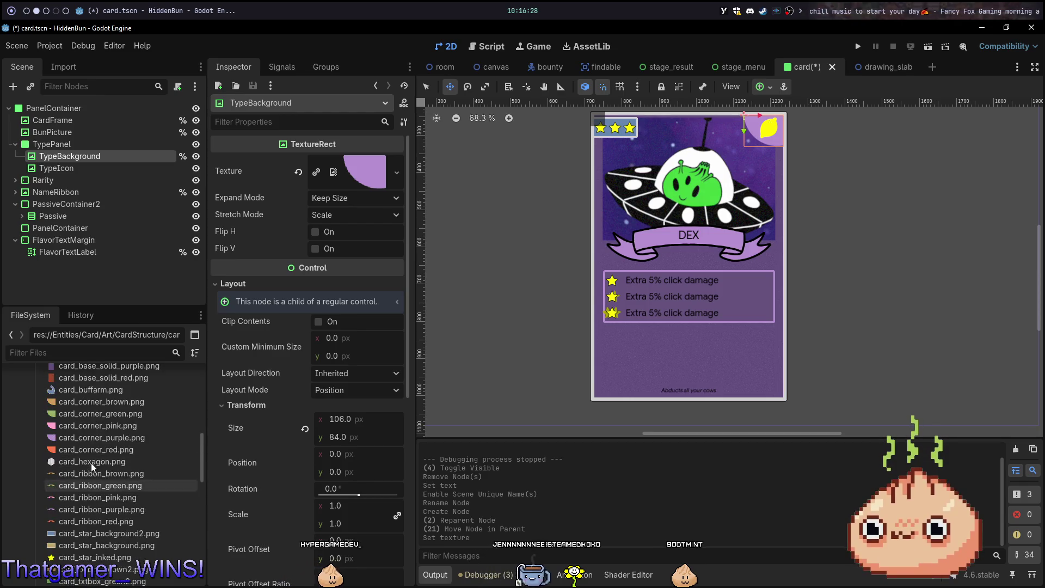
drag(85, 417, 353, 180)
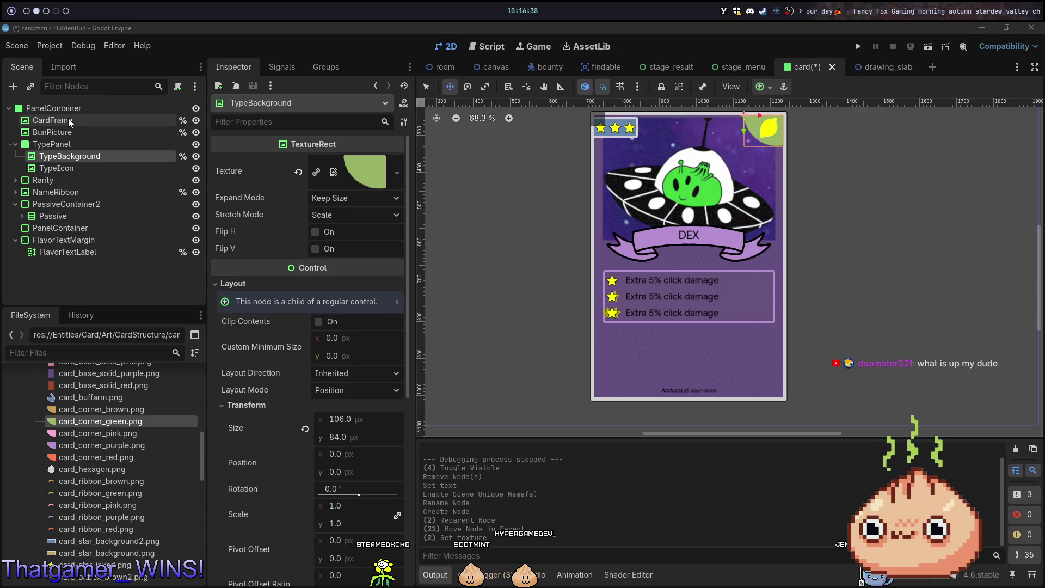
Step: Give CardFrame the card_base_solid_green.png texture
click(52, 120)
scroll(96, 430, down, 5)
scroll(109, 446, up, 8)
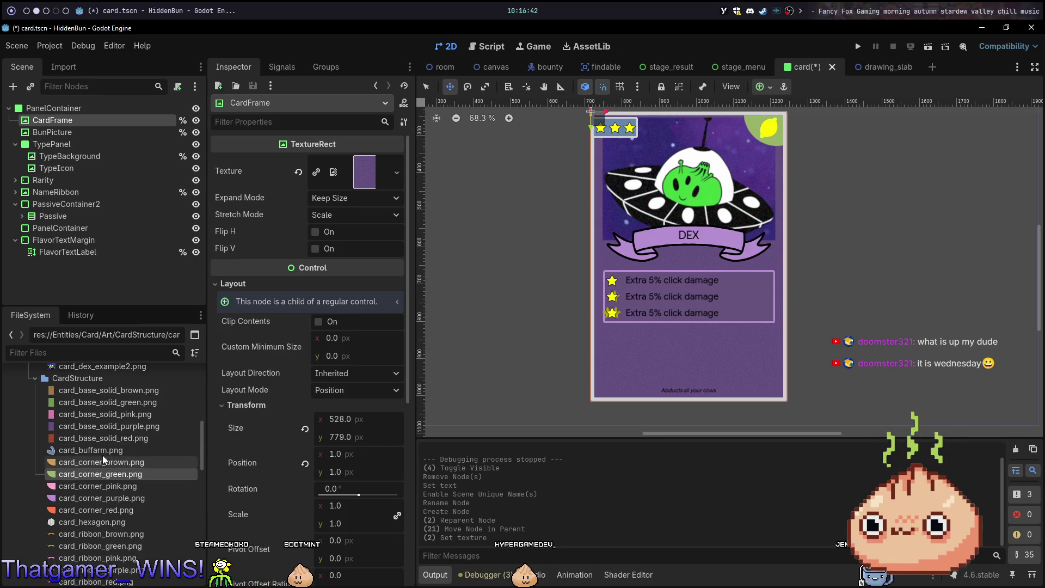
mouse_move(105, 411)
mouse_down()
mouse_move(394, 208)
mouse_move(373, 177)
mouse_up()
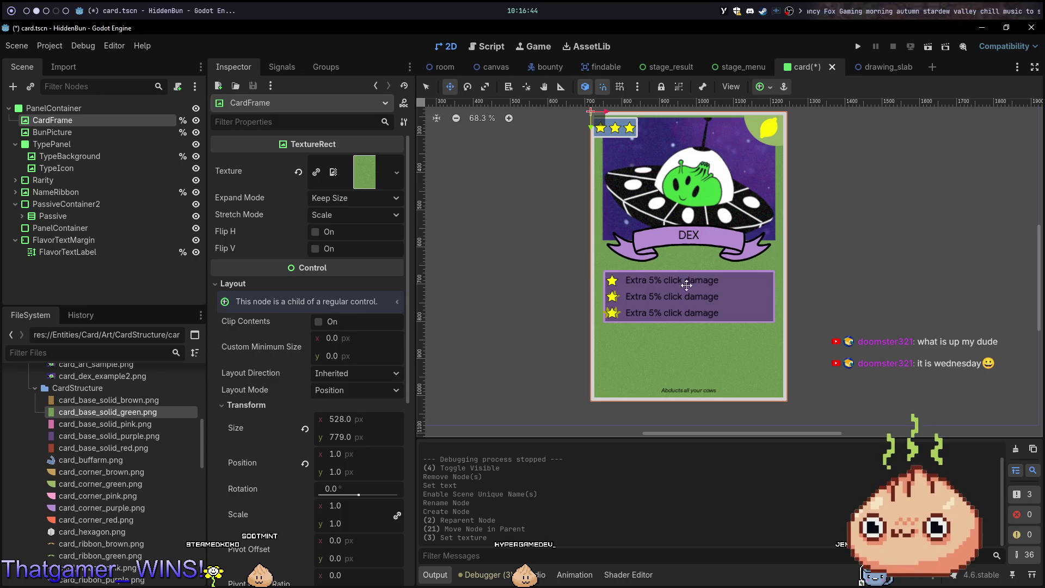
scroll(107, 415, down, 6)
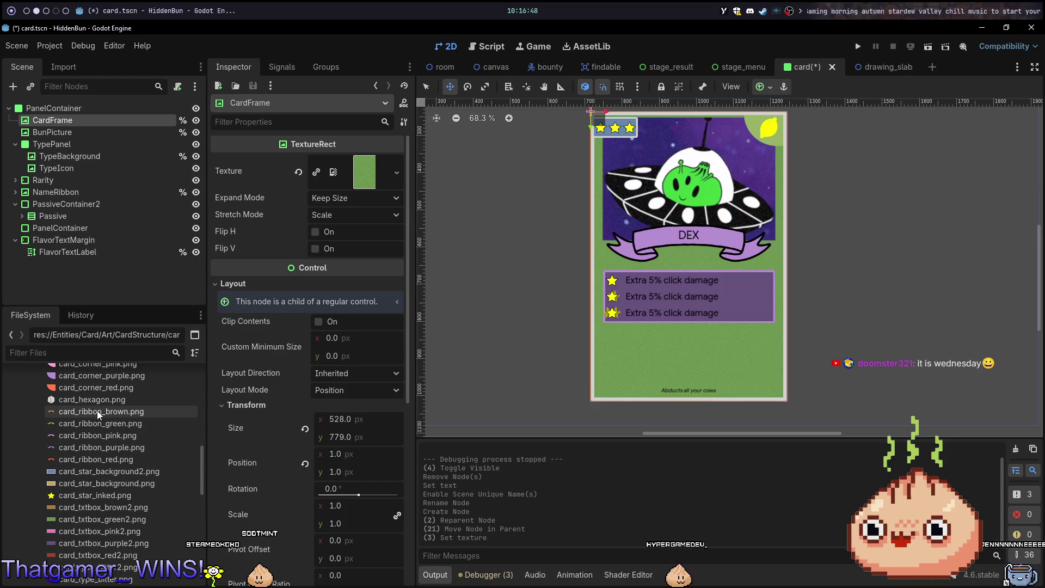
Step: Expand Rarity and click through its panel, margin, star row and star TextureRects
click(65, 182)
click(15, 180)
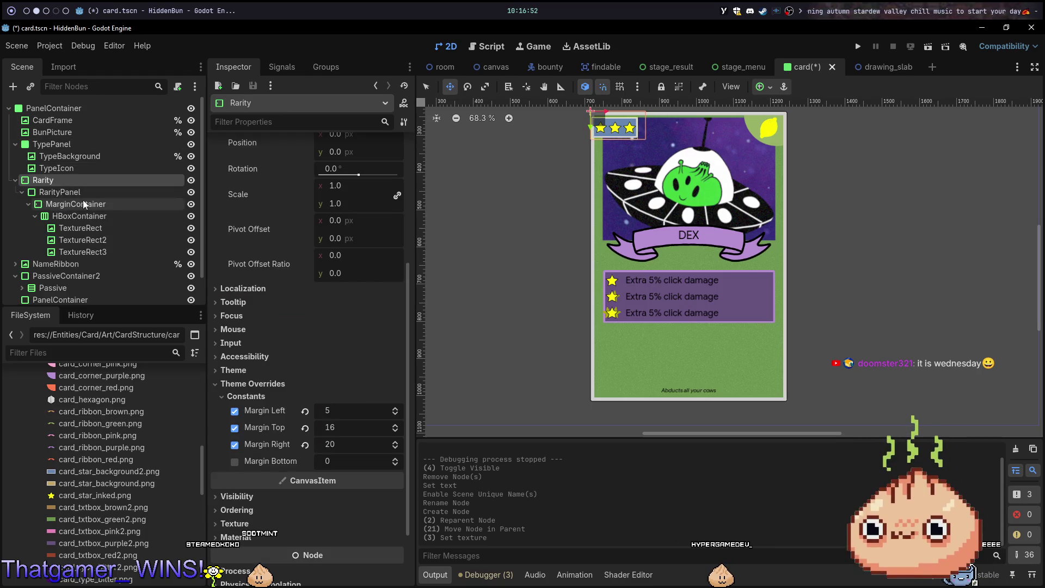
click(99, 191)
click(99, 204)
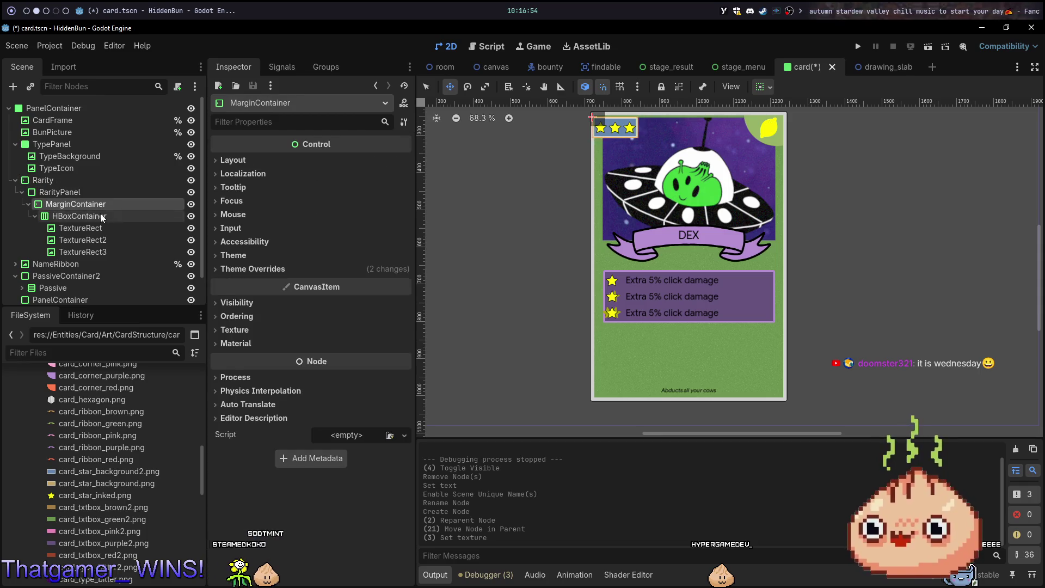
click(100, 216)
click(103, 231)
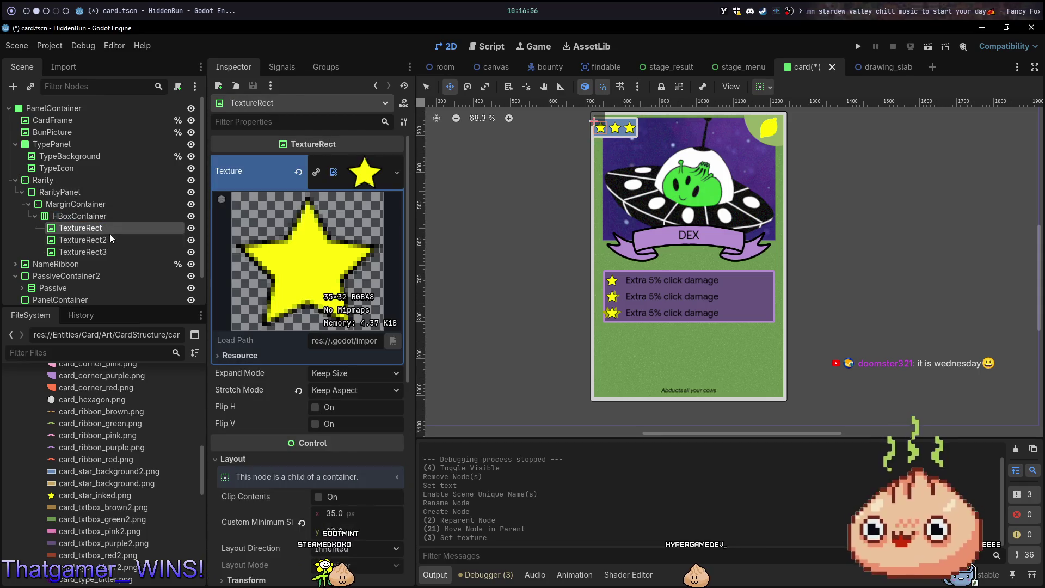
click(107, 249)
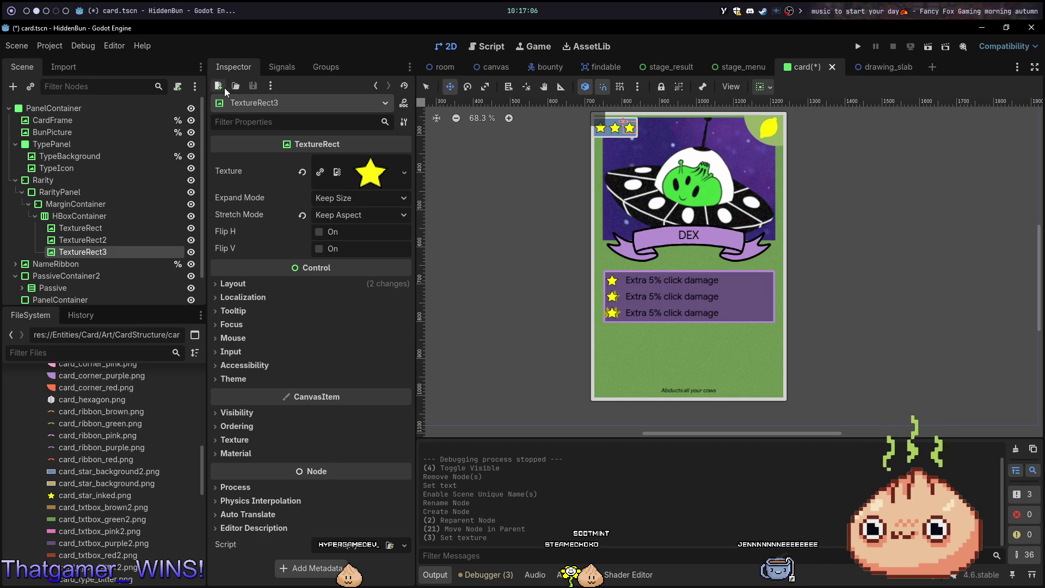
mouse_move(569, 187)
mouse_down()
mouse_move(569, 225)
mouse_move(590, 227)
mouse_move(629, 190)
mouse_move(616, 206)
mouse_up()
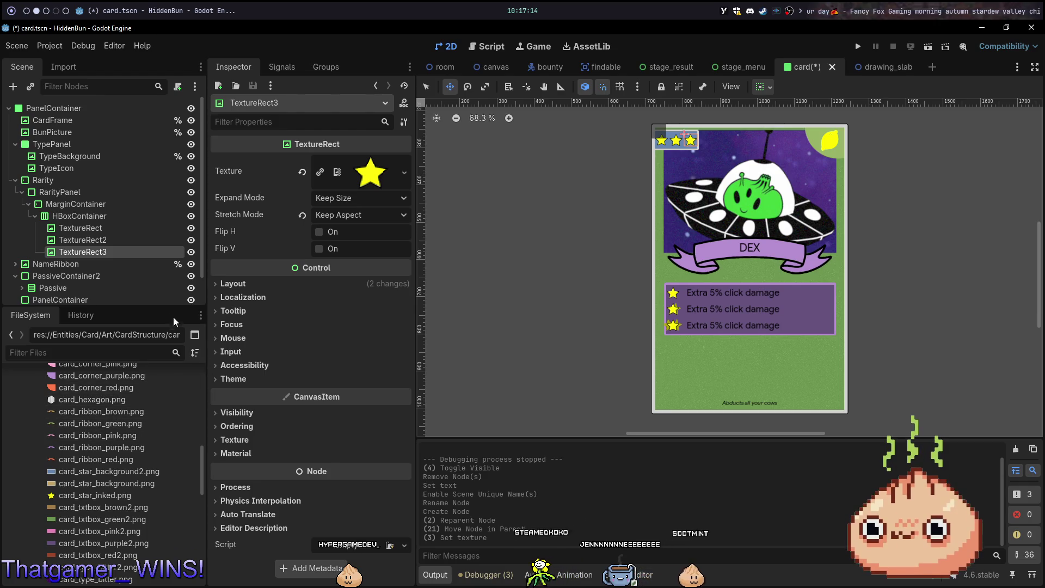
click(81, 263)
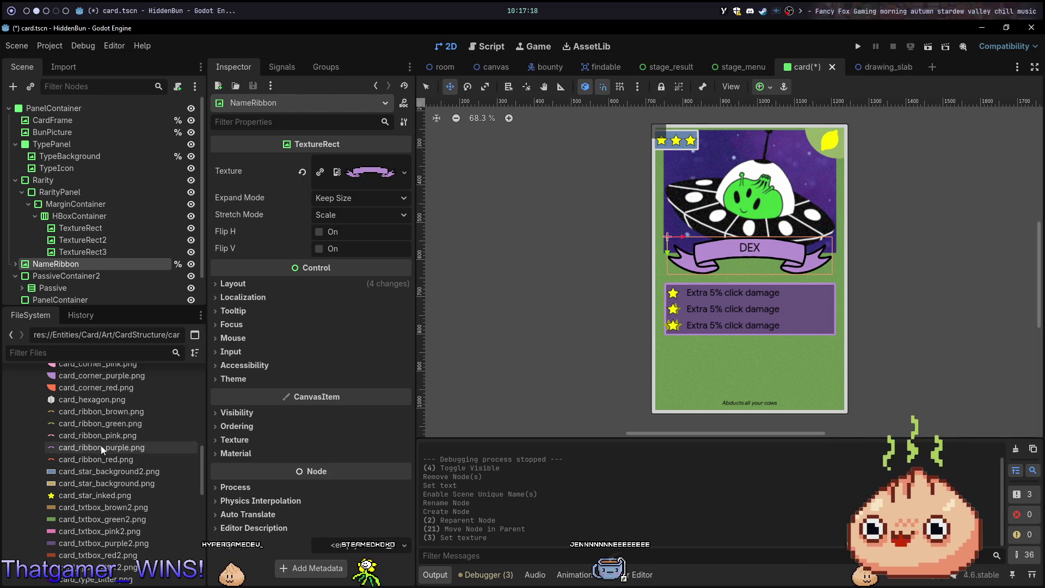
Step: Apply card_ribbon_green.png to NameRibbon, then select PassiveContainer2 for its panel texture
mouse_move(106, 427)
mouse_down()
mouse_move(342, 172)
mouse_move(356, 178)
mouse_up()
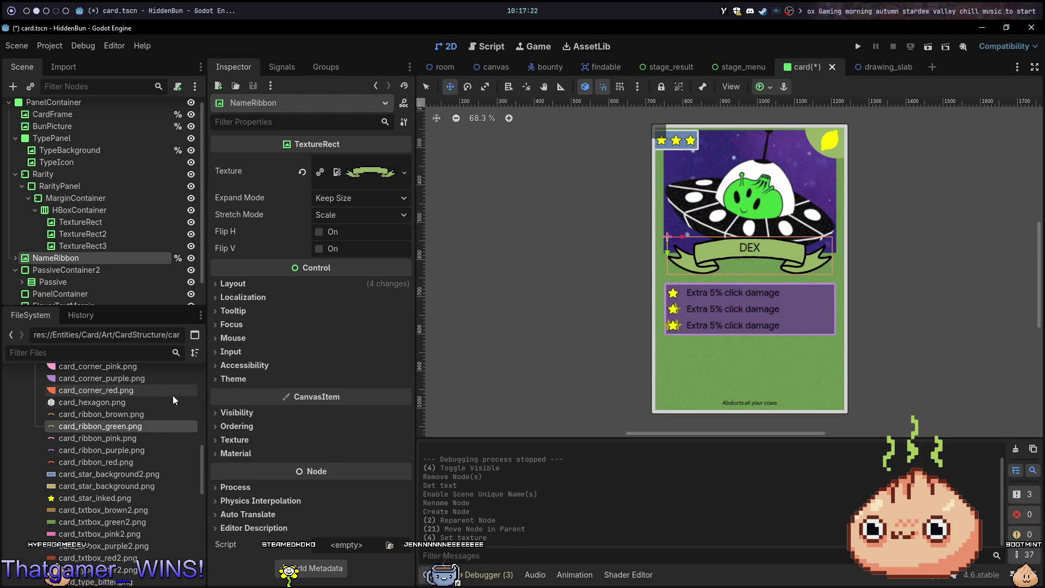
click(80, 280)
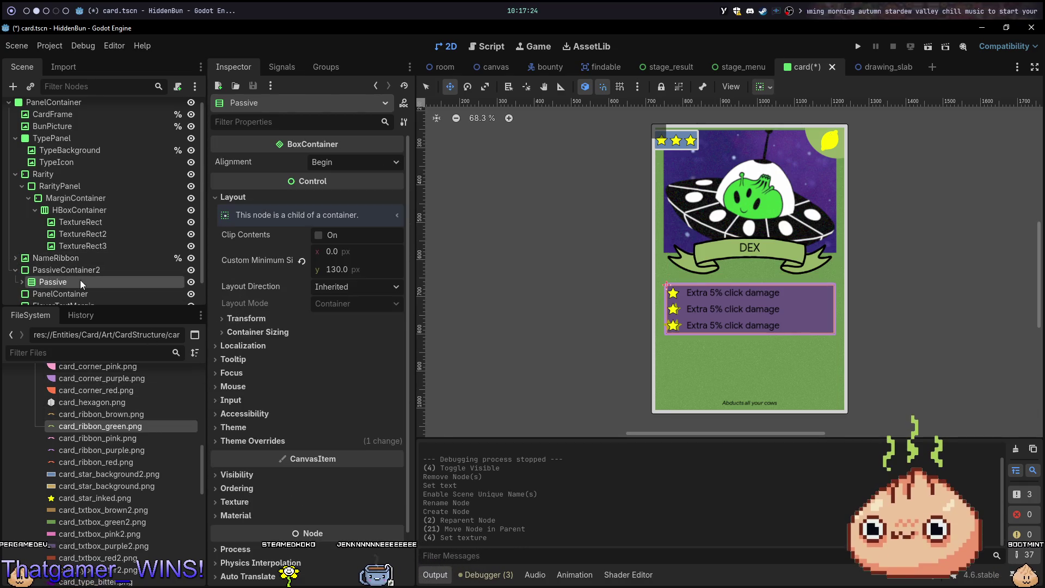
scroll(76, 290, down, 2)
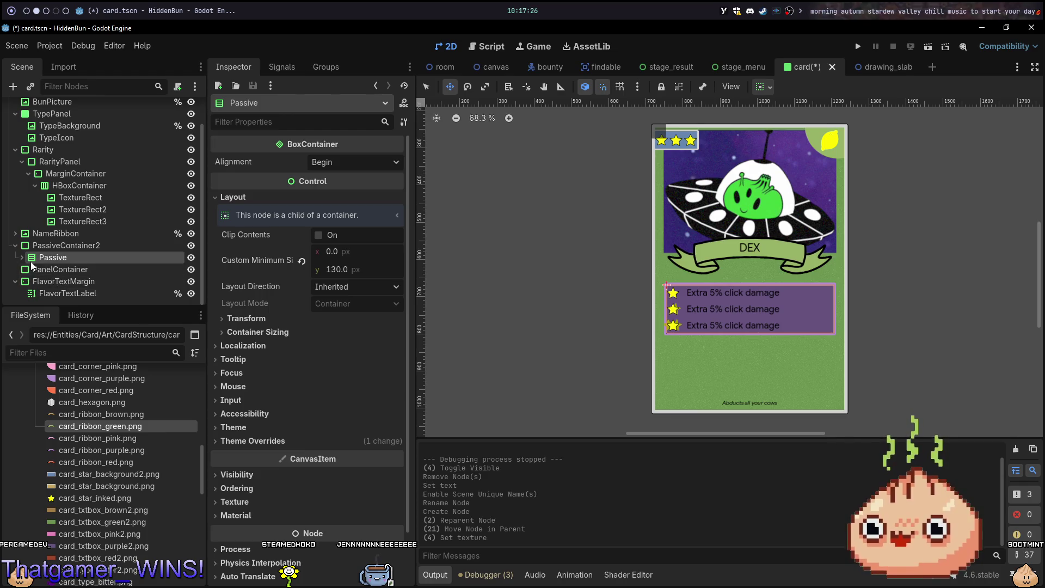
click(71, 245)
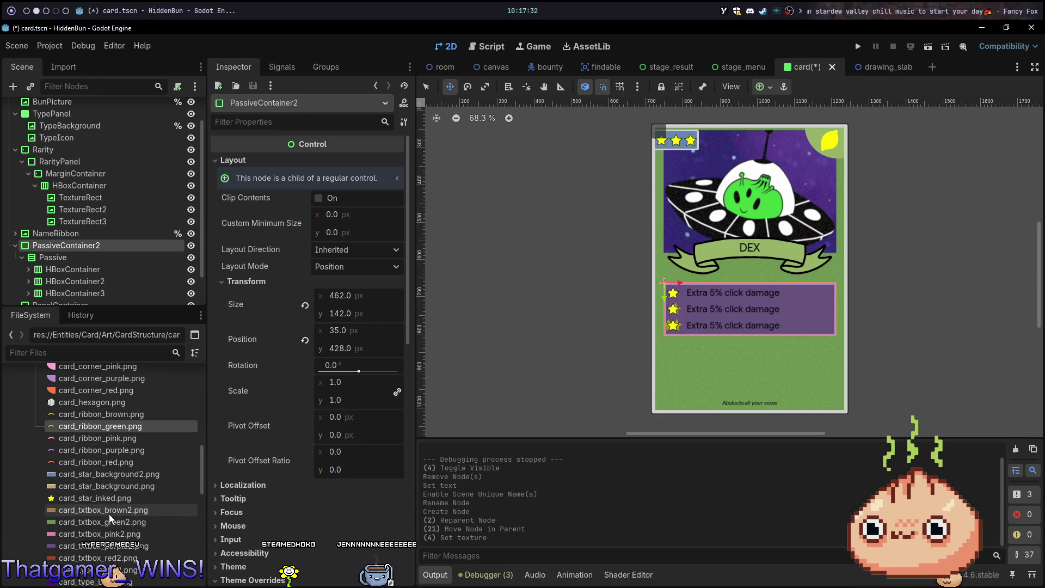
mouse_move(109, 514)
mouse_down()
mouse_move(261, 327)
mouse_move(412, 233)
mouse_move(273, 554)
mouse_move(254, 578)
mouse_move(282, 528)
mouse_up()
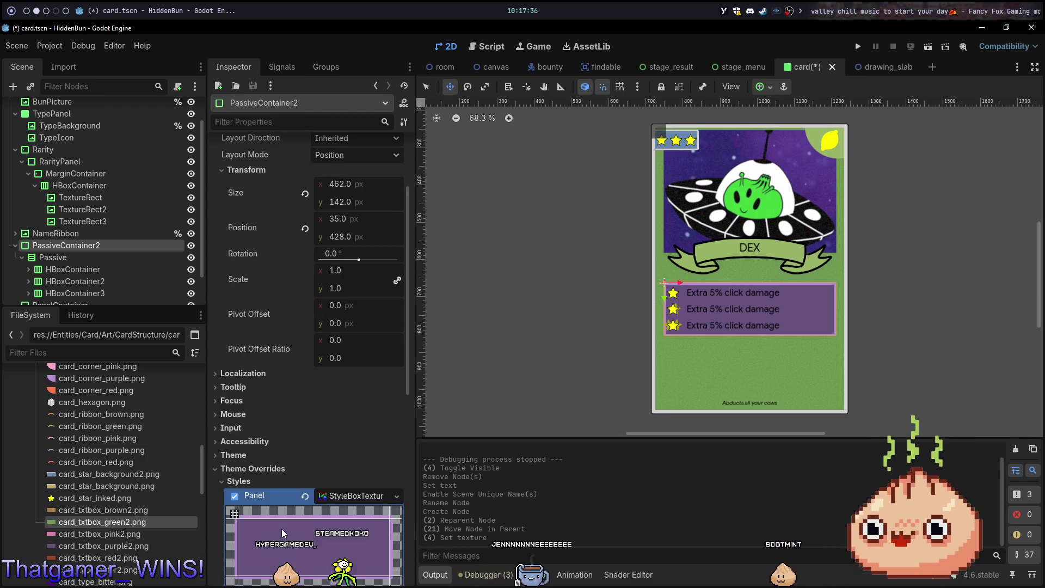
Step: Apply card_txtbox_green2.png to the passive panel's StyleBoxTexture
scroll(284, 485, down, 5)
mouse_move(140, 518)
mouse_down()
mouse_move(338, 401)
mouse_move(361, 401)
mouse_up()
scroll(823, 316, up, 5)
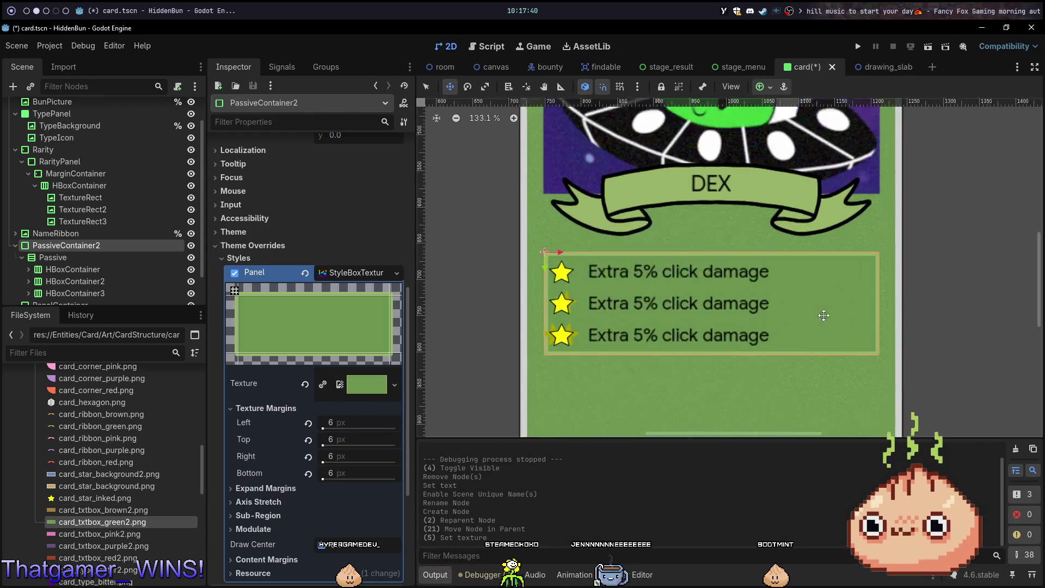
scroll(824, 316, up, 2)
Step: Save and test-run the scene, stop it, and compare against the reference image
key(F6)
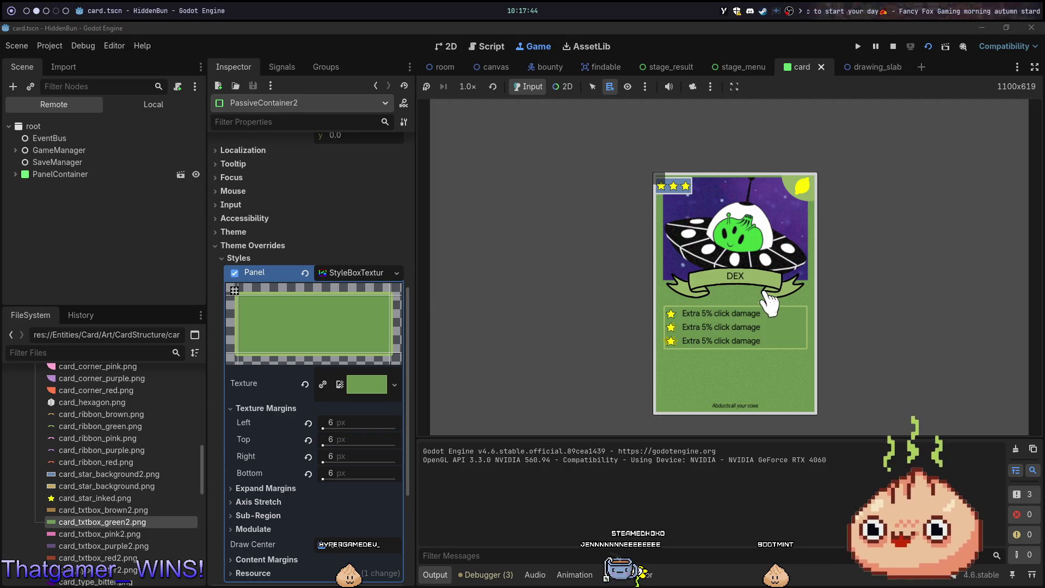
key(F8)
scroll(738, 250, down, 10)
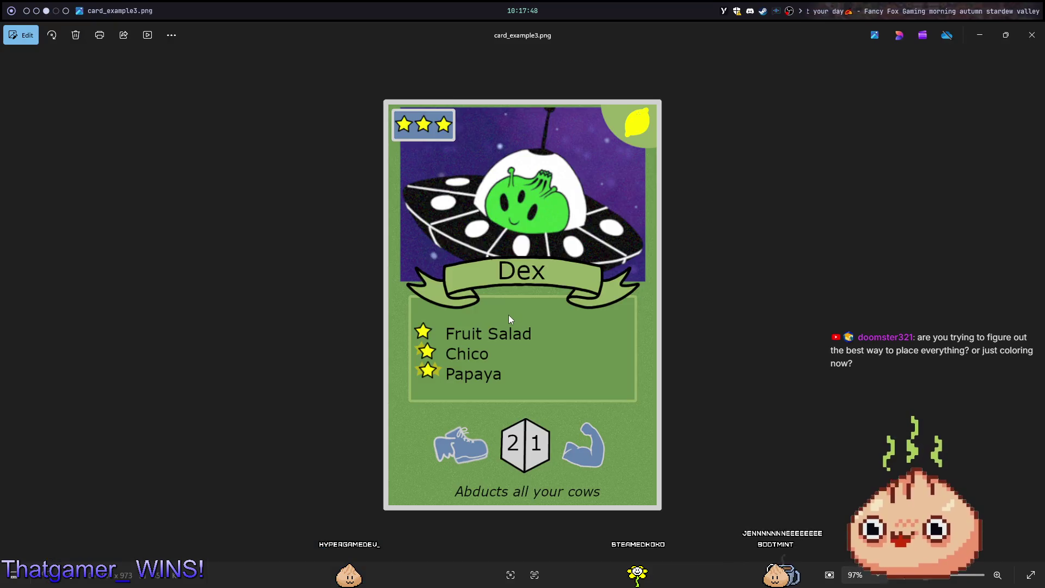
key(super+3)
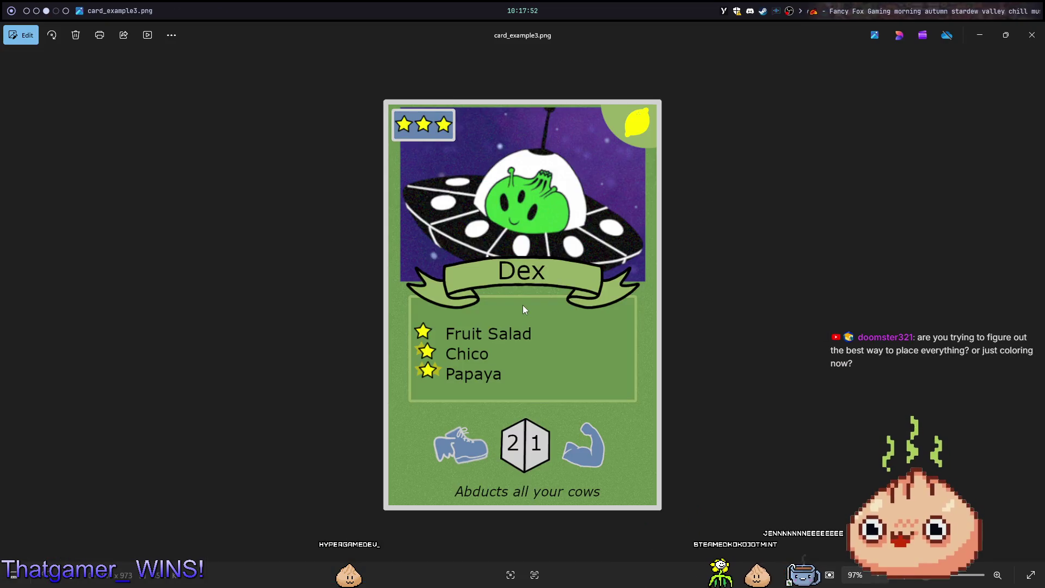
key(super+2)
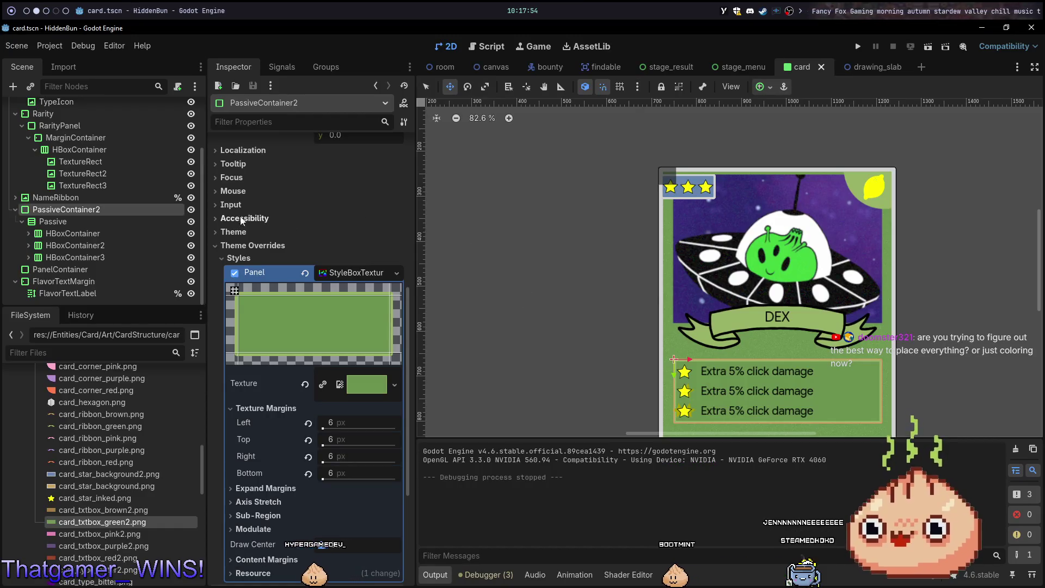
Step: Expand PassiveContainer2 and its first HBoxContainer, then select that row's Skill label
scroll(671, 250, down, 3)
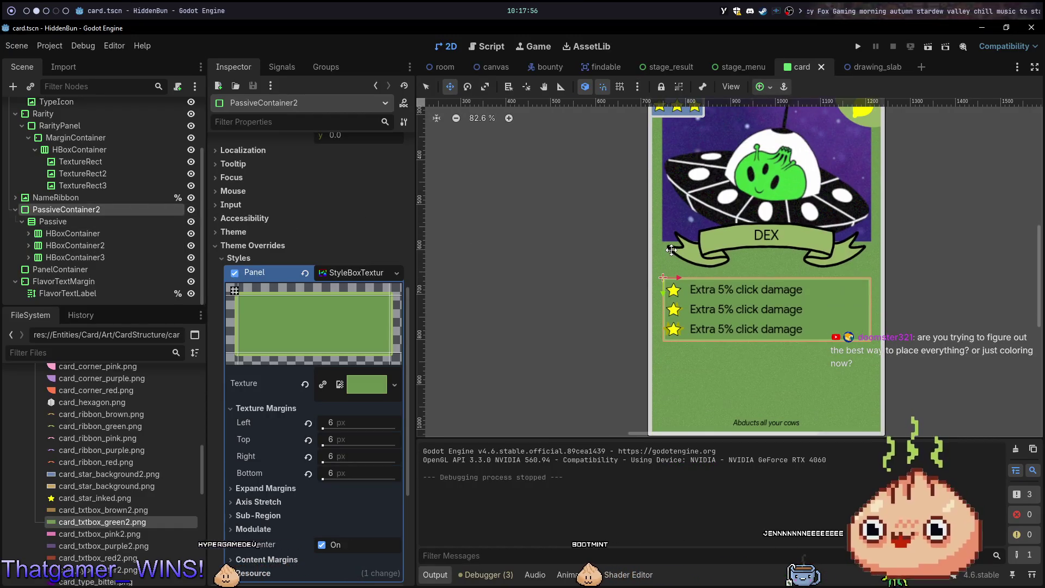
click(12, 211)
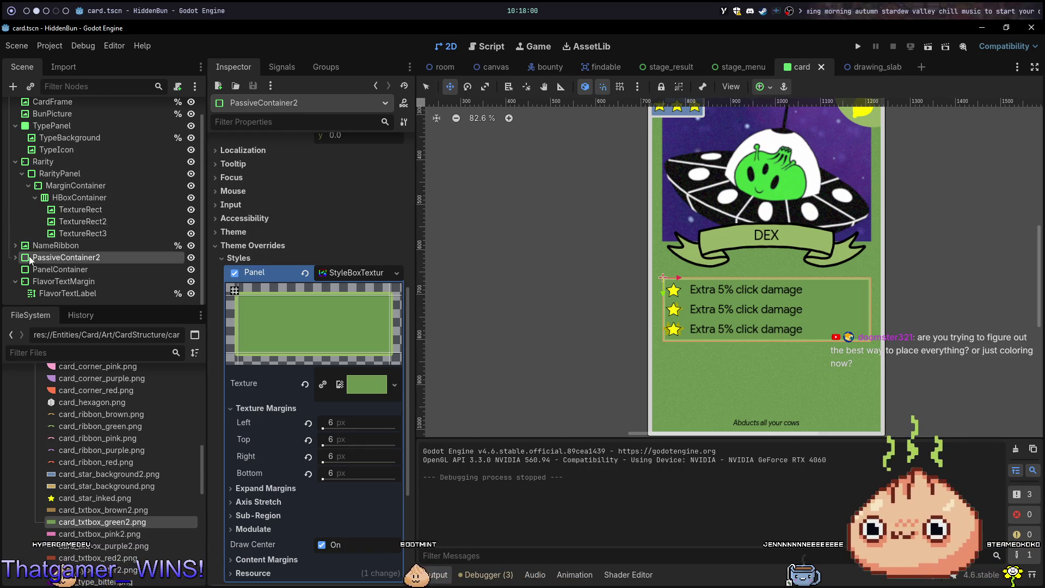
click(12, 257)
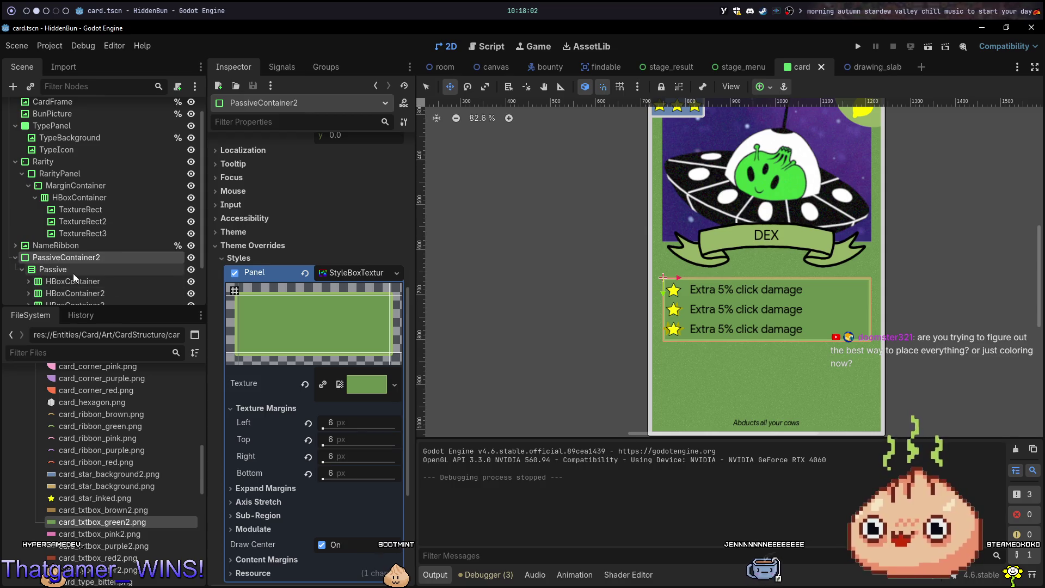
click(28, 281)
click(34, 283)
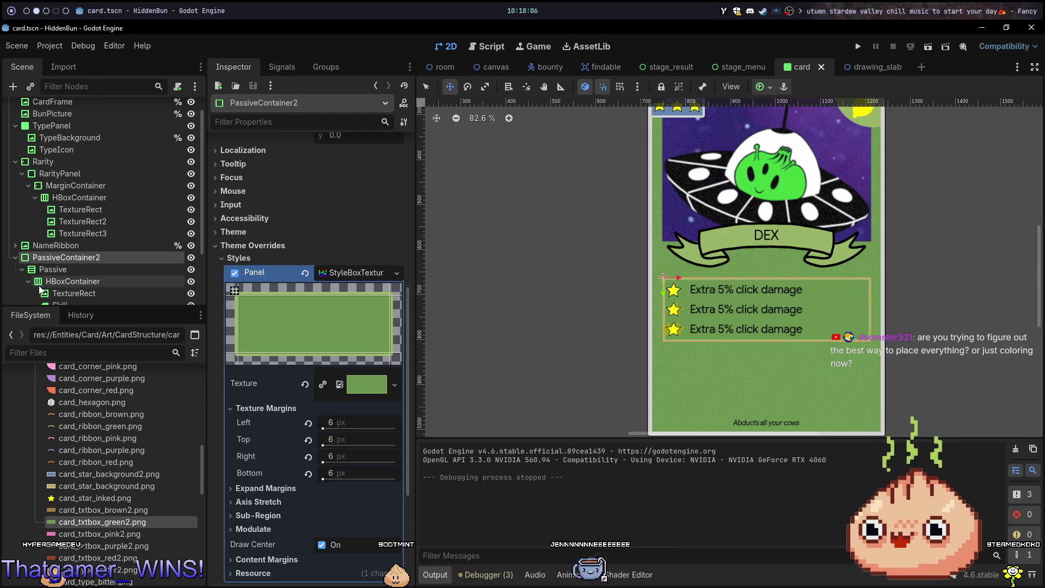
double_click(33, 284)
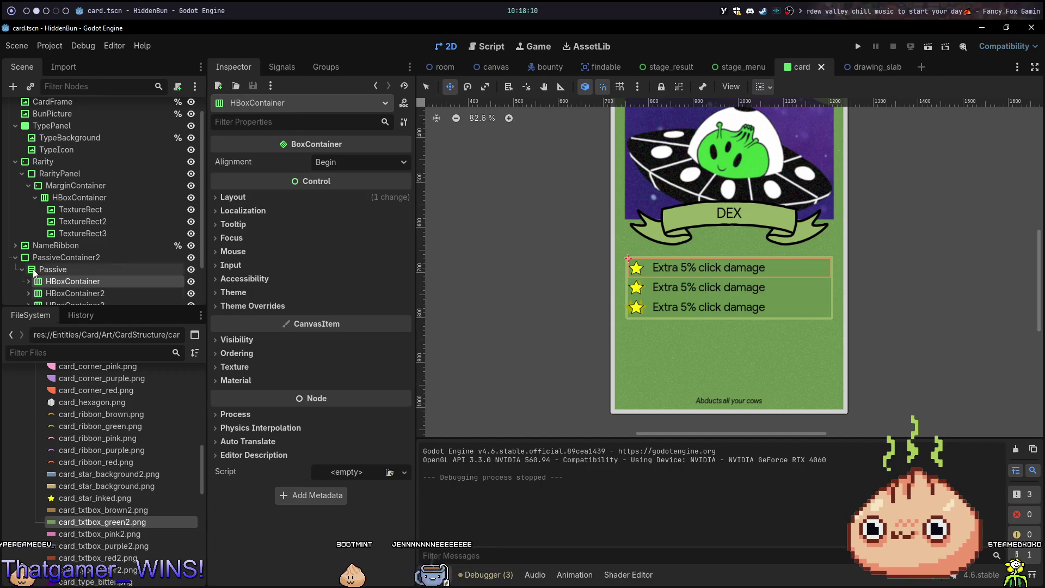
double_click(54, 283)
scroll(103, 267, down, 3)
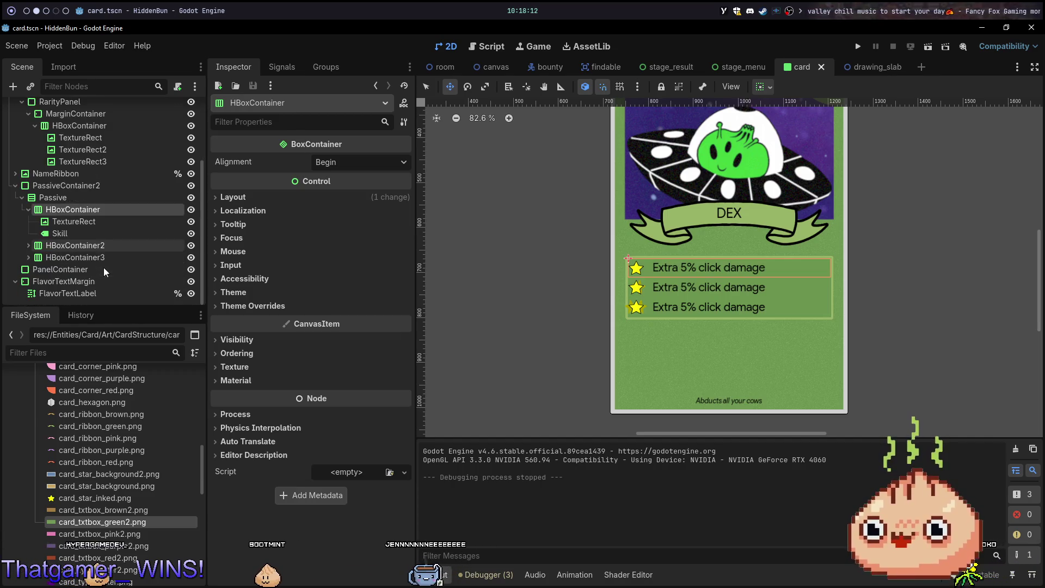
click(104, 234)
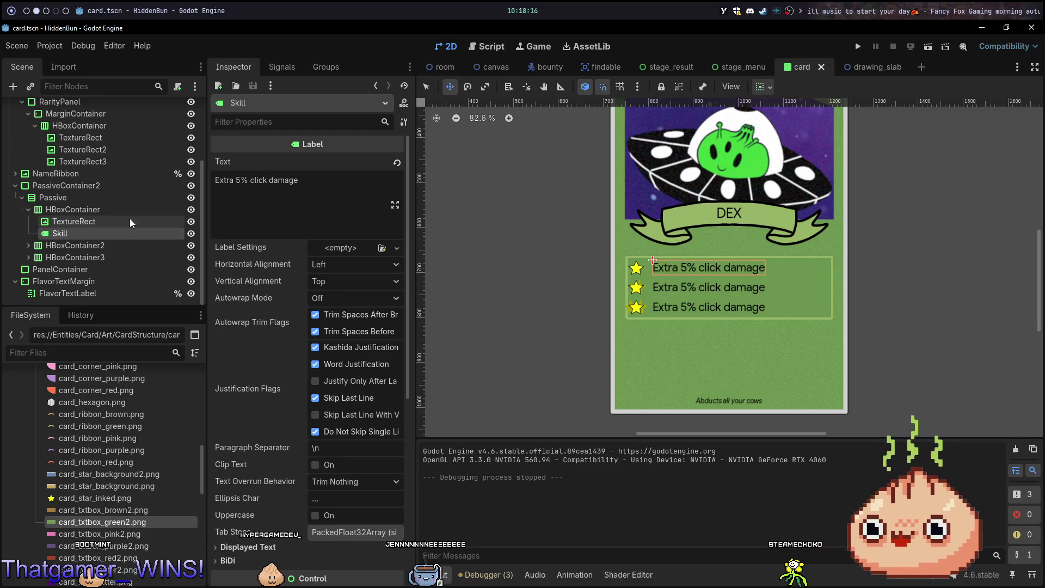
double_click(103, 214)
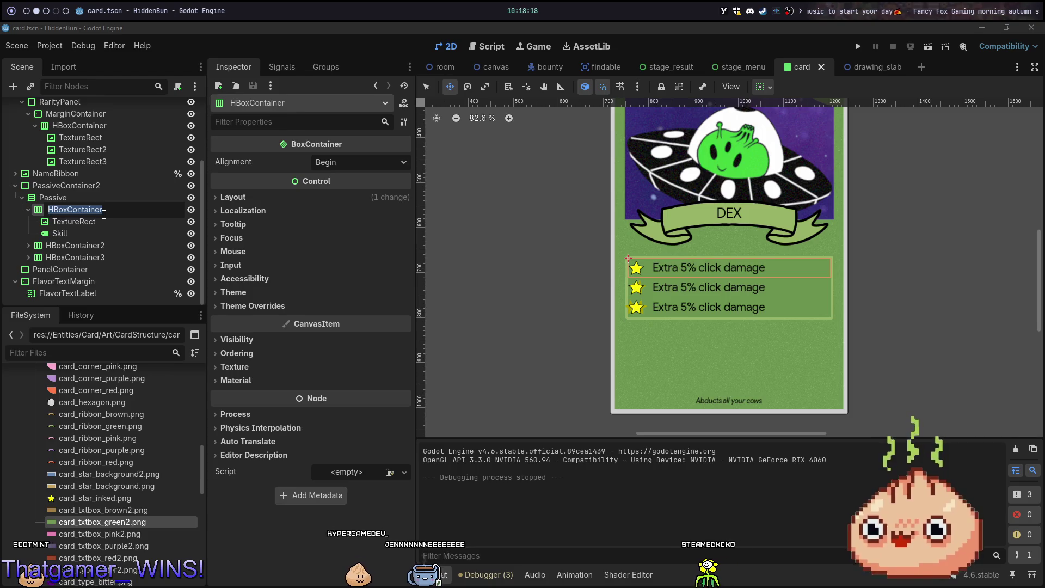
Step: Rename the first row container to SkillContainer1 and make it accessible by unique name
text(Skill1Containe)
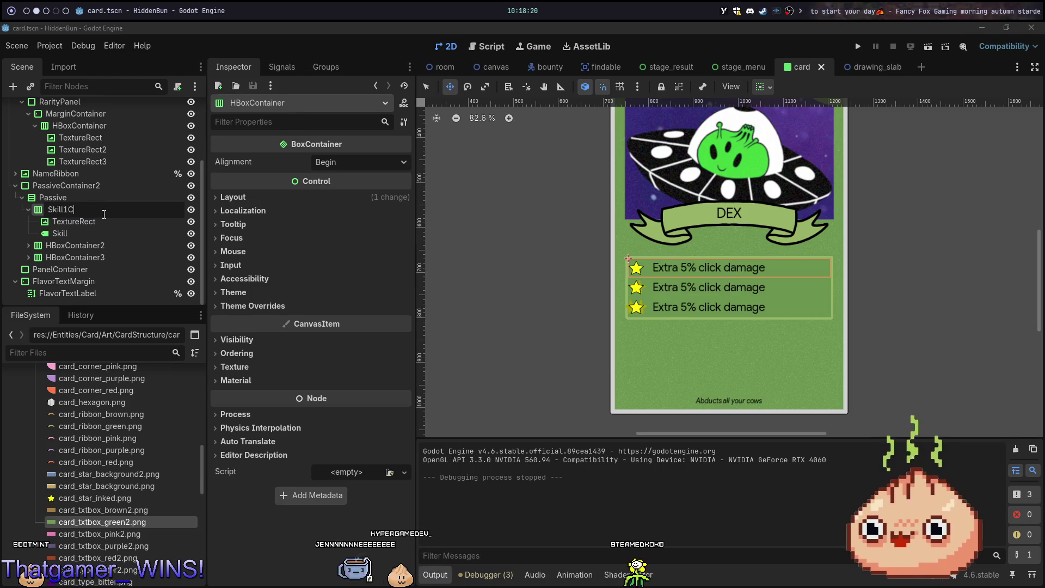
text(r)
key(Return)
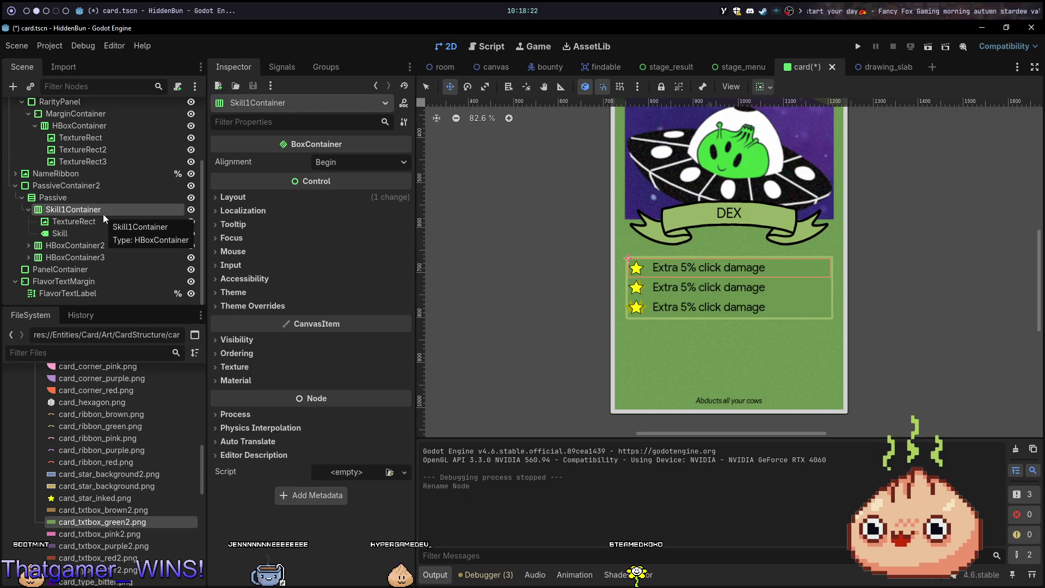
right_click(122, 207)
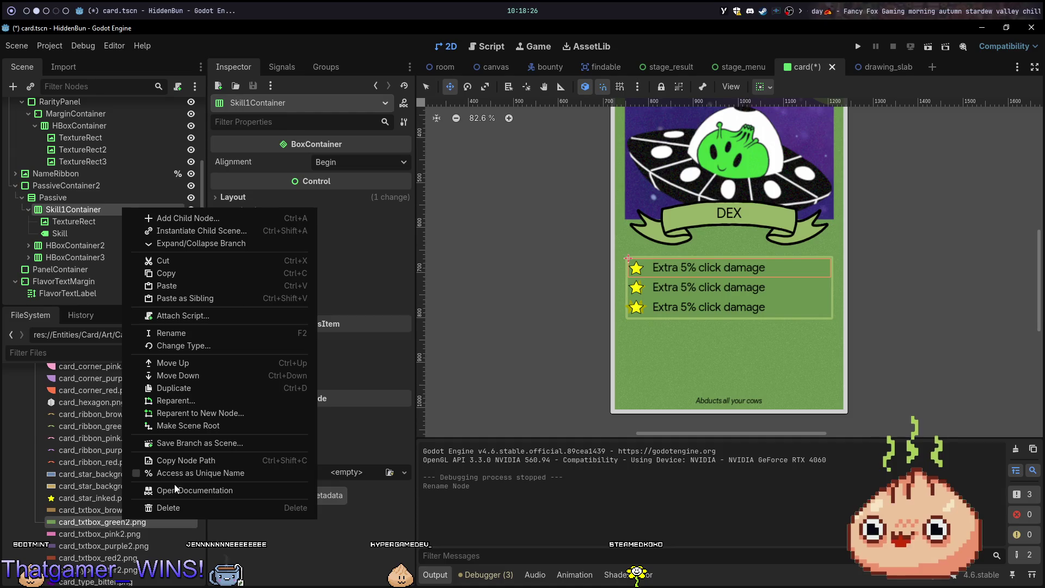
click(200, 473)
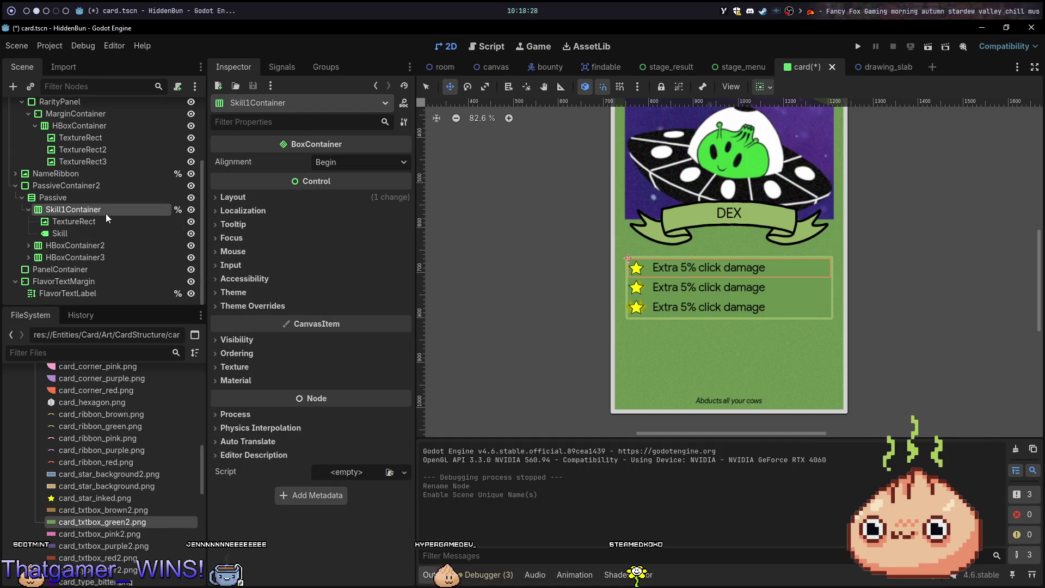
click(92, 250)
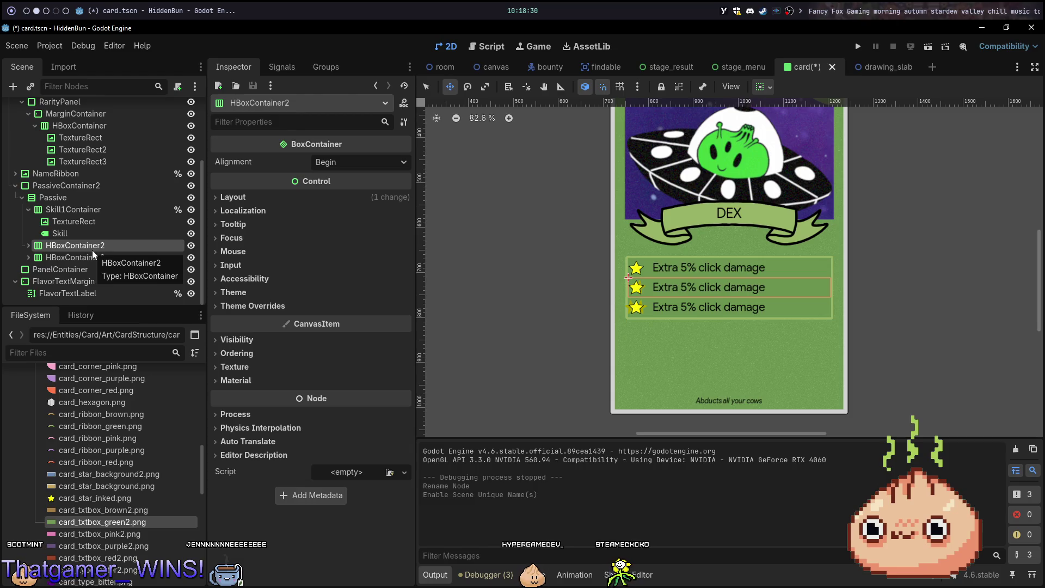
double_click(89, 208)
click(106, 210)
key(BackSpace)
key(BackSpace)
key(BackSpace)
key(BackSpace)
key(BackSpace)
key(BackSpace)
text(Container1)
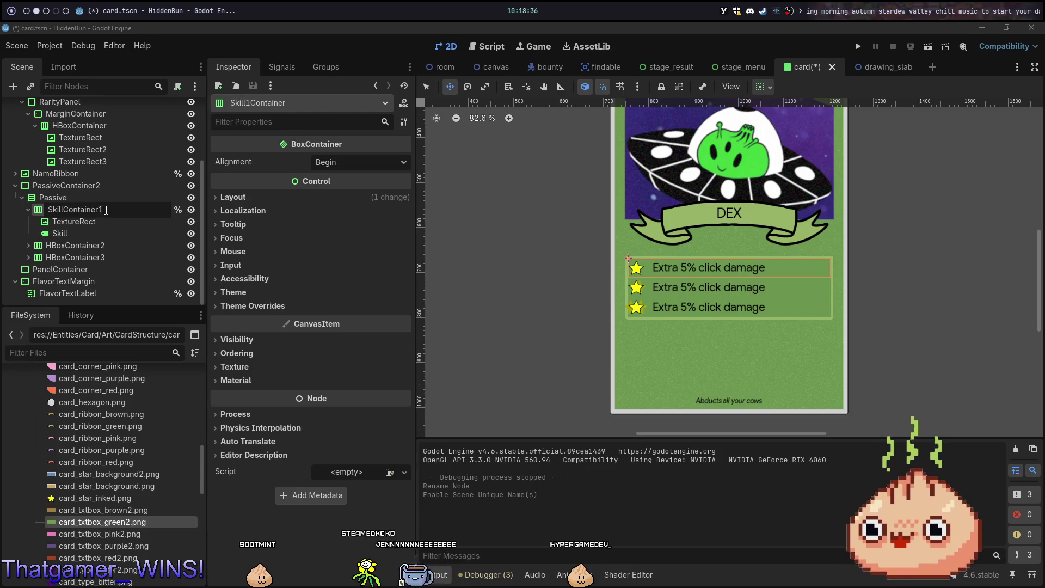
key(Return)
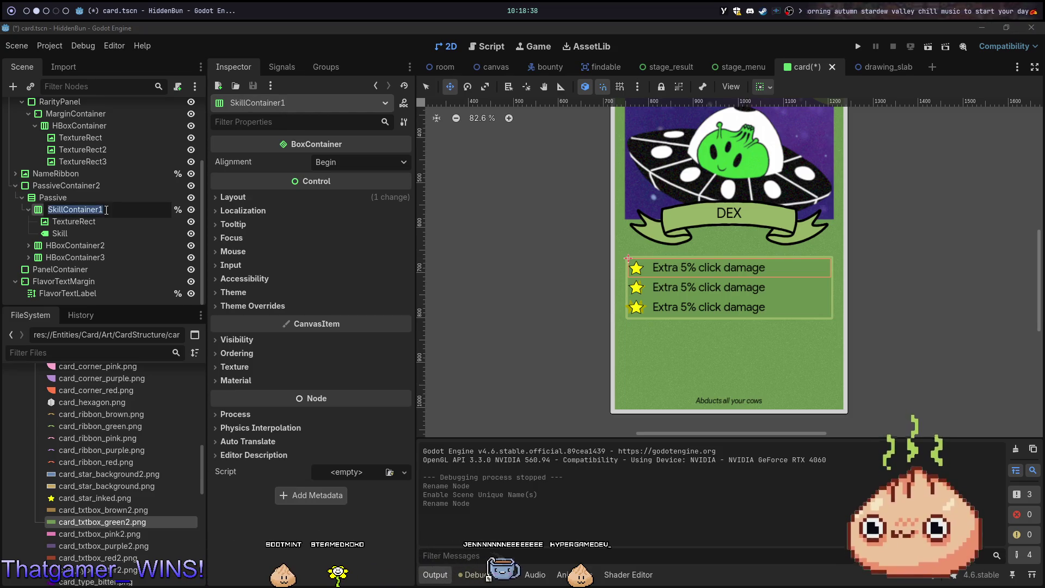
Step: Rename HBoxContainer2 and HBoxContainer3 to SkillContainer2 and SkillContainer3
click(103, 250)
key(F2)
text(SkillContainer1)
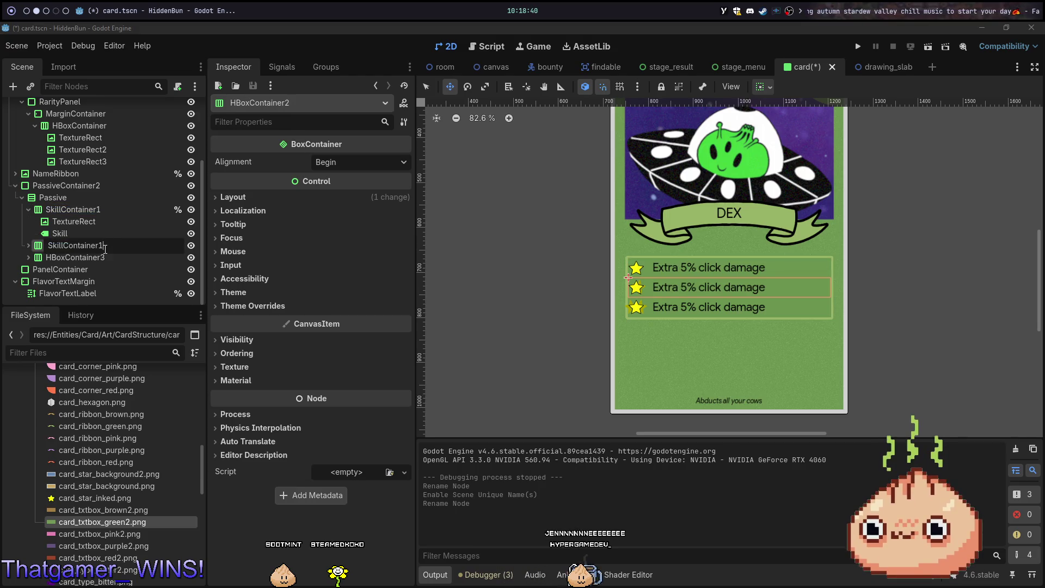
key(Return)
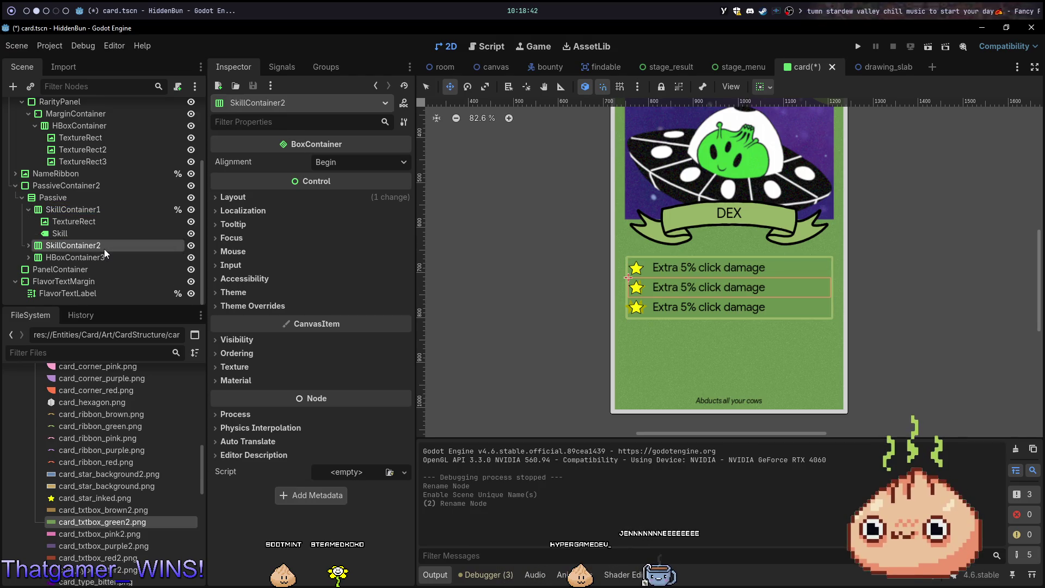
click(102, 257)
key(F2)
text(SkillContainer)
text(3)
key(Return)
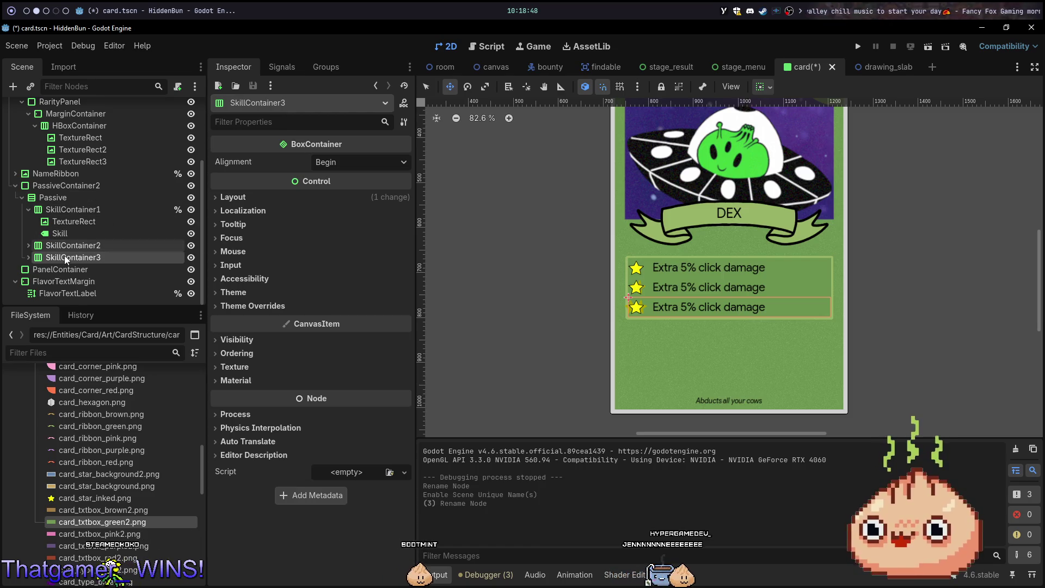
Step: Make SkillContainer2 and SkillContainer3 accessible by unique name
right_click(92, 250)
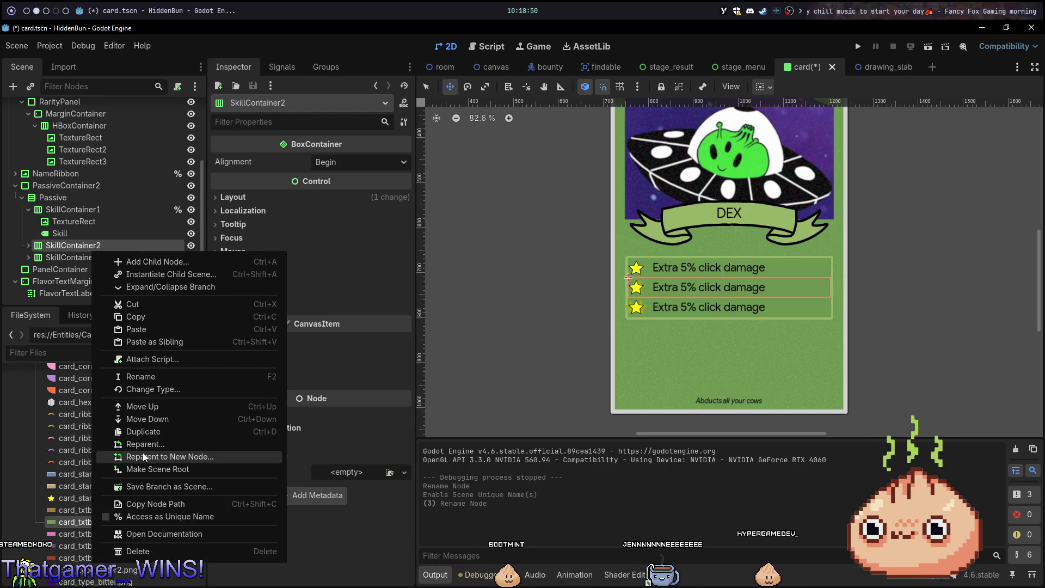
click(152, 514)
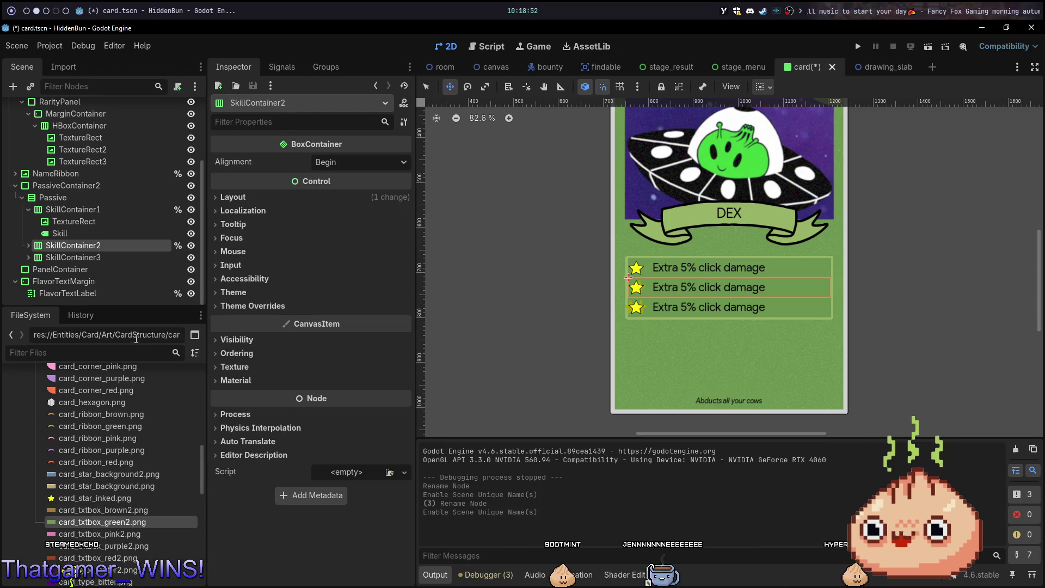
right_click(122, 256)
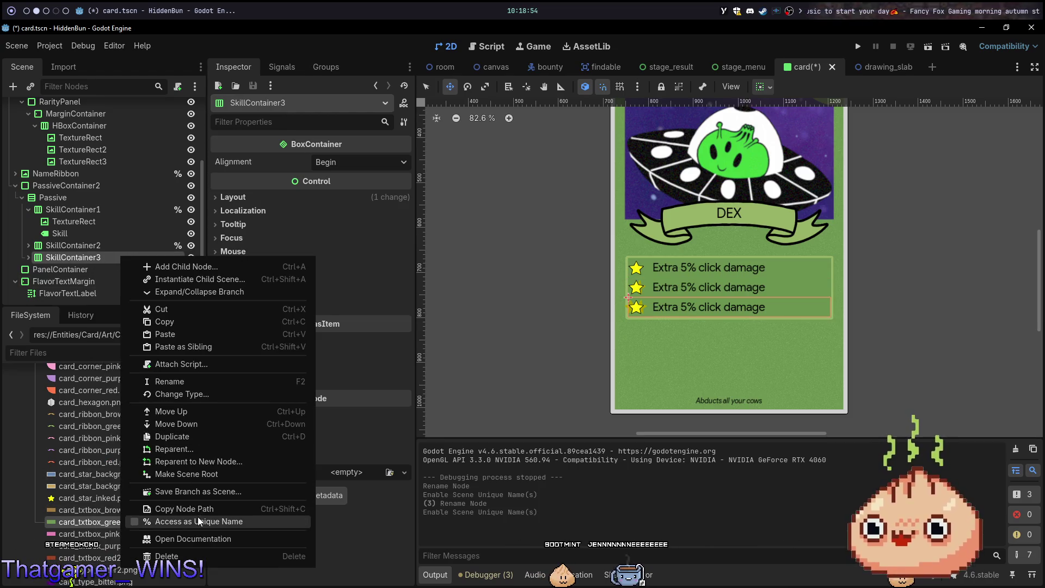
click(198, 517)
Step: Rename the first row's Skill label to SkillLabel1
click(134, 232)
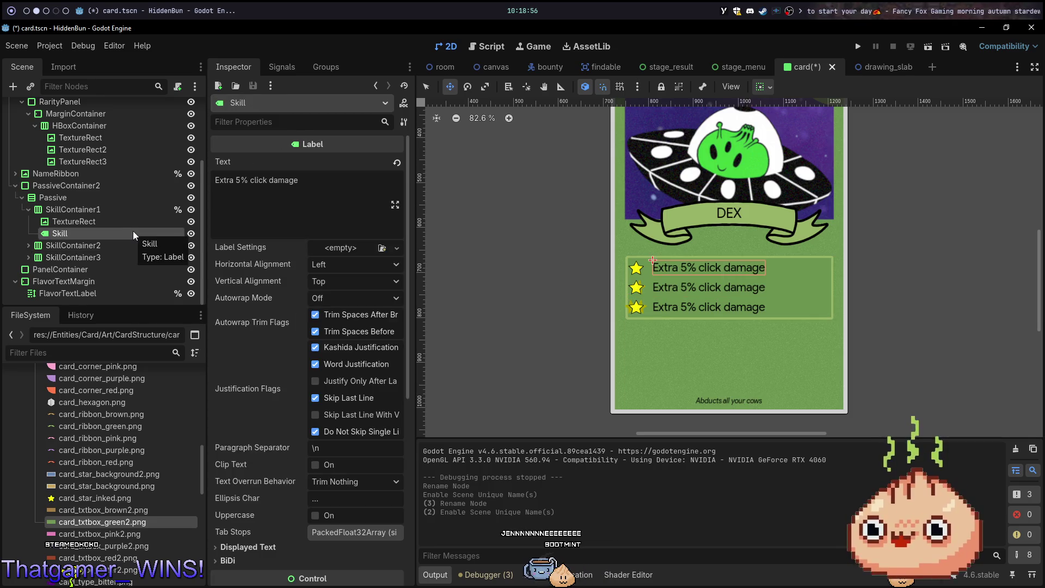
click(133, 231)
text(1Label)
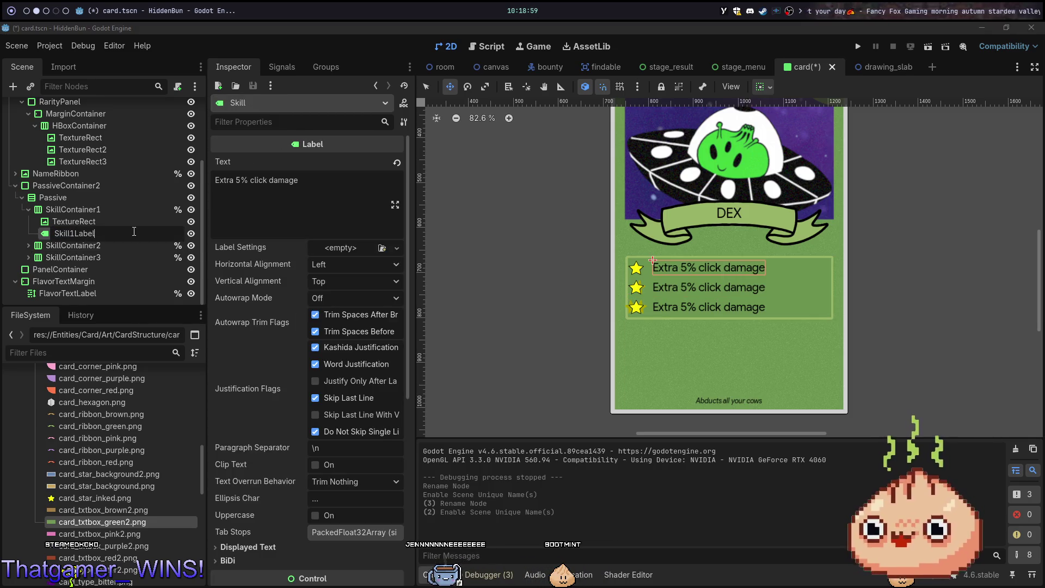
key(Return)
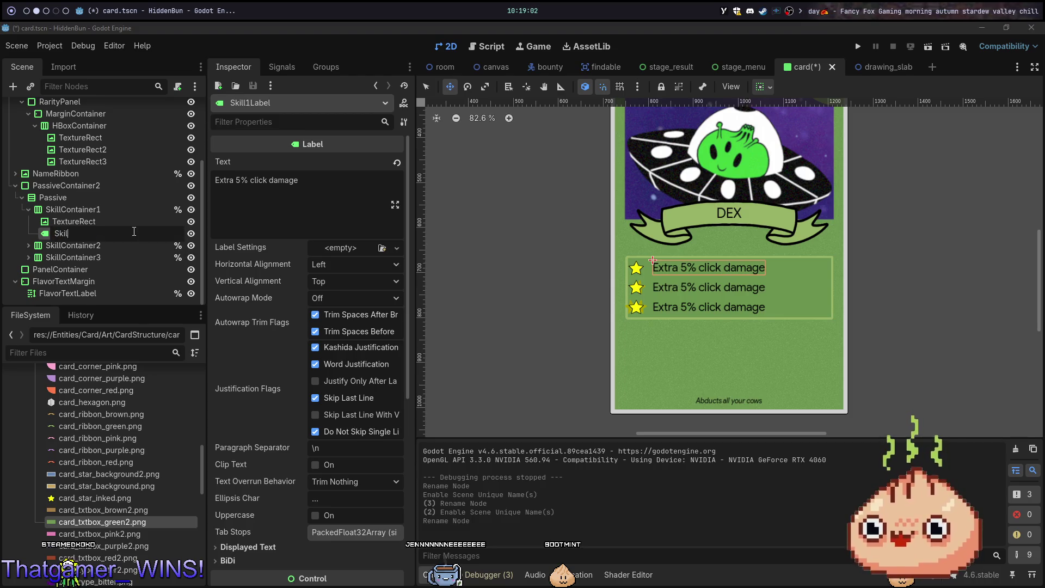
text(1)
key(Return)
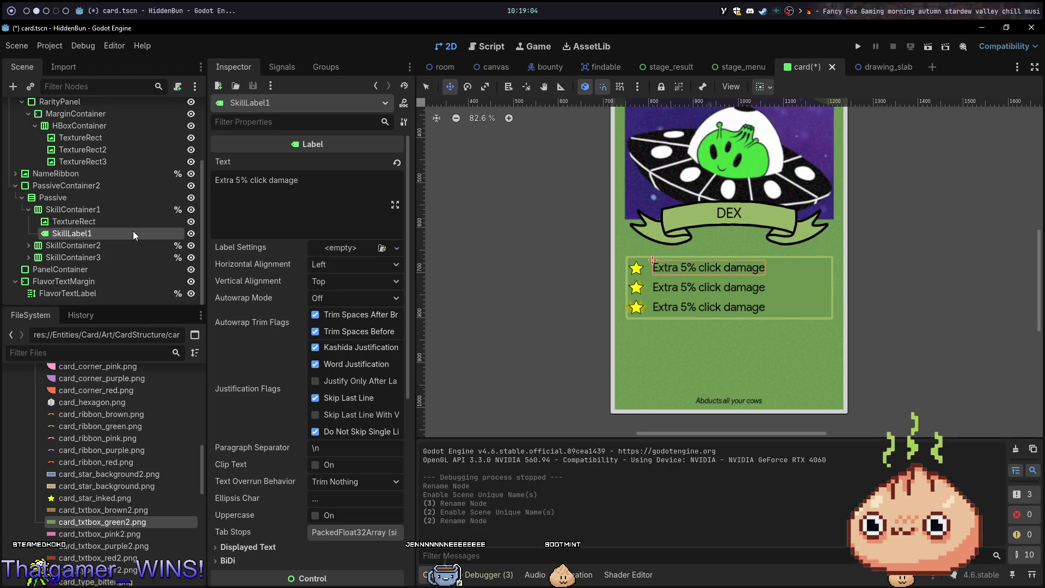
Step: Make SkillContainer2's Skill label a unique name and rename it SkillLabel2
click(27, 258)
click(28, 245)
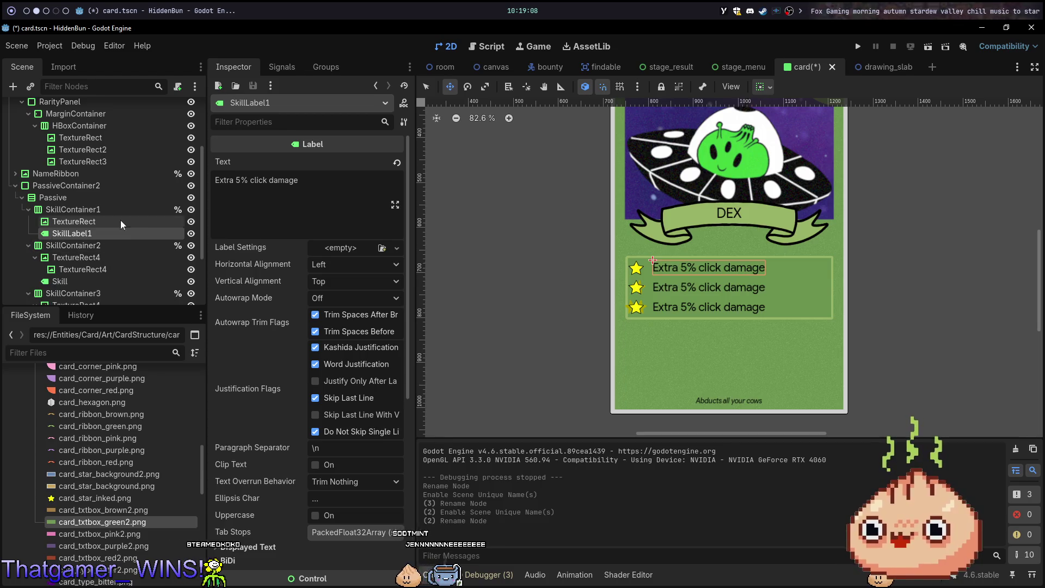
scroll(126, 229, down, 2)
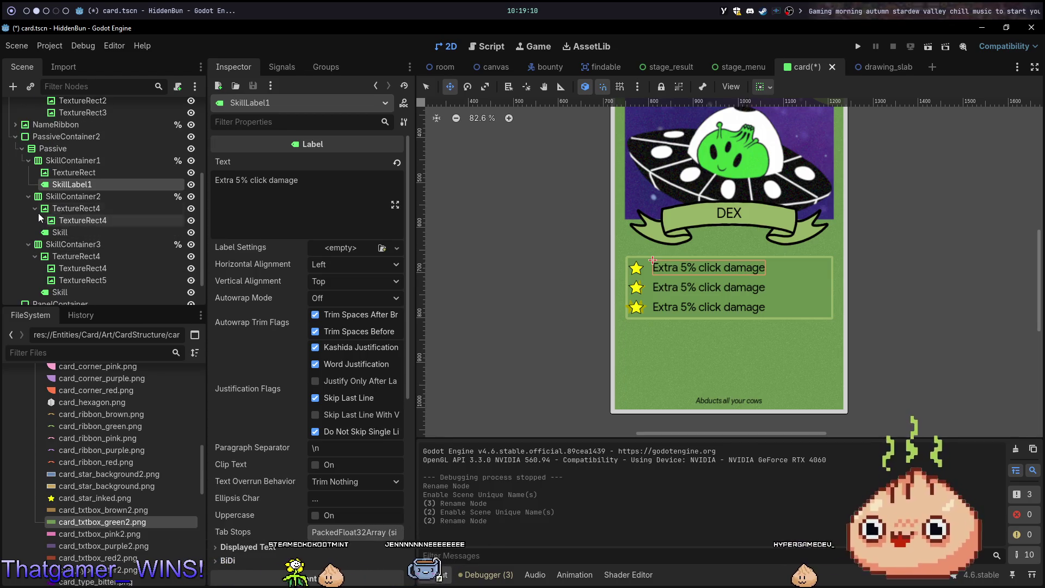
click(35, 209)
click(61, 220)
right_click(115, 221)
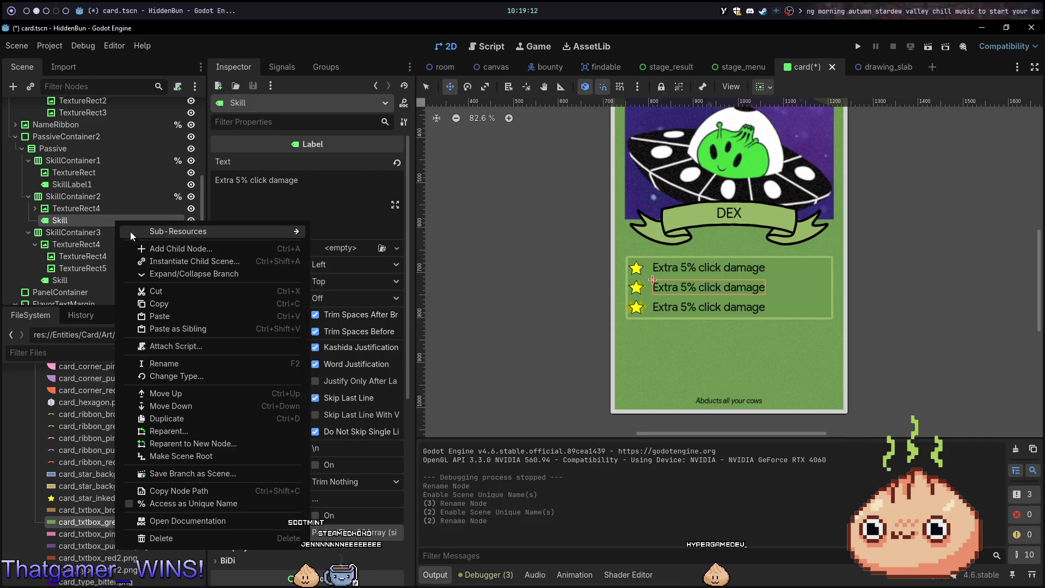
click(215, 503)
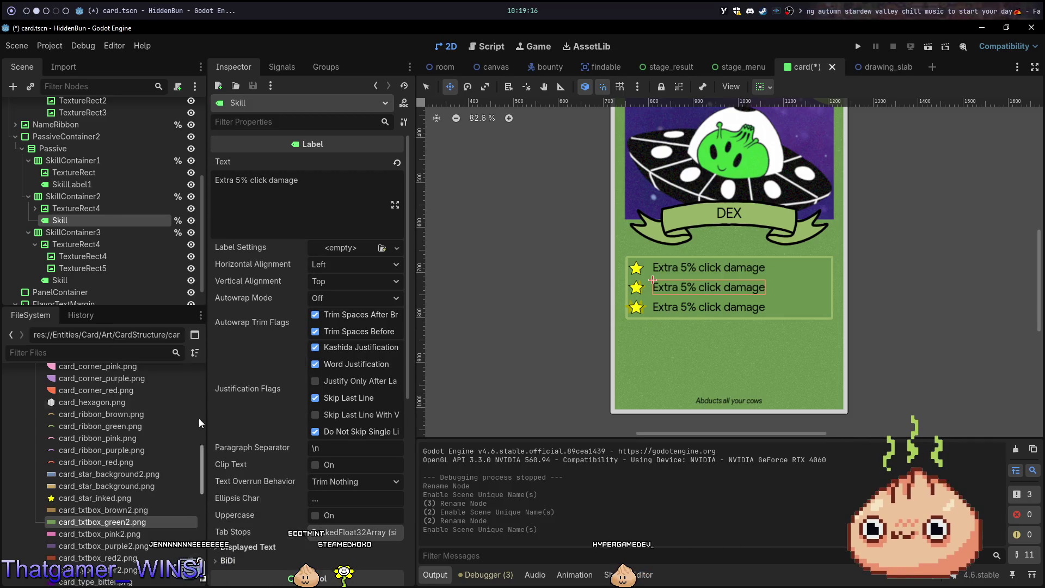
click(100, 215)
text(Label2)
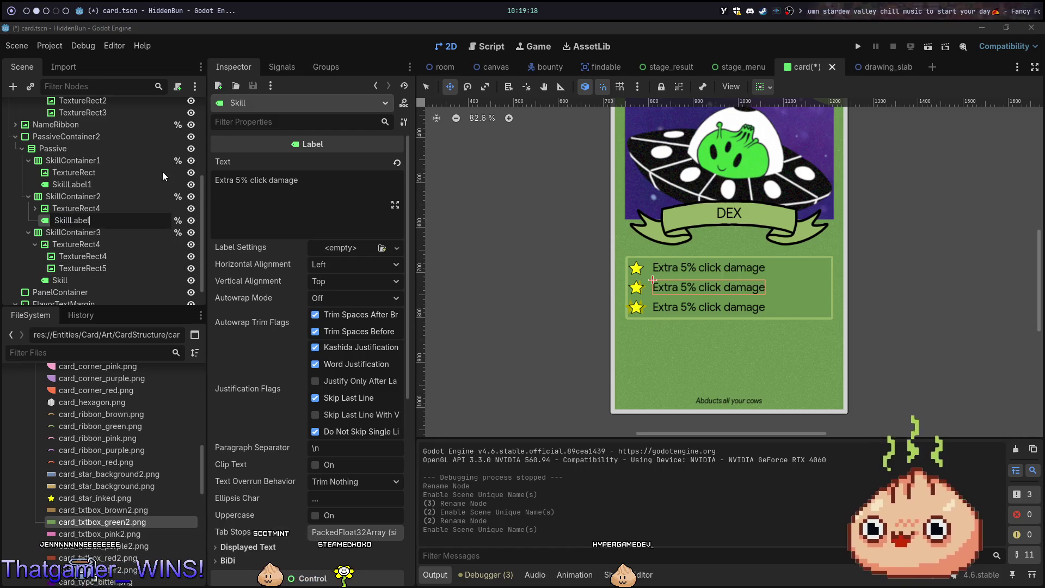
key(Return)
Step: Rename SkillContainer3's Skill label to SkillLabel3 and make it a unique name
click(57, 280)
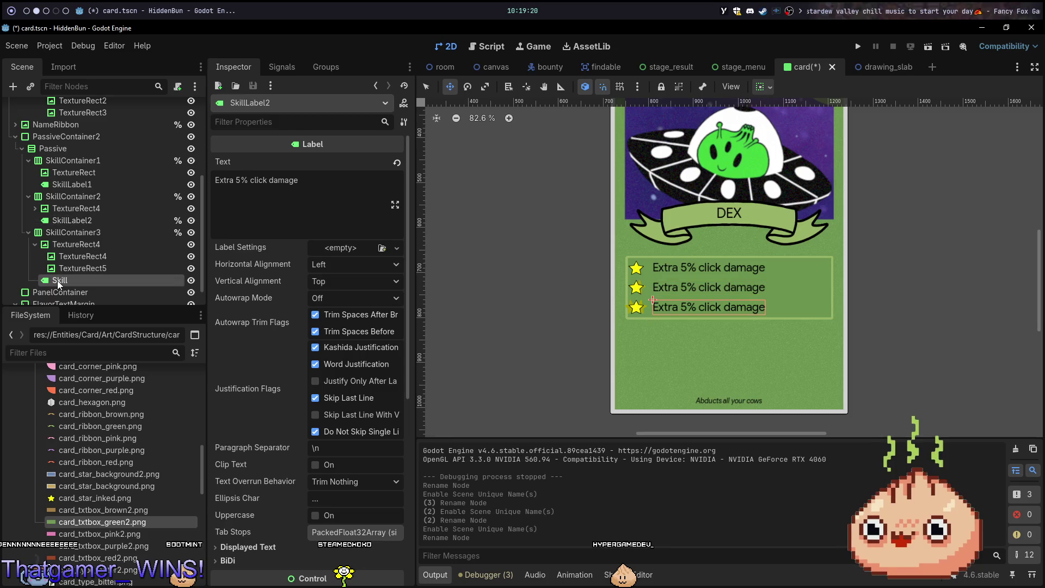
click(57, 280)
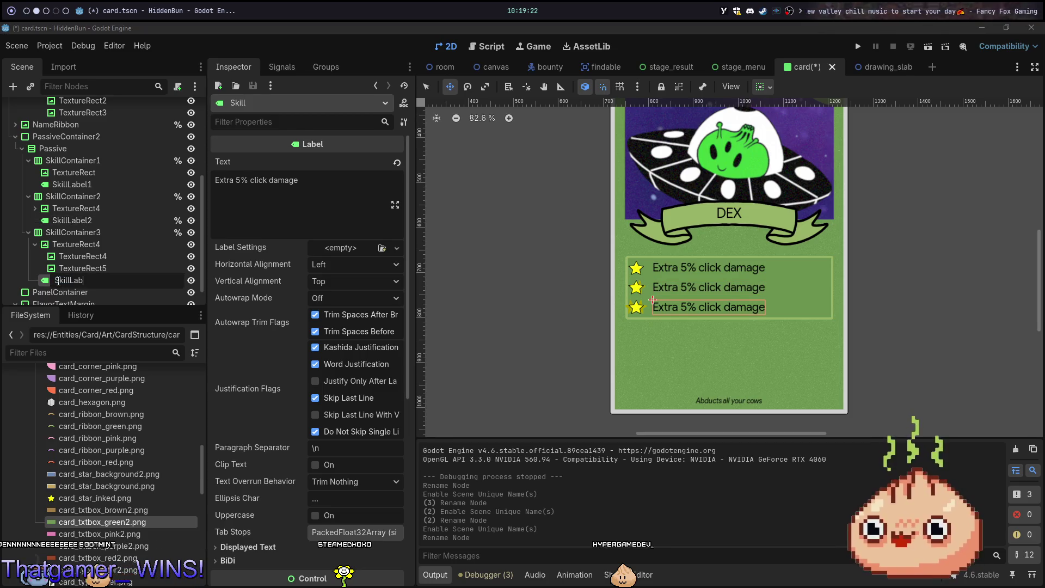
key(Return)
right_click(57, 280)
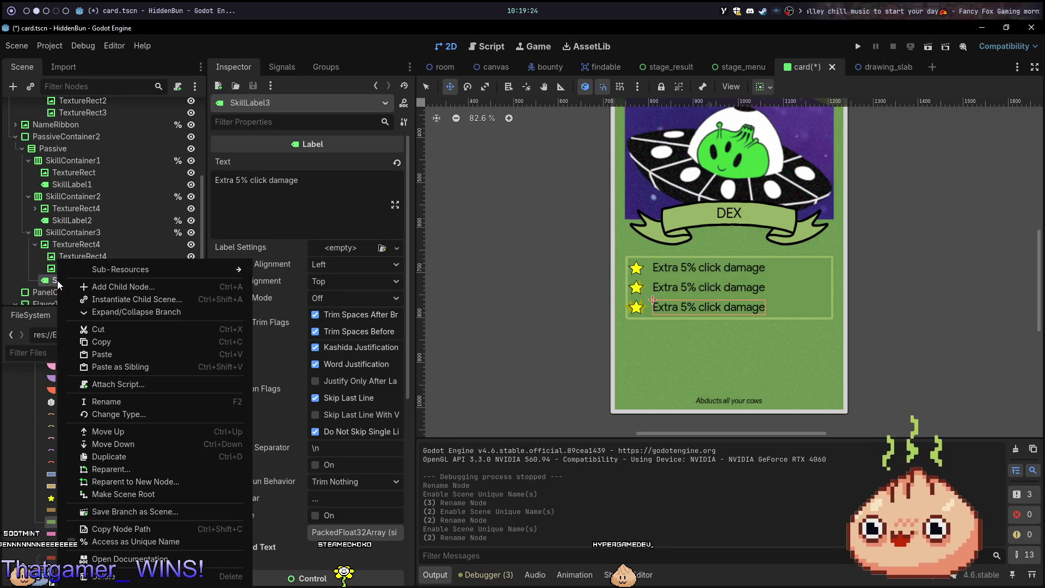
click(133, 542)
scroll(158, 231, up, 3)
scroll(164, 233, down, 4)
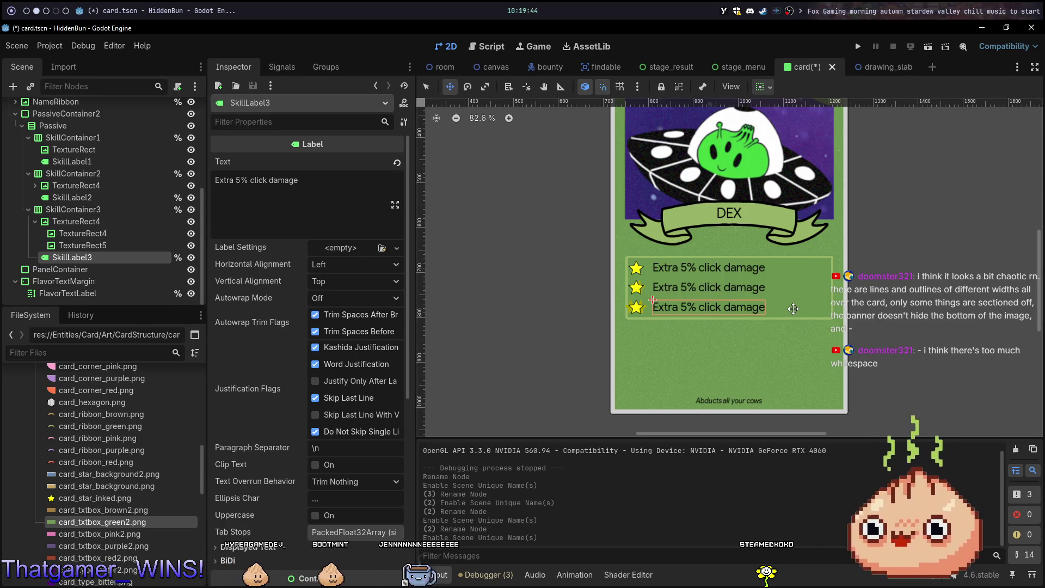
scroll(793, 309, up, 2)
scroll(808, 219, down, 4)
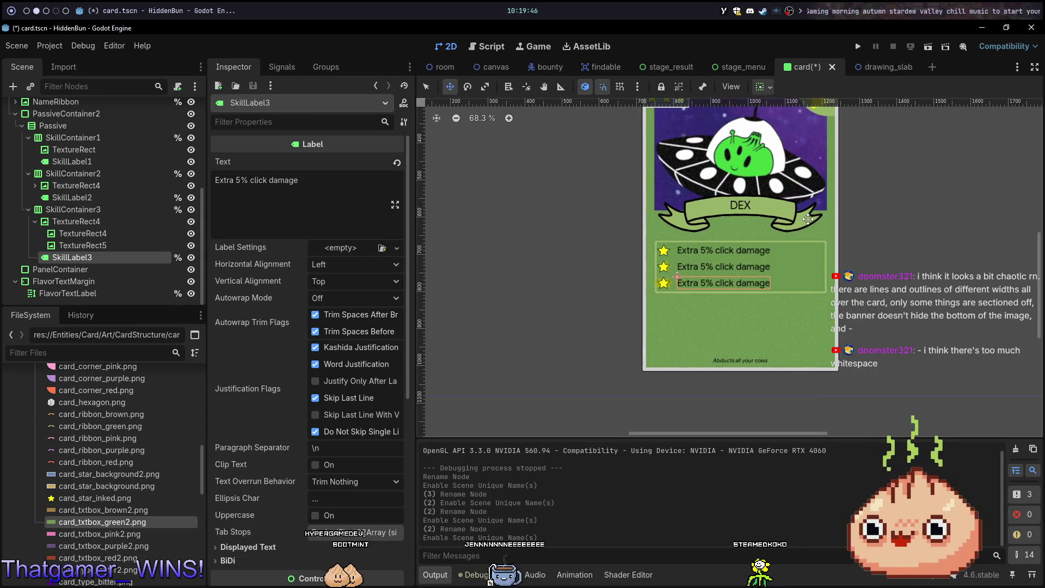
key(alt+Tab)
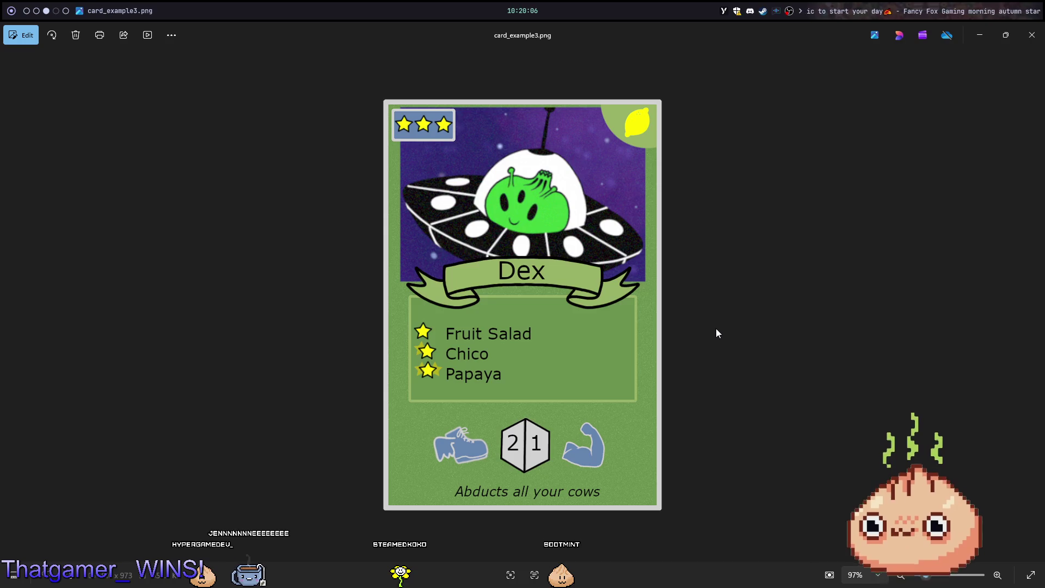
key(alt+Tab)
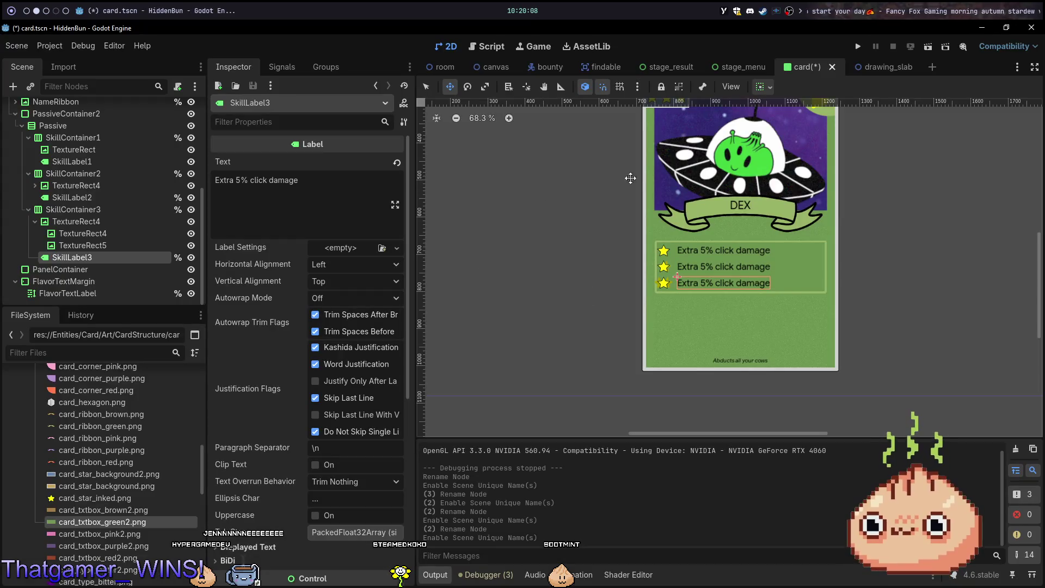
scroll(631, 178, down, 3)
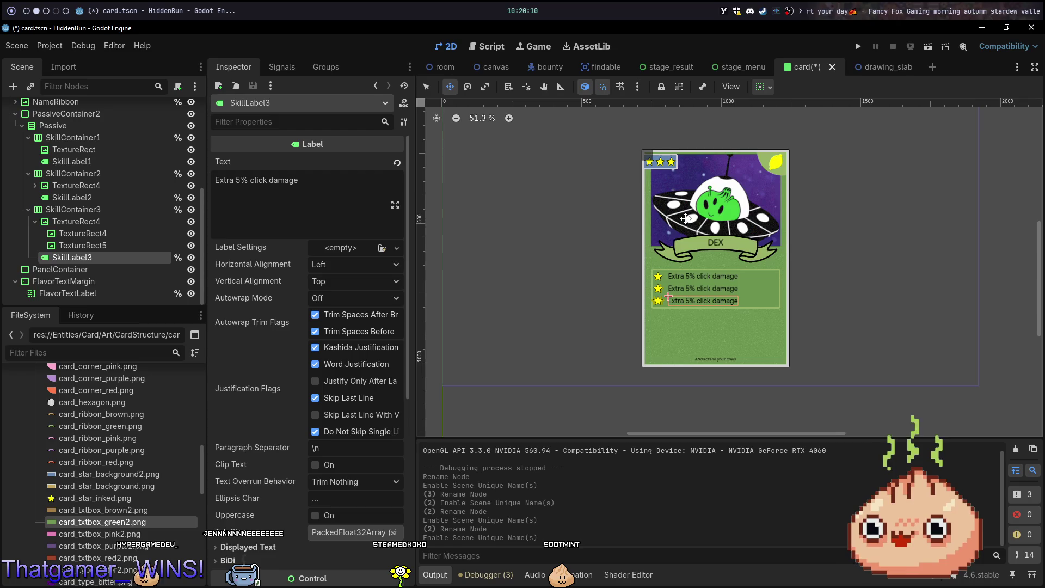
click(29, 209)
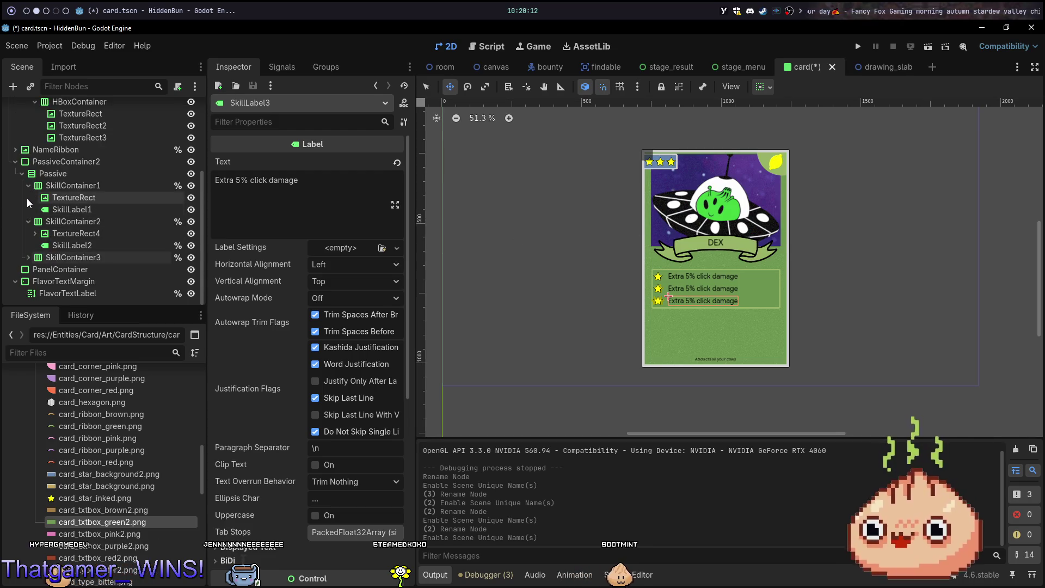
Step: Collapse the skill row and PassiveContainer2 branches, then select the PanelContainer
click(26, 221)
click(27, 210)
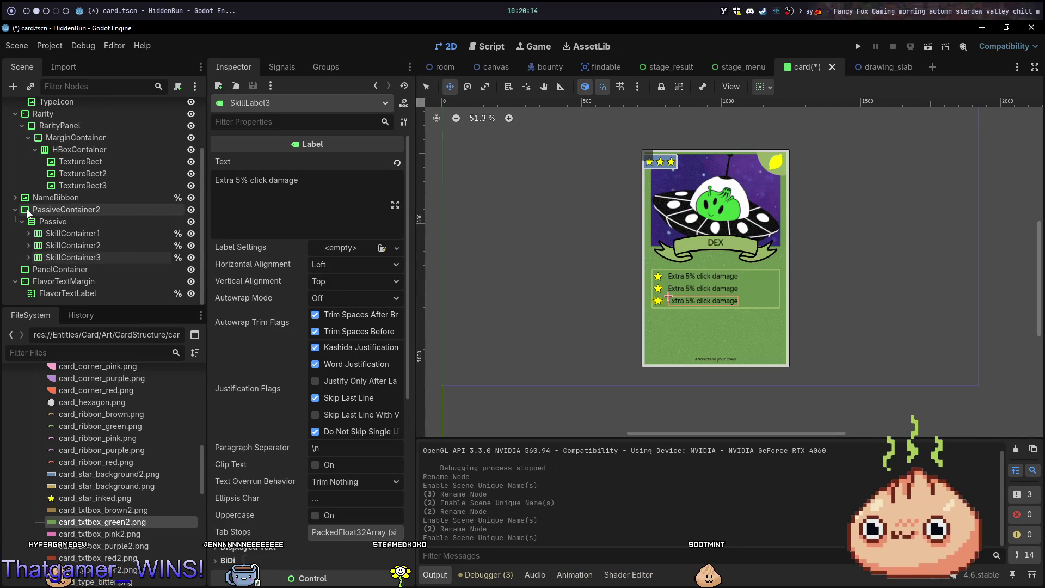
click(22, 220)
click(38, 244)
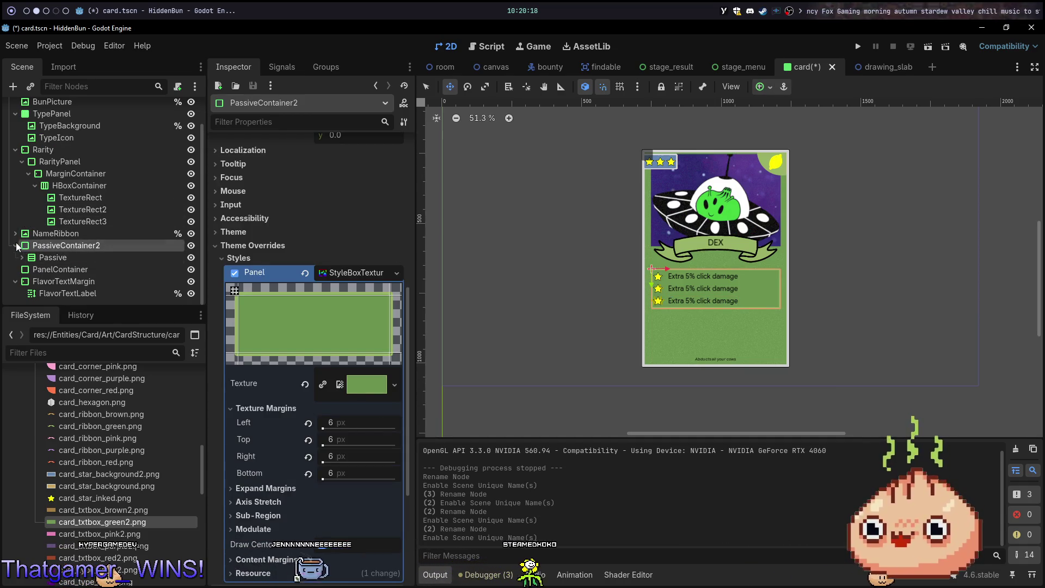
click(16, 245)
click(46, 270)
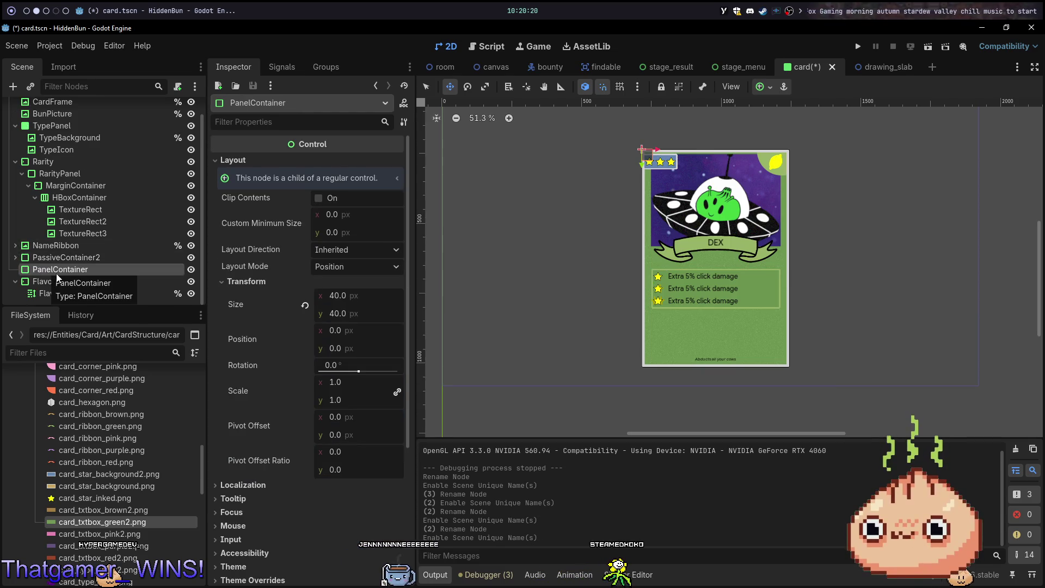
Step: Give the PanelContainer the Bottom Wide anchor preset and move it to y 661
click(767, 87)
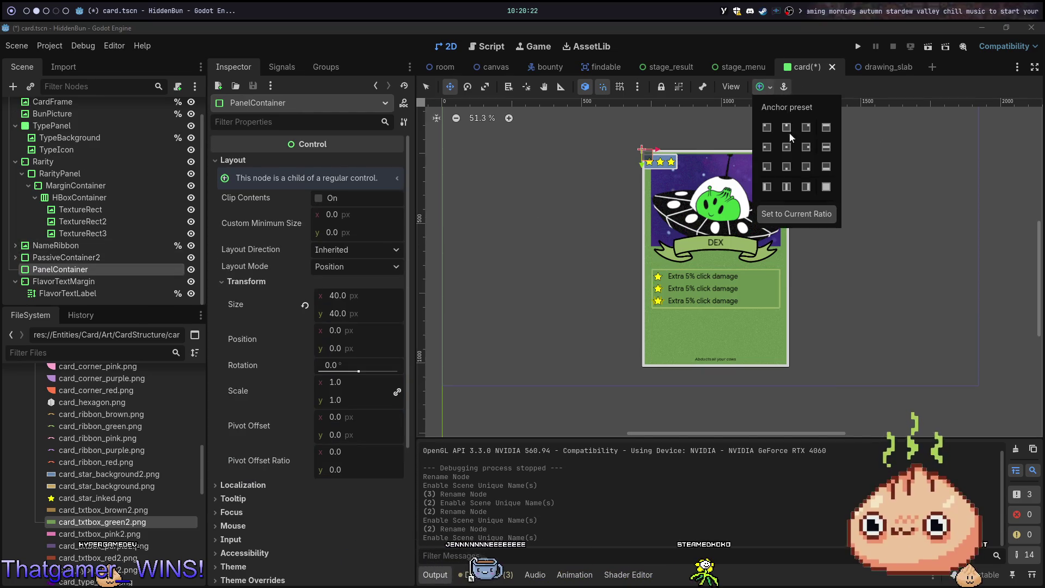
click(786, 167)
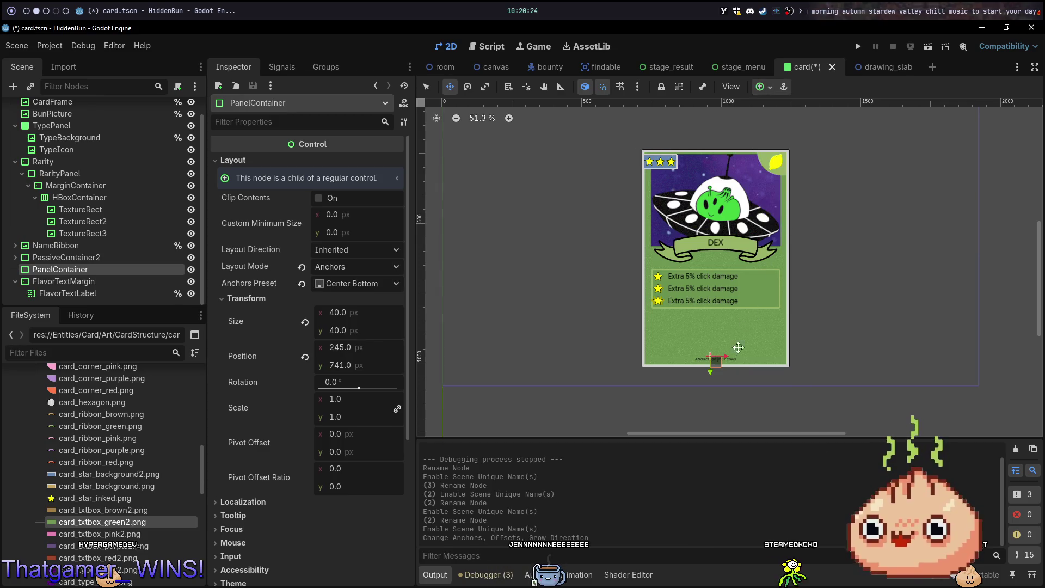
key(shift+Up)
key(shift+Up)
key(shift+Up)
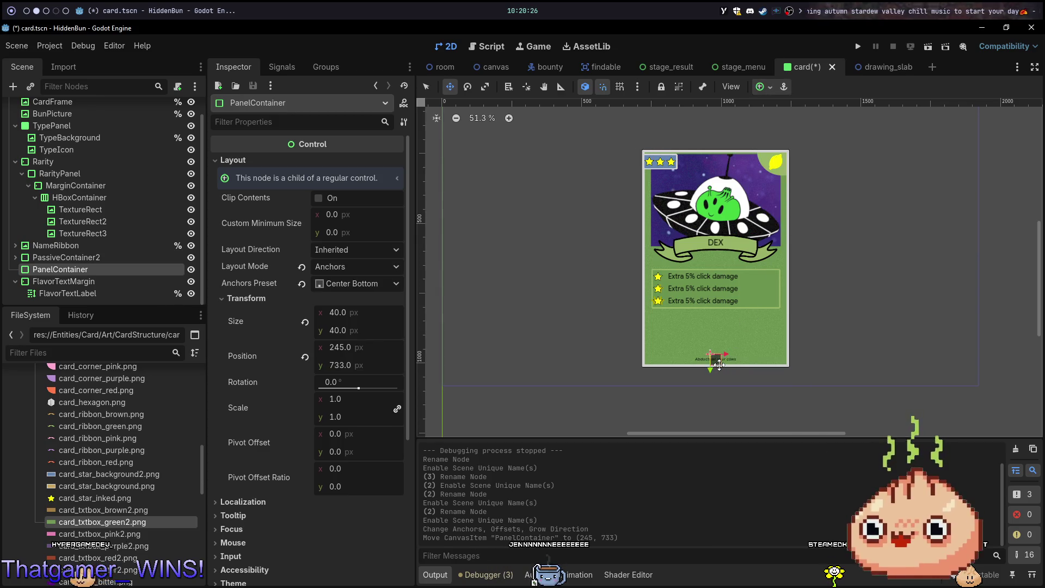
key(shift+Up)
key(shift+Up)
key(shift+Up)
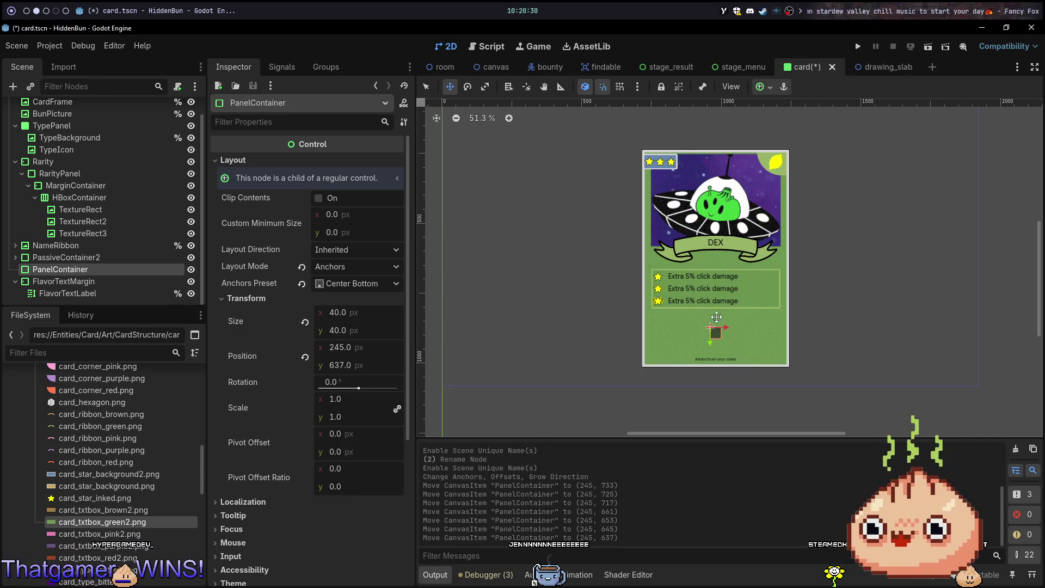
click(769, 84)
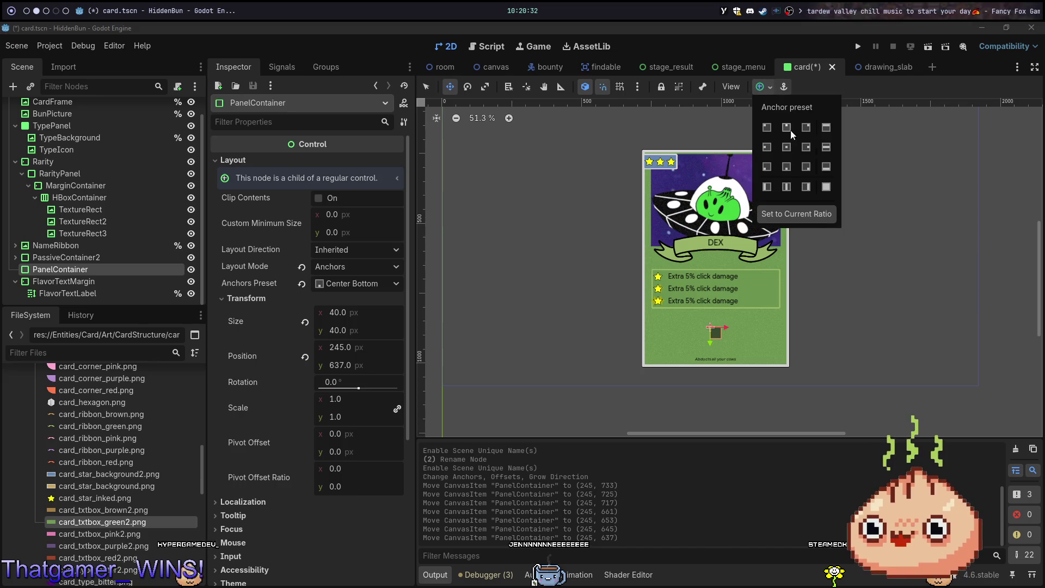
click(826, 165)
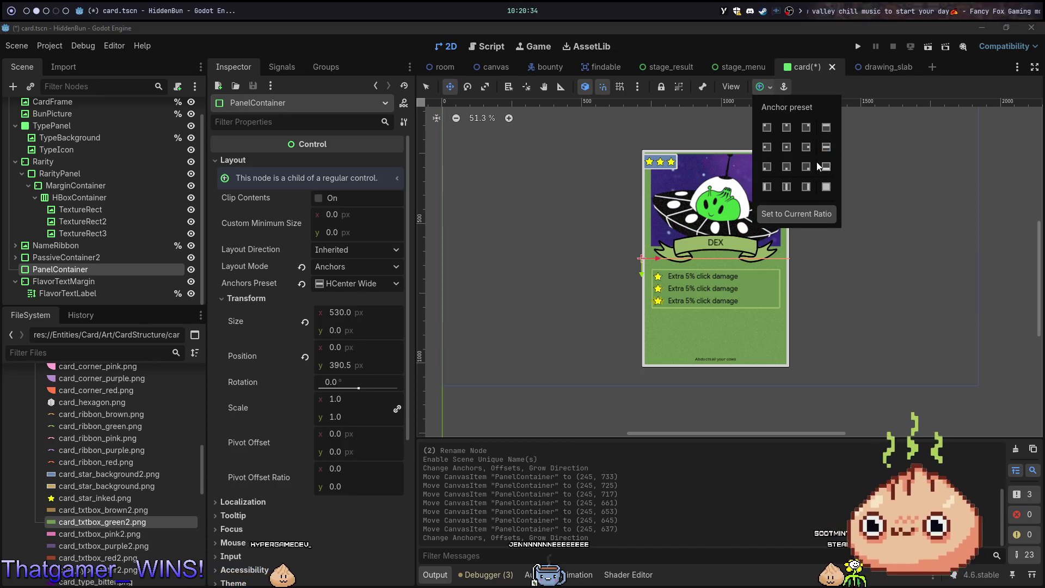
click(826, 167)
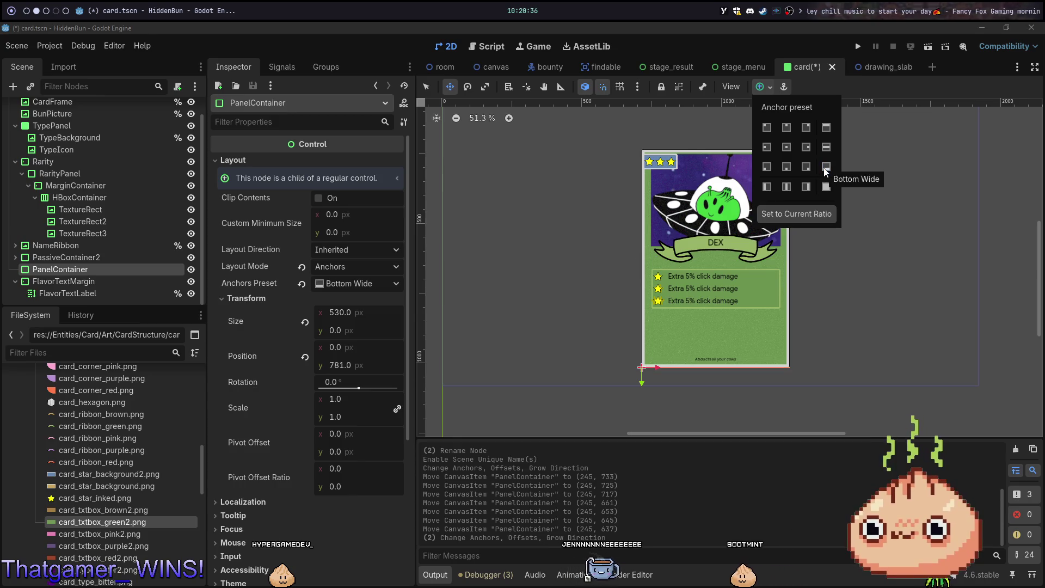
click(800, 175)
drag(796, 175, 795, 159)
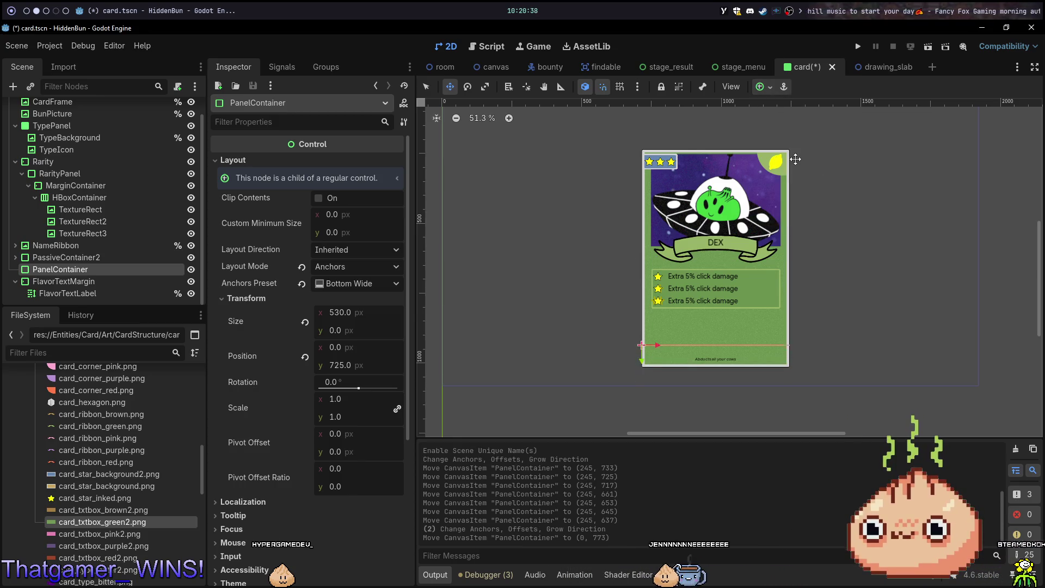
key(Up)
key(Up)
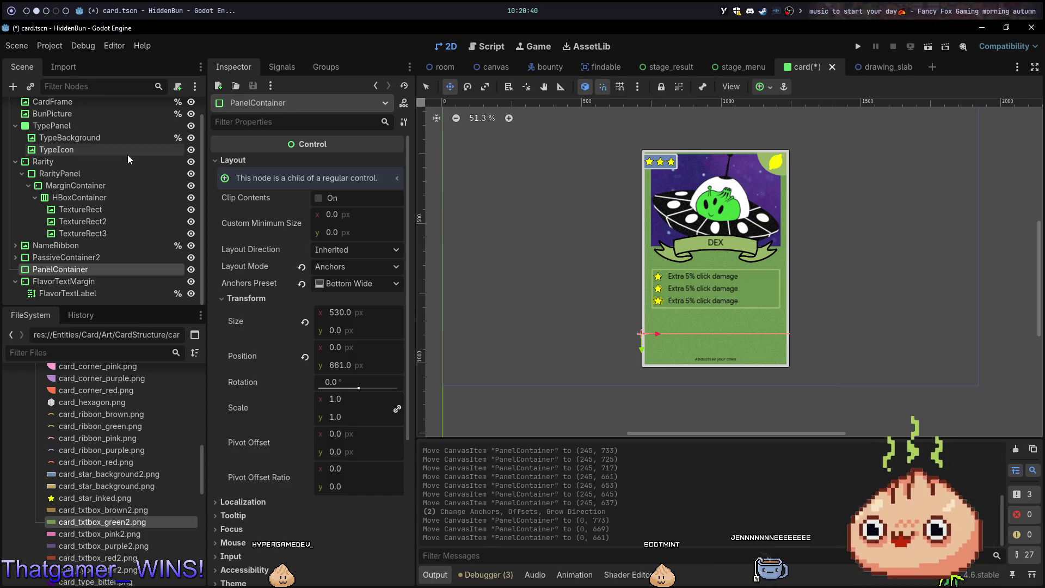
Step: Set the PanelContainer's Theme Overrides > Styles > Panel to a new StyleBoxEmpty
right_click(80, 268)
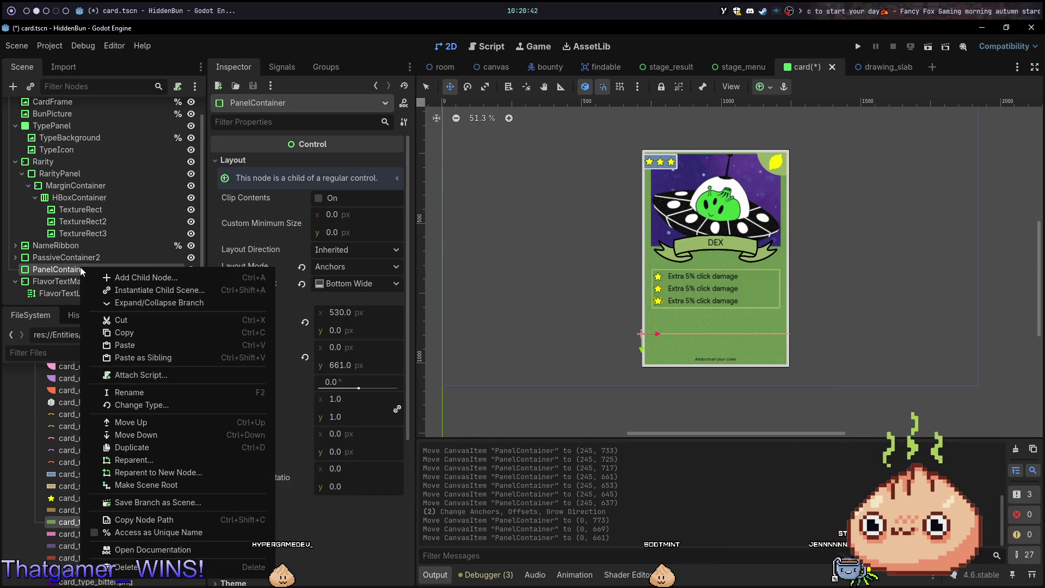
click(50, 270)
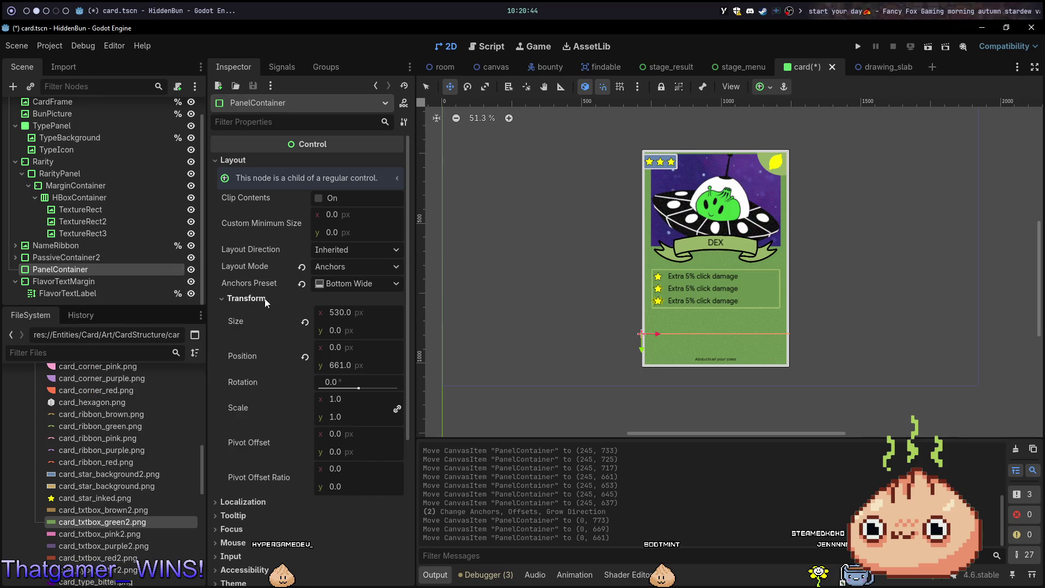
scroll(291, 373, down, 5)
click(295, 384)
click(302, 397)
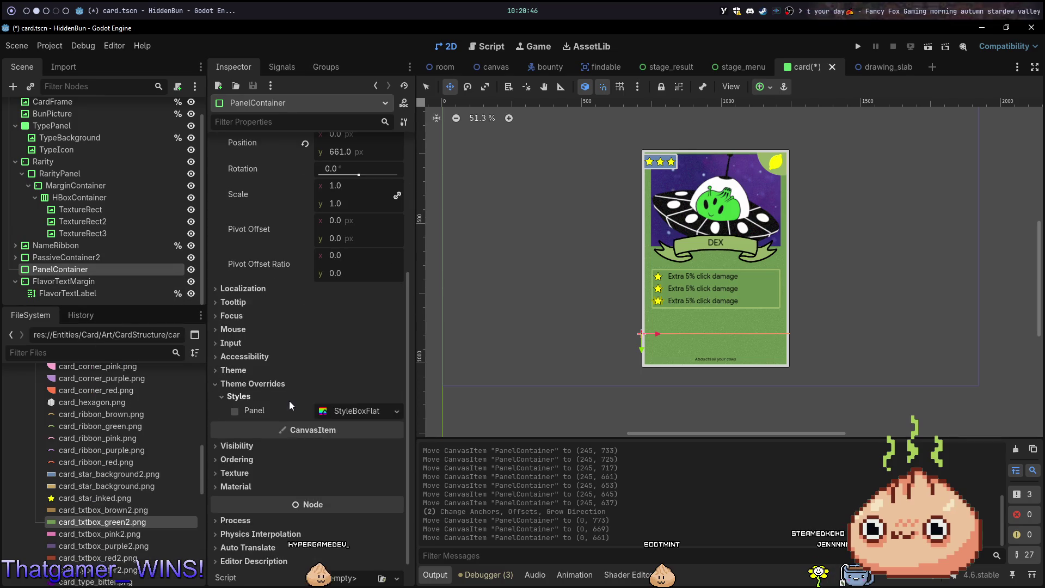
click(345, 411)
click(397, 411)
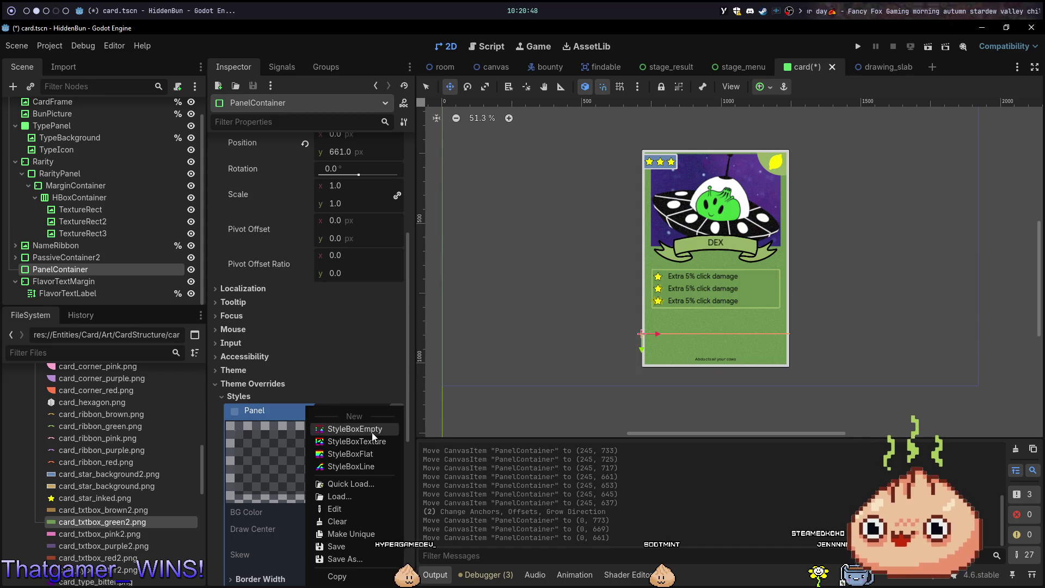
click(372, 433)
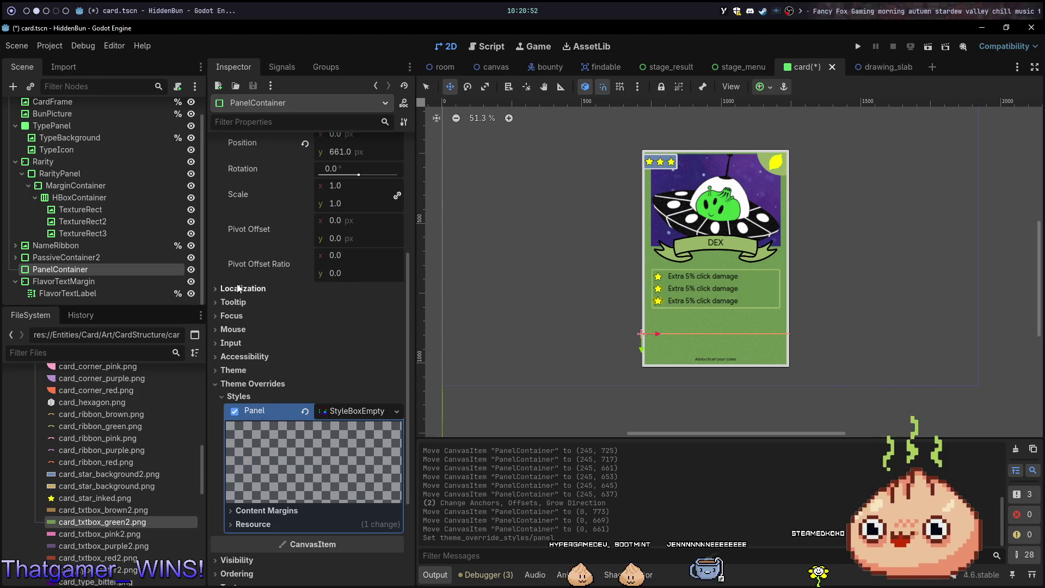
right_click(60, 272)
click(58, 263)
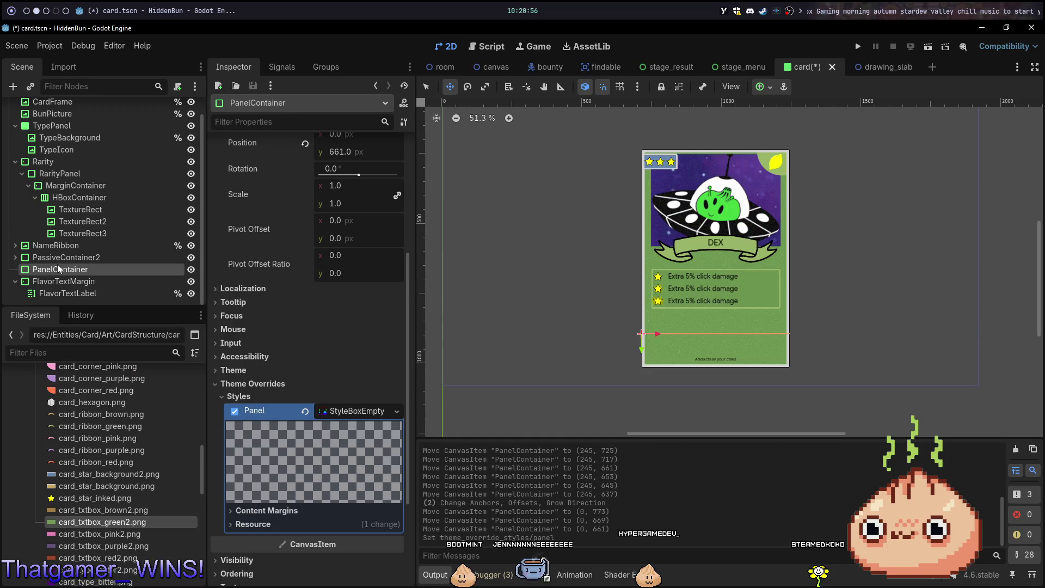
Step: Add a TextureRect child to the PanelContainer, then switch to the reference card image
right_click(57, 263)
click(132, 276)
text(texturerect)
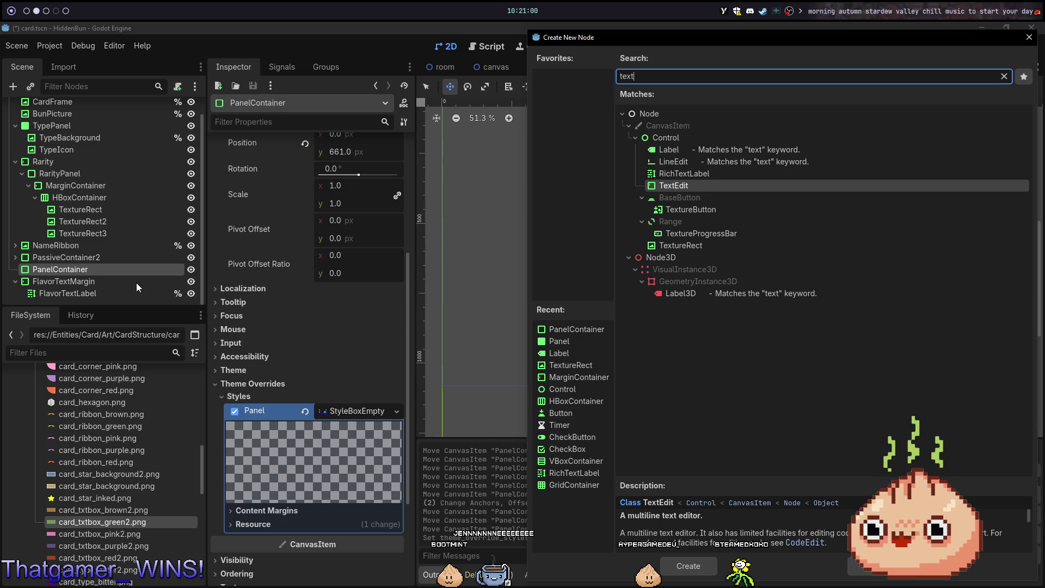
key(Return)
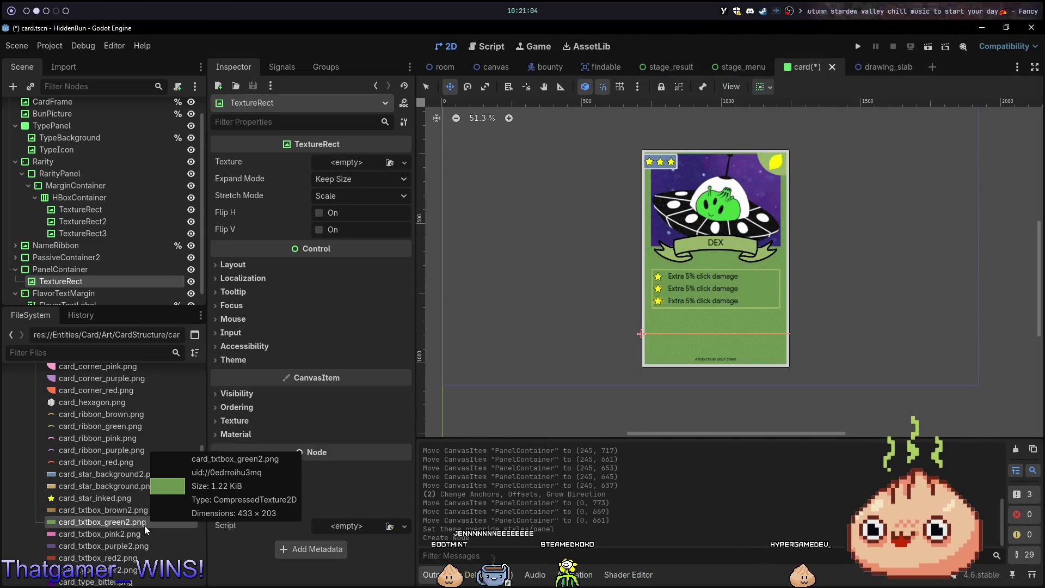
key(alt+Tab)
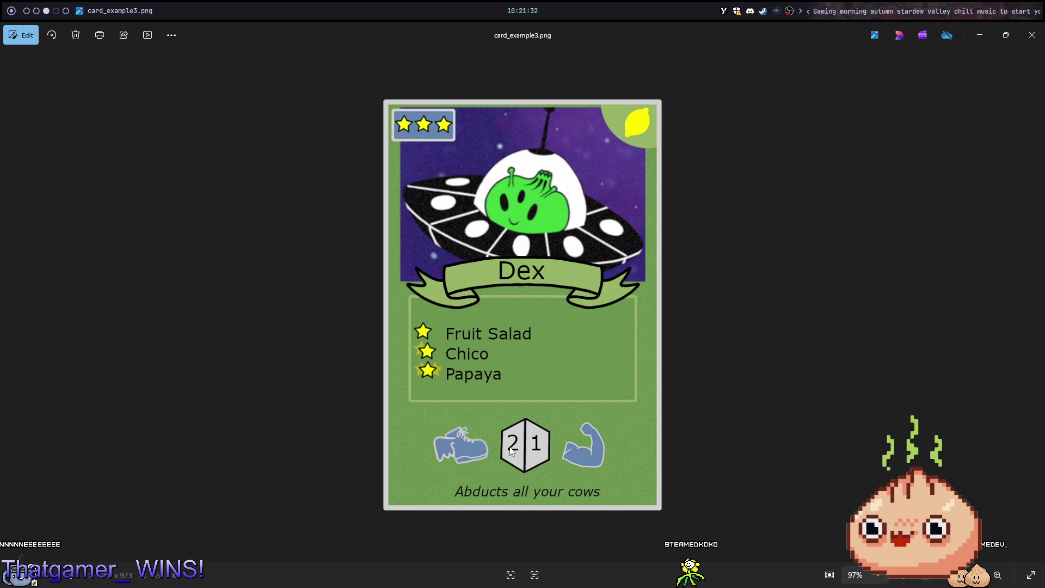
Step: Zoom and pan card_example3.png onto the shoe, hexagon and arm icons, then return to Godot
scroll(511, 451, up, 3)
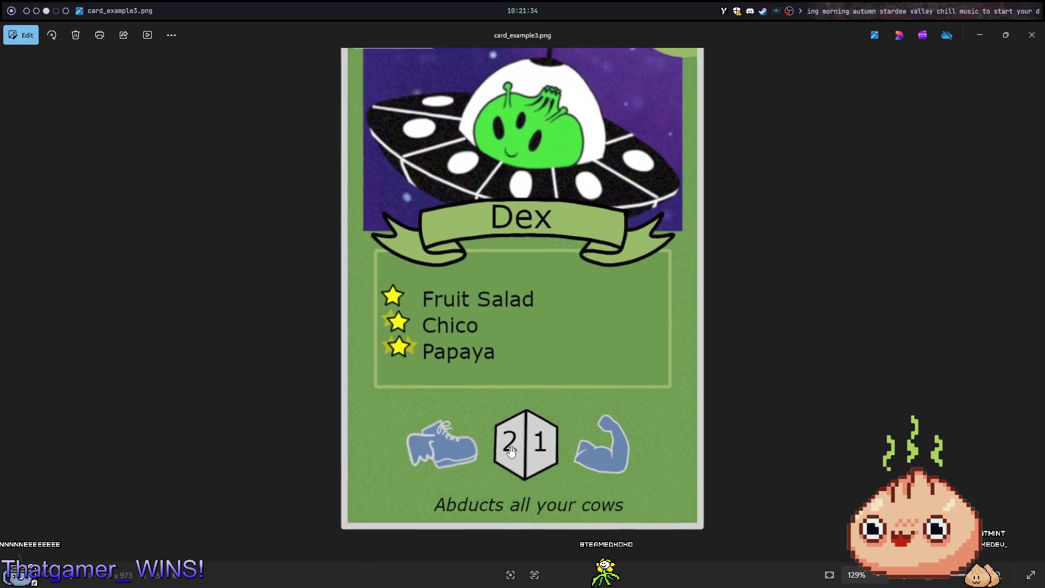
scroll(512, 436, down, 2)
scroll(512, 431, up, 5)
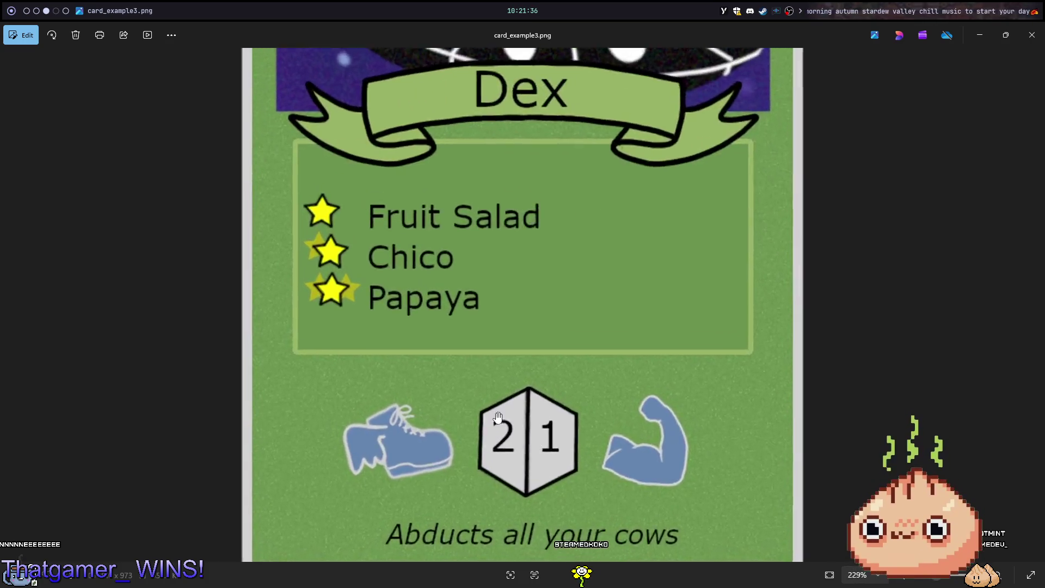
scroll(567, 264, down, 1)
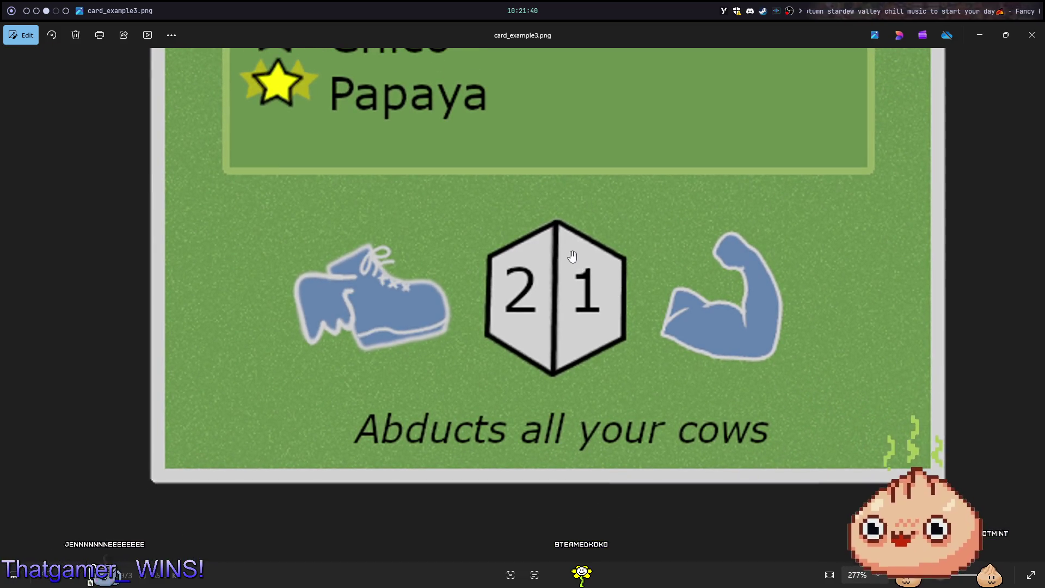
scroll(570, 278, down, 2)
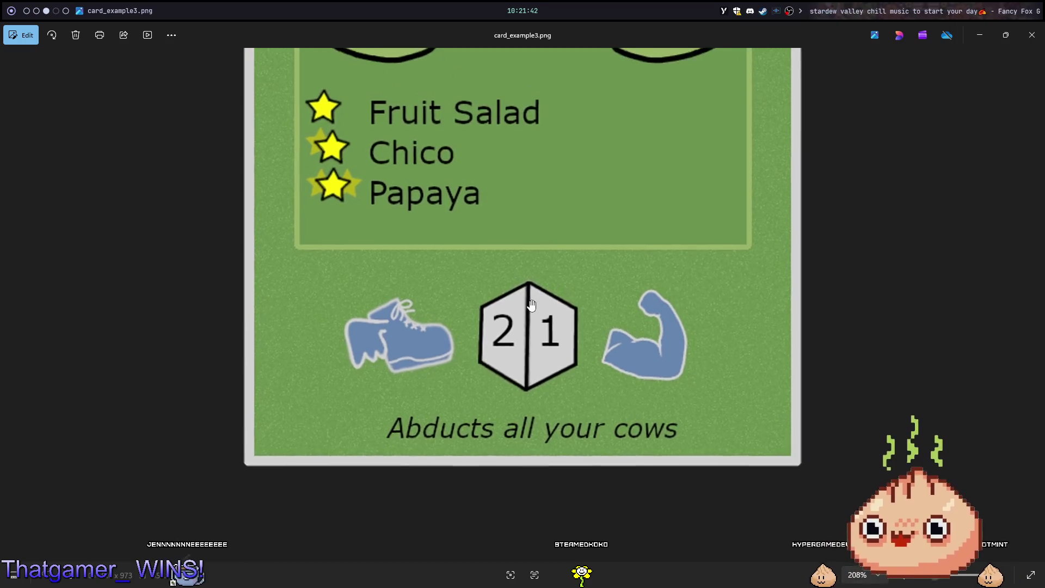
scroll(439, 345, up, 2)
drag(376, 349, 391, 308)
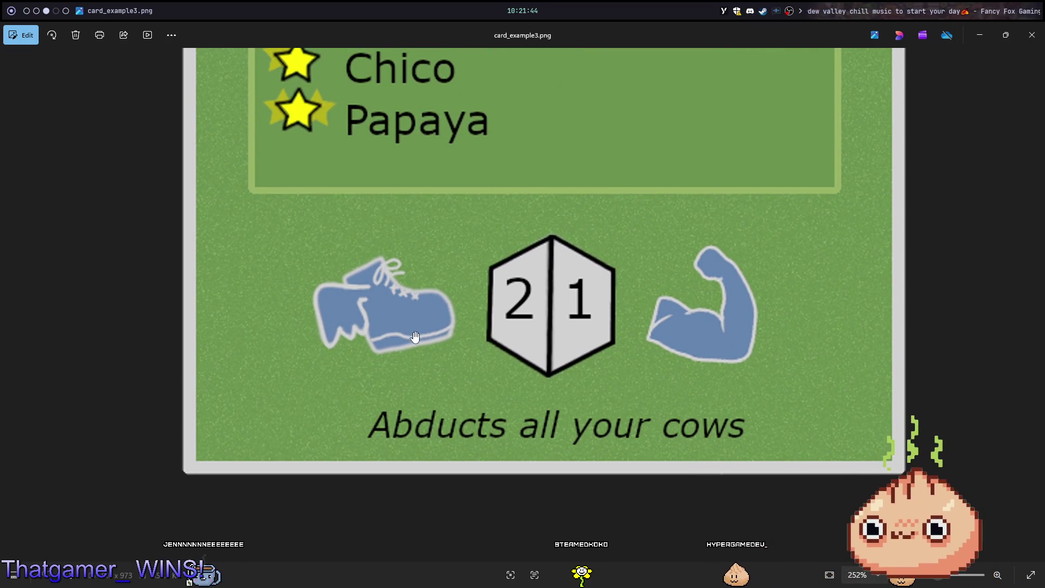
scroll(517, 335, down, 2)
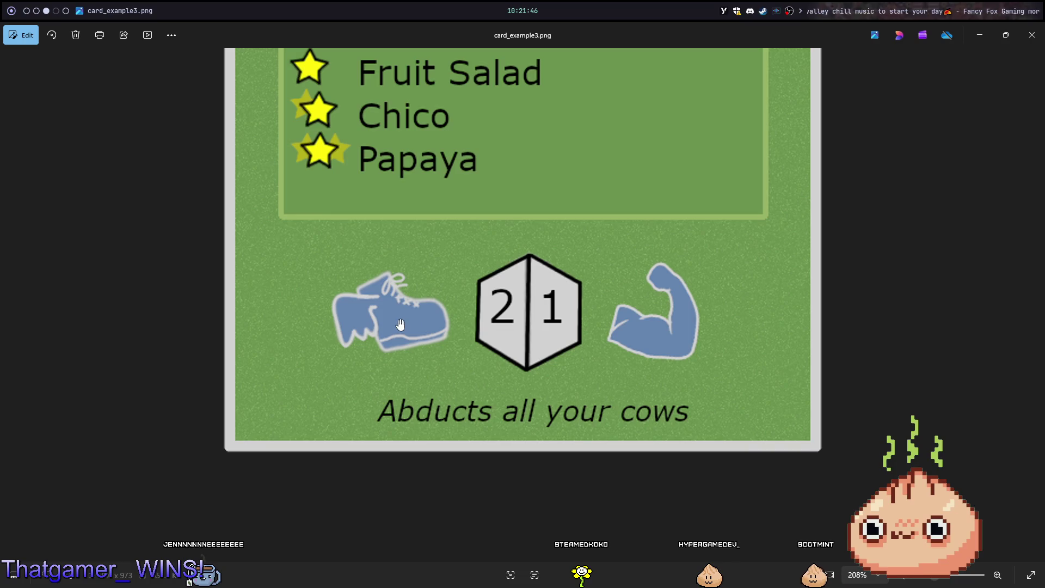
scroll(537, 328, down, 3)
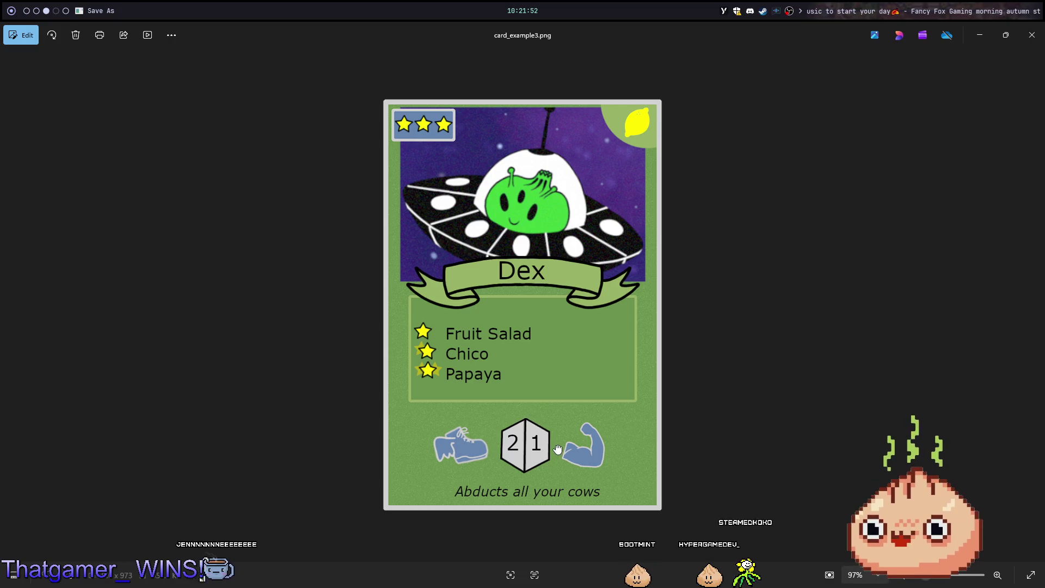
key(ctrl+s)
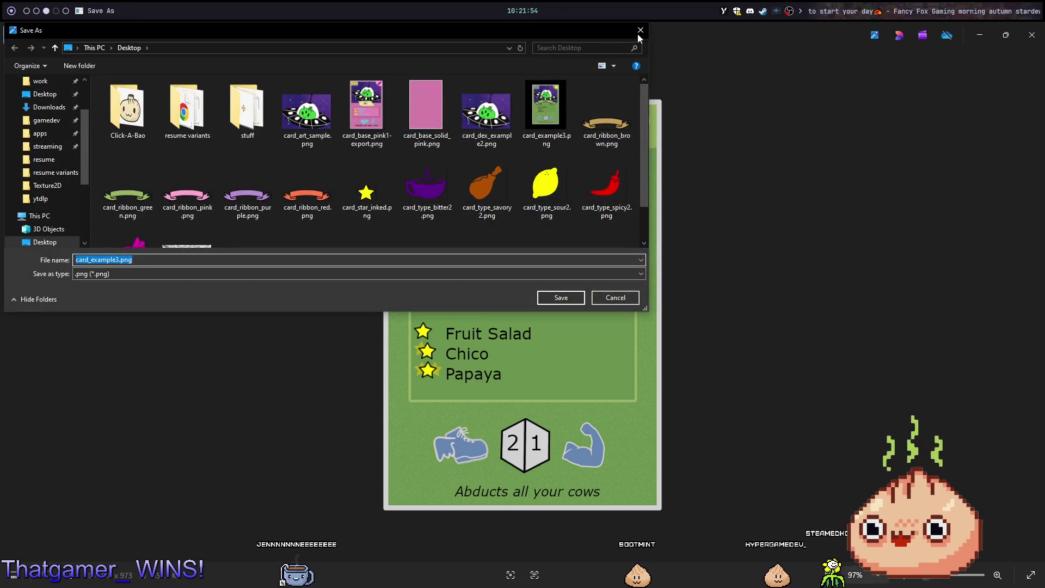
click(641, 30)
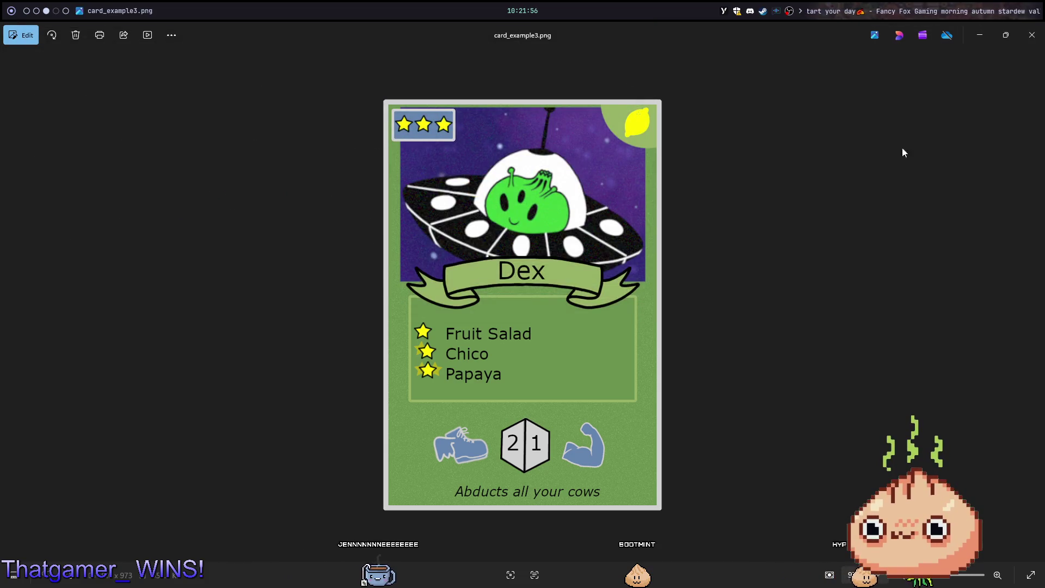
key(alt+Tab)
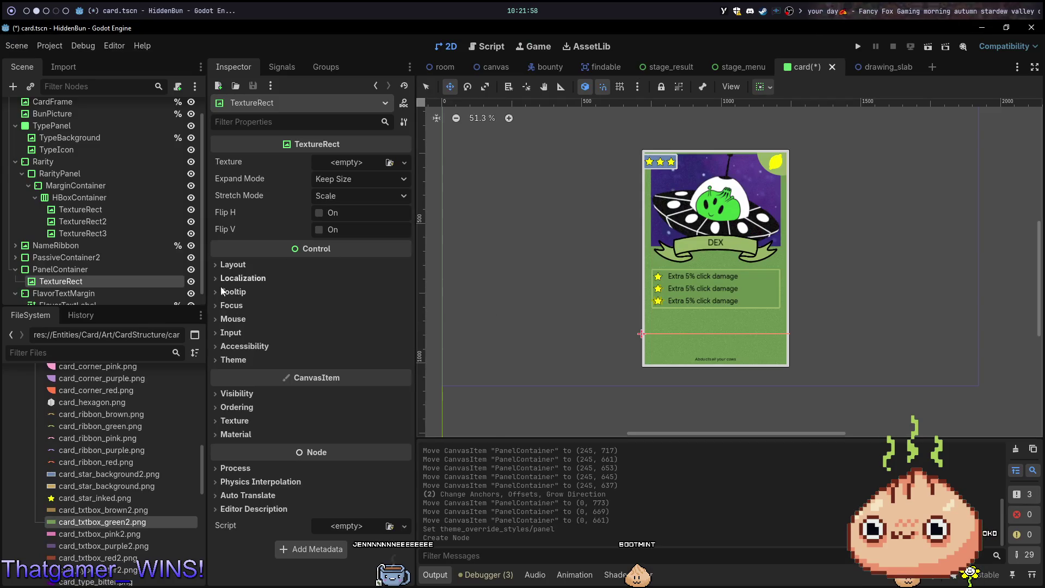
Step: Add an HBoxContainer under PanelContainer, move the TextureRect into it, and view the reference card
click(53, 269)
key(ctrl+a)
text(h)
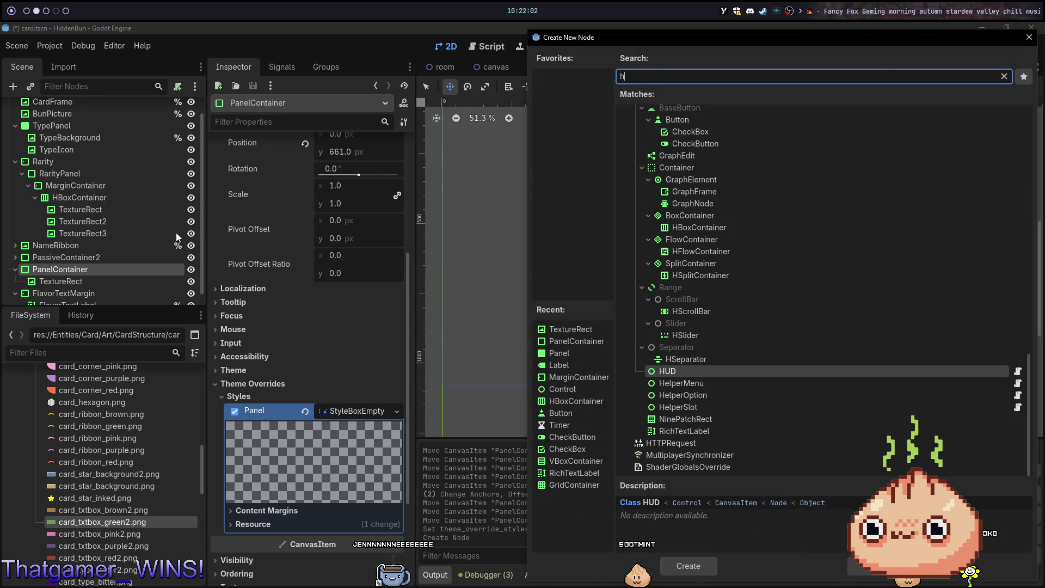
text(box)
key(Return)
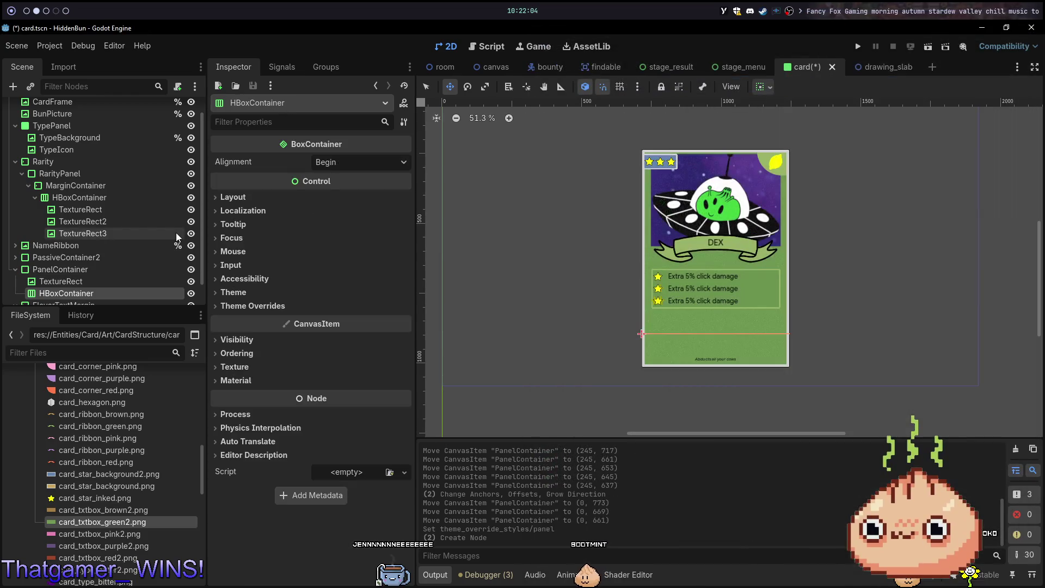
mouse_move(83, 283)
mouse_down()
mouse_move(73, 297)
mouse_move(70, 272)
mouse_up()
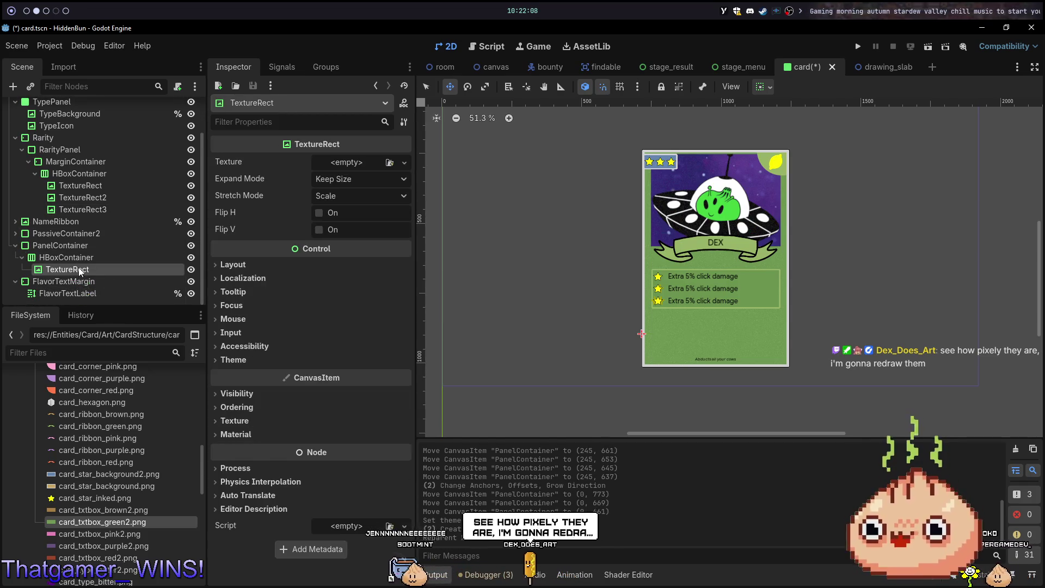
click(90, 248)
click(89, 255)
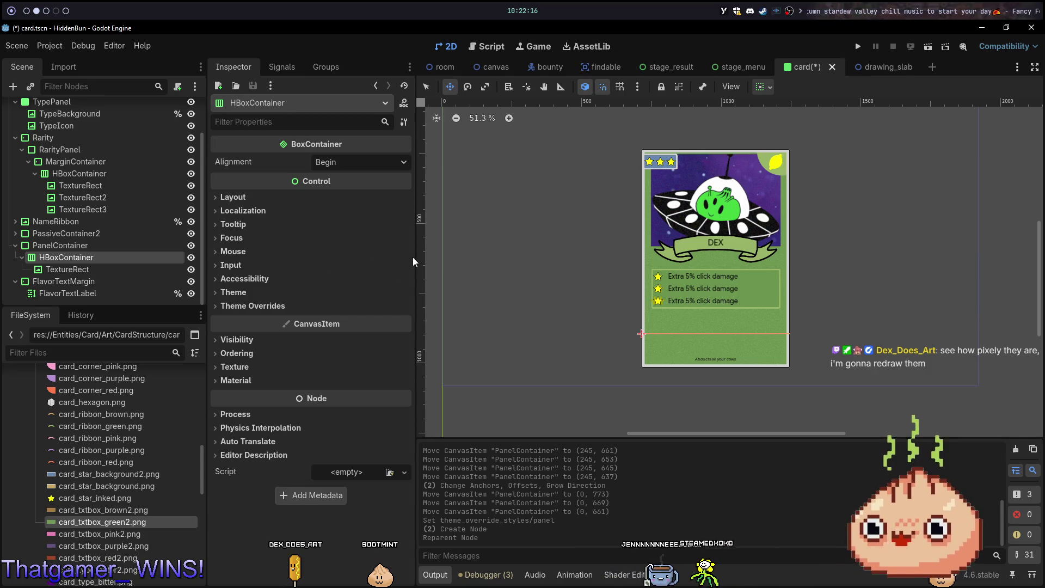
key(alt+Tab)
scroll(574, 458, up, 3)
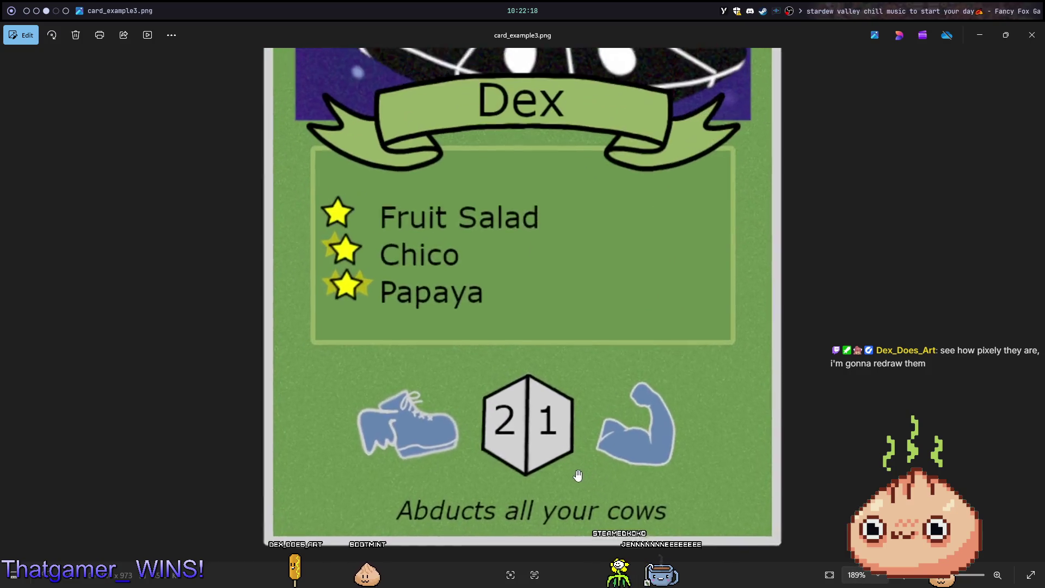
Step: Zoom card_example3.png back out to 100% and return to the Godot scene
scroll(599, 464, down, 4)
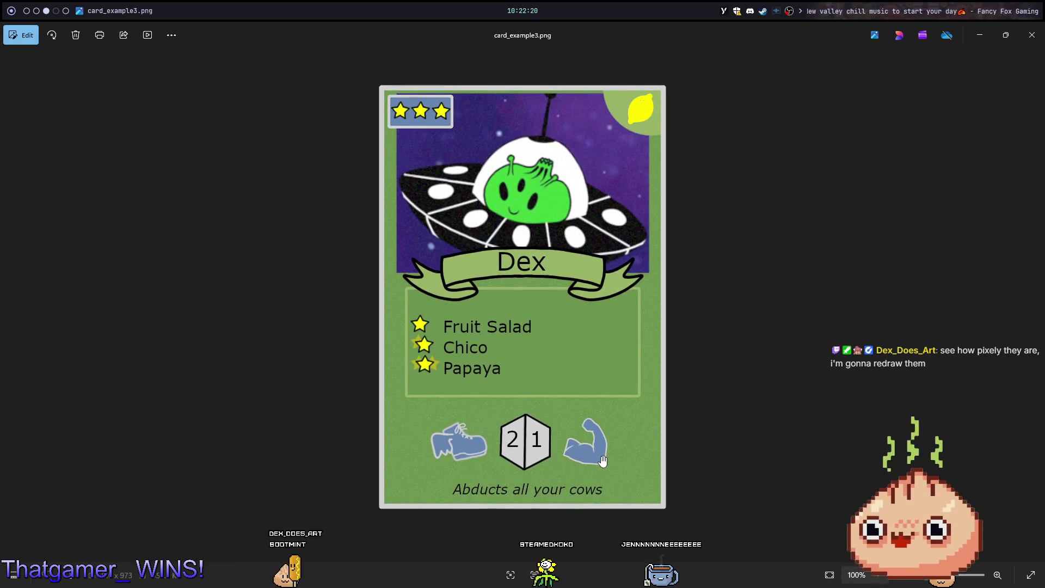
scroll(595, 468, up, 1)
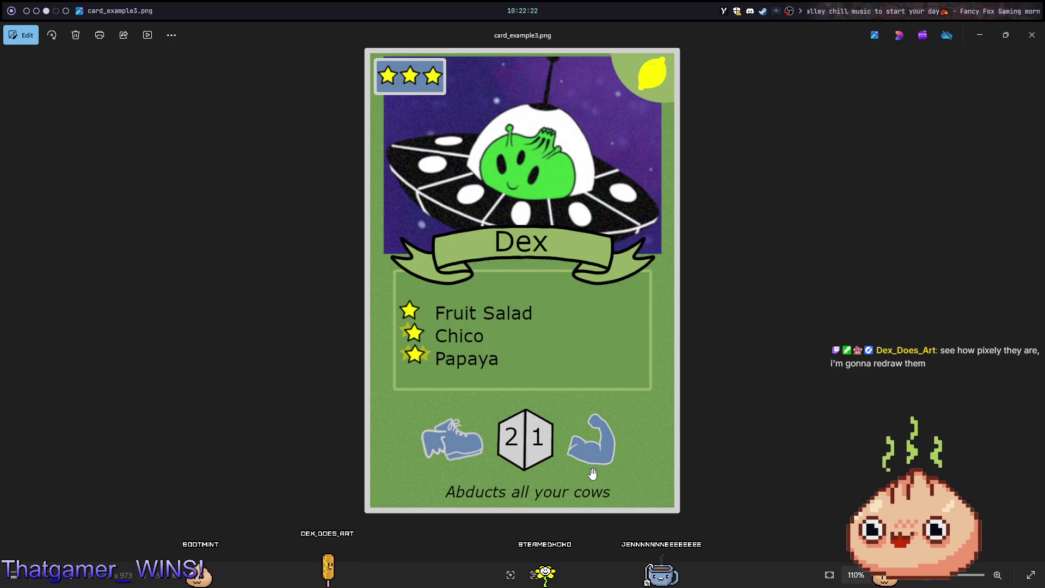
scroll(591, 477, up, 1)
scroll(591, 473, down, 2)
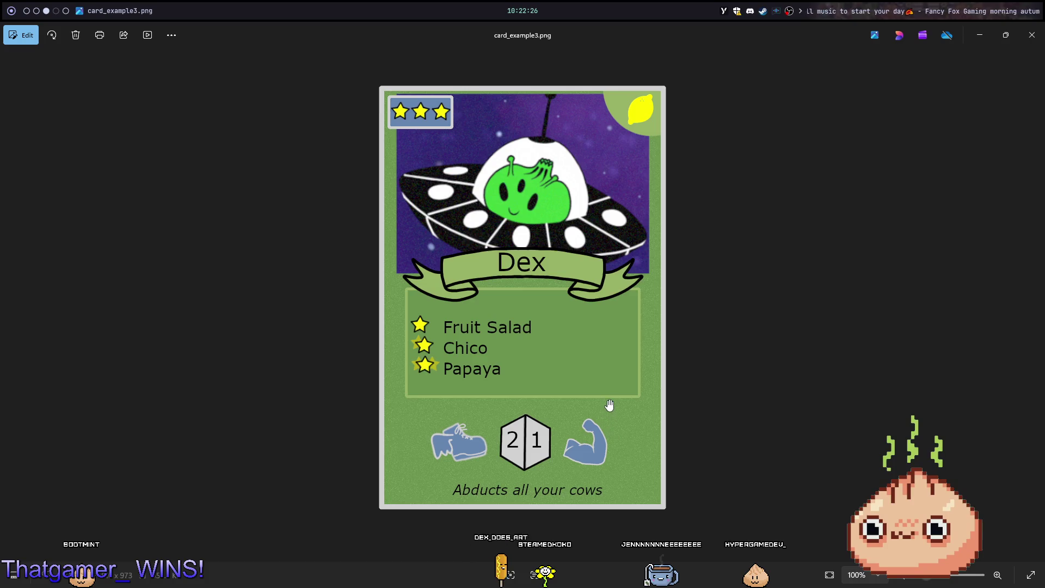
key(alt+Tab)
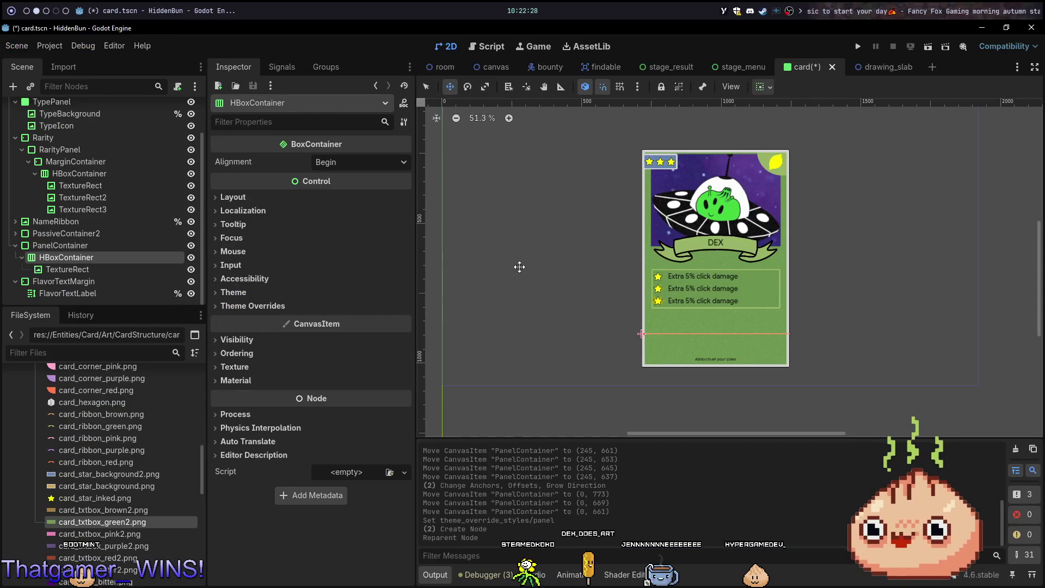
Step: Duplicate the TextureRect so the icon row holds three TextureRects
click(99, 267)
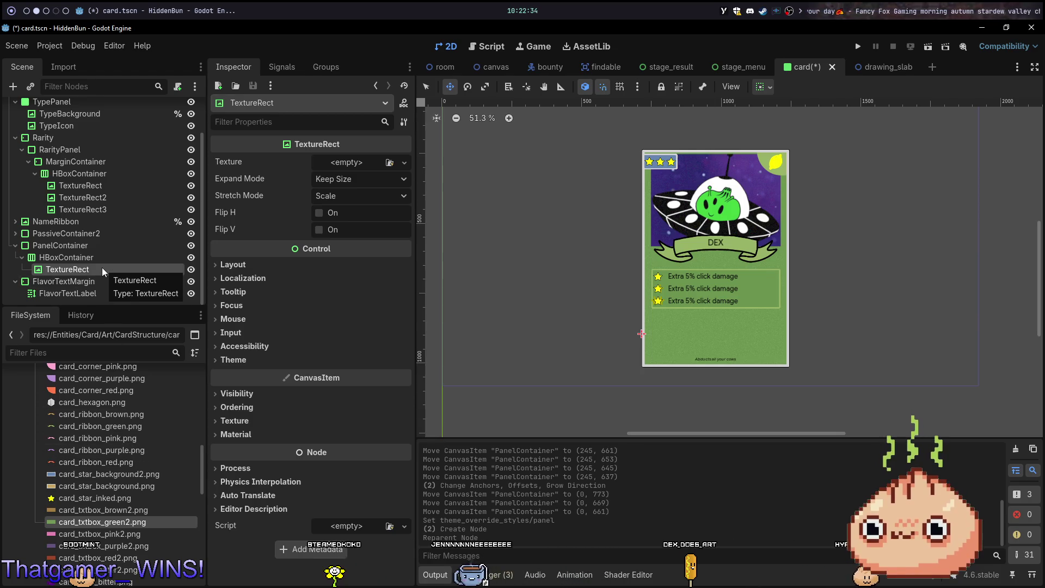
key(super+3)
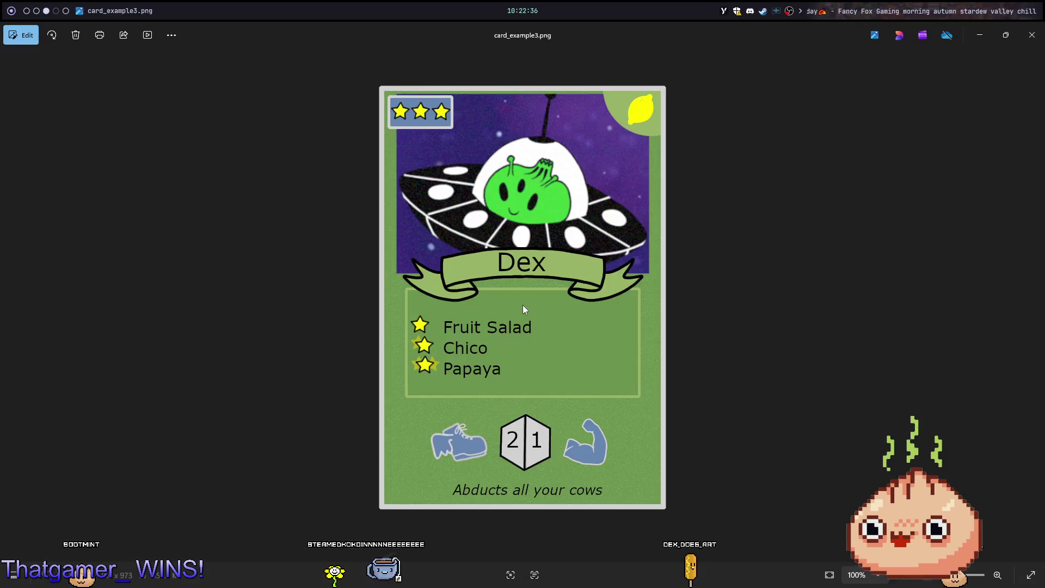
key(super+2)
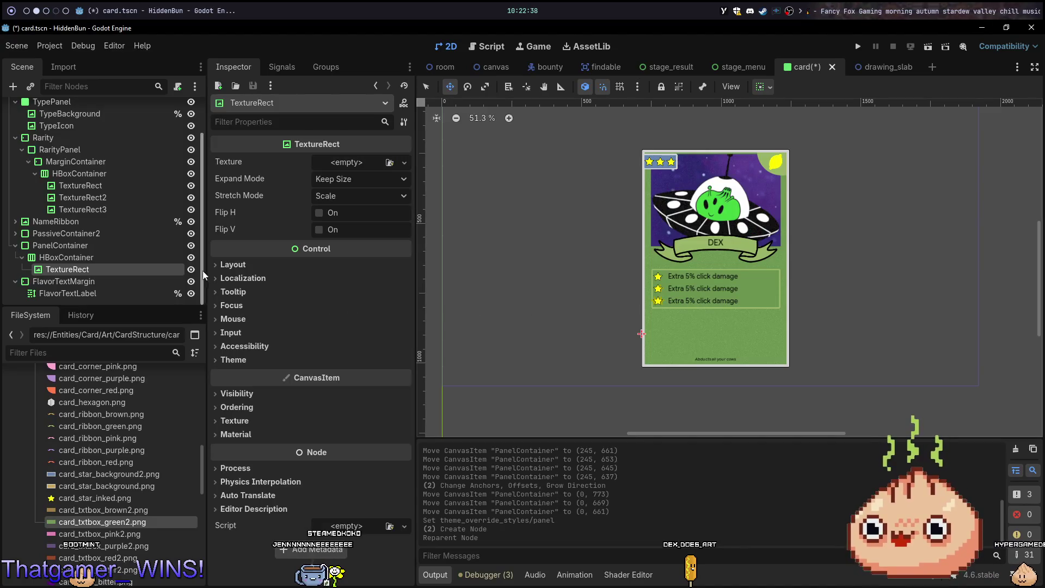
key(ctrl+d)
key(ctrl+d)
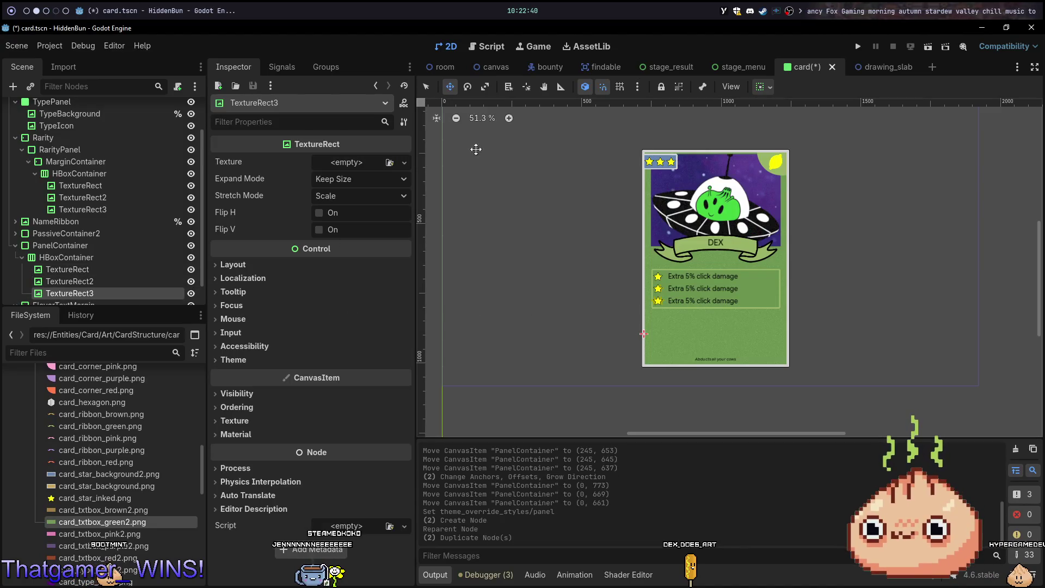
Step: Try aligning the icon-row HBoxContainer to the panel's bottom
click(133, 249)
click(119, 259)
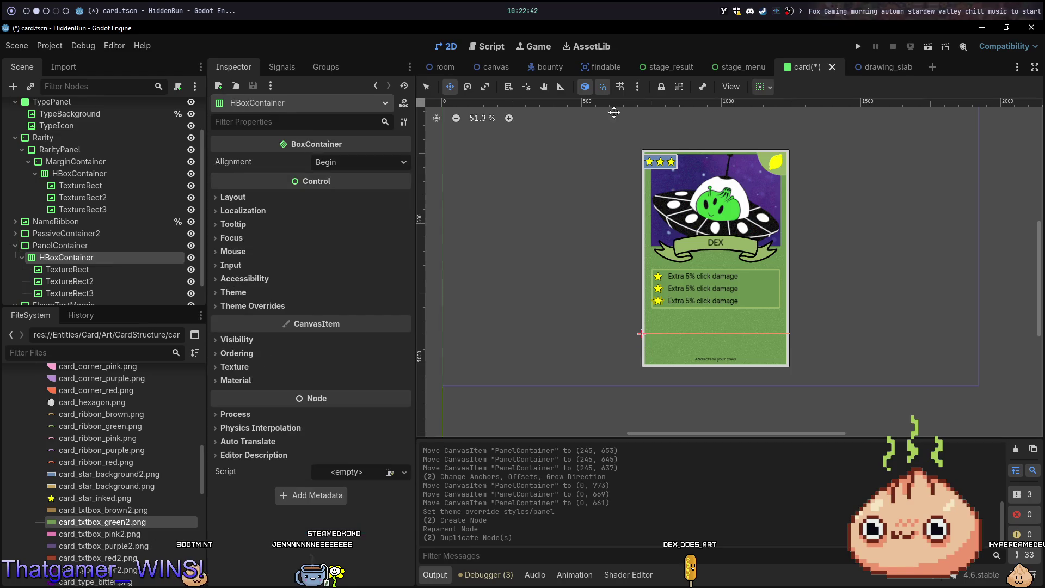
click(763, 86)
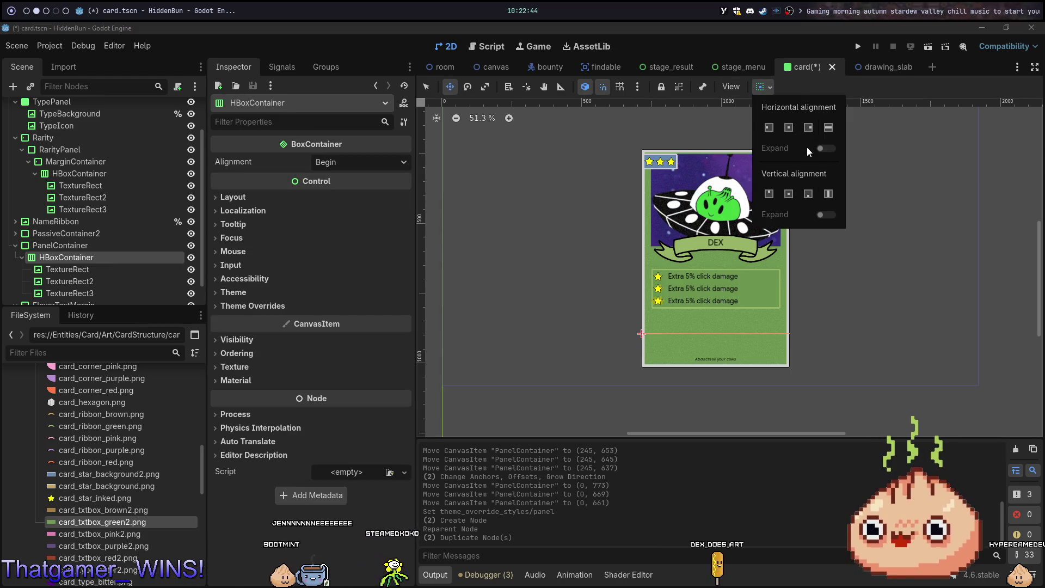
click(809, 198)
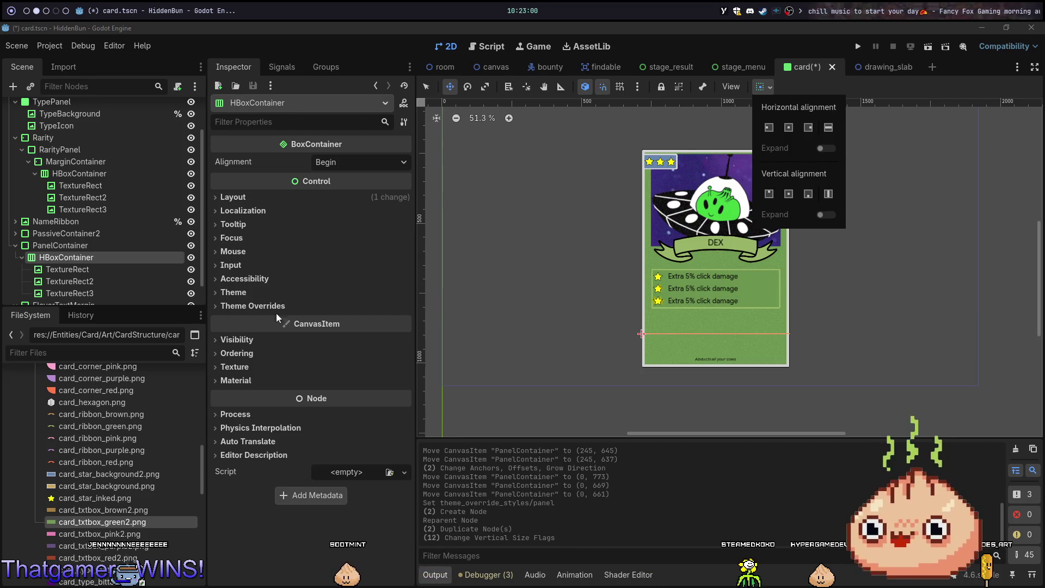
click(94, 257)
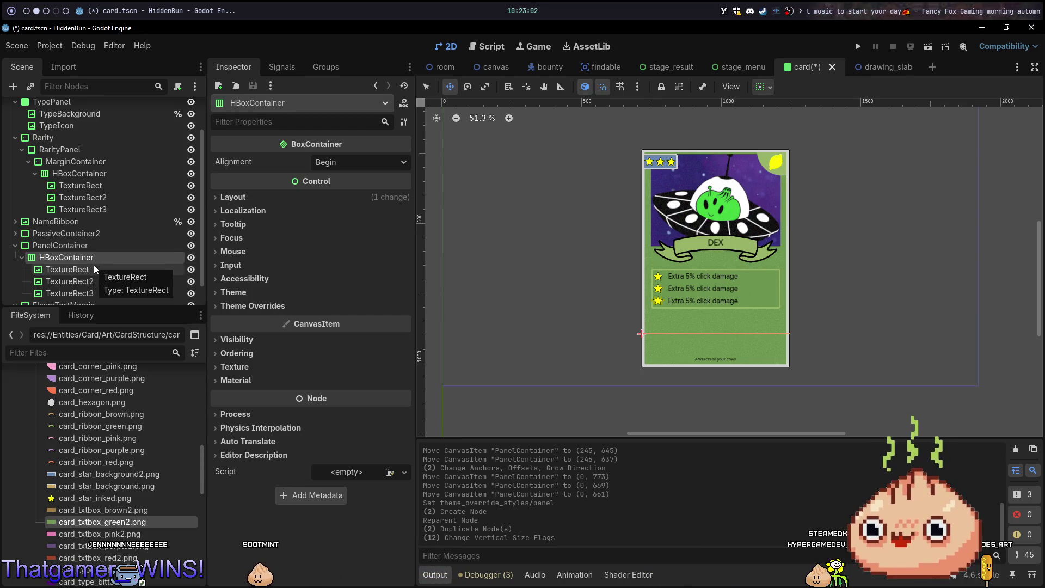
Step: Set the icon-row HBoxContainer to Horizontal center and Vertical center alignment
right_click(89, 261)
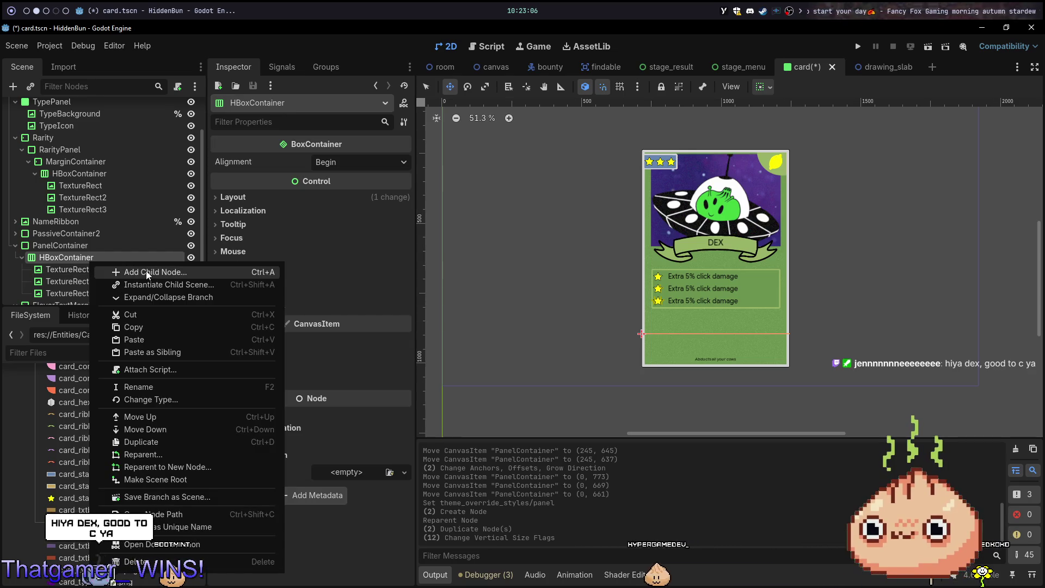
click(90, 247)
click(90, 247)
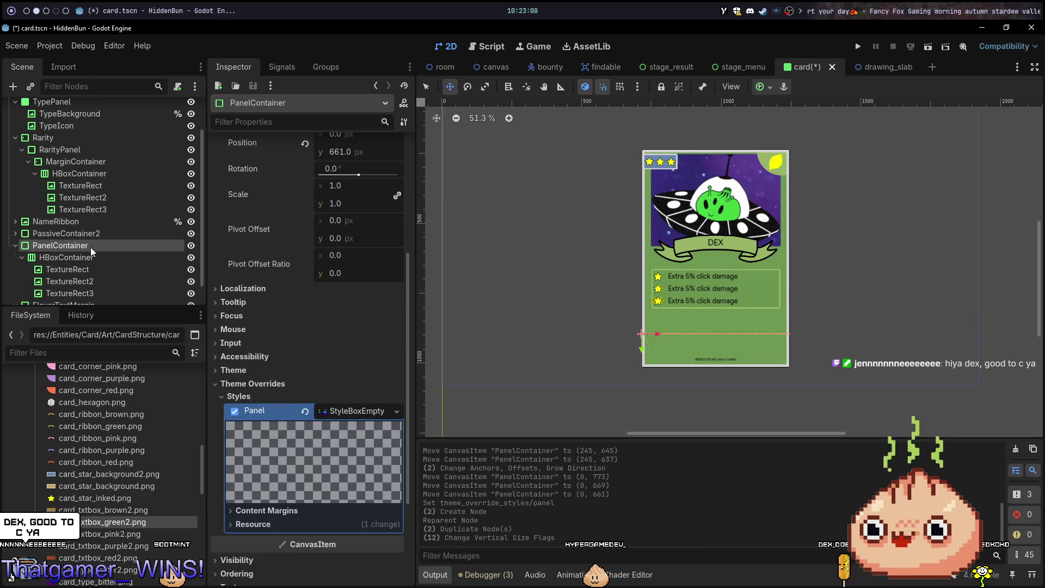
click(86, 257)
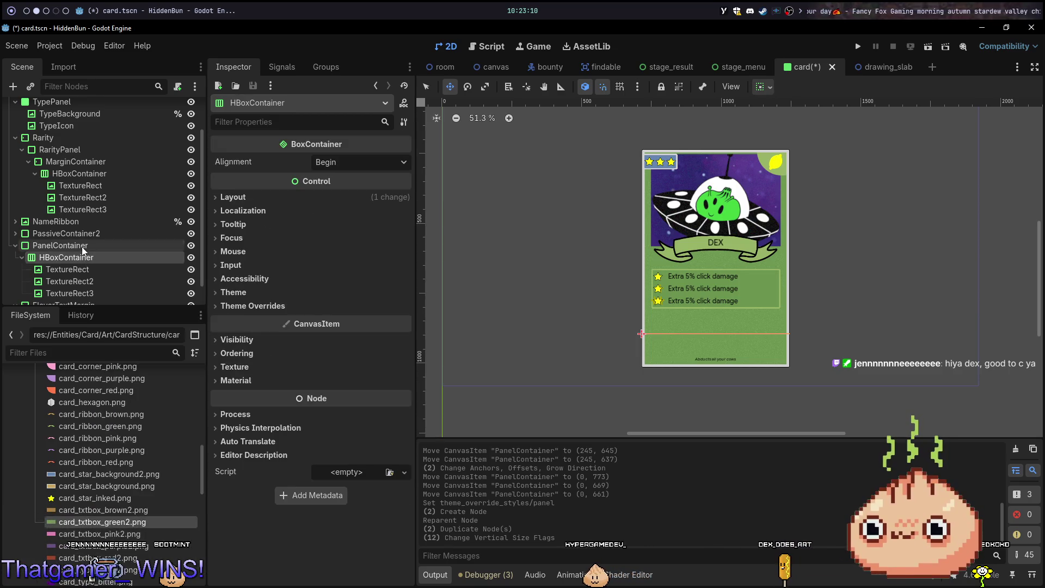
click(82, 246)
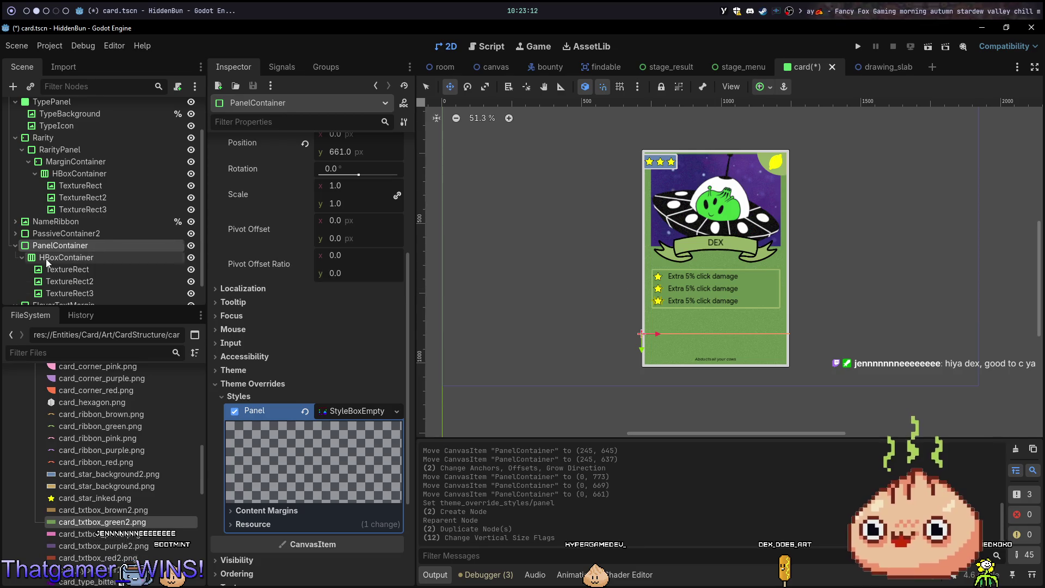
click(108, 258)
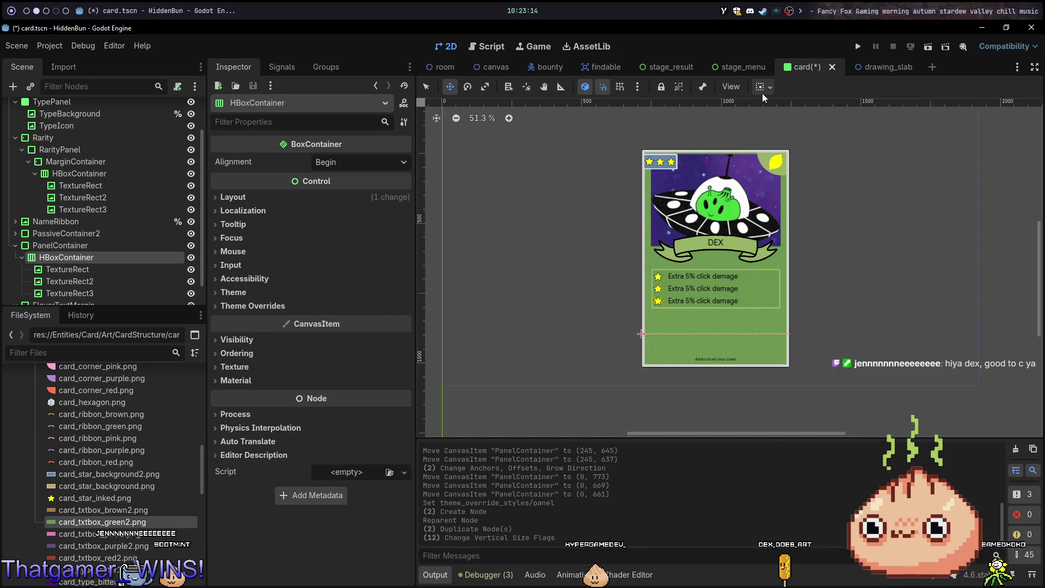
click(762, 92)
click(794, 128)
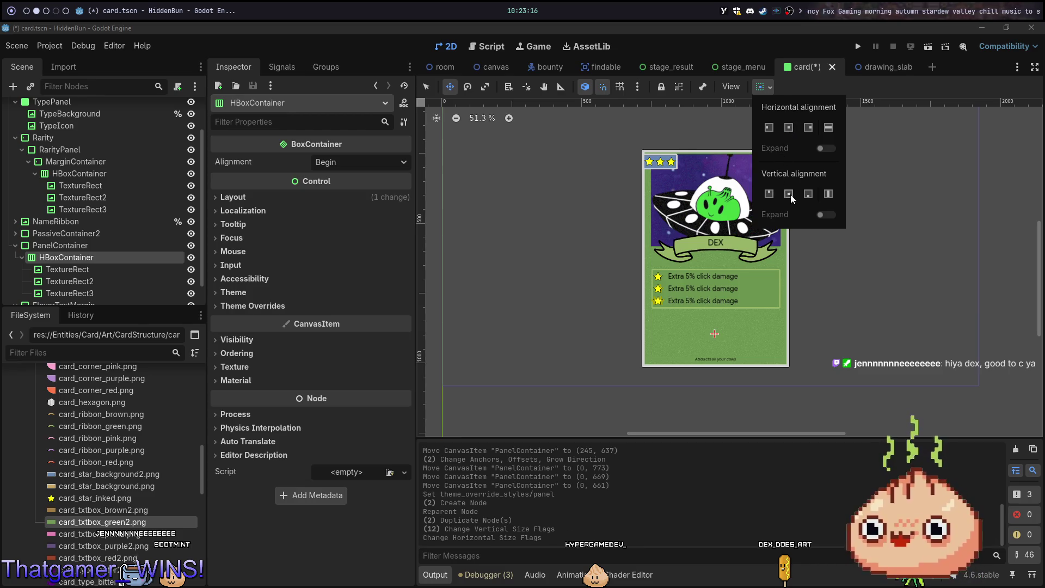
click(791, 194)
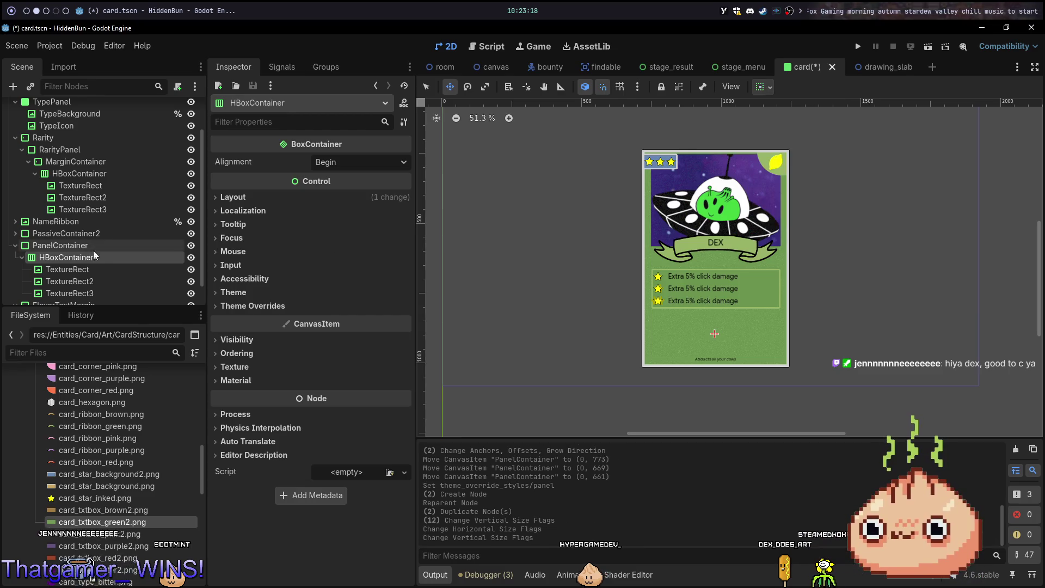
click(86, 270)
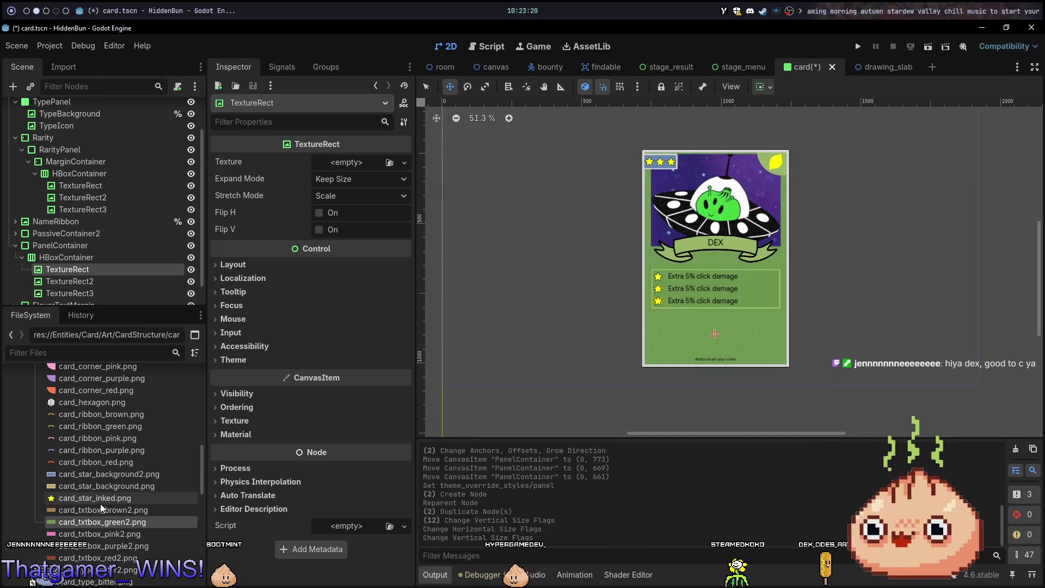
Step: Assign card_wingshoe.png, card_hexagon.png and card_buffarm.png as the three icon slots' textures
scroll(100, 504, down, 6)
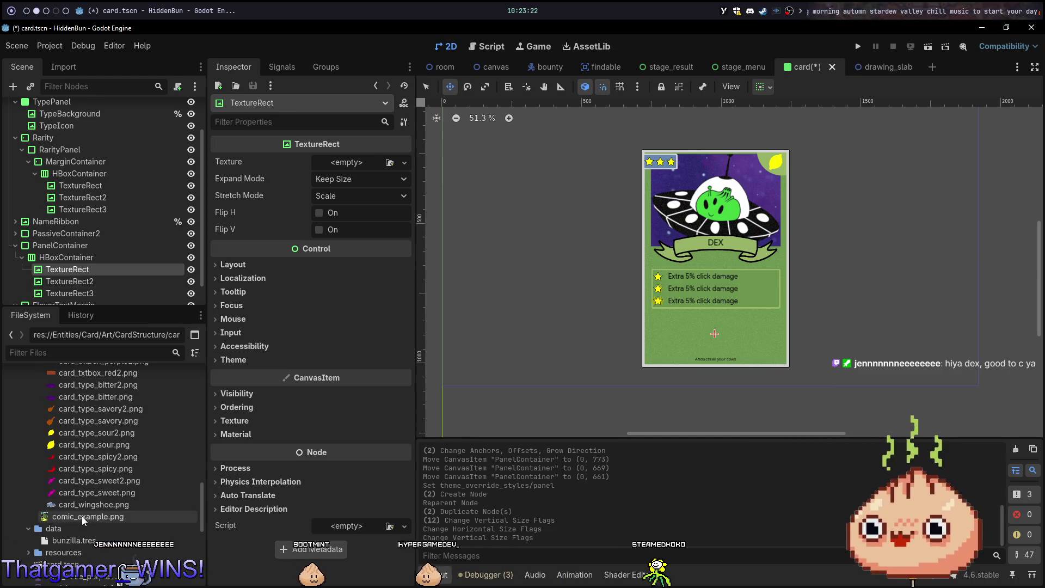
drag(85, 502, 361, 161)
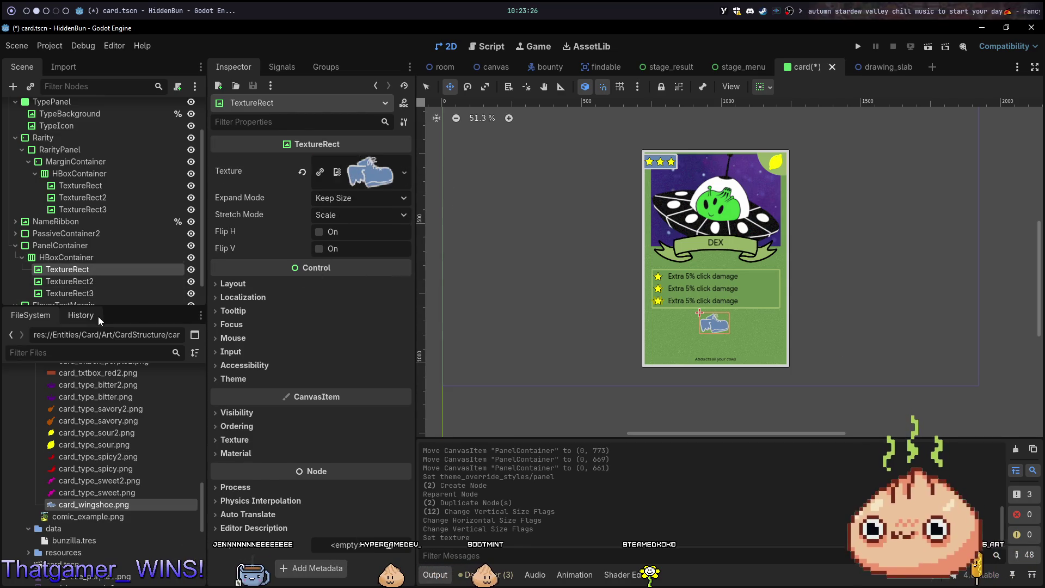
click(95, 278)
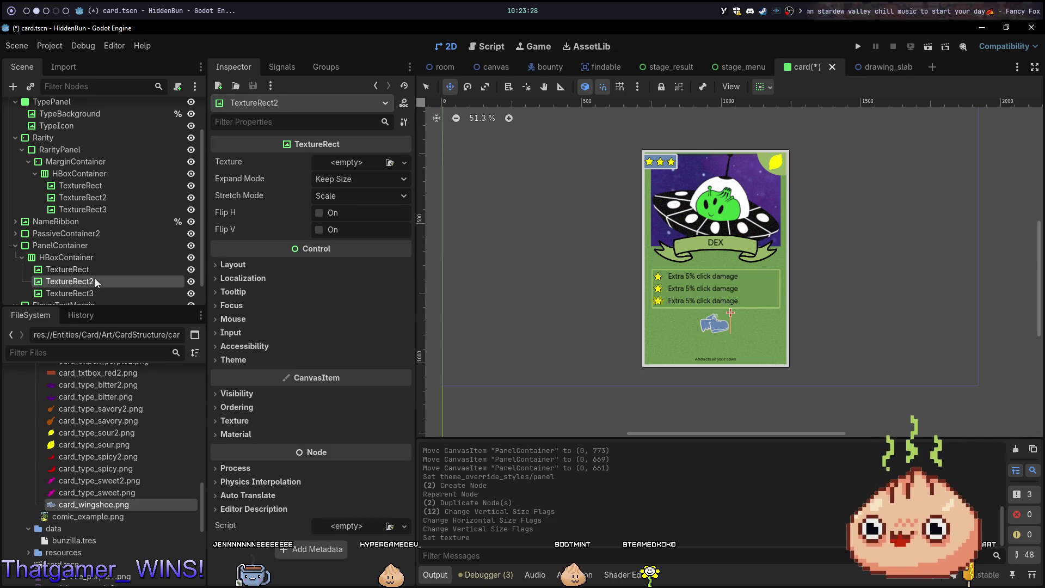
scroll(110, 464, up, 5)
scroll(110, 463, up, 6)
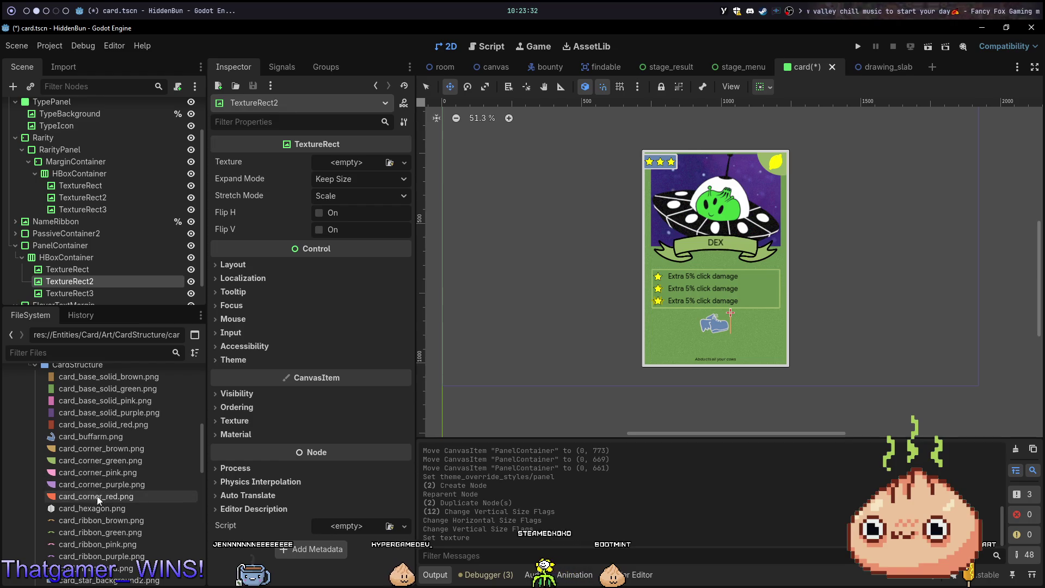
mouse_move(97, 506)
mouse_down()
mouse_move(368, 171)
mouse_move(352, 159)
mouse_up()
mouse_move(109, 510)
mouse_down()
mouse_move(348, 229)
mouse_move(353, 164)
mouse_up()
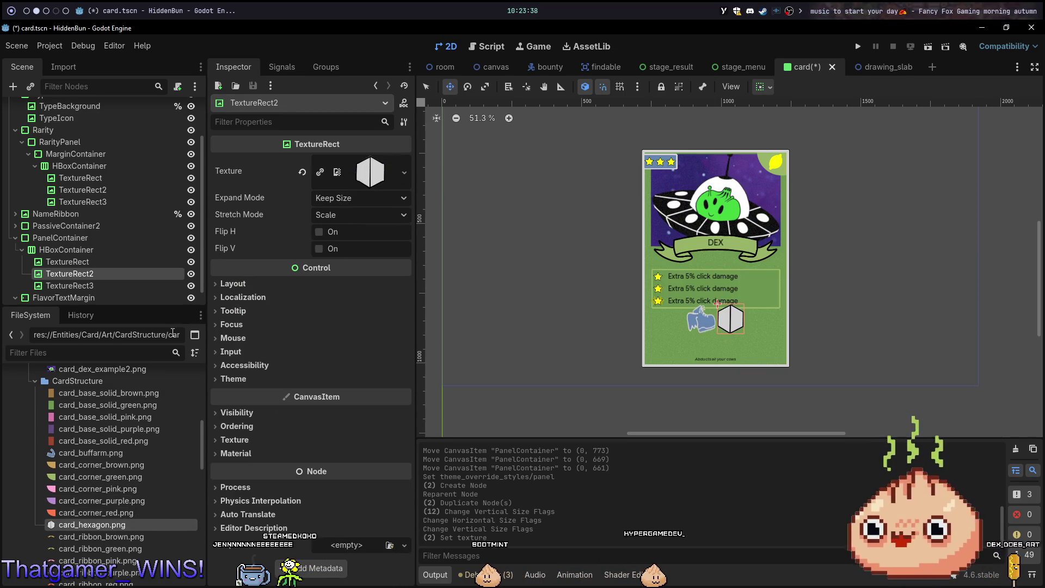
click(108, 285)
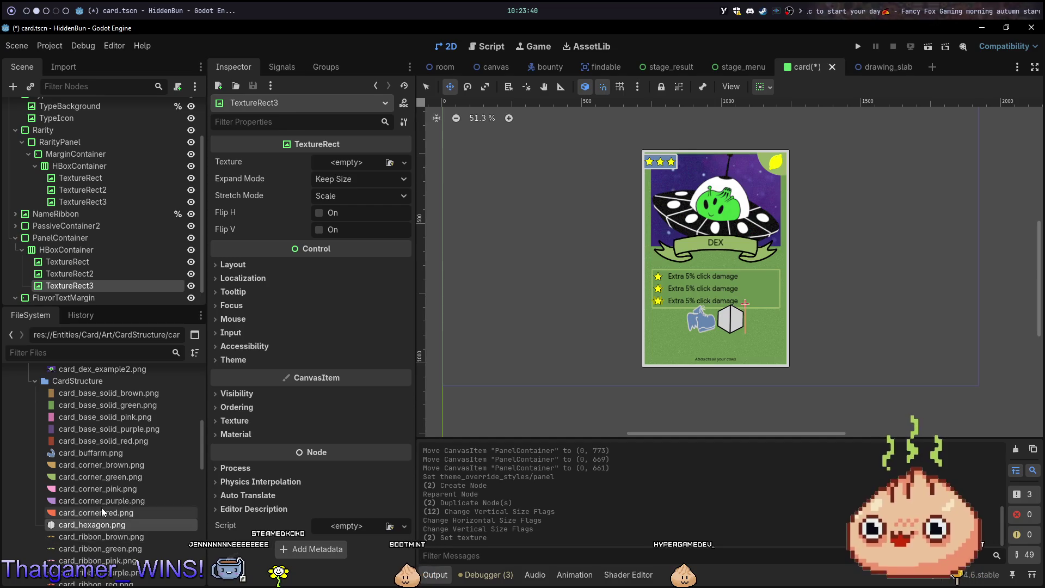
drag(93, 452, 346, 162)
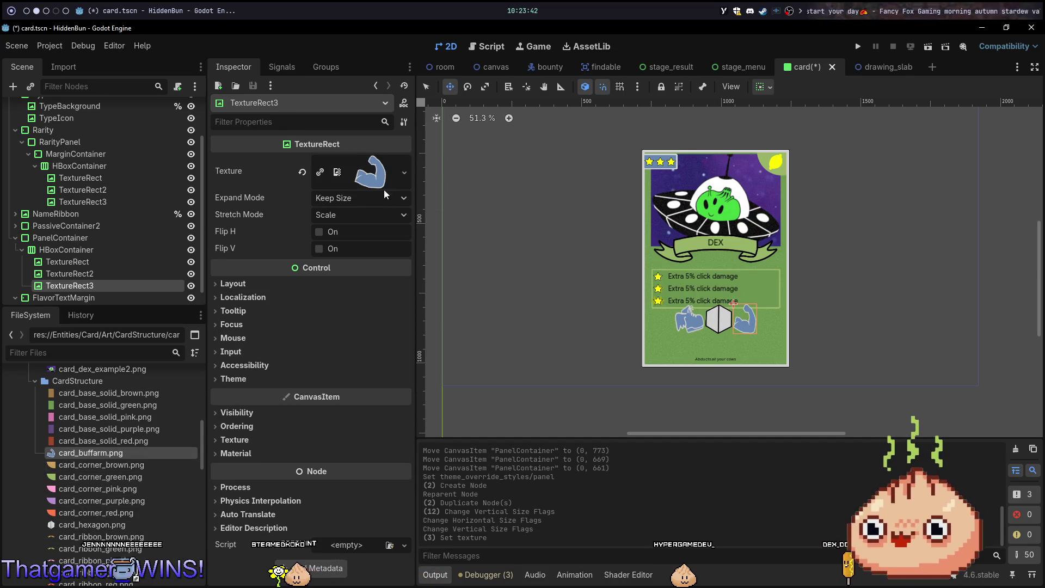
Step: Nudge the PanelContainer holding the icon row down to y 593
click(85, 250)
click(81, 241)
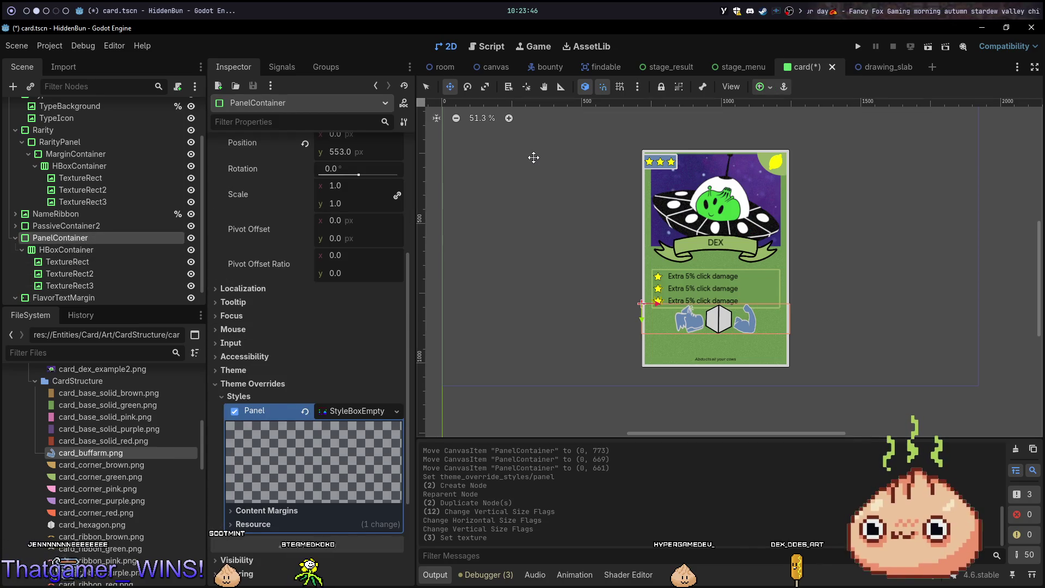
key(Down)
key(Down)
key(Down)
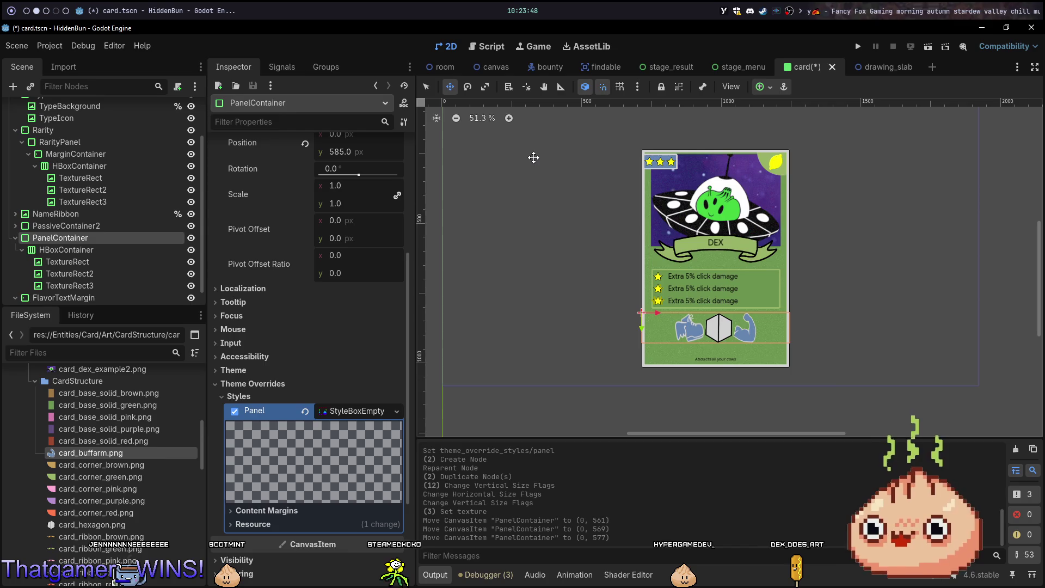
key(Down)
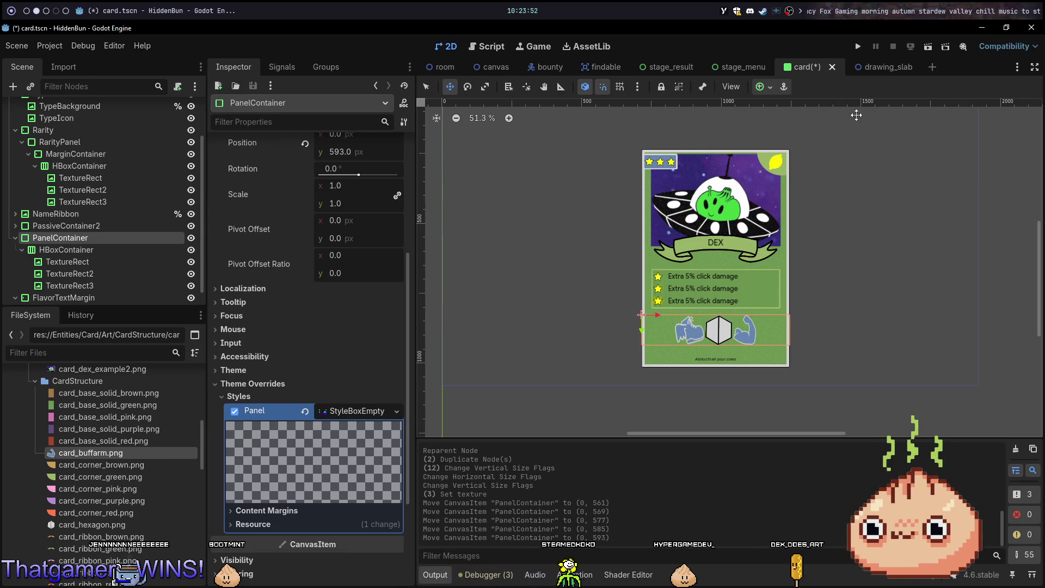
scroll(722, 348, up, 6)
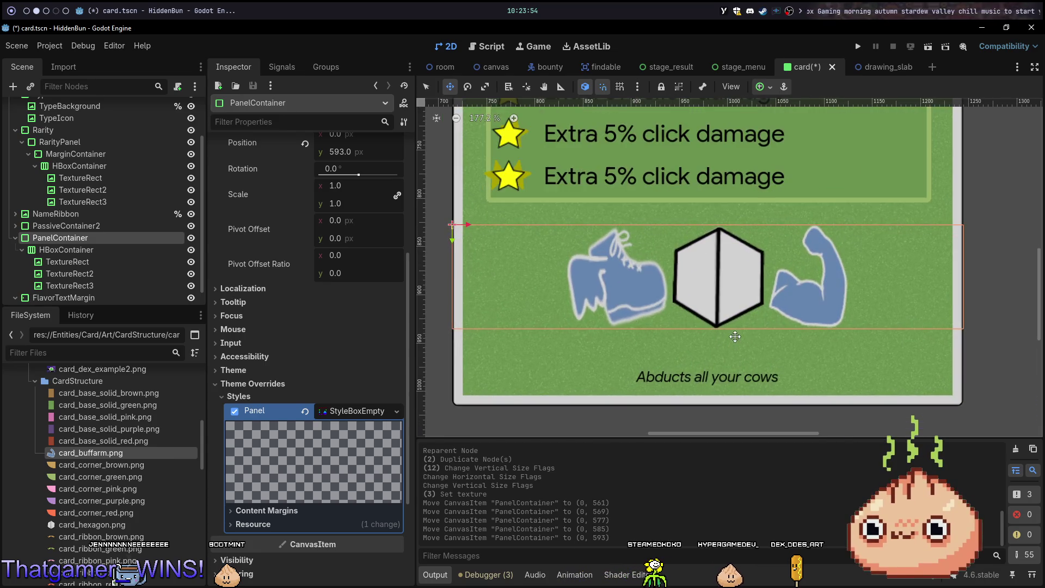
scroll(759, 314, down, 4)
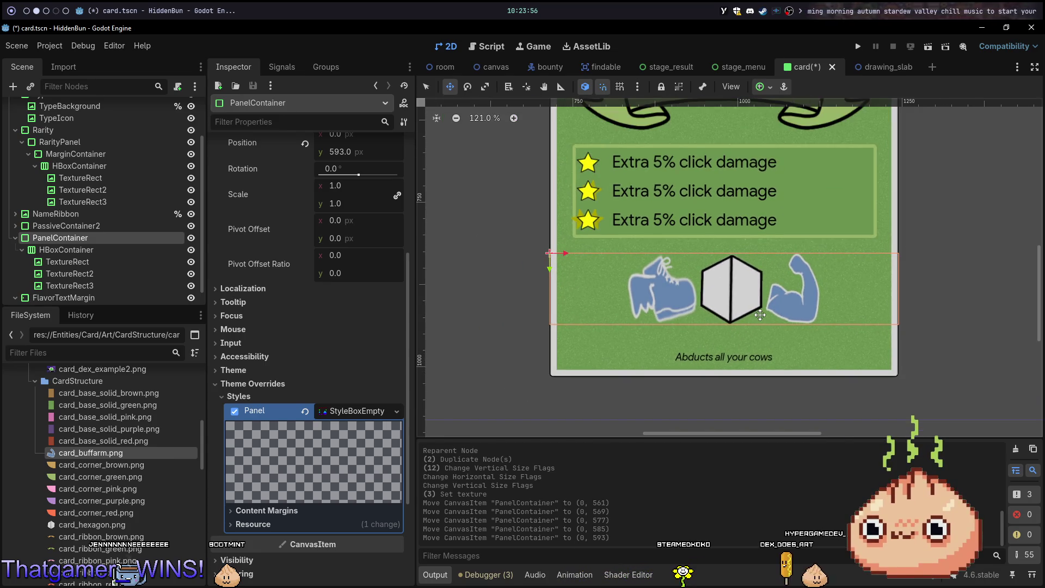
Step: Set Stretch Mode to Keep Aspect on TextureRect, TextureRect2 and TextureRect3, then view the reference card
click(58, 262)
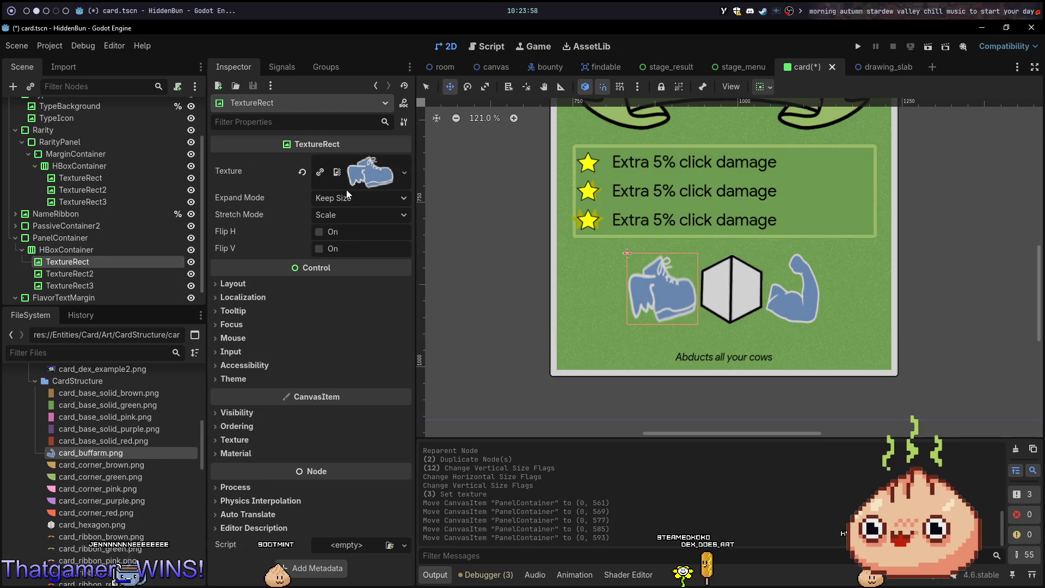
click(371, 214)
click(390, 283)
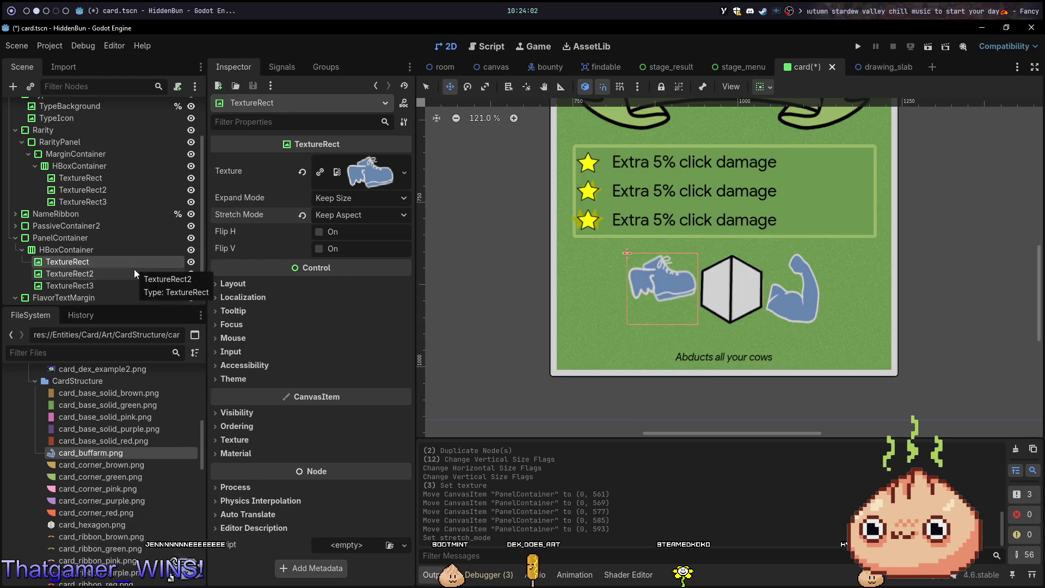
click(134, 270)
click(388, 211)
click(376, 279)
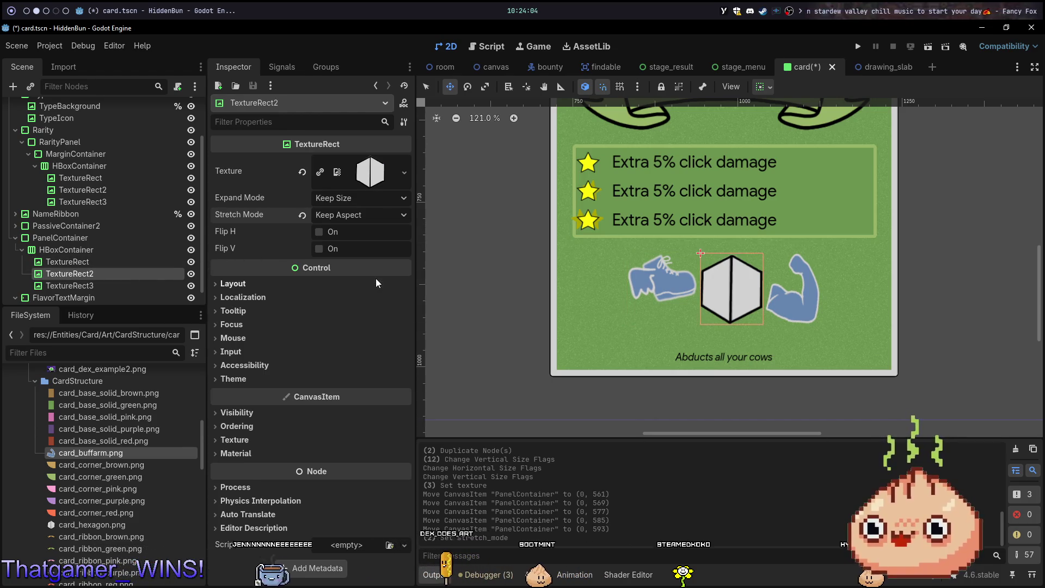
click(122, 284)
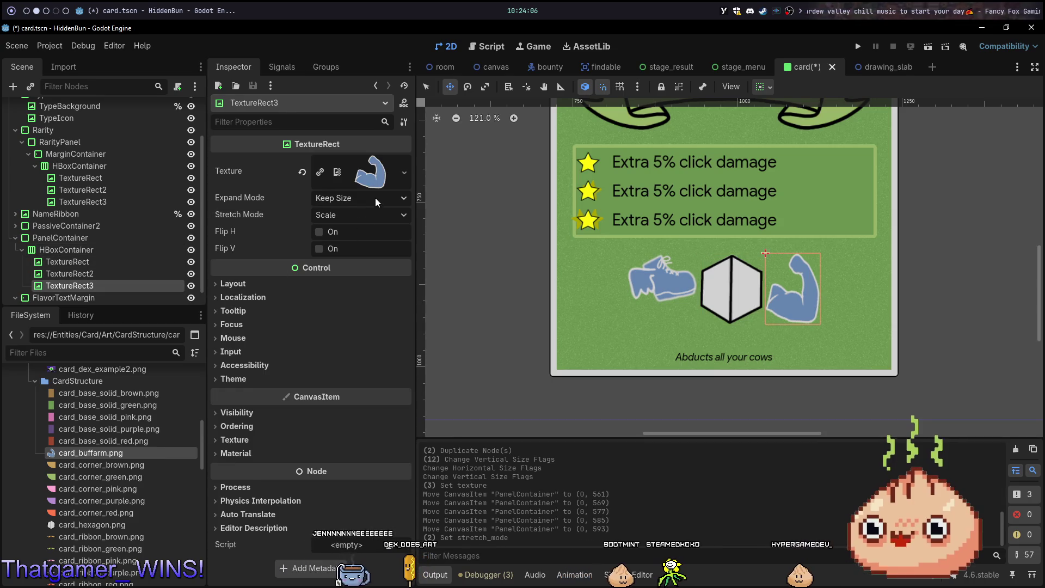
click(374, 217)
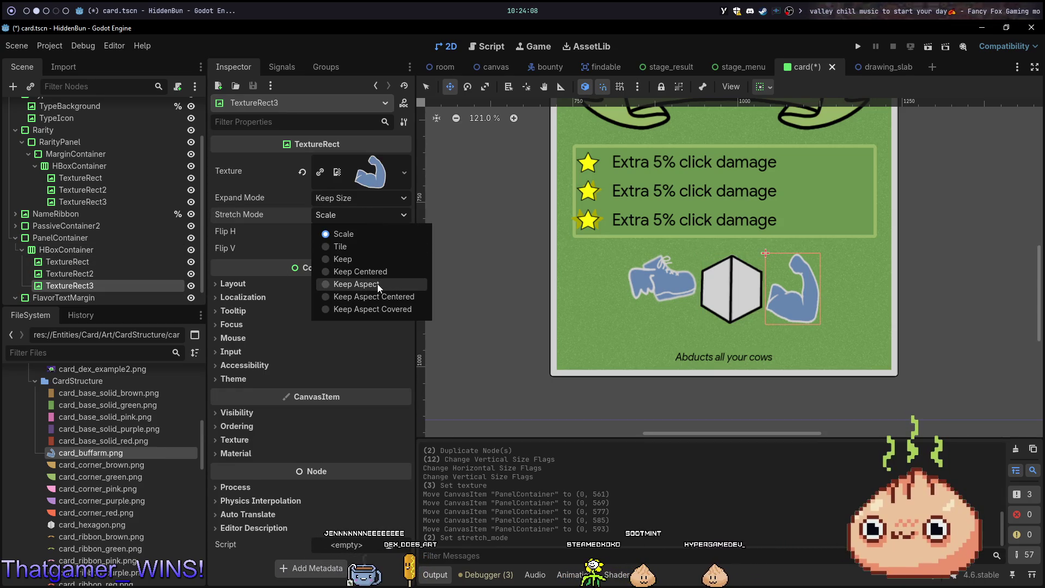
click(377, 283)
key(alt+Tab)
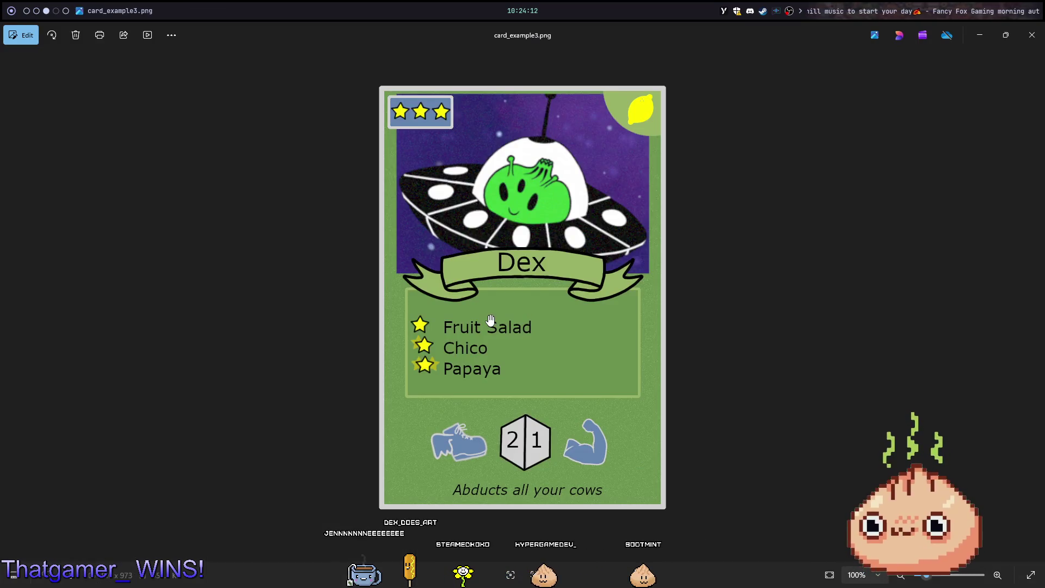
Step: Zoom in on card_example3.png's shoe, hexagon and arm icons, then return to Godot
scroll(528, 390, up, 10)
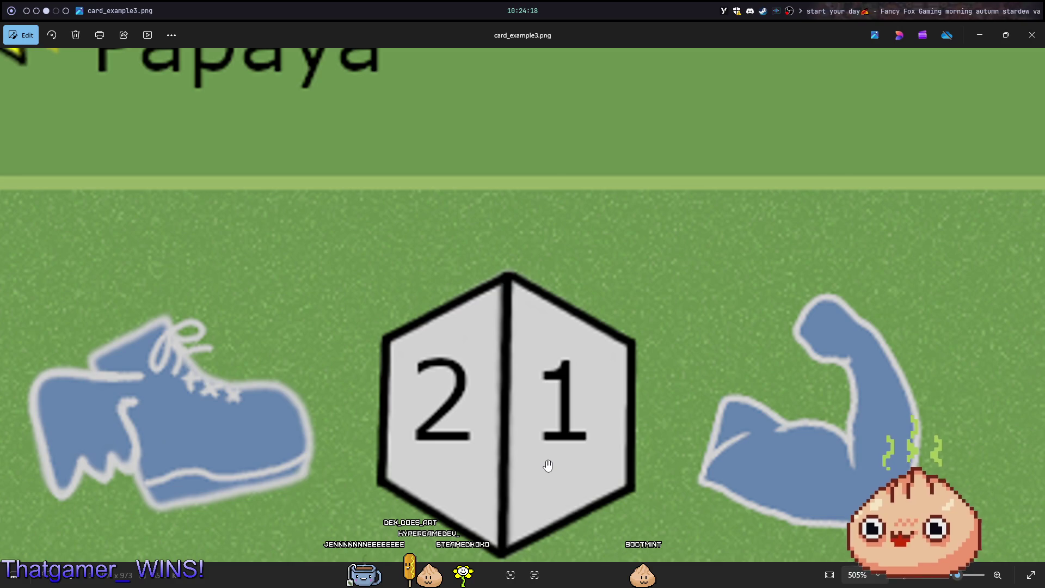
scroll(549, 465, down, 10)
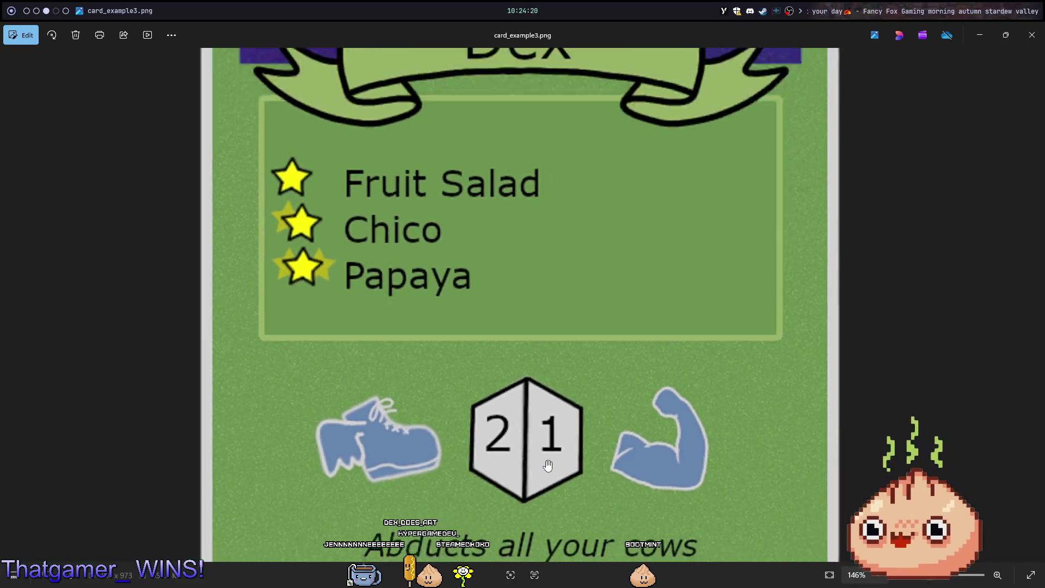
key(alt+Tab)
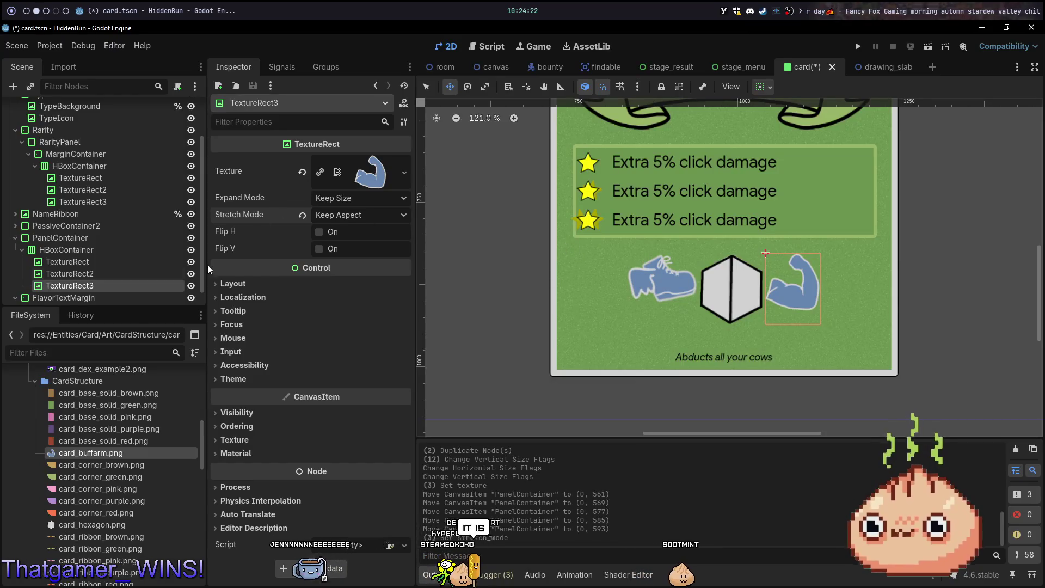
Step: Set the shoe and arm icons' vertical size flags to Shrink Center
click(86, 265)
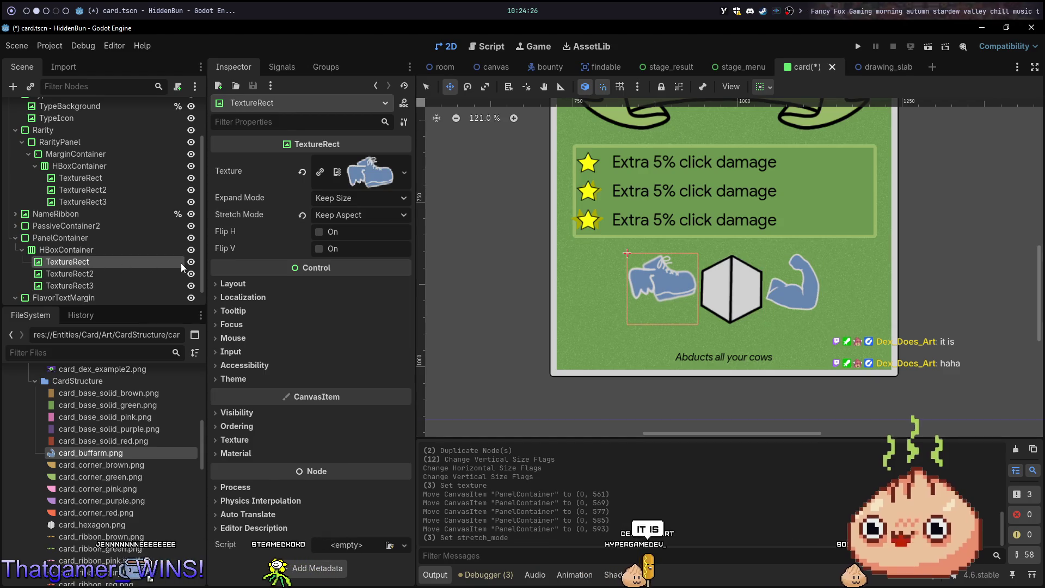
click(764, 87)
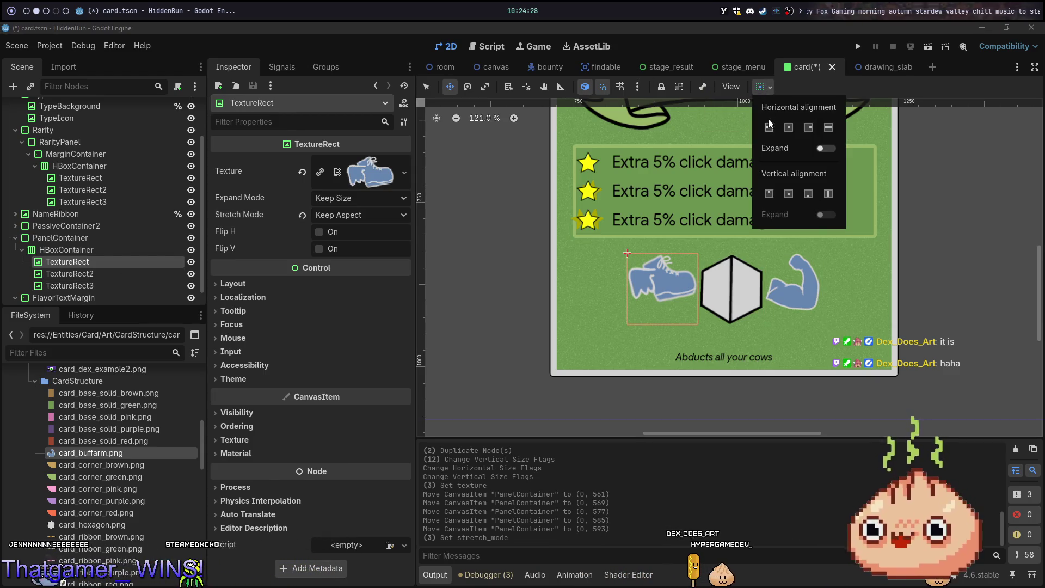
click(788, 127)
click(790, 194)
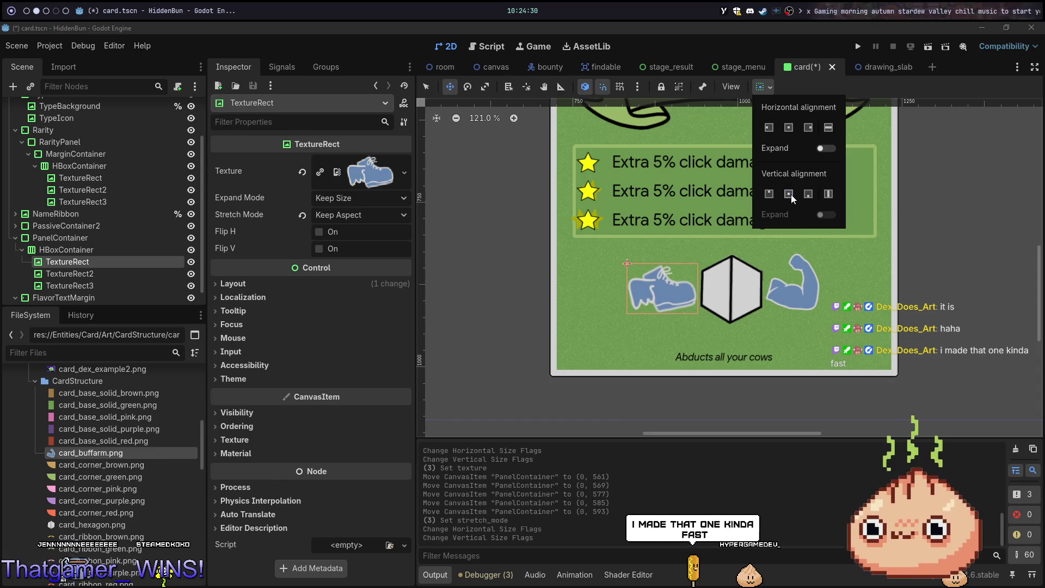
click(129, 285)
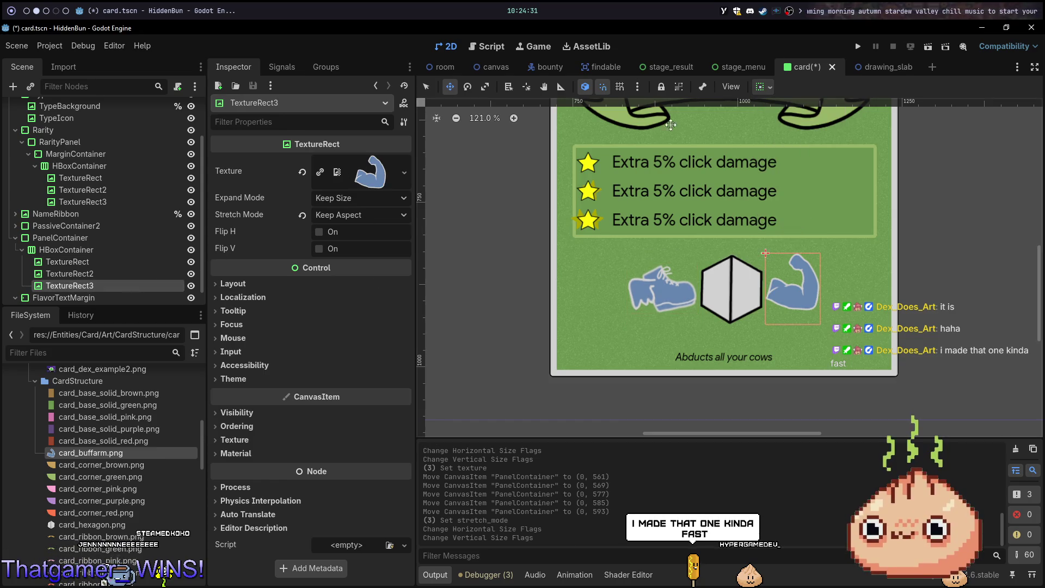
click(772, 85)
click(787, 127)
click(790, 197)
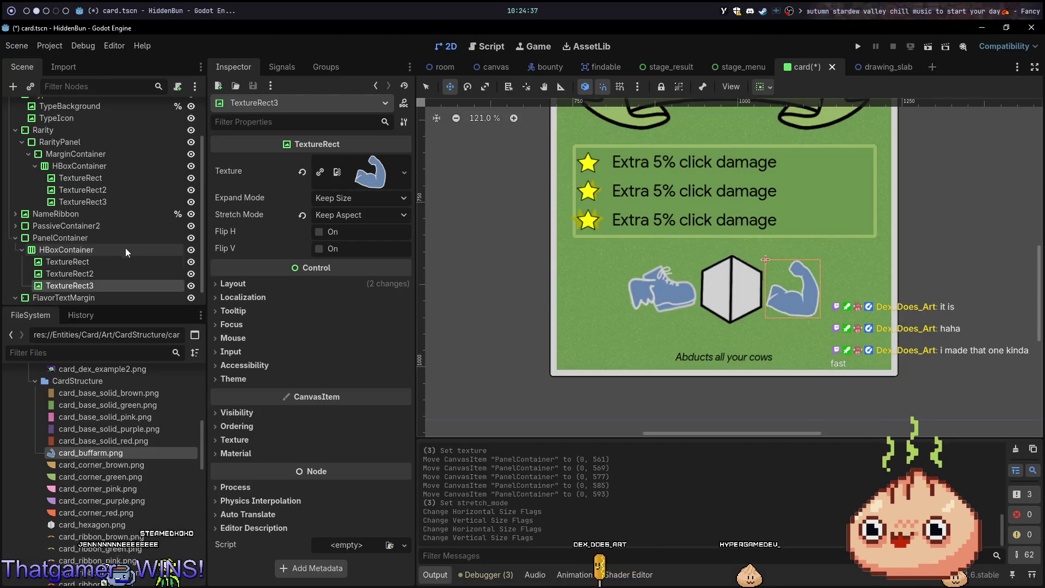
Step: Override the icon-row HBoxContainer's Separation constant to 25 and save the card scene
click(125, 250)
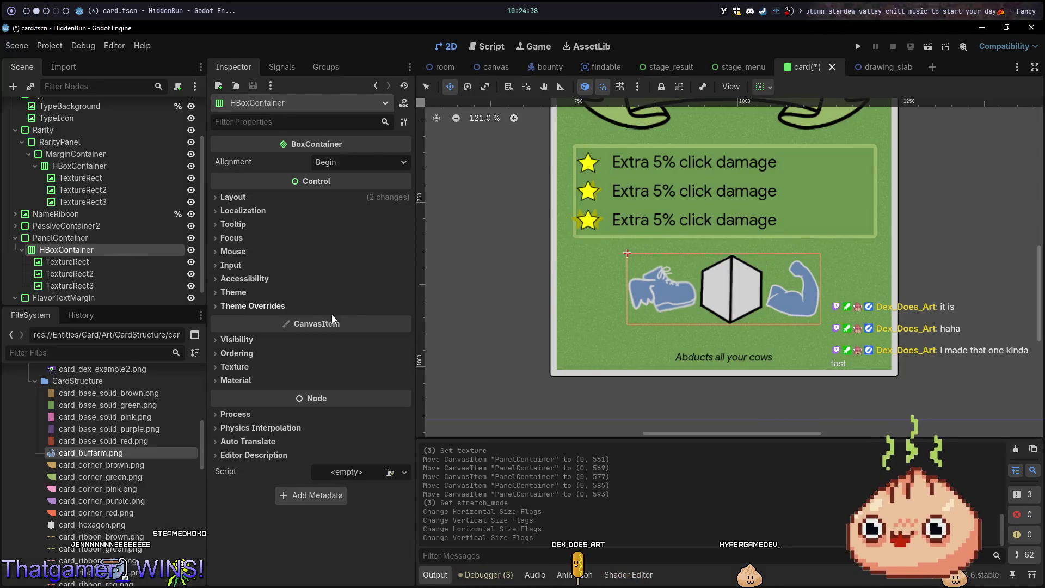
click(315, 305)
click(283, 318)
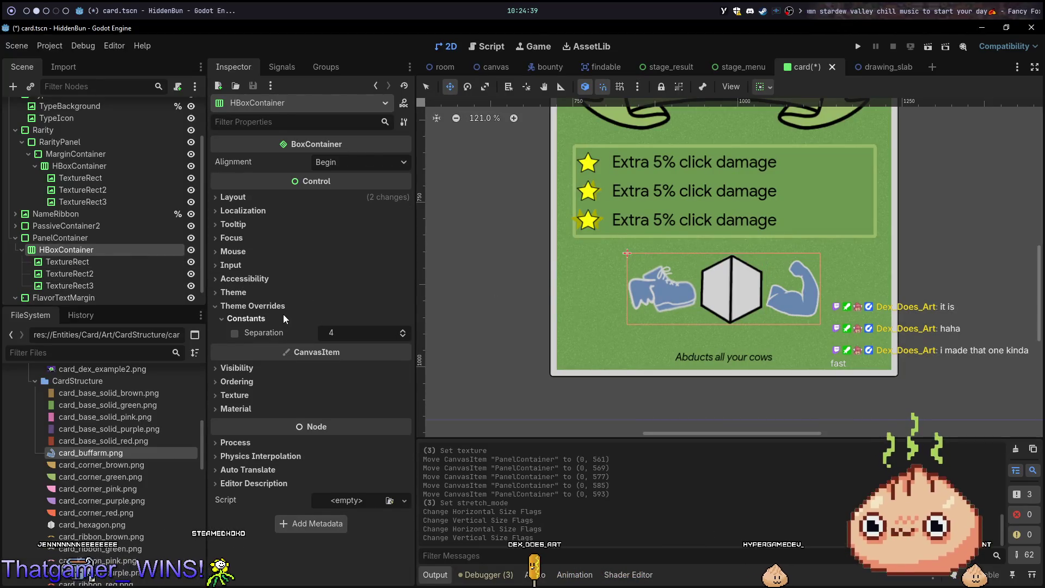
click(235, 332)
drag(354, 339, 395, 339)
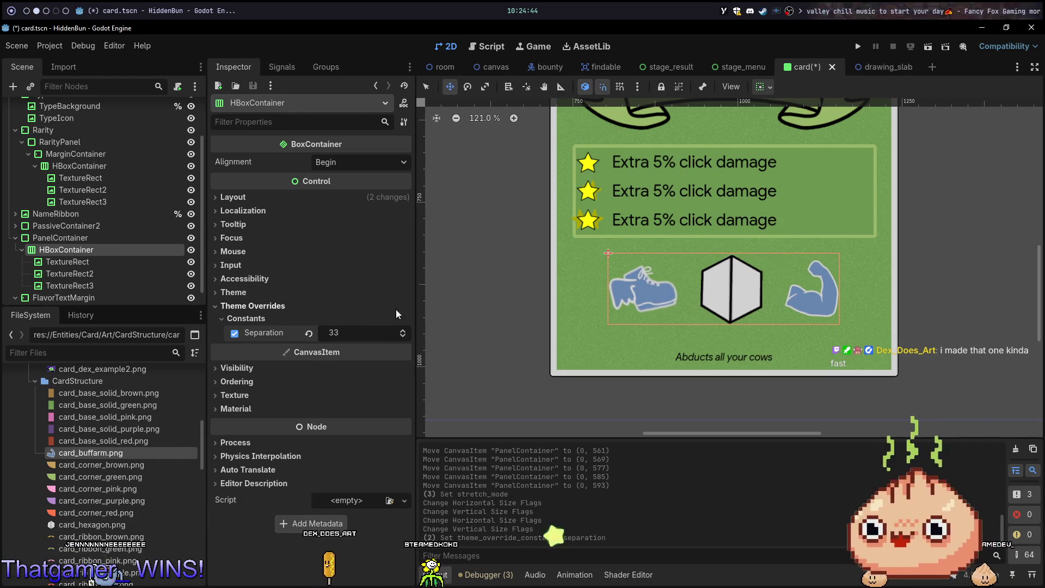
click(343, 332)
text(30)
key(Return)
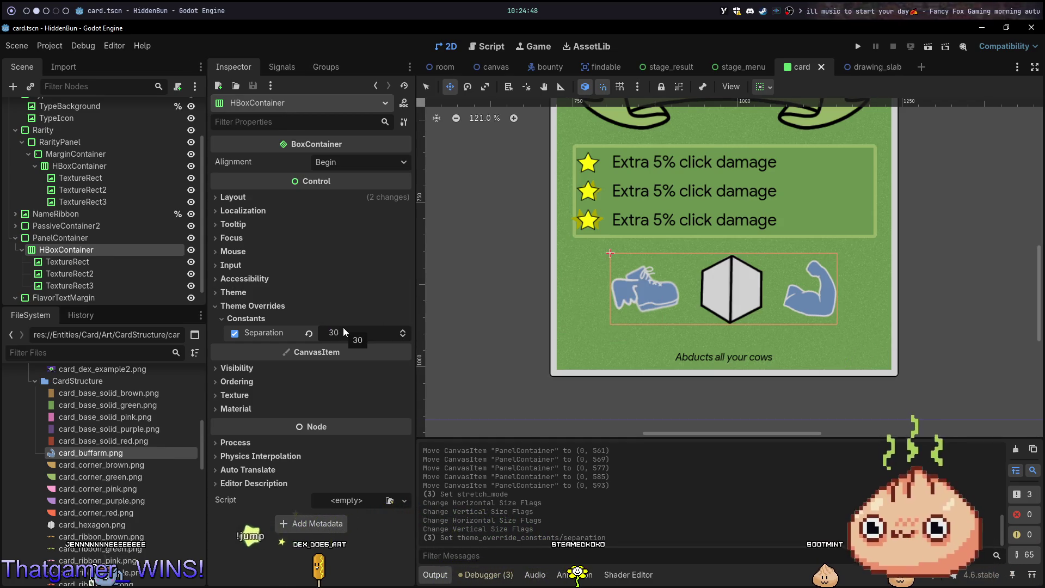
key(super+3)
key(super+2)
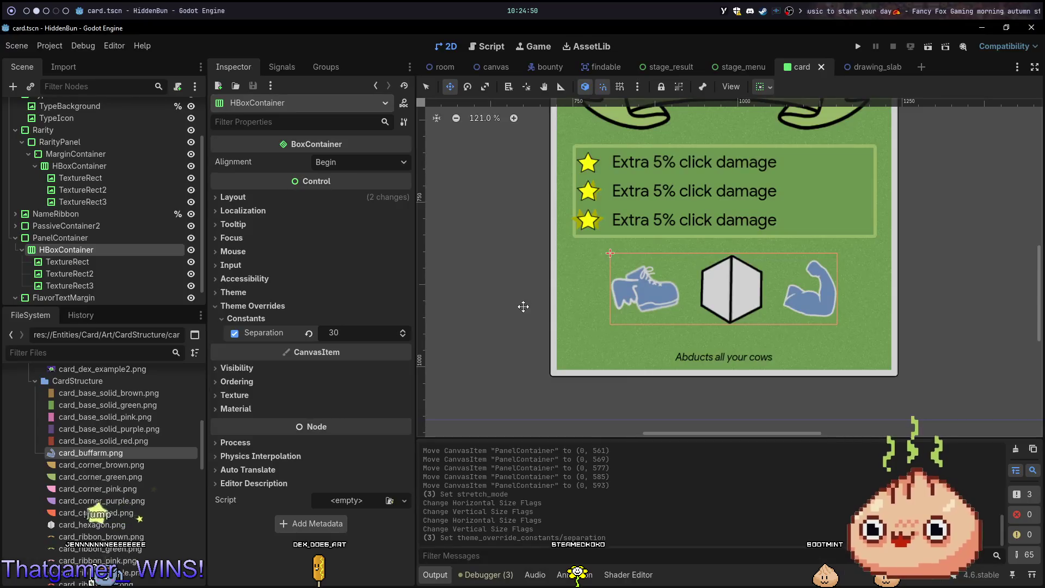
click(349, 326)
key(Return)
key(ctrl+s)
click(448, 286)
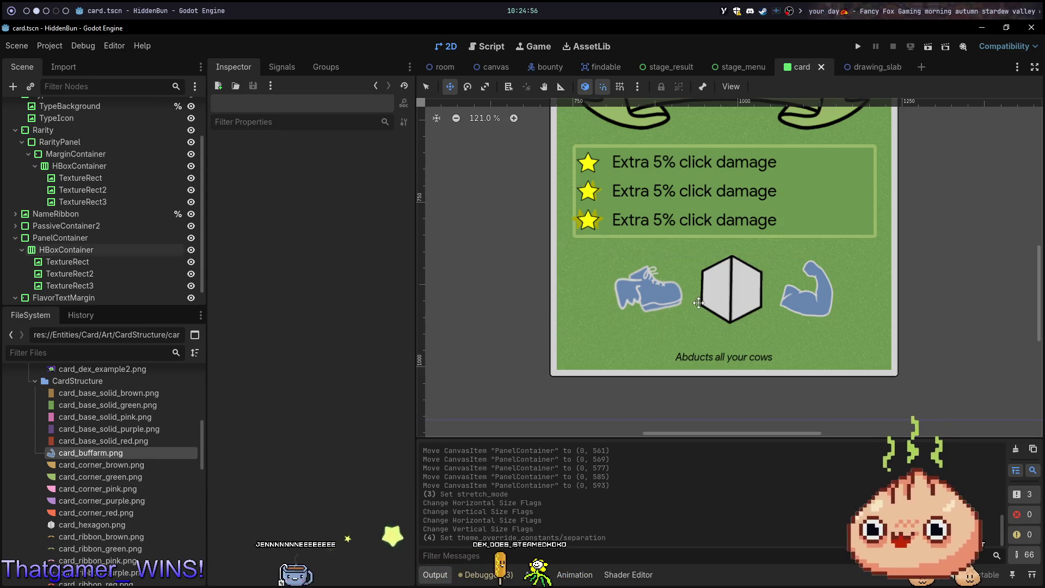
Step: Raise FlavorTextLabel's Italics Font Size override from 15 to 30
scroll(142, 271, down, 1)
click(100, 288)
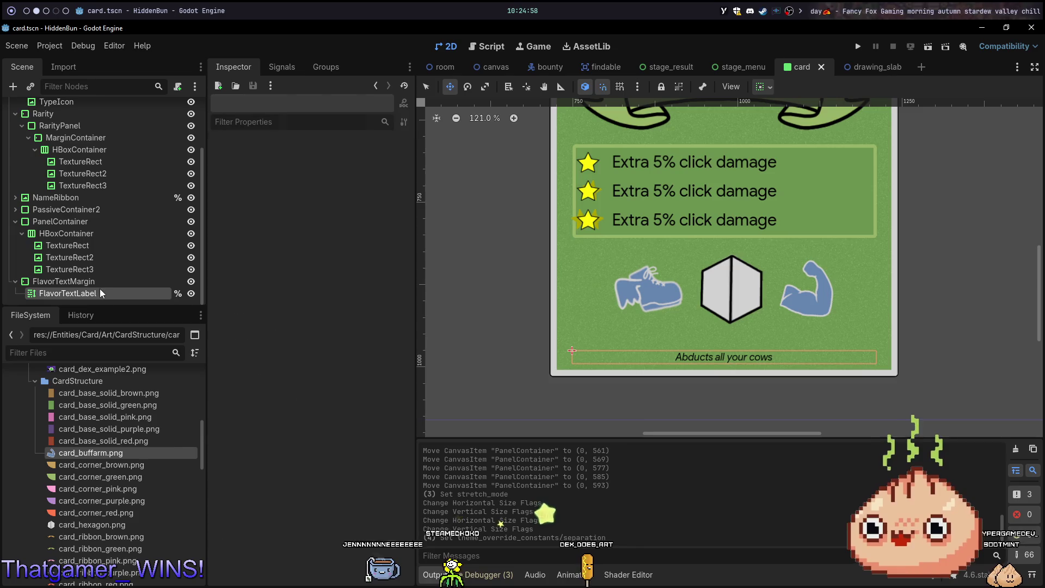
scroll(277, 411, down, 5)
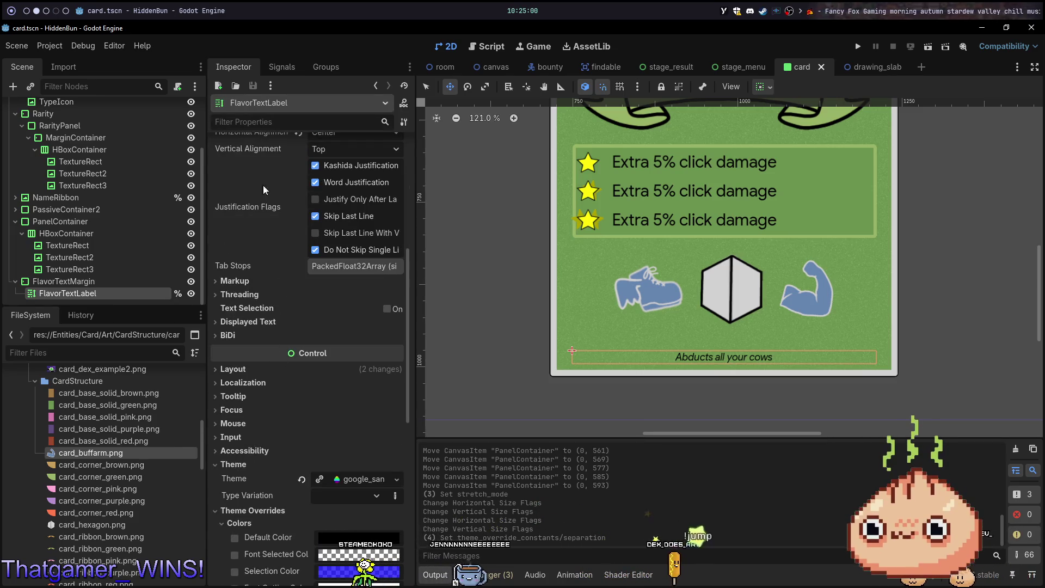
click(283, 122)
text(fontsi)
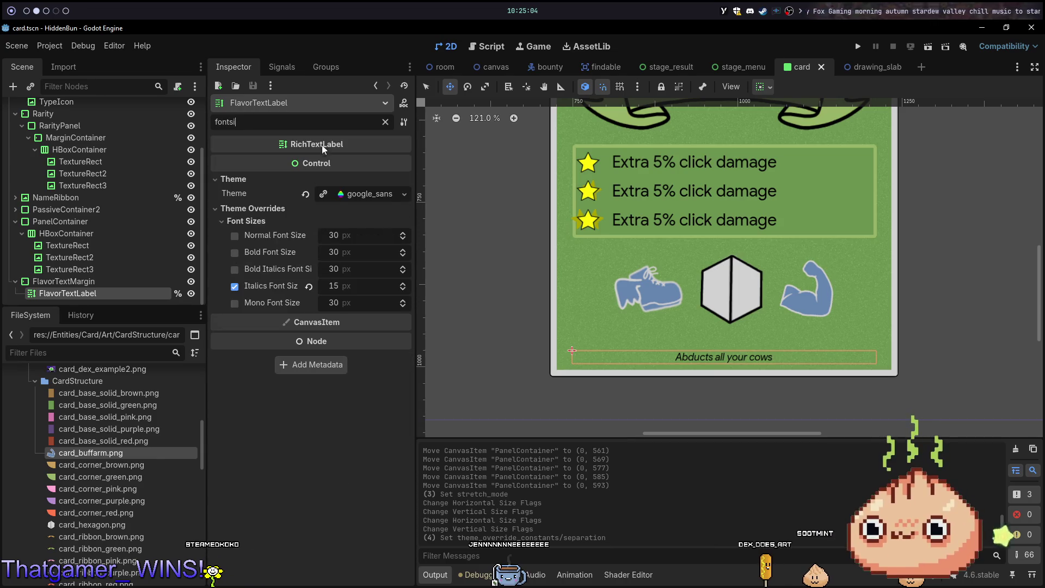
click(341, 280)
text(30)
key(Return)
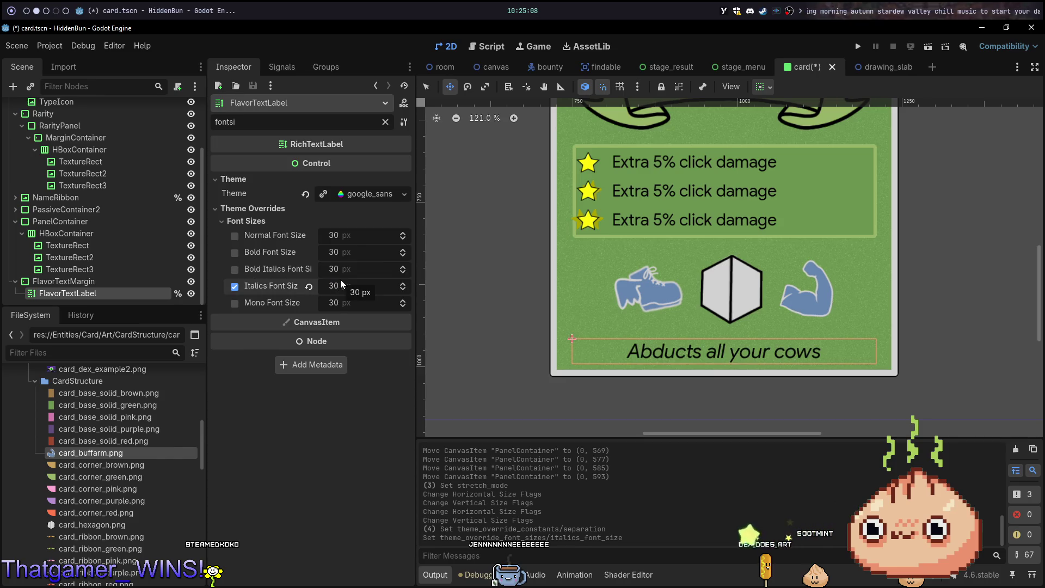
key(super+3)
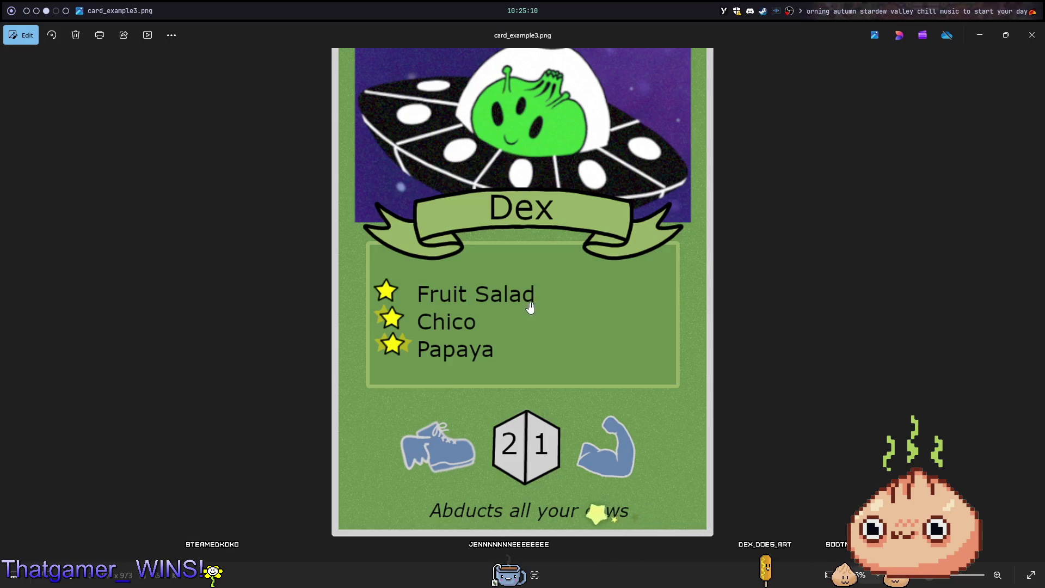
key(super+2)
scroll(717, 398, down, 7)
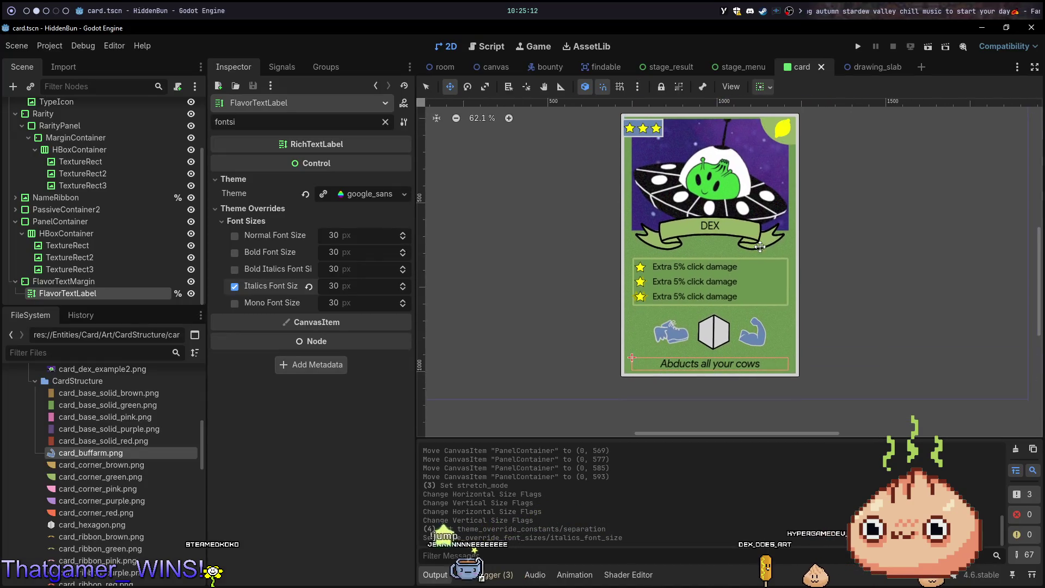
click(87, 251)
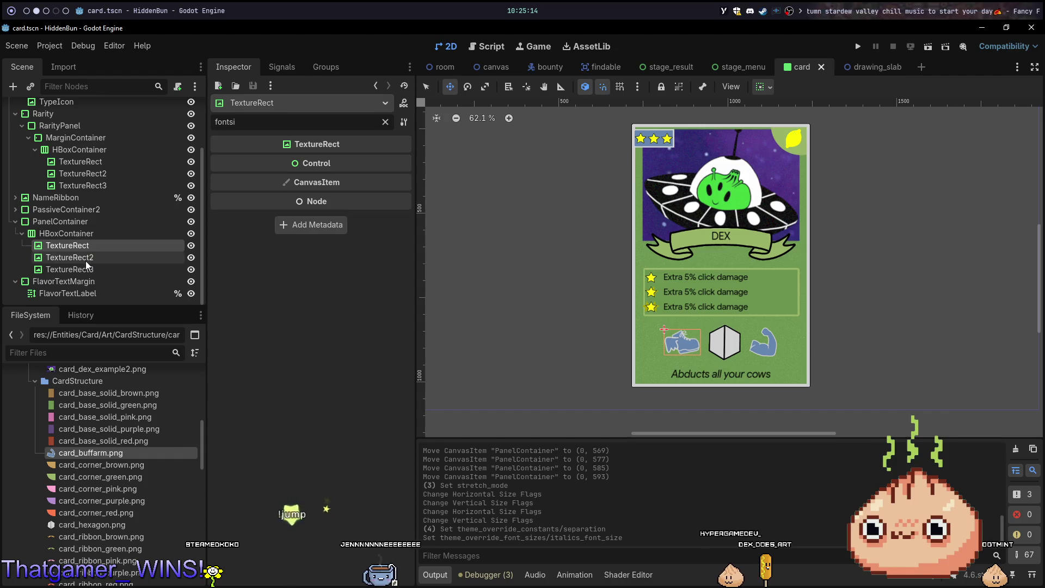
Step: Add a Label child node under the hexagon's TextureRect2
click(86, 259)
right_click(84, 262)
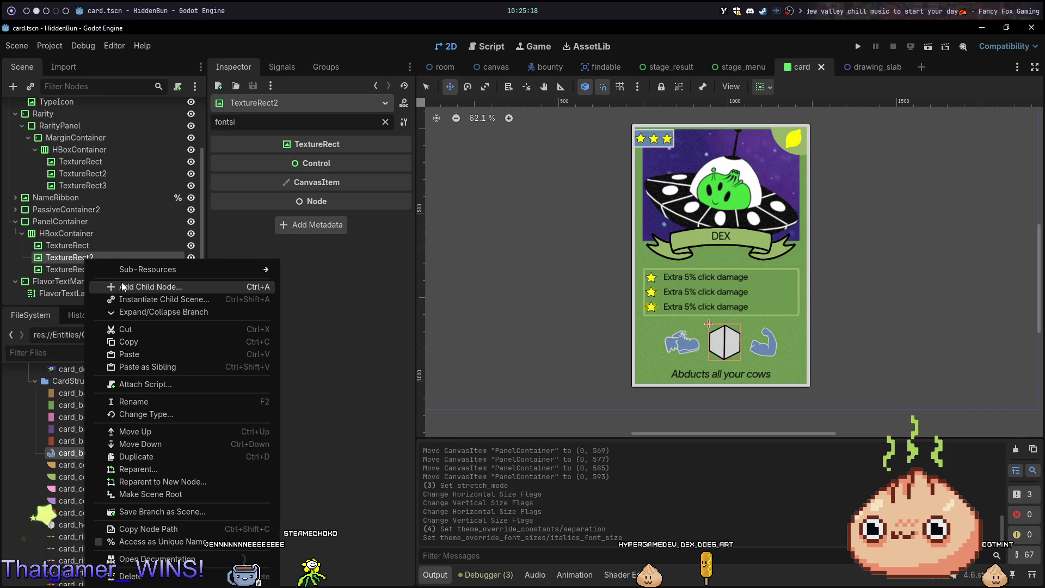
click(122, 283)
text(label)
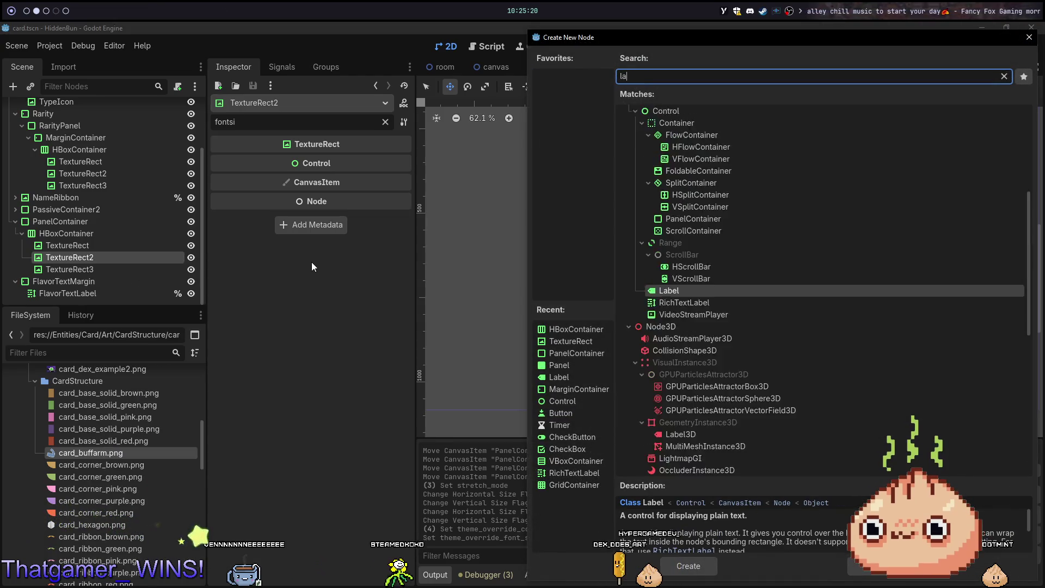
key(Return)
key(ctrl+d)
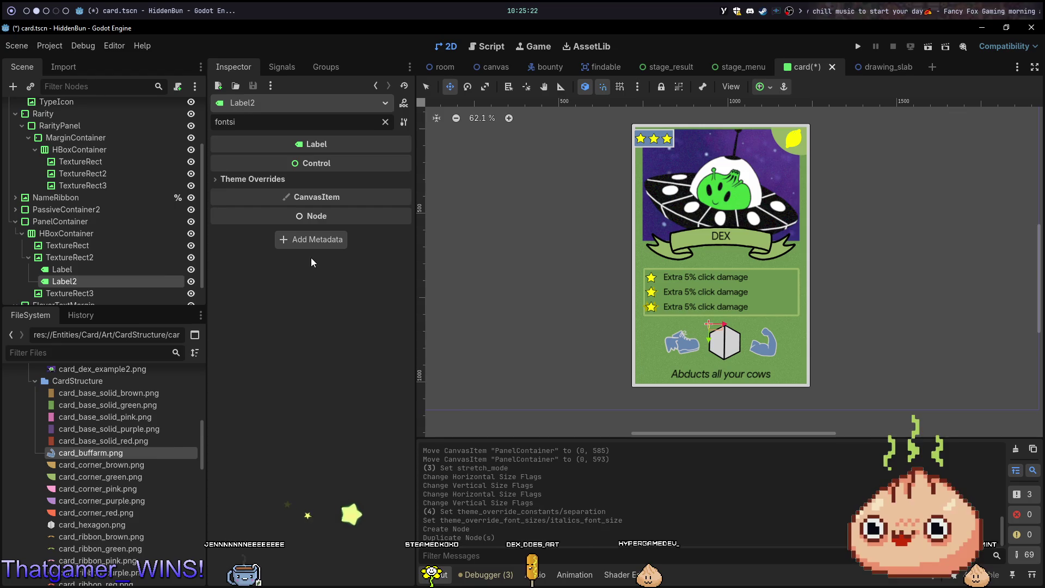
key(ctrl+z)
Step: Set the new label's Theme to google_sans_theme.tres
click(90, 274)
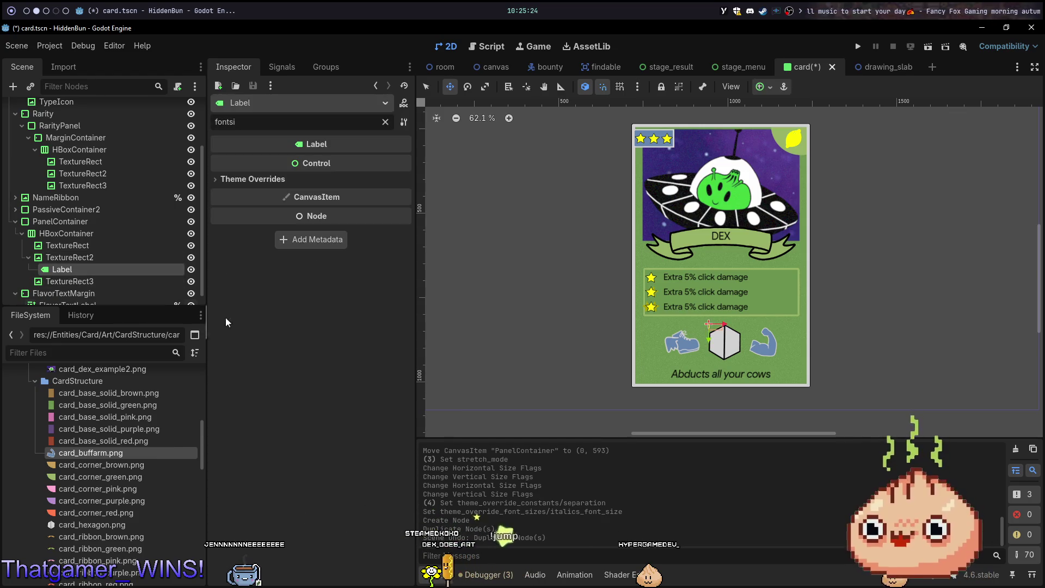
click(276, 180)
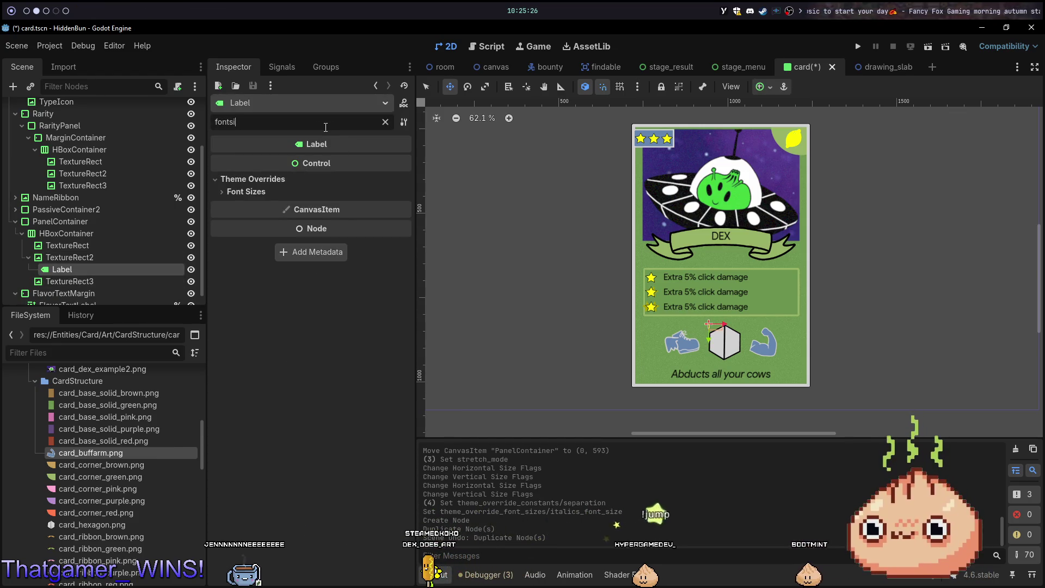
key(BackSpace)
key(BackSpace)
key(BackSpace)
text(the)
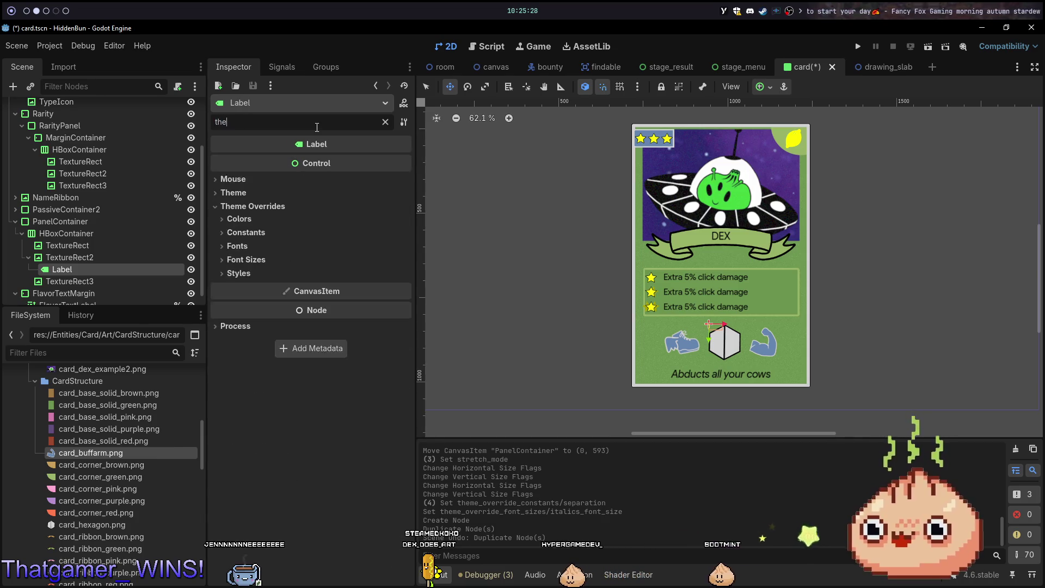
text(me)
click(257, 181)
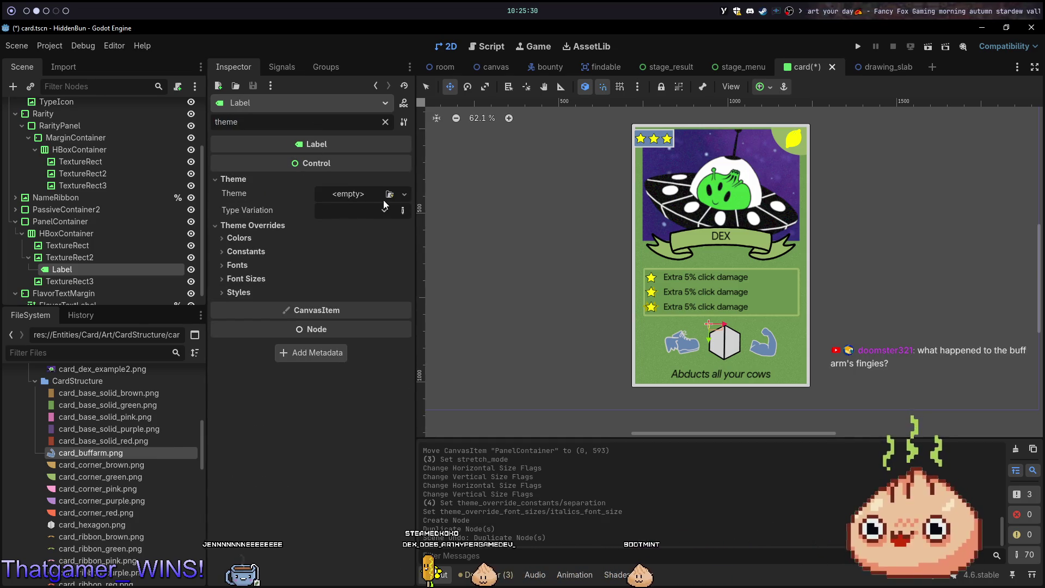
scroll(75, 465, up, 10)
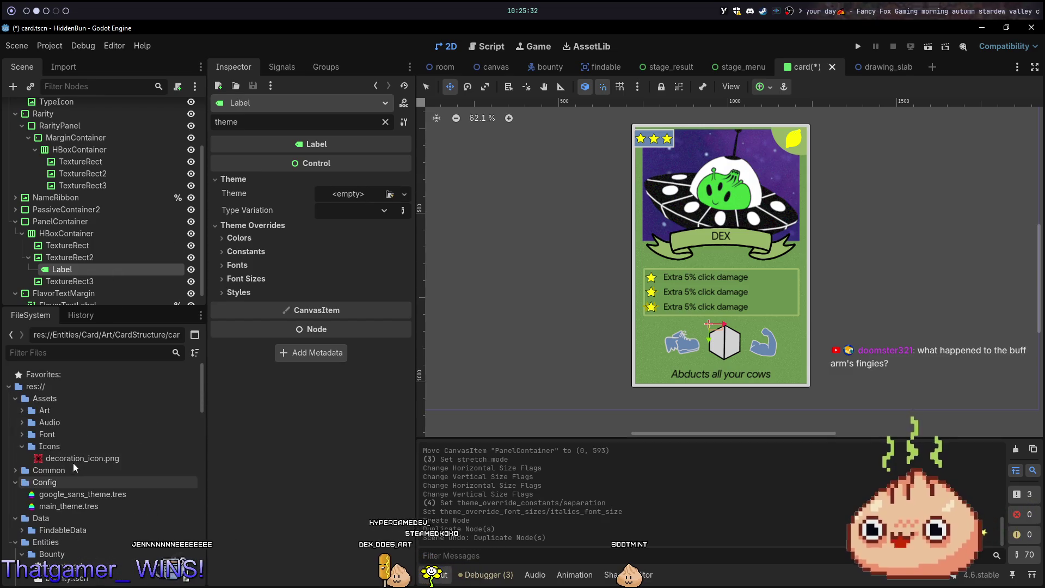
click(390, 194)
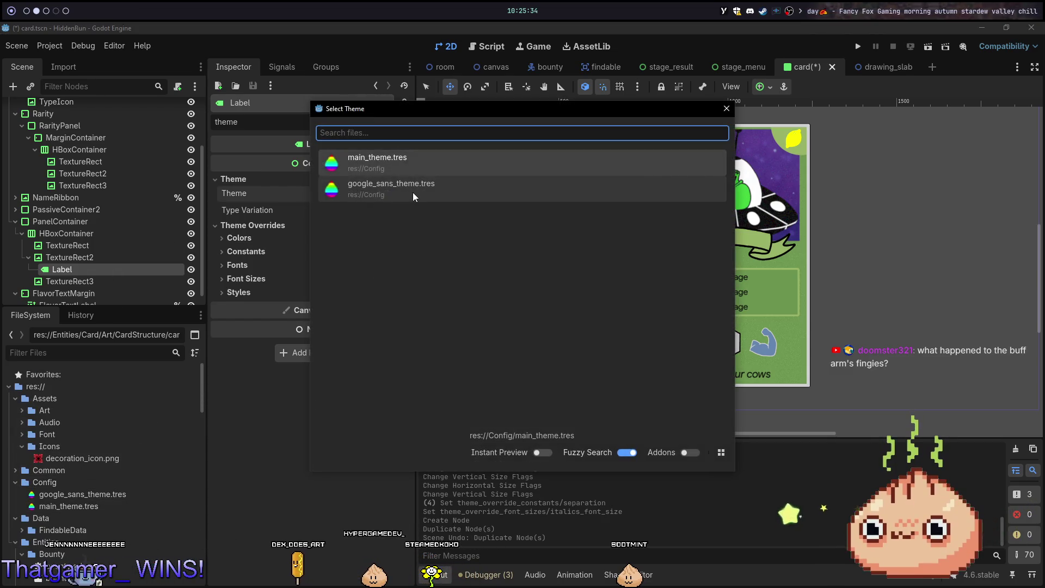
click(413, 191)
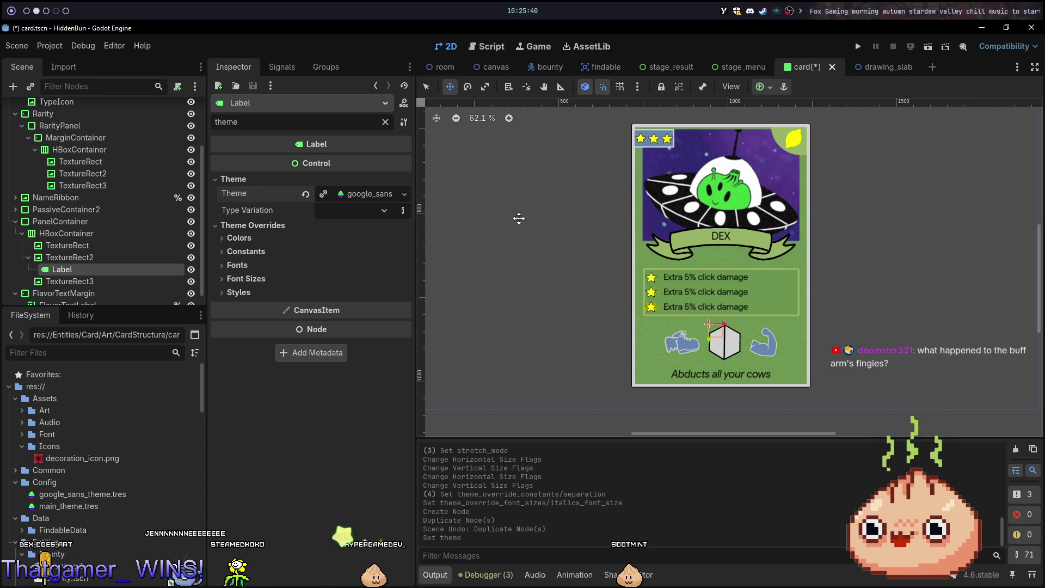
Step: Set the label's Text to 1
click(383, 121)
click(339, 193)
text(1)
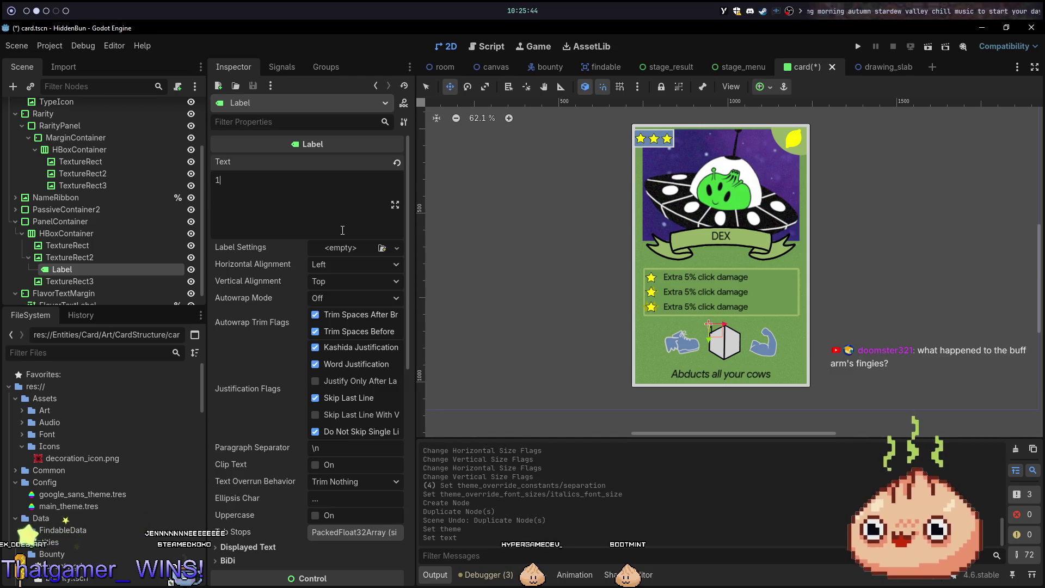
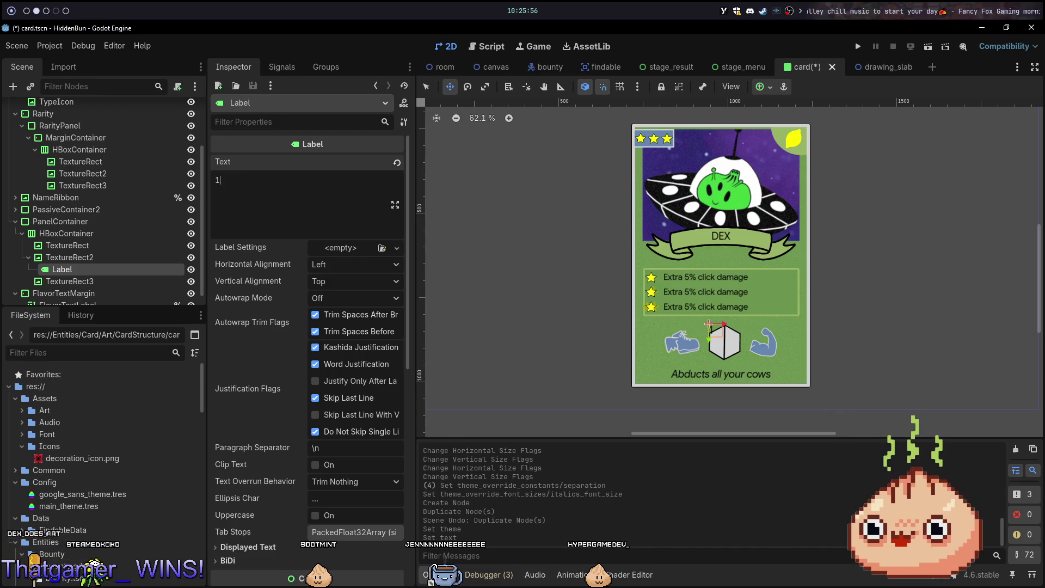
Step: Anchor the die label with the Top Left preset instead of centre
mouse_move(1011, 433)
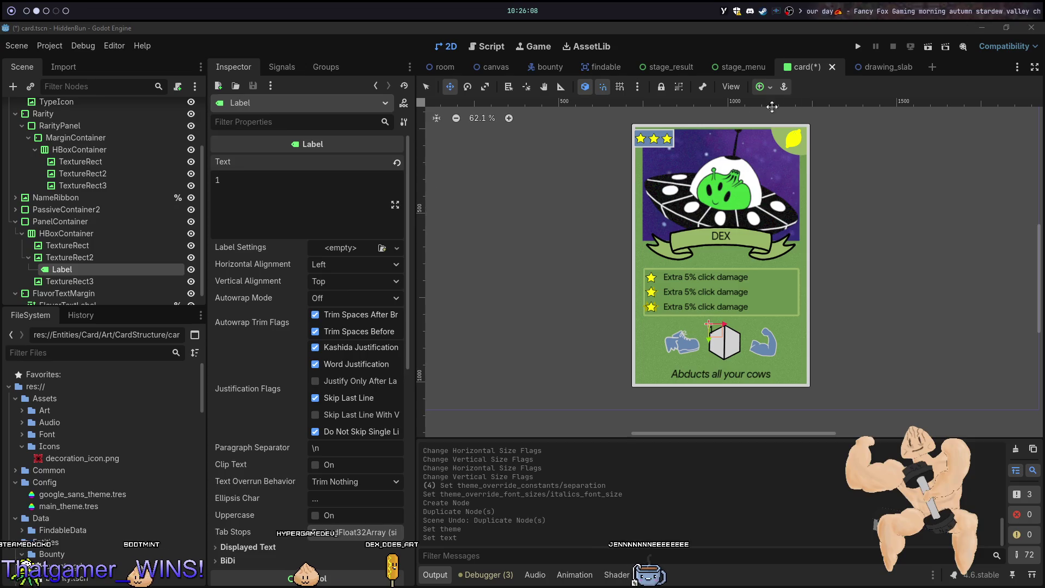
click(770, 87)
click(787, 152)
key(Escape)
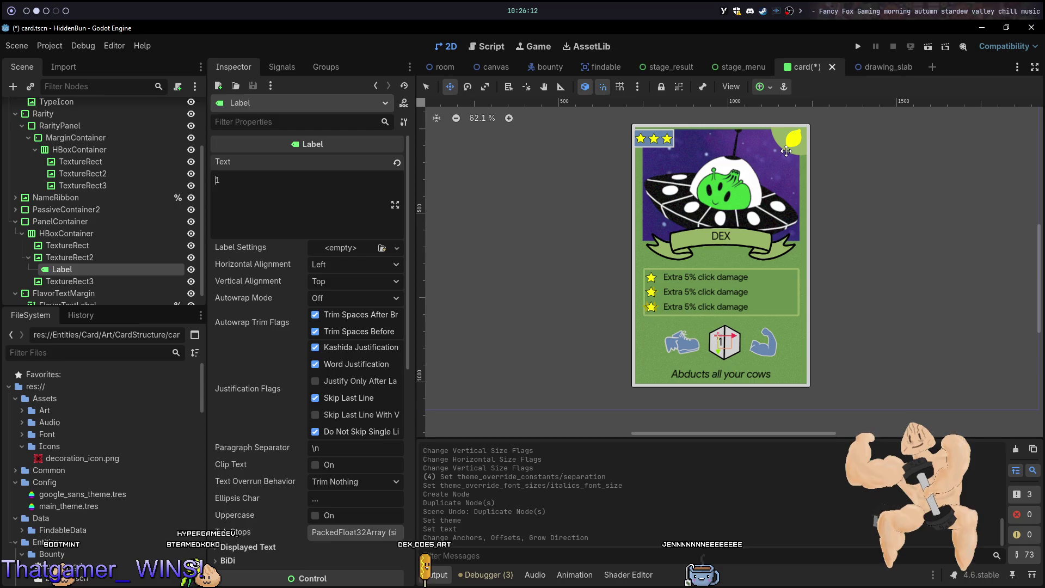
key(BackSpace)
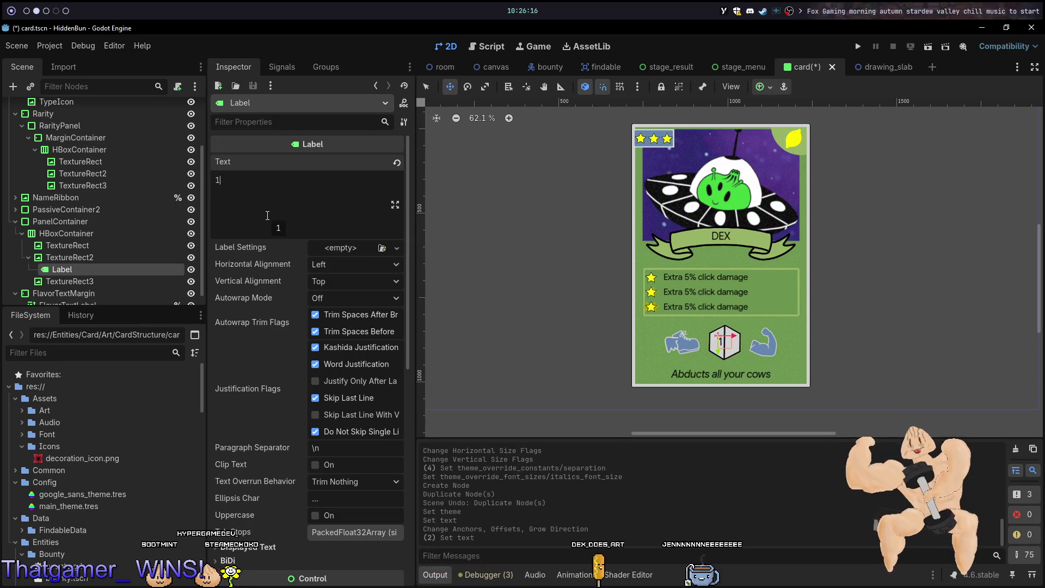
click(765, 88)
click(767, 127)
click(675, 199)
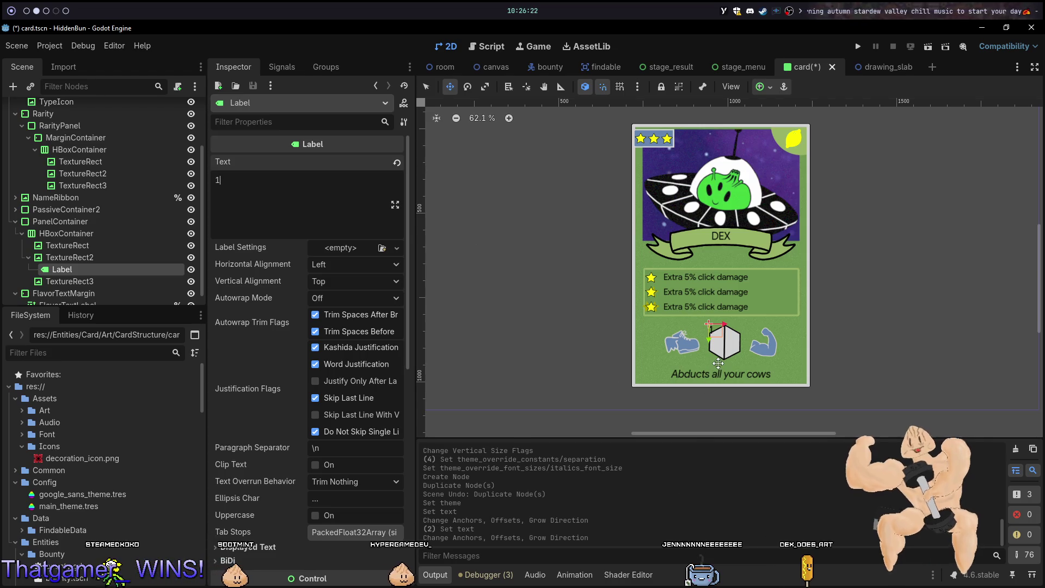
Step: Nudge the label into the hexagon icon and change its text to 12
key(Down)
key(Right)
key(Right)
key(Down)
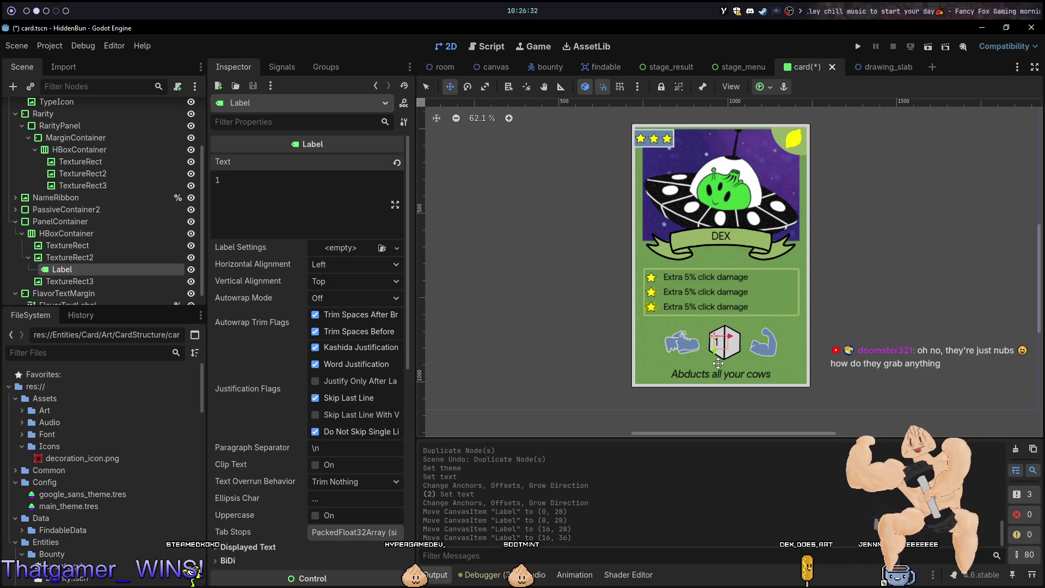
text(2)
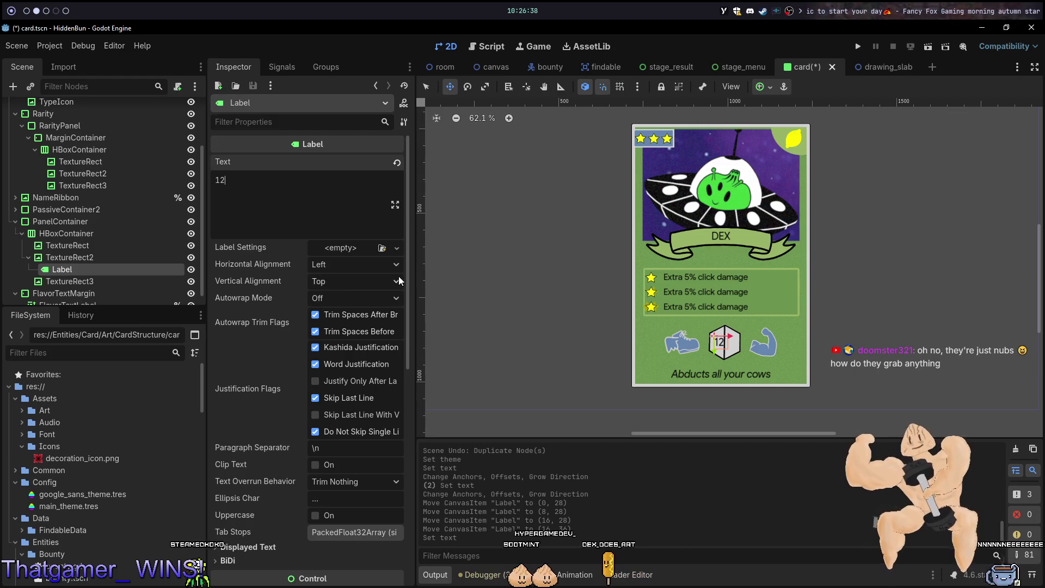
scroll(705, 374, up, 3)
Step: In the label's Layout settings, set Custom Minimum Size to width 30, height 0
scroll(741, 318, up, 3)
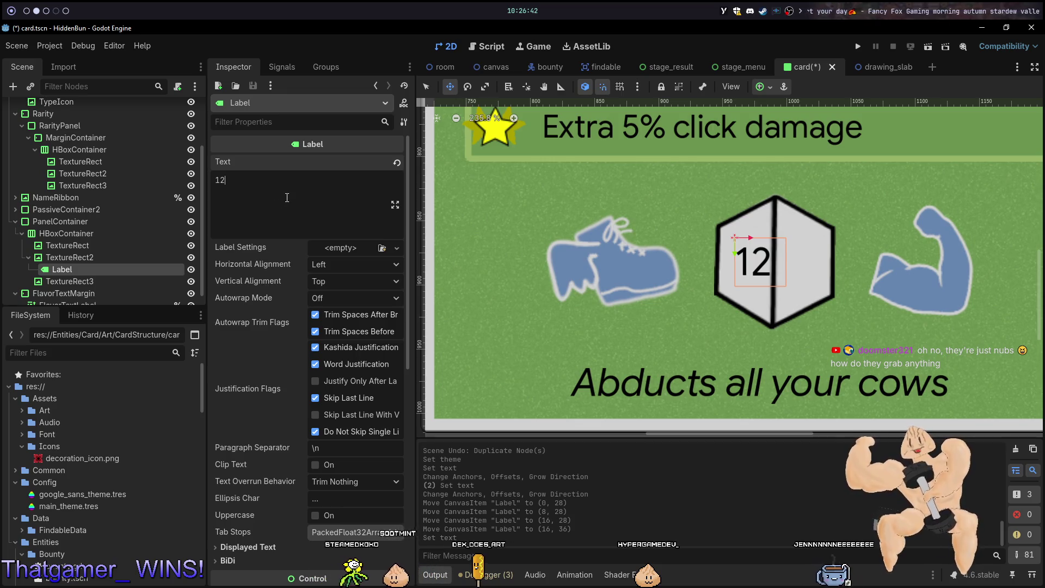
scroll(266, 270, down, 5)
scroll(266, 269, up, 5)
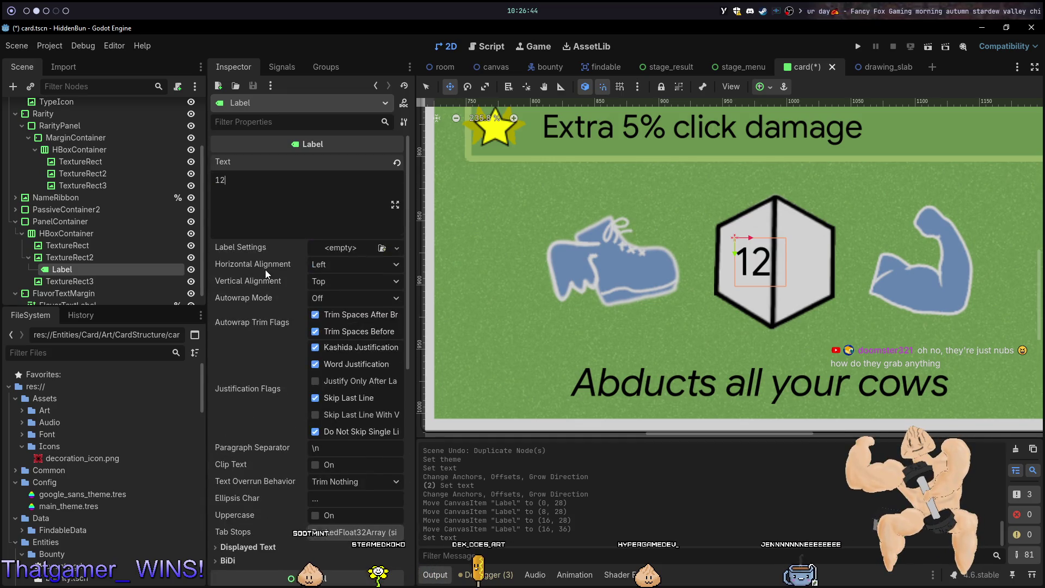
scroll(258, 357, down, 4)
click(258, 375)
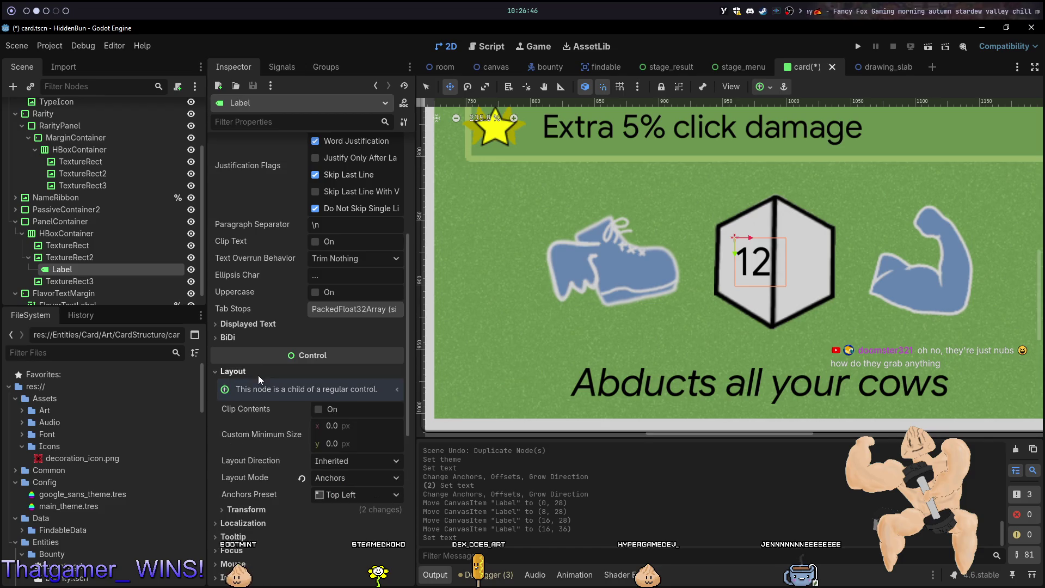
click(384, 441)
text(20)
key(Return)
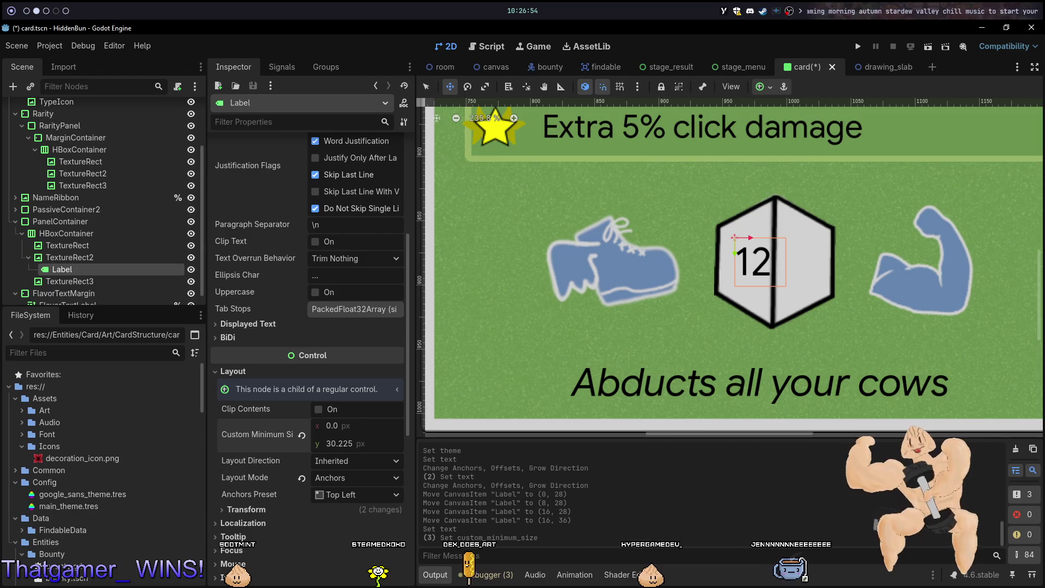
key(ctrl+z)
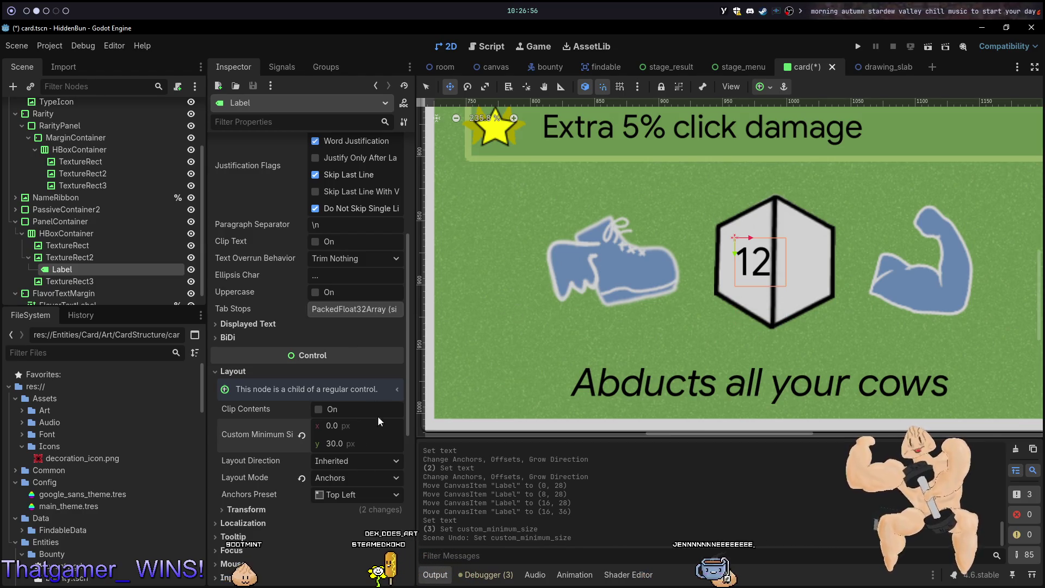
click(324, 427)
text(30)
key(Tab)
text(0)
key(Return)
drag(350, 426, 371, 426)
Step: Raise the minimum width to 40, reset the Transform size, and nudge the label within the die
drag(761, 267, 739, 266)
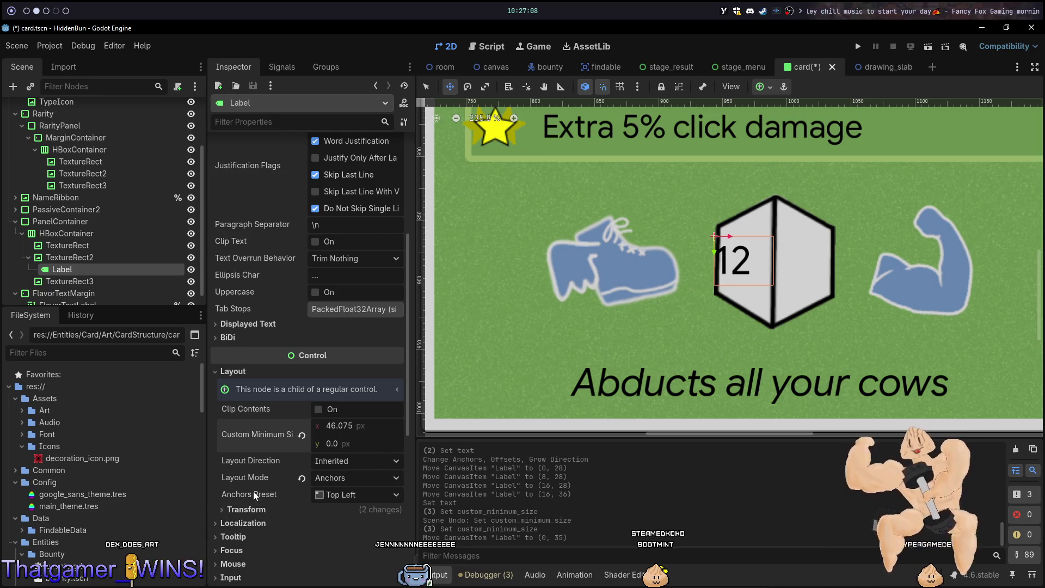
click(334, 431)
text(40)
key(Return)
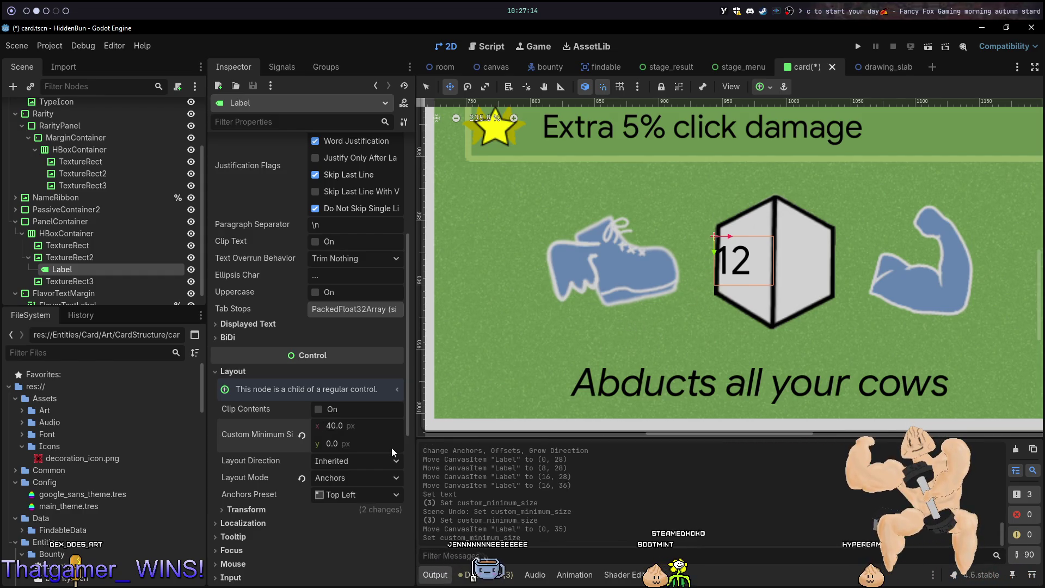
click(372, 433)
text(35)
key(Return)
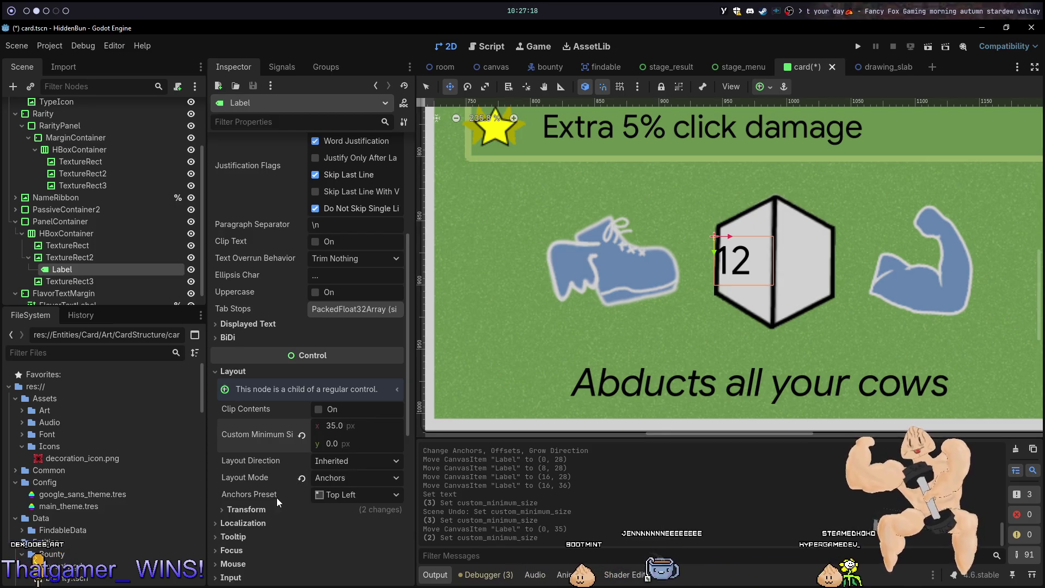
click(261, 511)
click(305, 532)
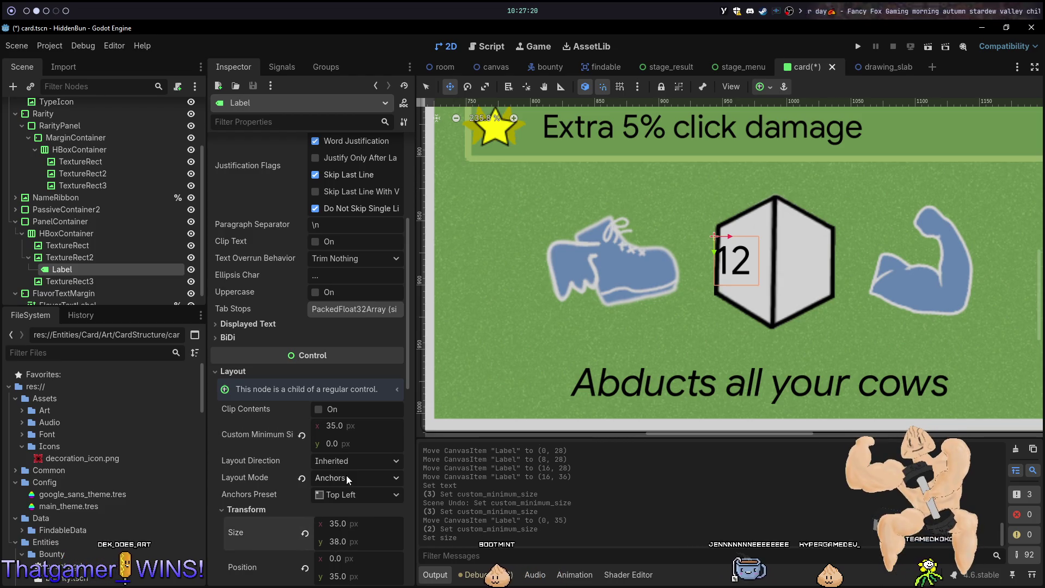
drag(347, 433, 348, 426)
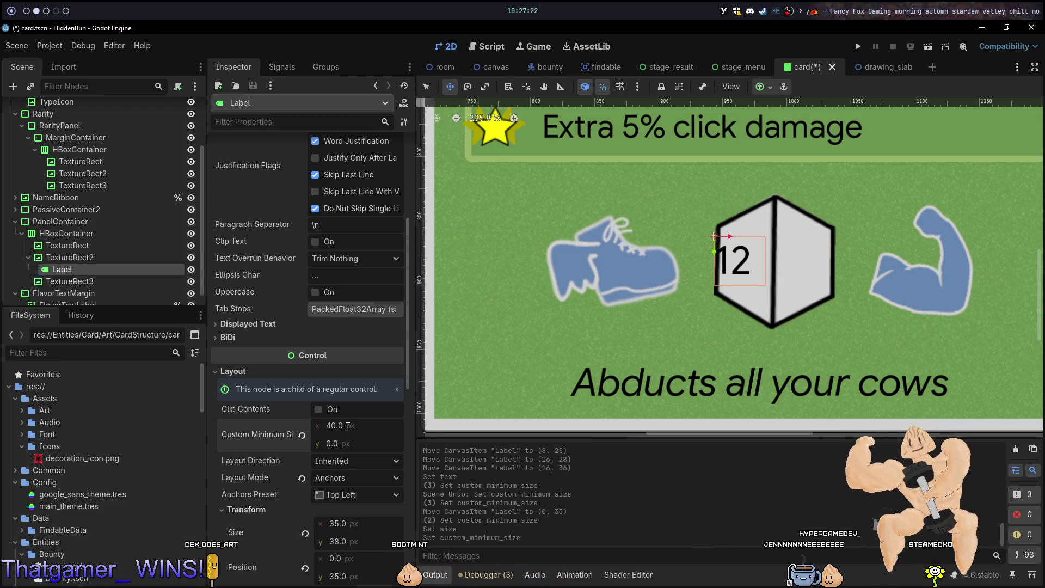
click(305, 534)
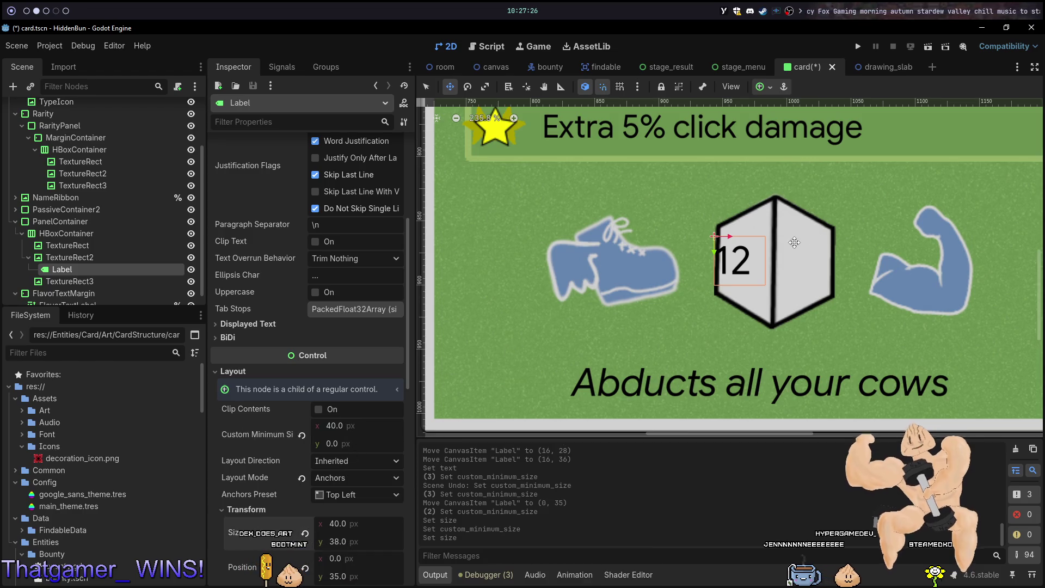
key(Right)
key(Right)
key(Right)
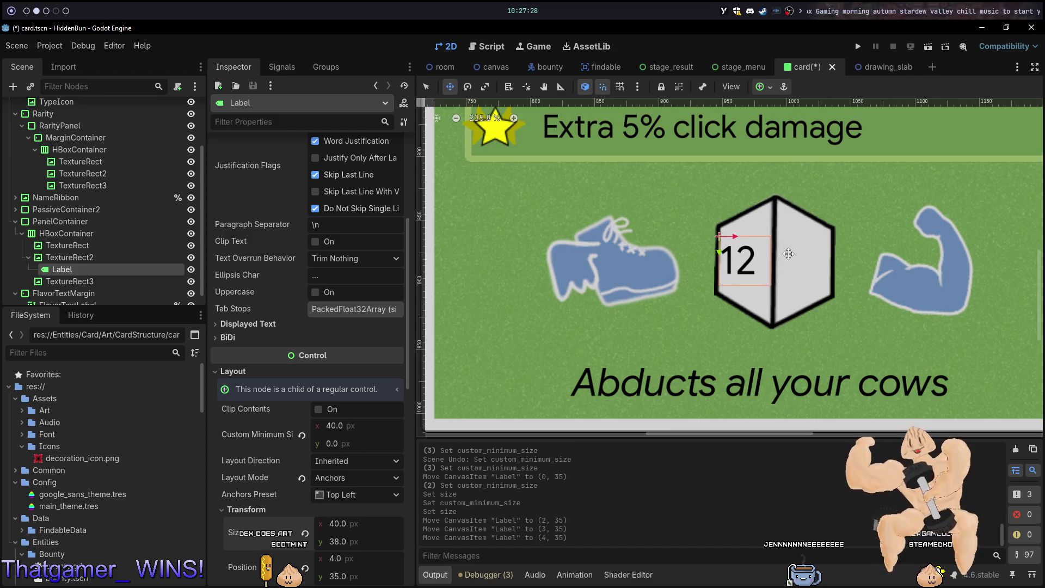
key(Left)
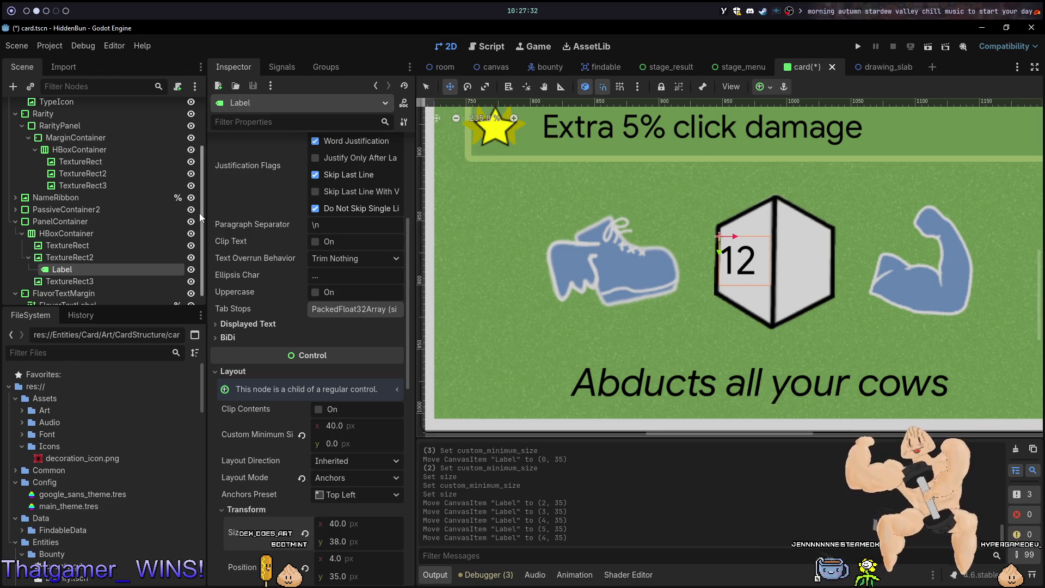
scroll(256, 297, up, 5)
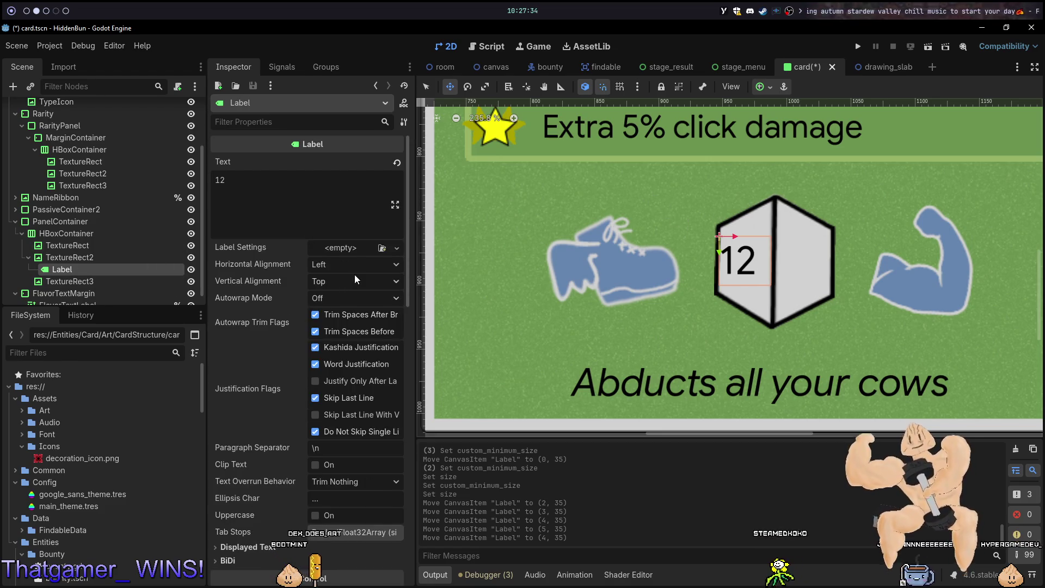
Step: Center the label text horizontally and place a duplicate label in the hexagon's right half
click(355, 274)
click(351, 270)
click(364, 301)
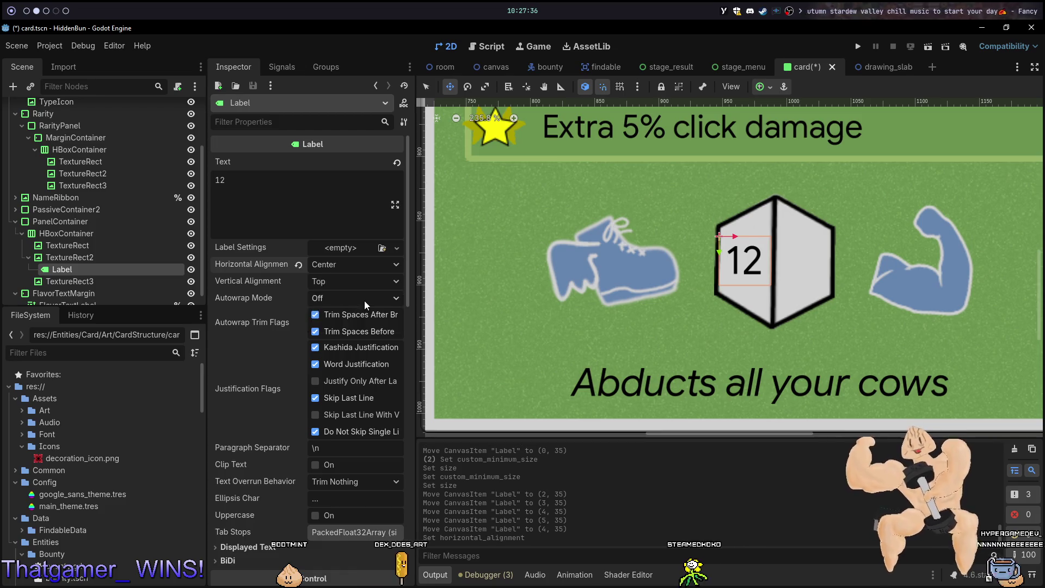
click(131, 259)
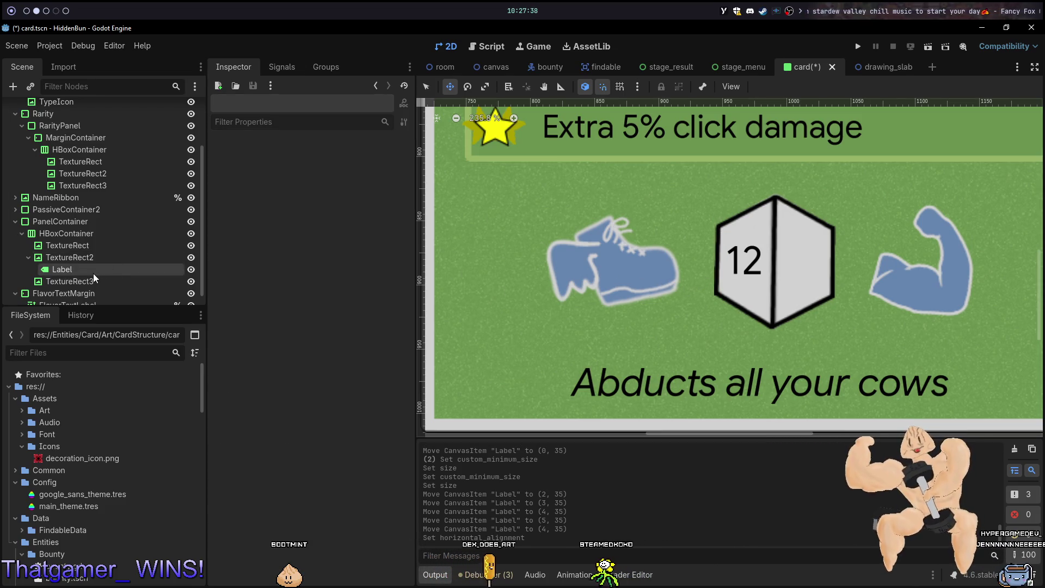
click(93, 273)
key(ctrl+d)
key(shift+Right)
key(shift+Right)
key(shift+Right)
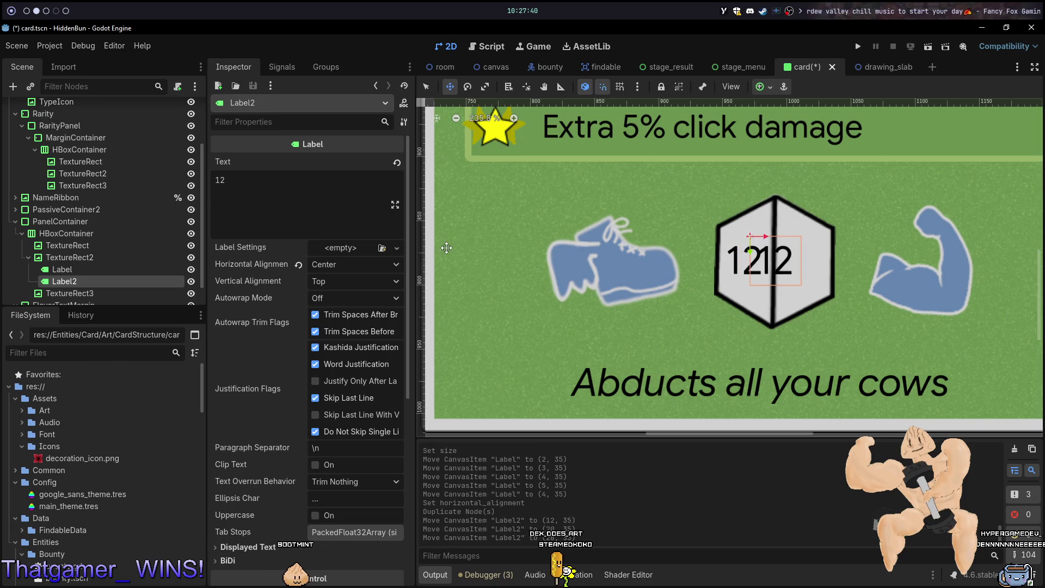
key(Right)
key(Right)
key(Right)
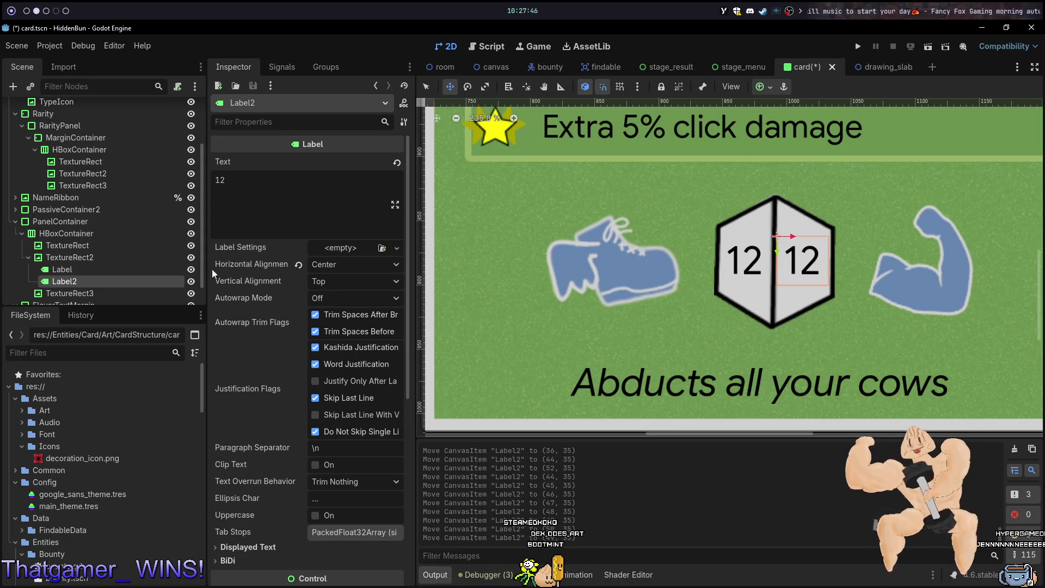
Step: Rename the original label to SpeedLabel and make it accessible by unique name
click(110, 270)
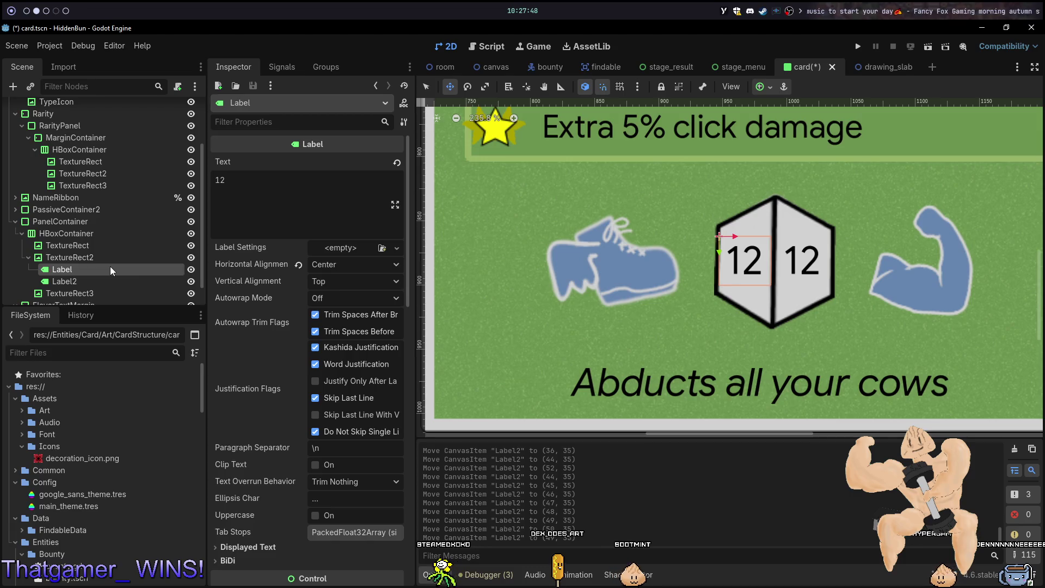
double_click(110, 267)
text(Speed)
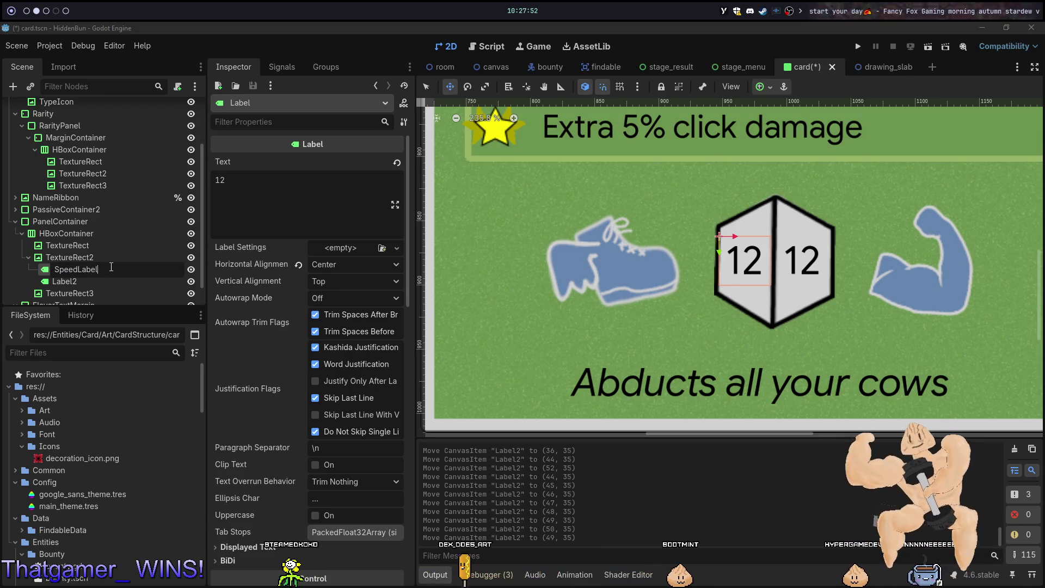
key(Return)
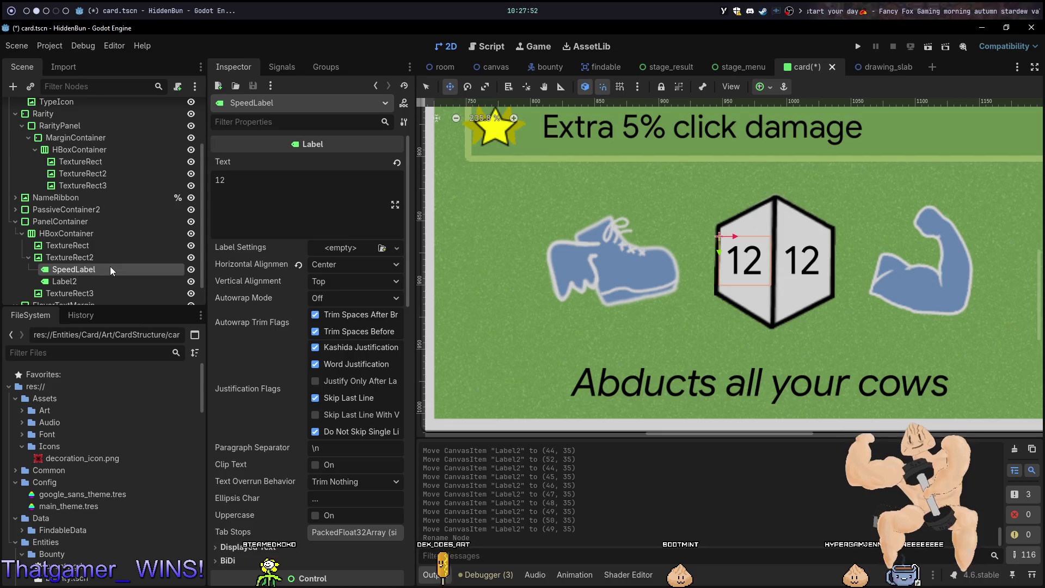
right_click(110, 266)
click(158, 542)
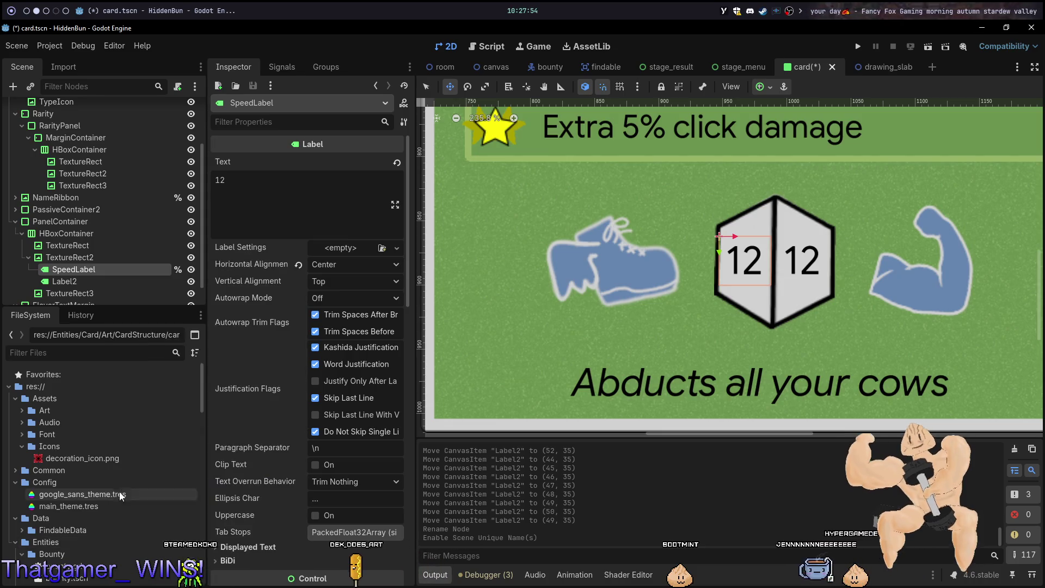
Step: Rename Label2 to StrengthLabel
click(68, 281)
click(68, 280)
text(Str)
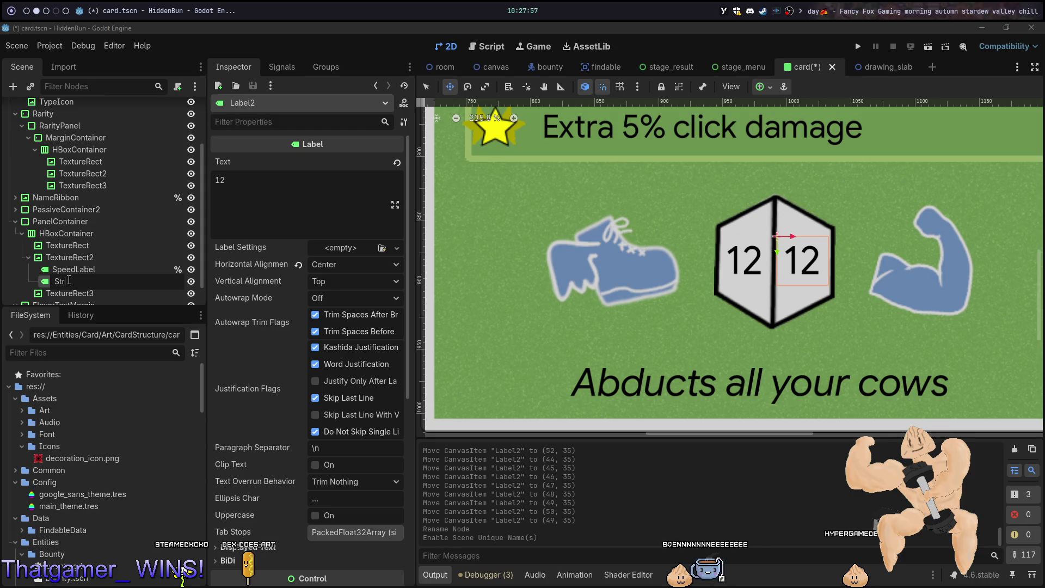
text(engthLabel)
key(Return)
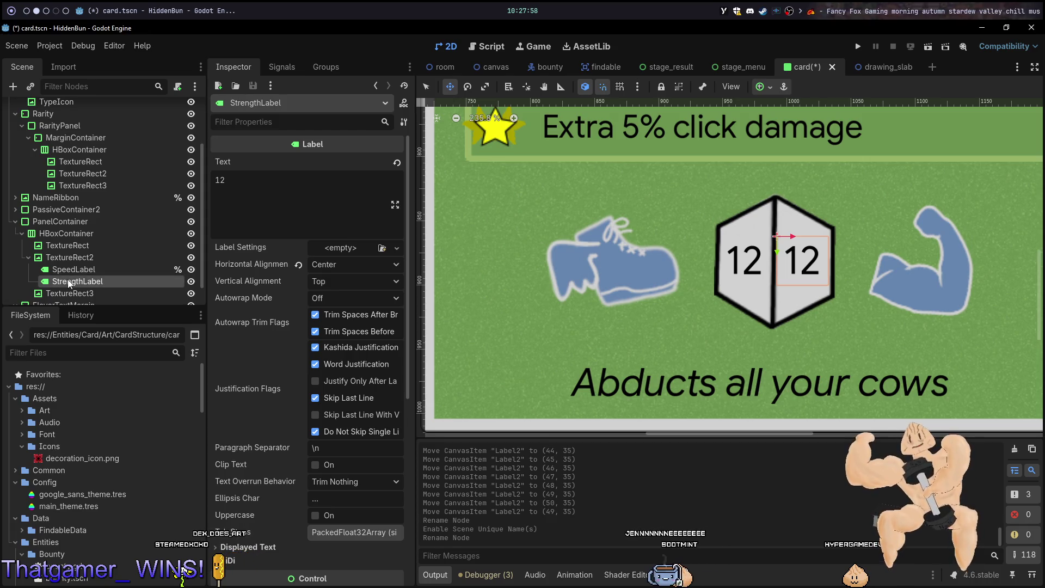
scroll(907, 232, down, 5)
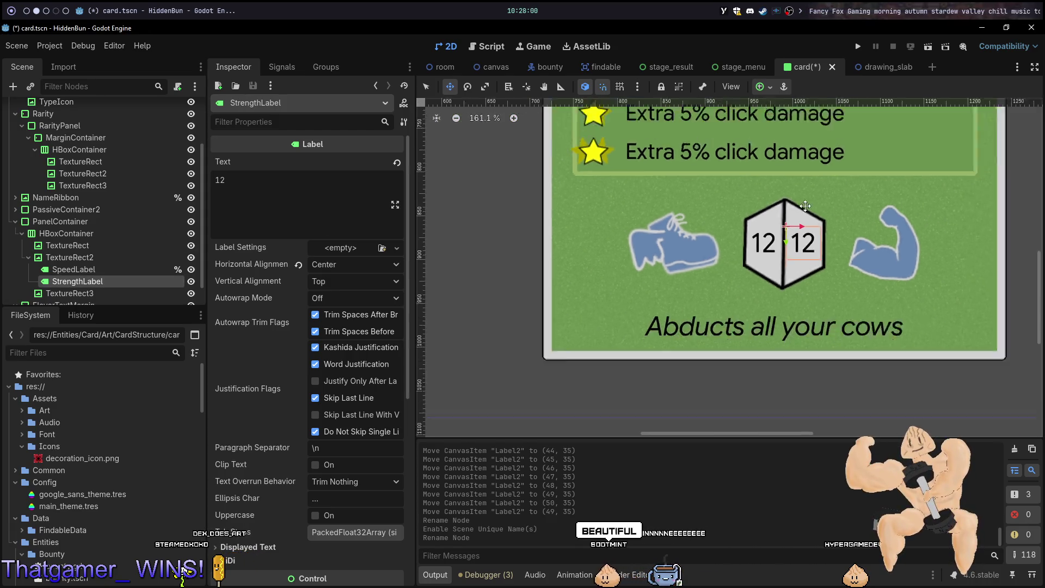
Step: Save and run the card scene with F6, then stop it with F8
scroll(822, 170, down, 5)
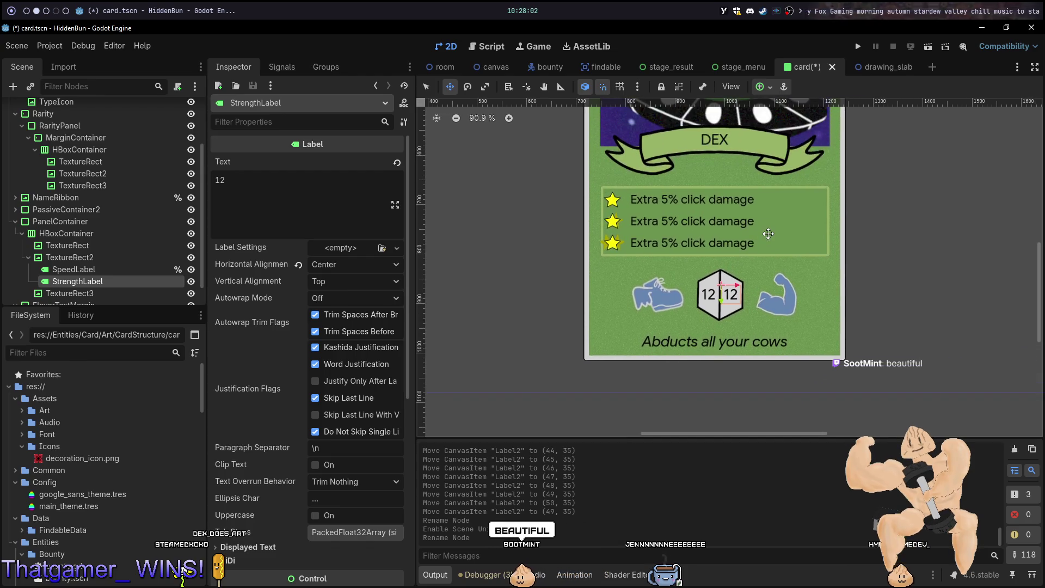
key(Escape)
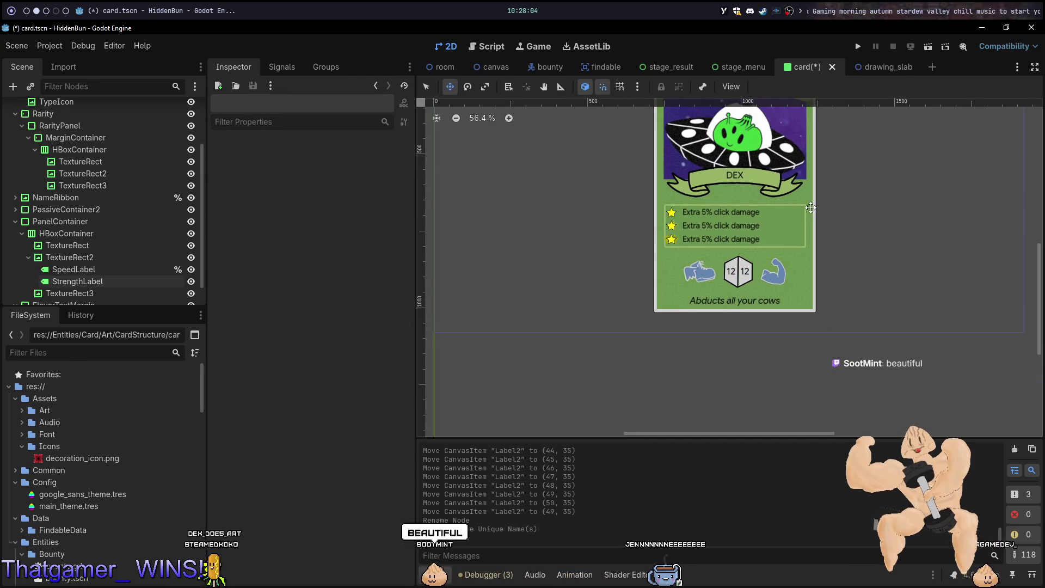
key(F6)
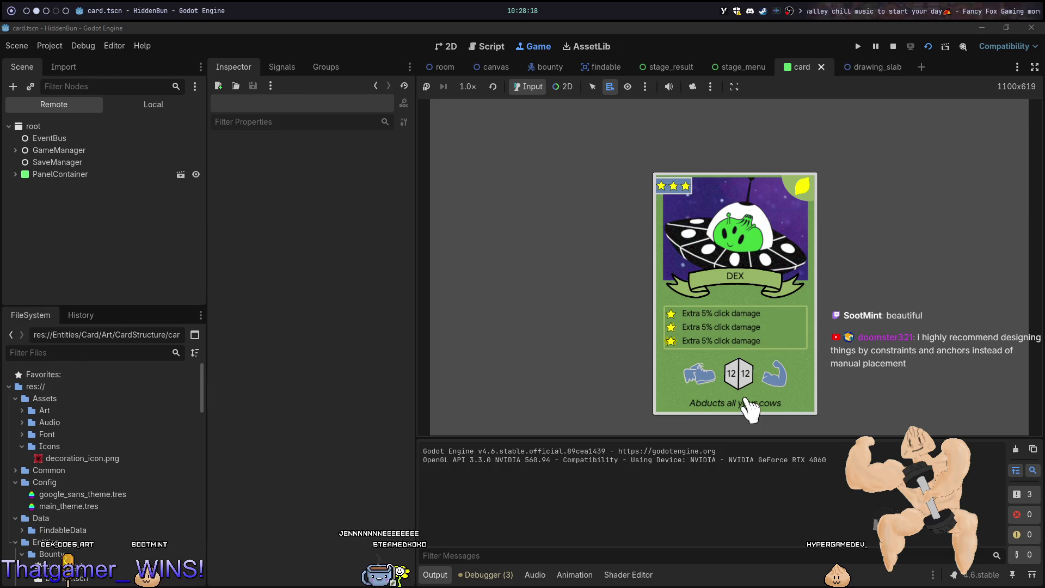
key(F8)
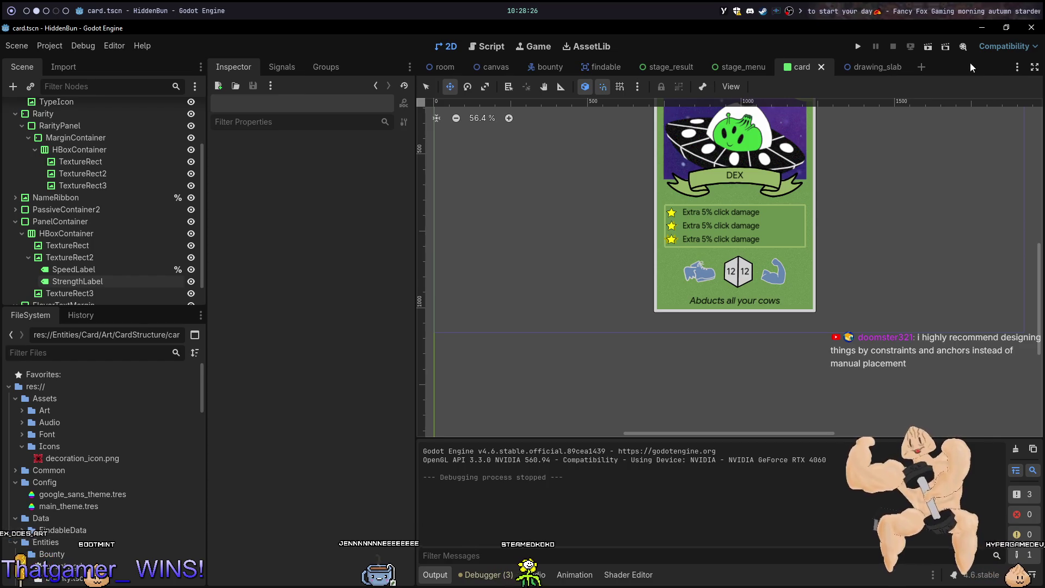
Step: Rerun the scene in a floating game window, then close that window
key(F6)
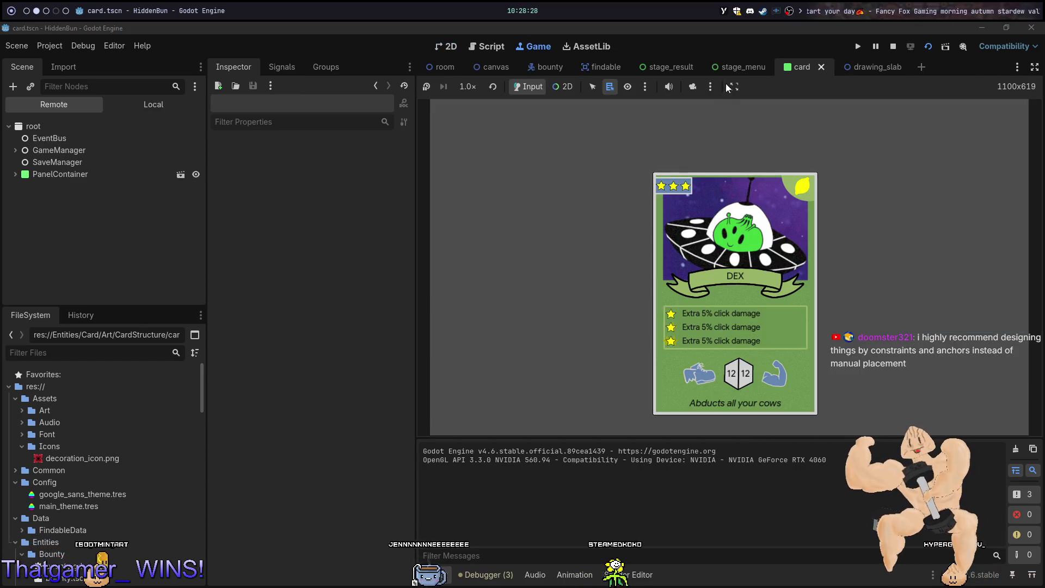
click(734, 87)
click(779, 119)
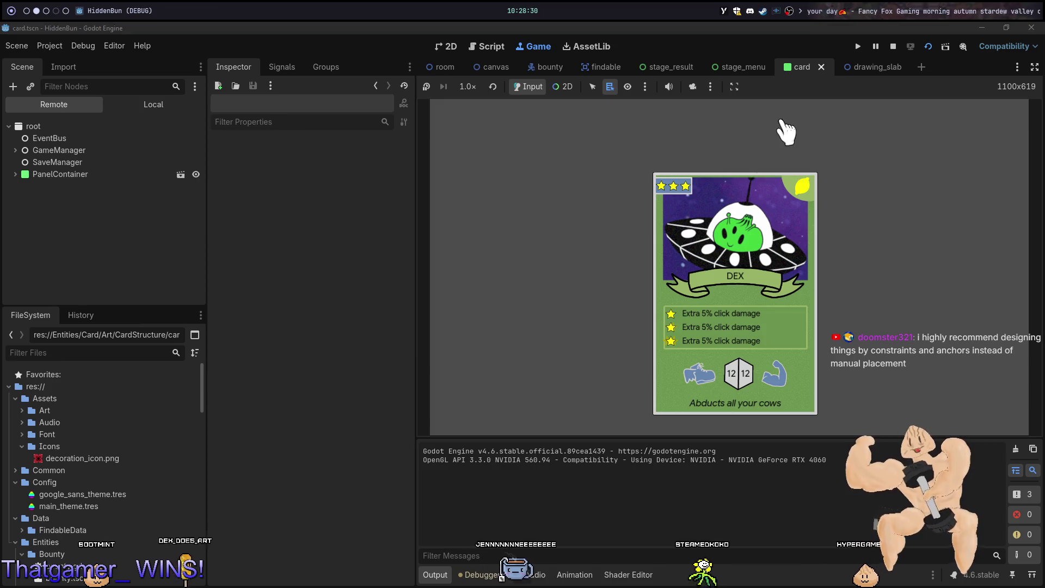
key(F6)
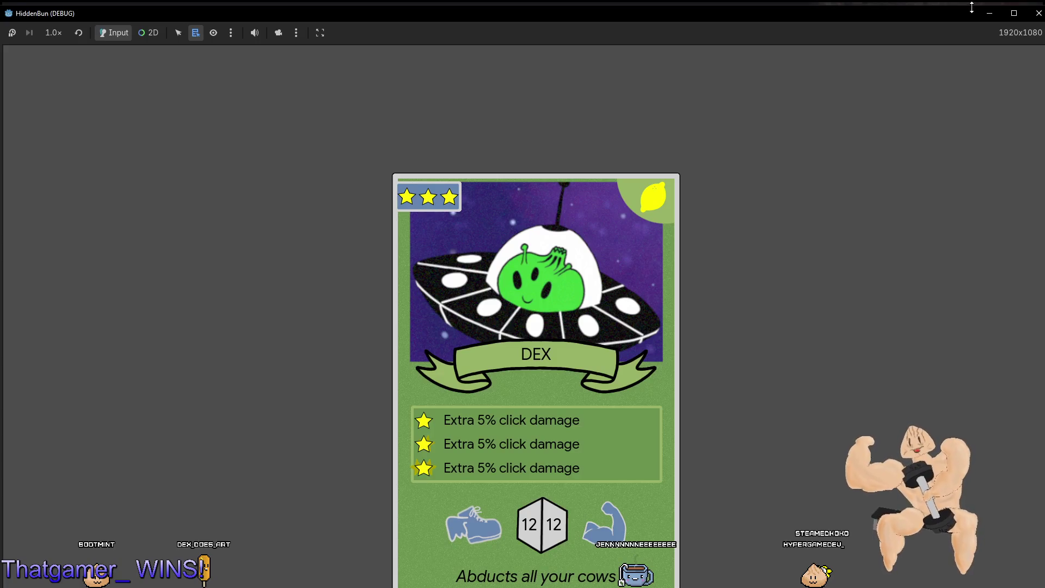
mouse_move(893, 23)
mouse_down()
mouse_move(893, 259)
mouse_move(848, 298)
mouse_move(821, 156)
mouse_move(817, 267)
mouse_move(824, 68)
mouse_move(814, 282)
mouse_move(815, 55)
mouse_move(814, 319)
mouse_move(814, 46)
mouse_up()
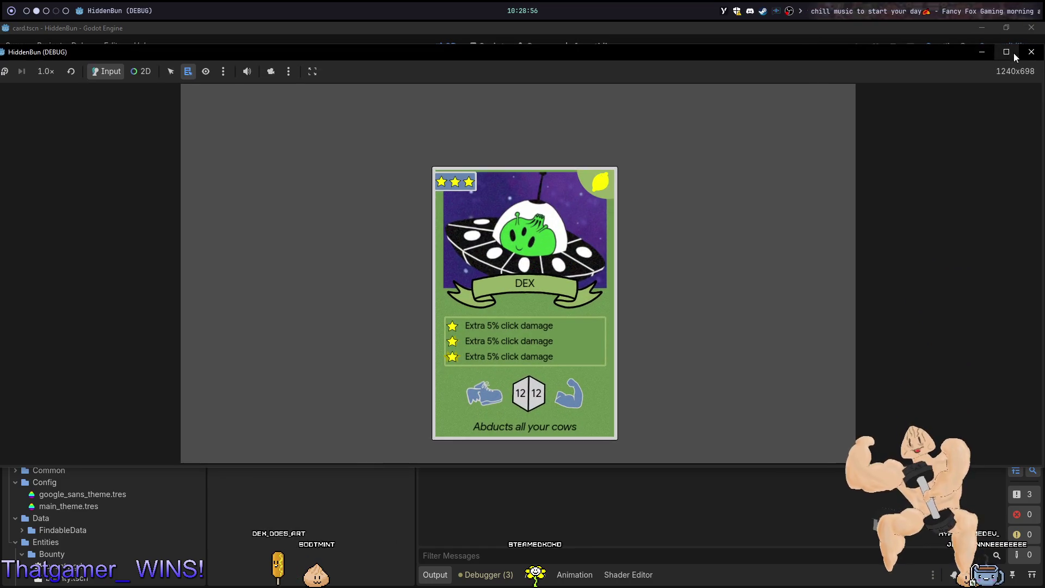
click(1032, 52)
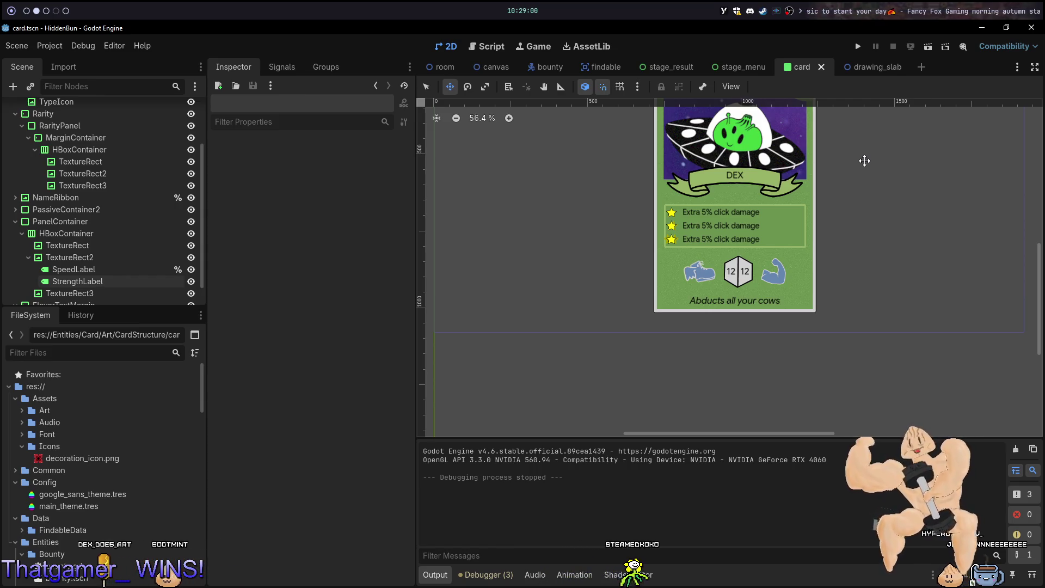
scroll(866, 190, down, 1)
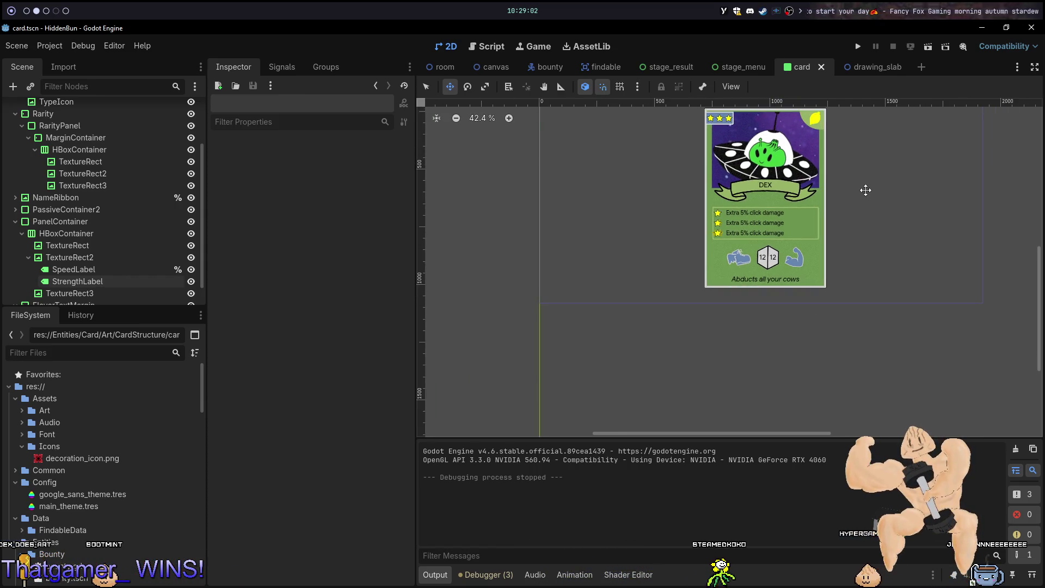
Step: Inspect FlavorTextMargin's 10 top and 20 bottom margins, collapse it, and focus Filter Nodes
scroll(851, 223, down, 1)
drag(847, 226, 819, 249)
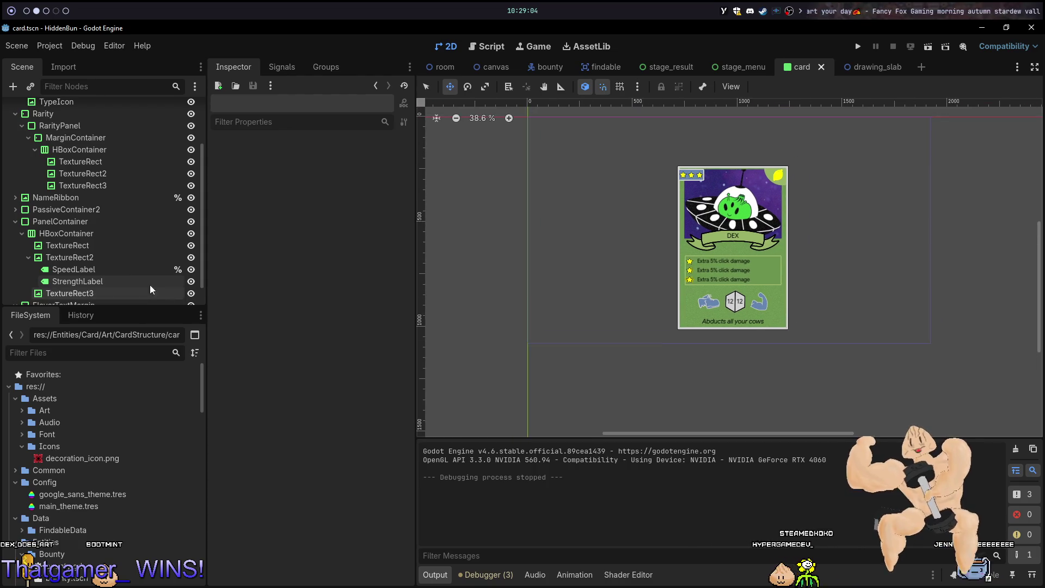
click(15, 222)
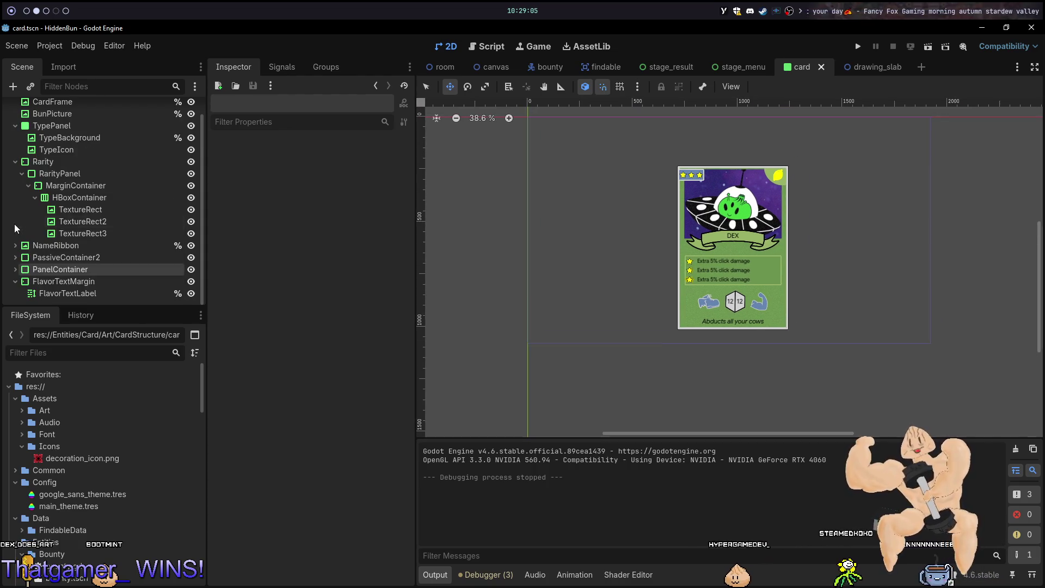
click(57, 282)
scroll(801, 272, up, 4)
scroll(800, 272, down, 5)
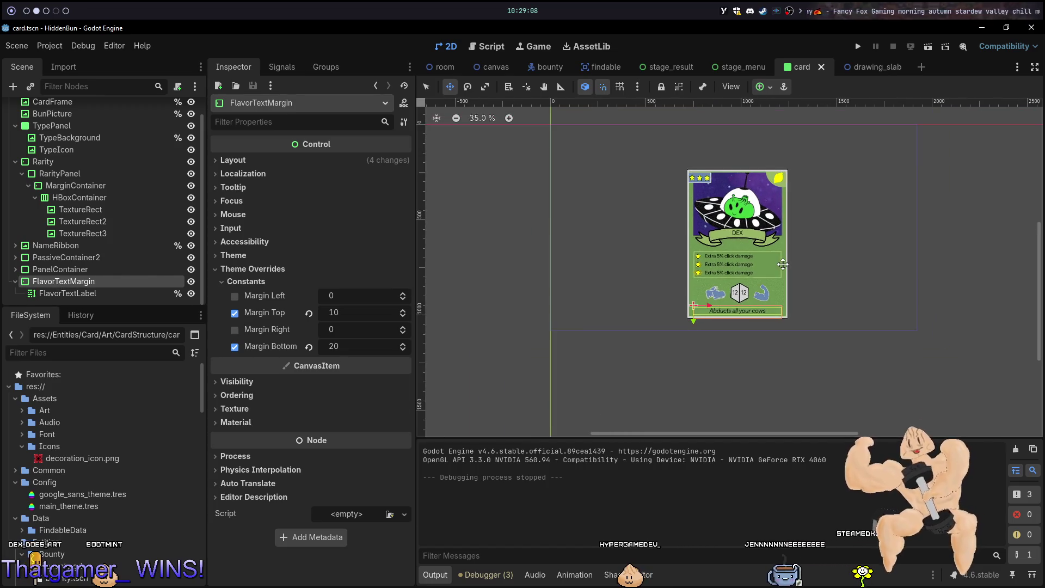
click(15, 282)
scroll(83, 176, up, 1)
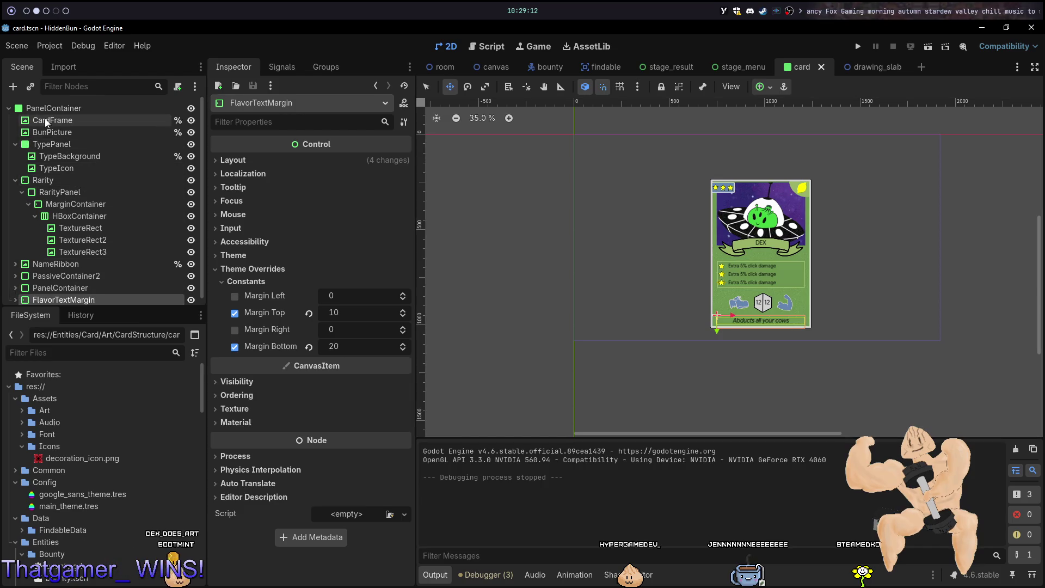
click(77, 86)
Step: Filter the tree by %, clear the filter, and expand all nodes under PanelContainer
text(%)
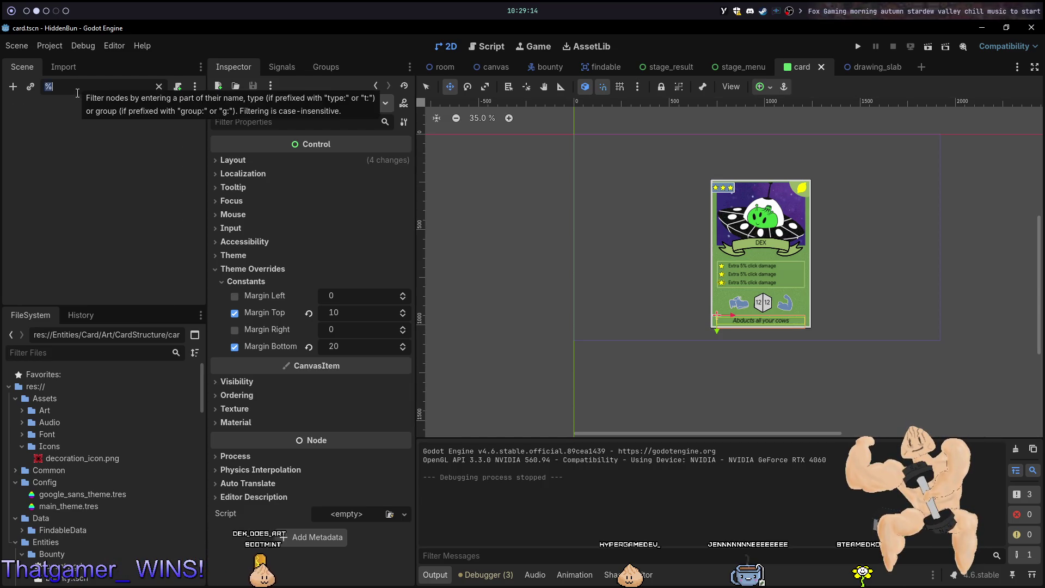
key(BackSpace)
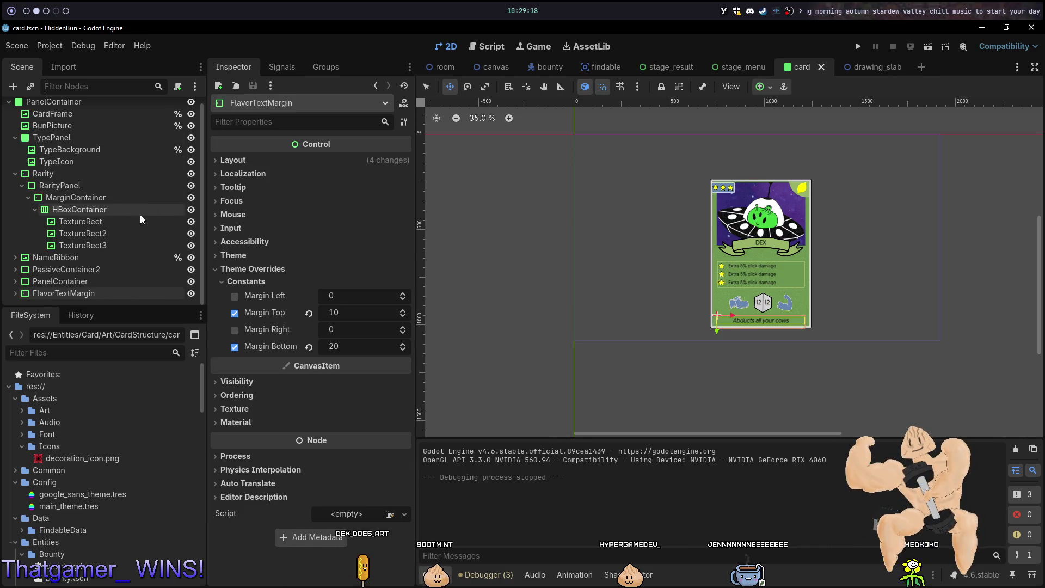
click(16, 258)
scroll(18, 260, down, 1)
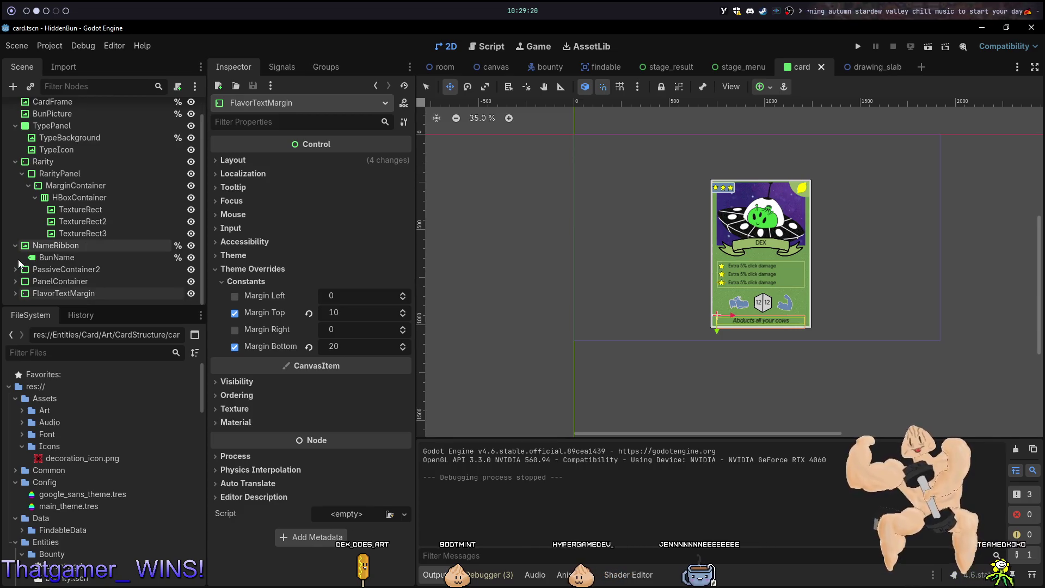
scroll(60, 214, up, 2)
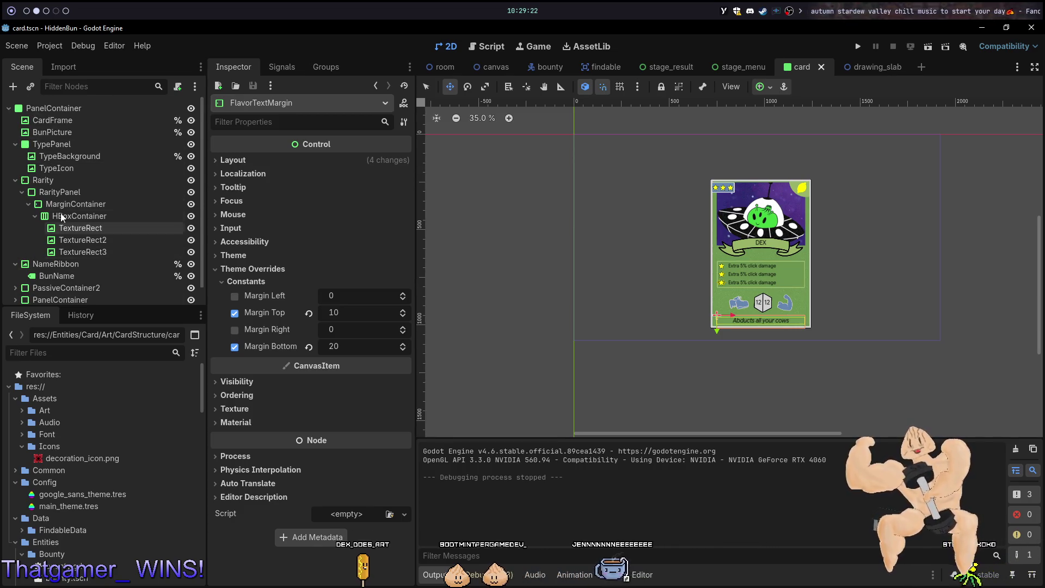
right_click(68, 103)
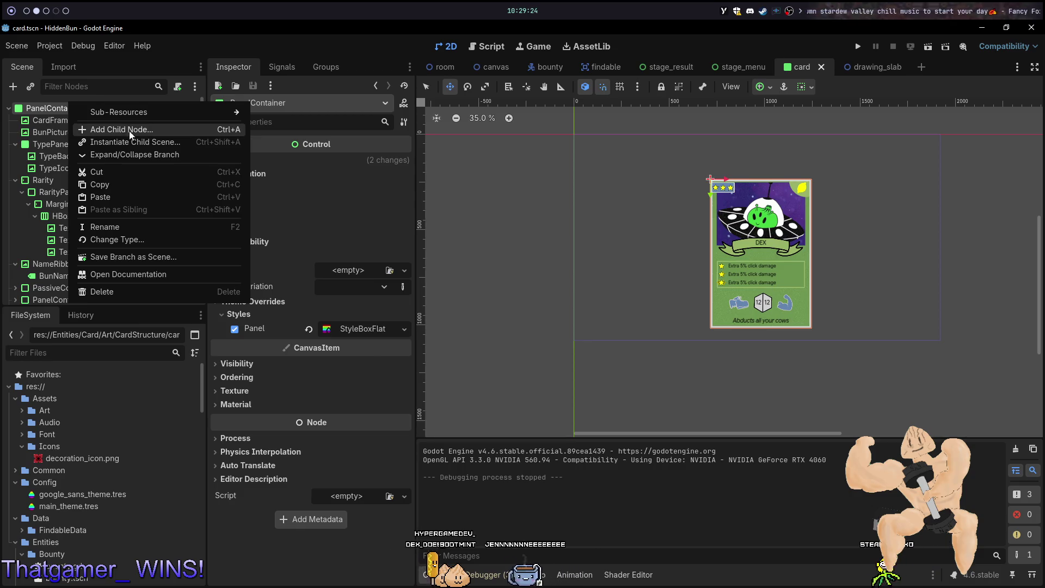
click(151, 154)
scroll(107, 137, up, 1)
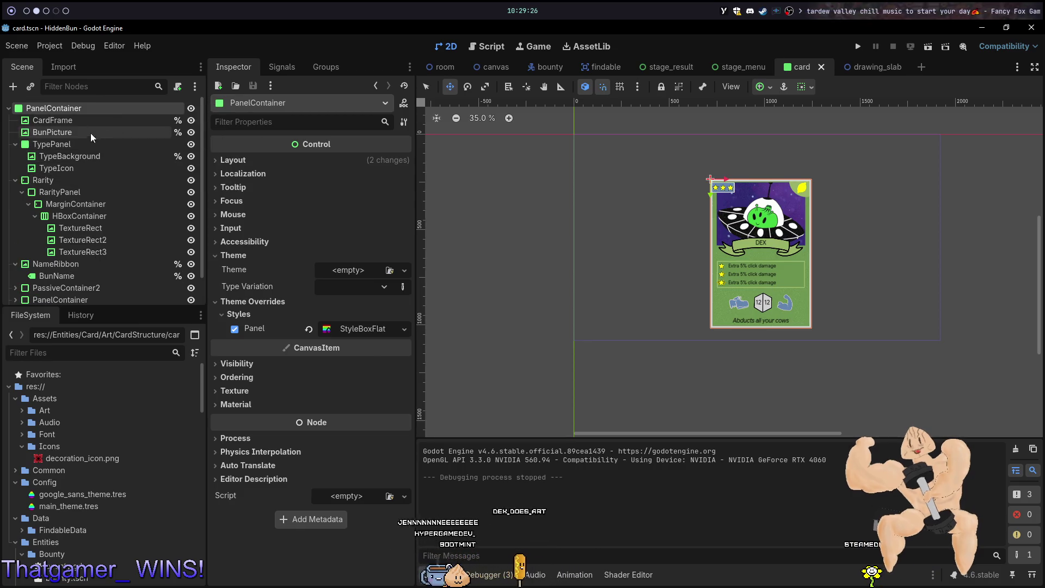
right_click(34, 107)
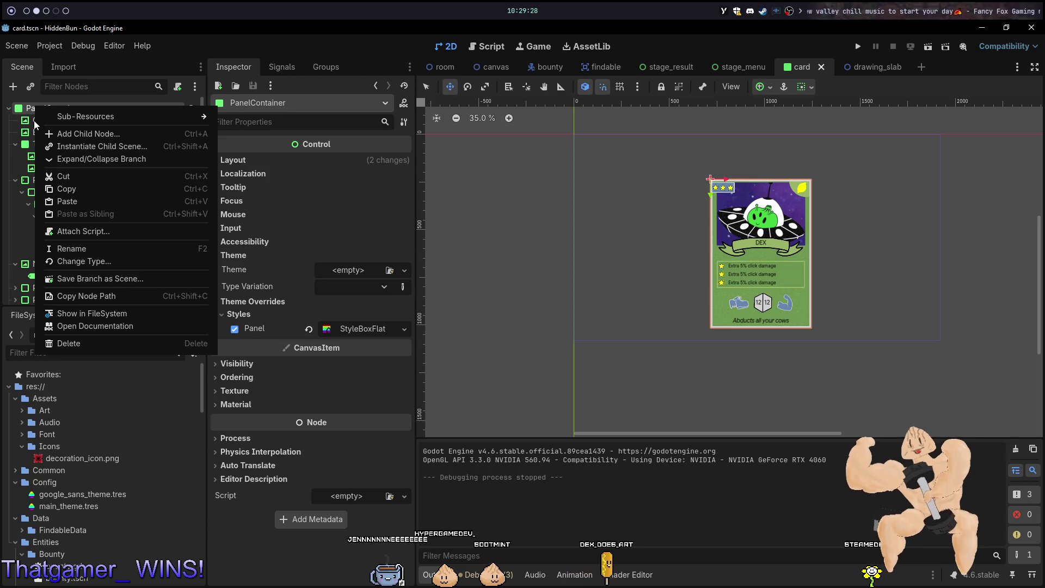
click(31, 234)
scroll(24, 270, down, 1)
Step: Select PassiveContainer2, expand its skill containers and TextureRect2, and save the scene
click(59, 257)
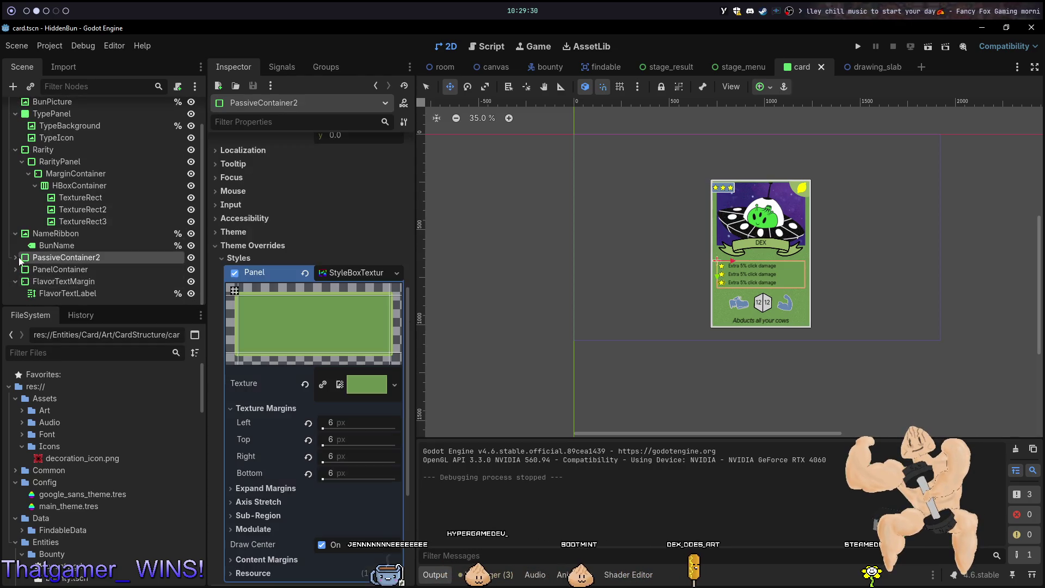
click(15, 257)
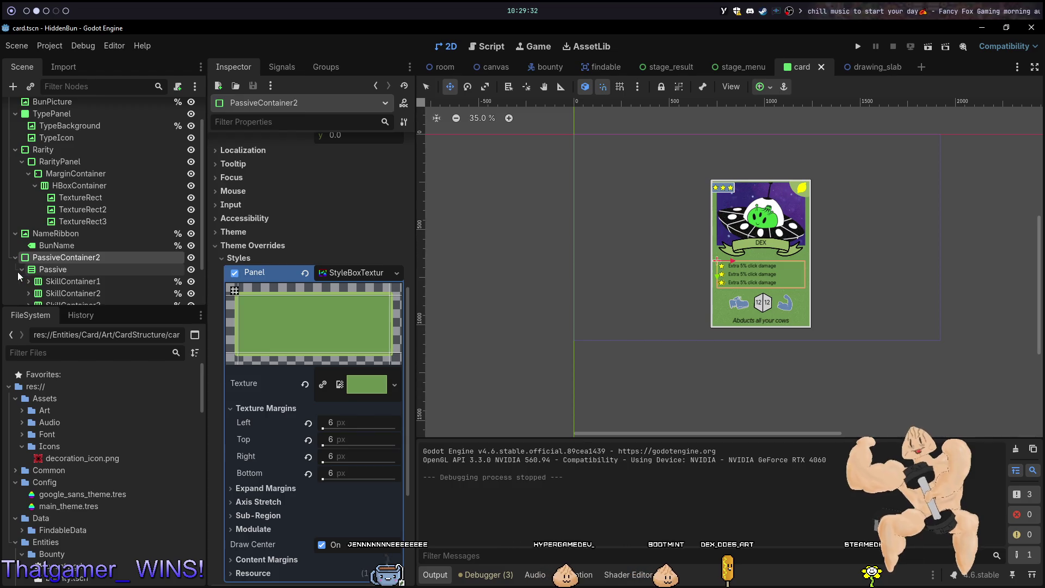
scroll(18, 273, down, 2)
click(27, 234)
click(29, 271)
scroll(29, 283, down, 2)
click(35, 234)
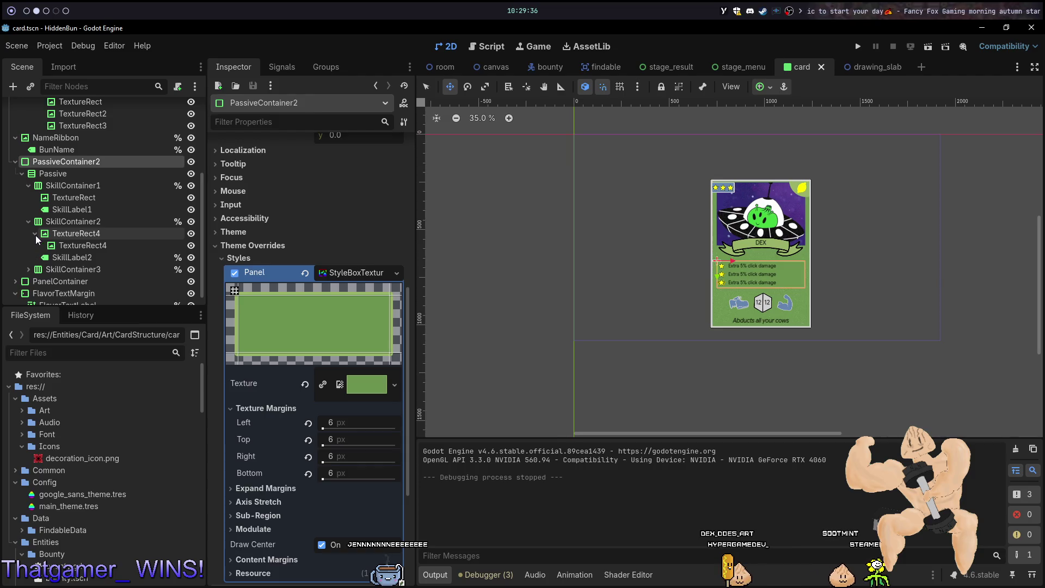
scroll(35, 235, down, 1)
click(27, 258)
scroll(25, 262, down, 2)
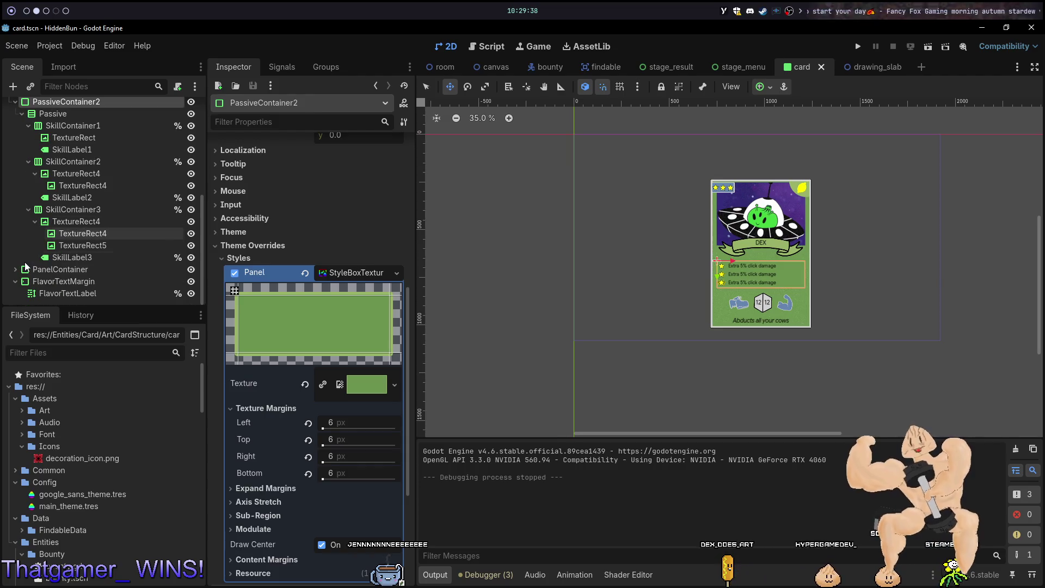
scroll(18, 273, down, 2)
click(28, 257)
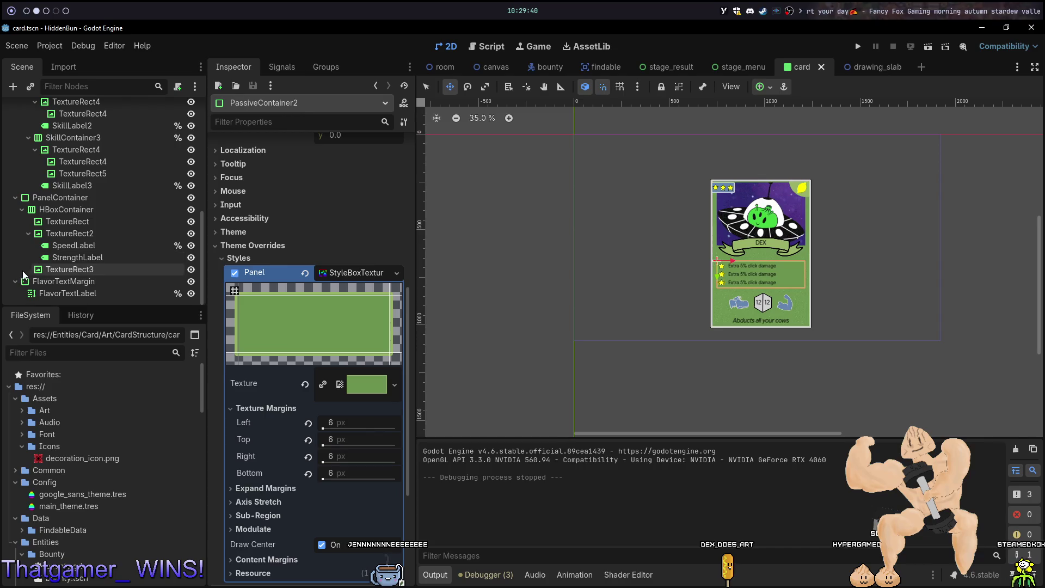
scroll(44, 275, down, 1)
scroll(133, 263, up, 5)
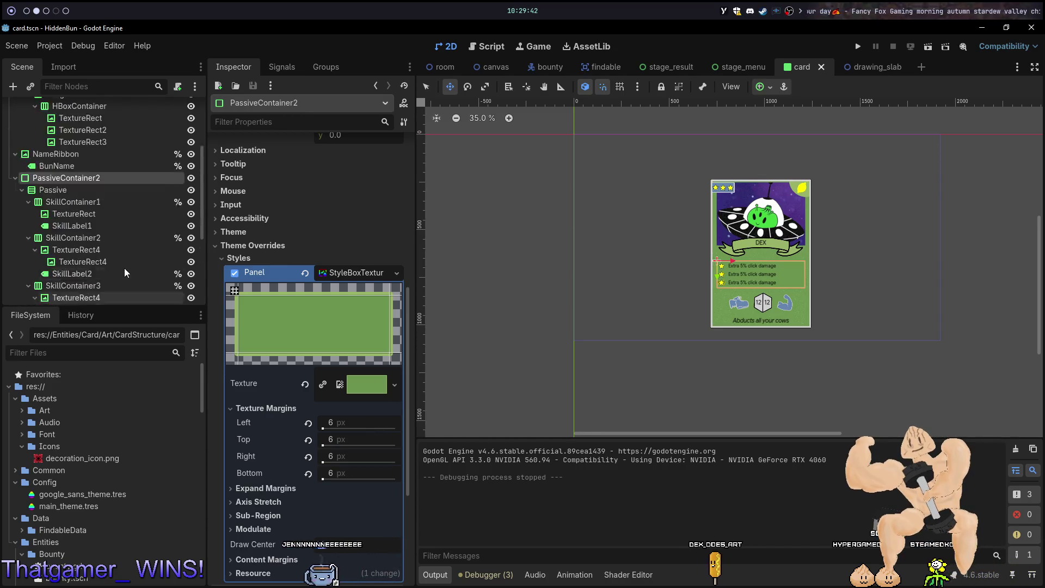
key(ctrl+s)
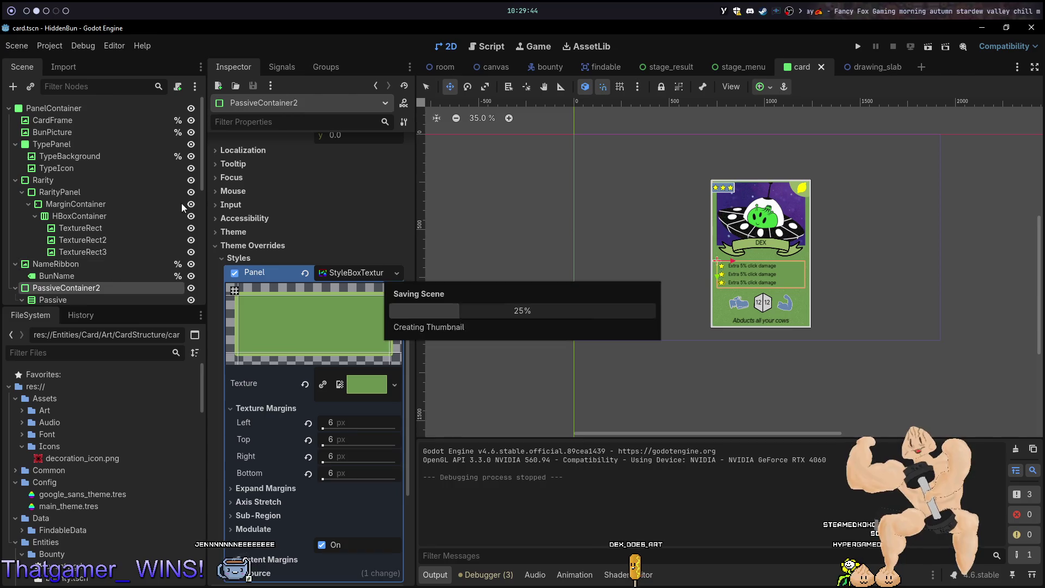
click(490, 47)
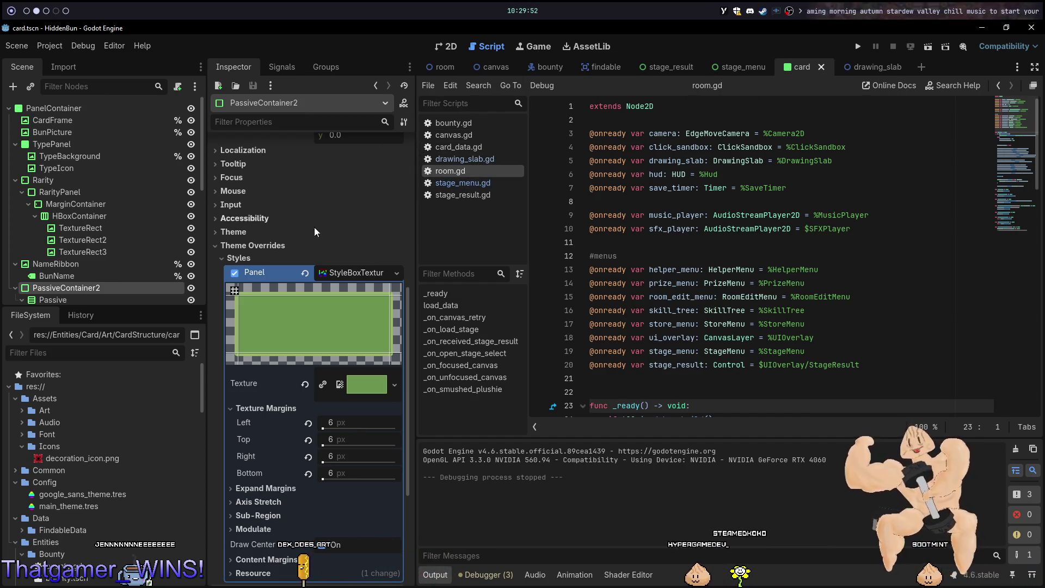
key(ctrl+shift+o)
text(card)
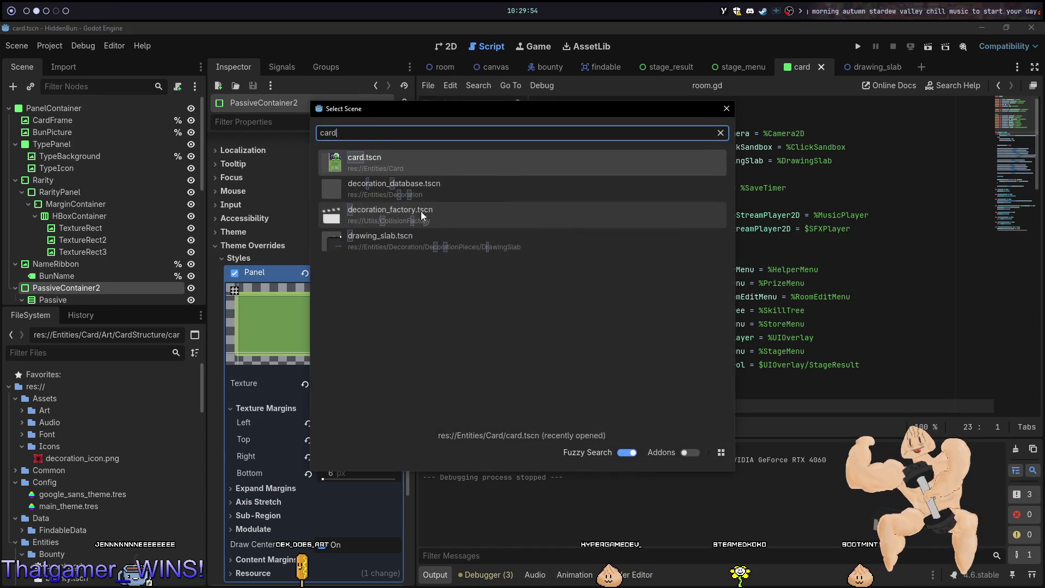
key(Escape)
key(alt+shift+o)
text(card)
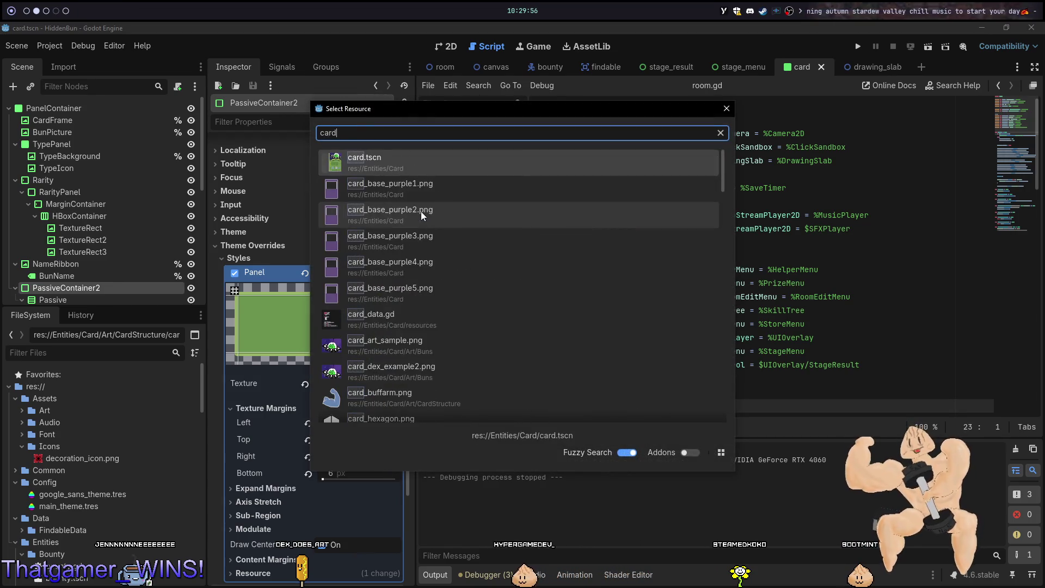
text(.gd)
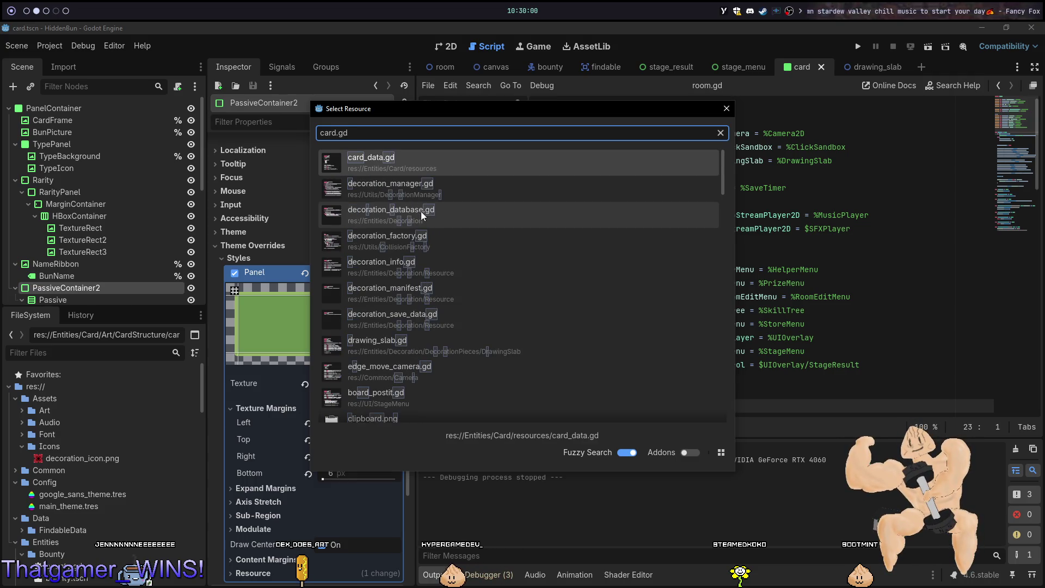
key(Escape)
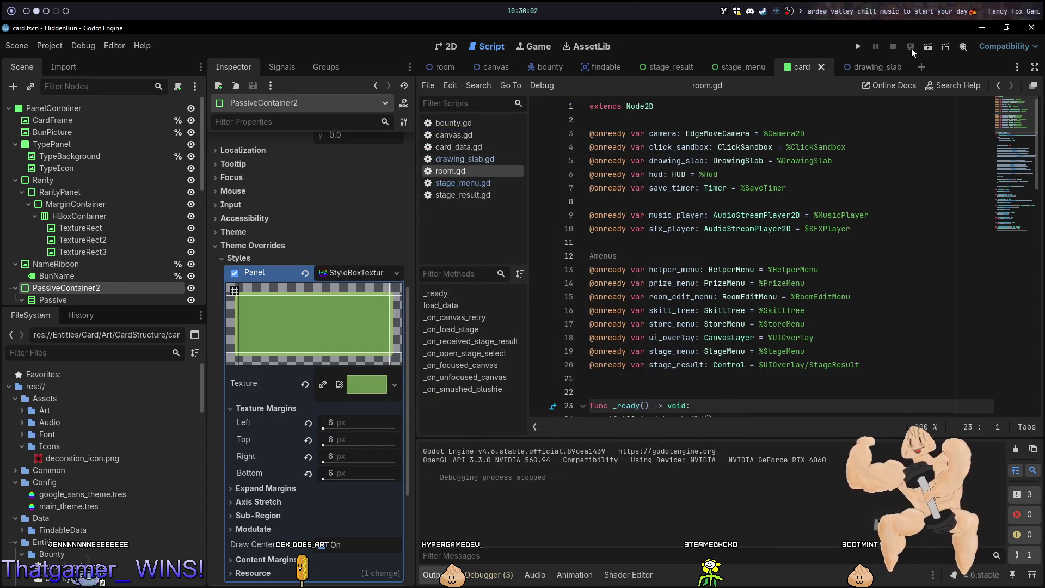
click(447, 46)
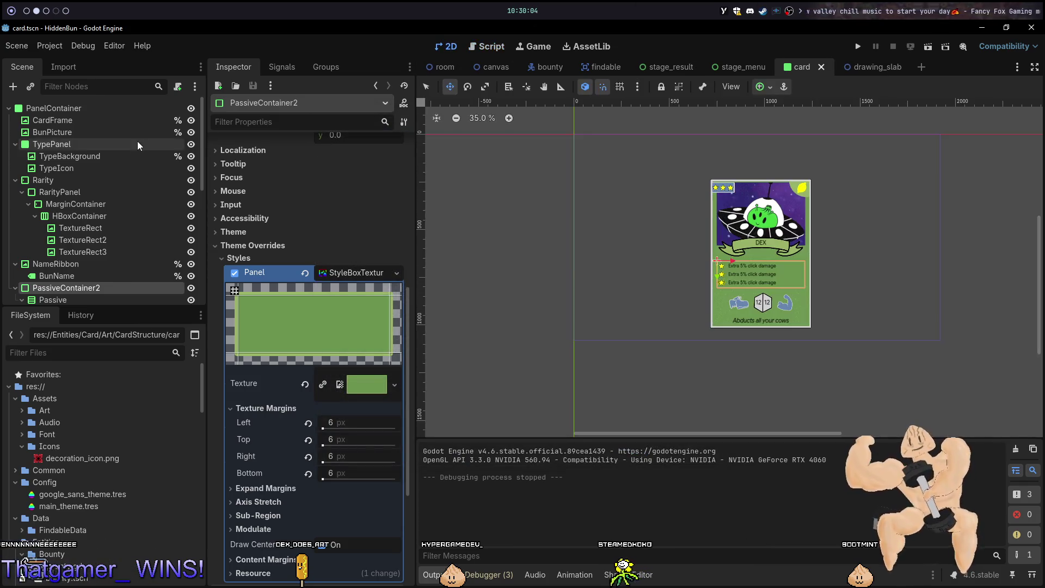
Step: Rename the root PanelContainer node to Card and save the scene
click(99, 107)
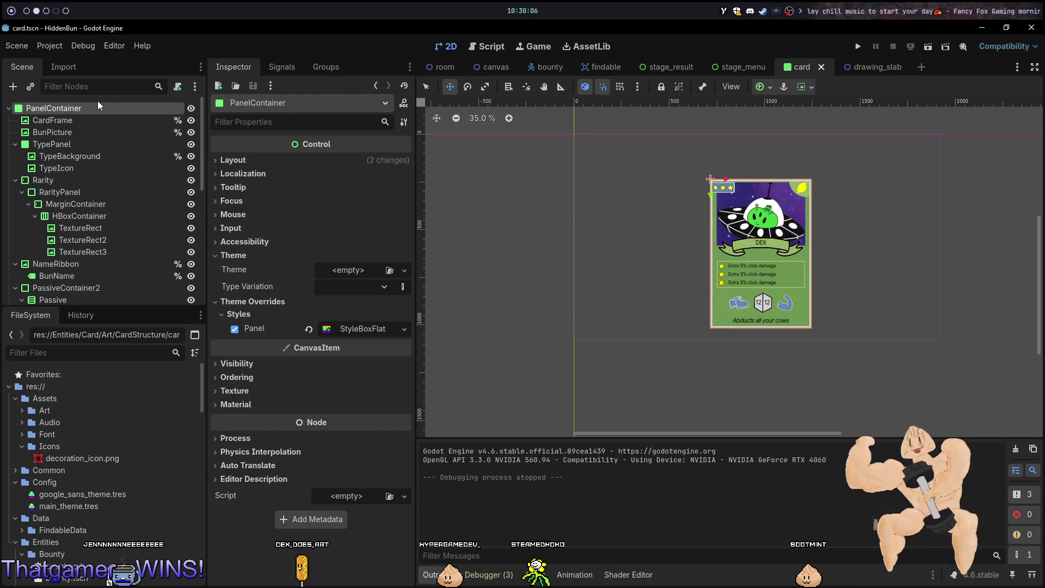
right_click(99, 107)
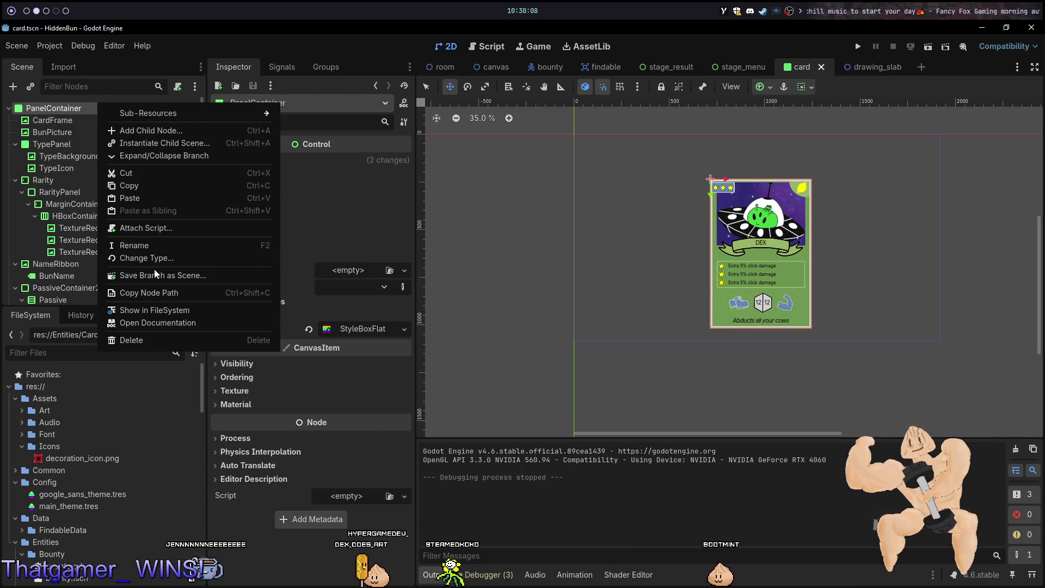
click(134, 522)
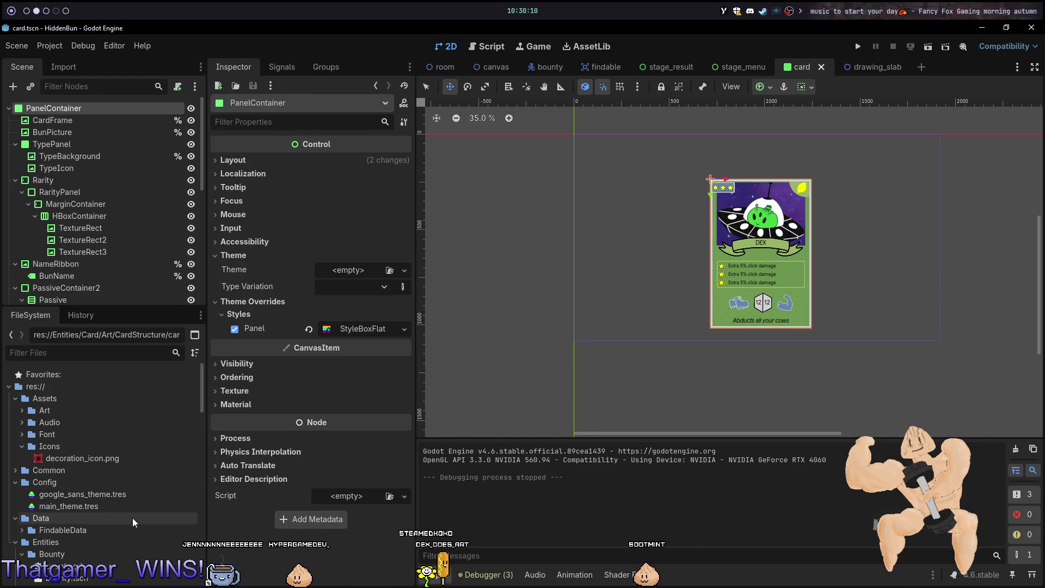
scroll(134, 522, down, 15)
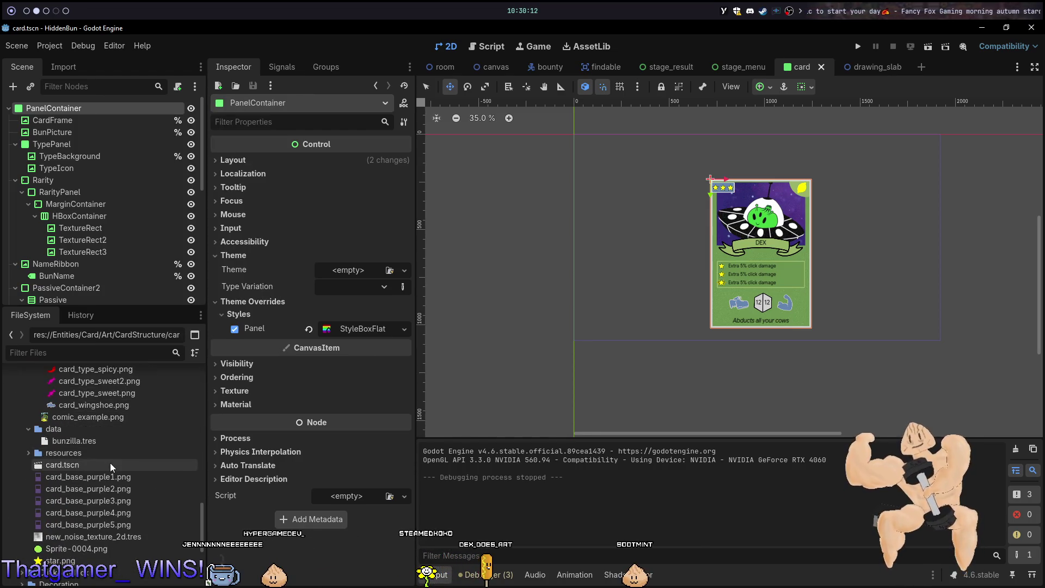
right_click(82, 108)
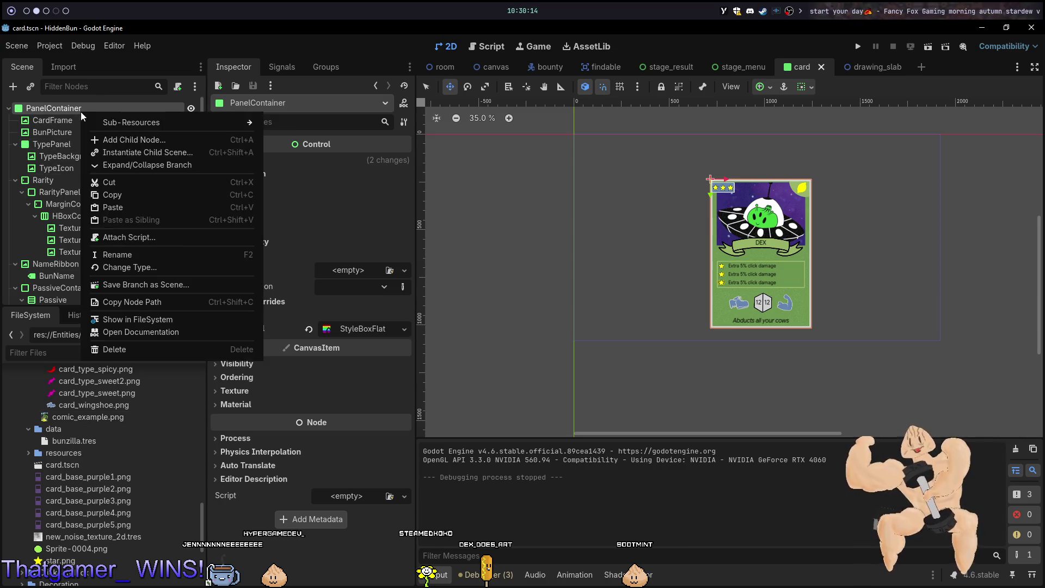
click(148, 145)
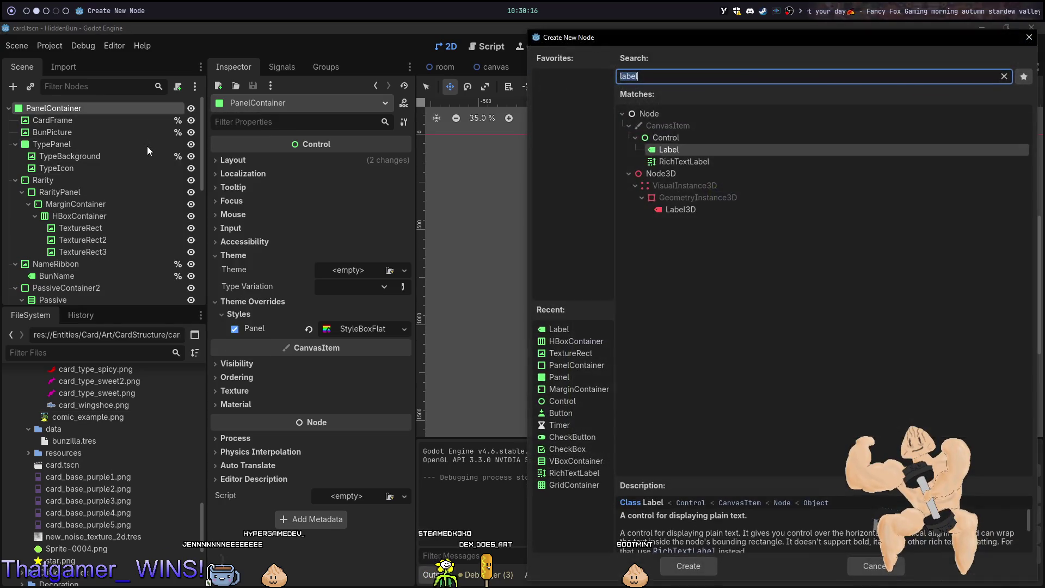
key(Escape)
right_click(113, 107)
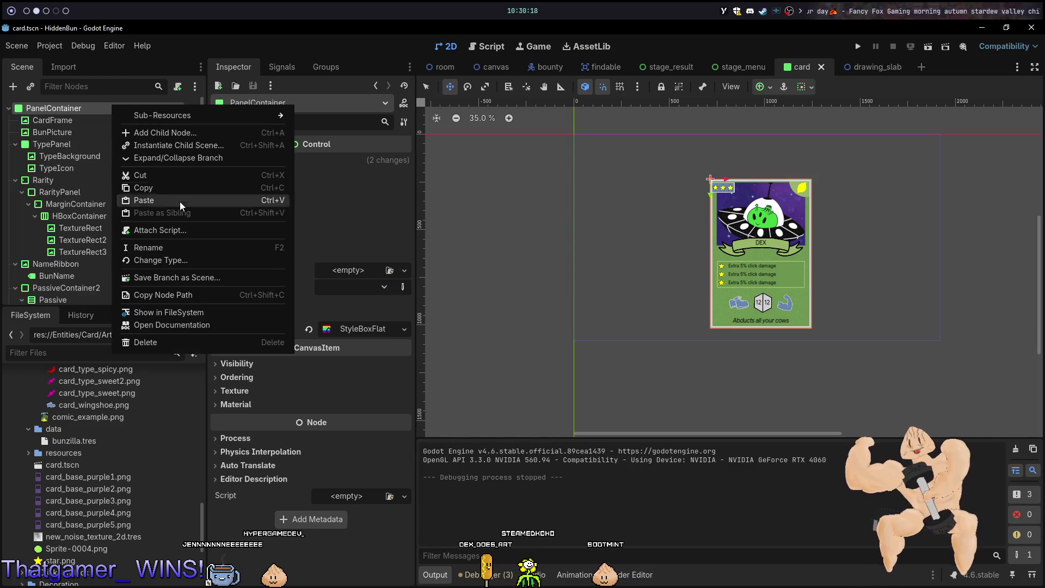
click(85, 120)
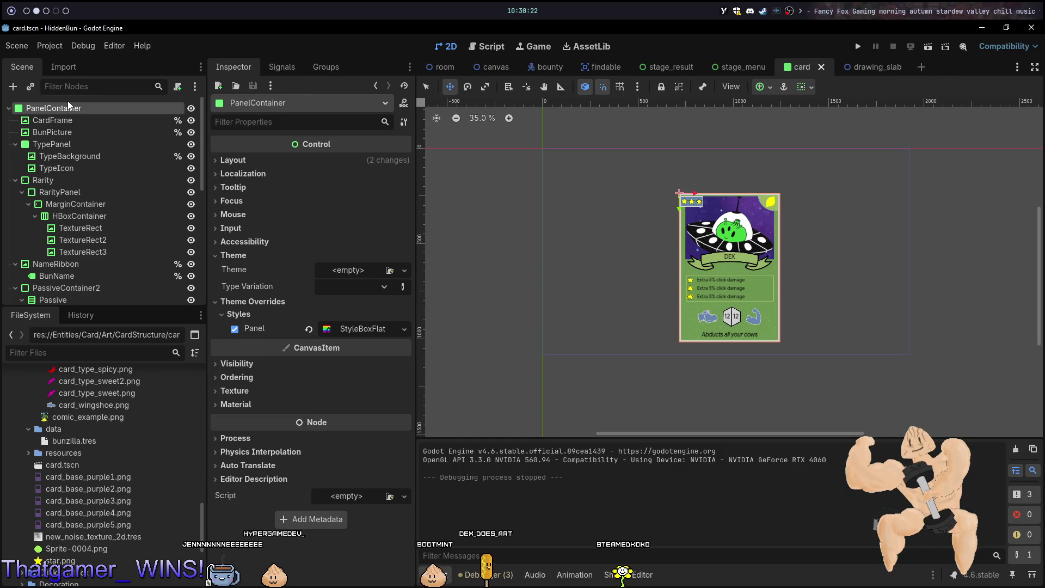
double_click(67, 109)
text(Card)
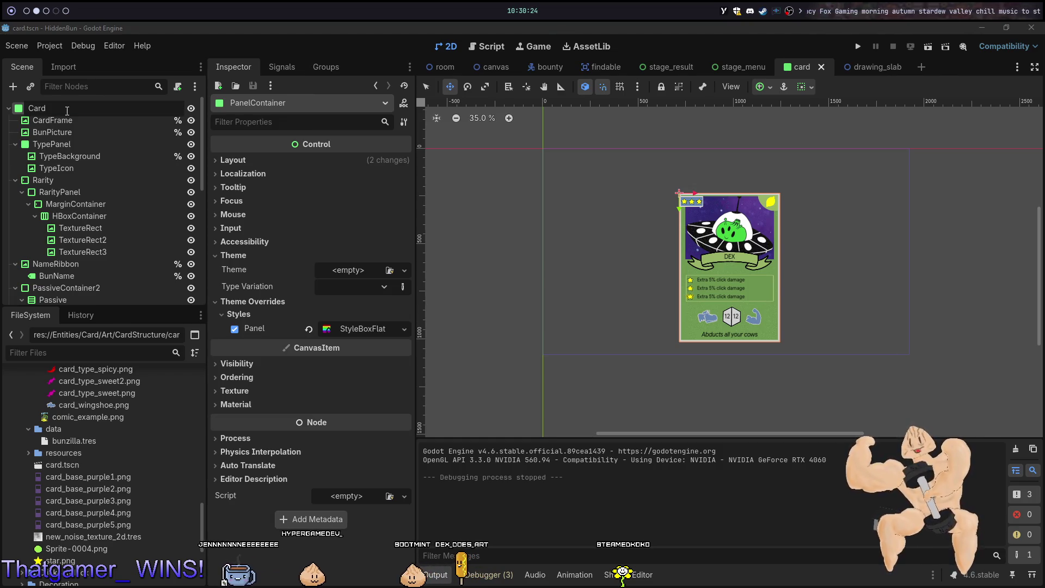
key(Return)
key(ctrl+s)
Step: Attach a new script res://Entities/Card/card.gd to the Card node
right_click(66, 110)
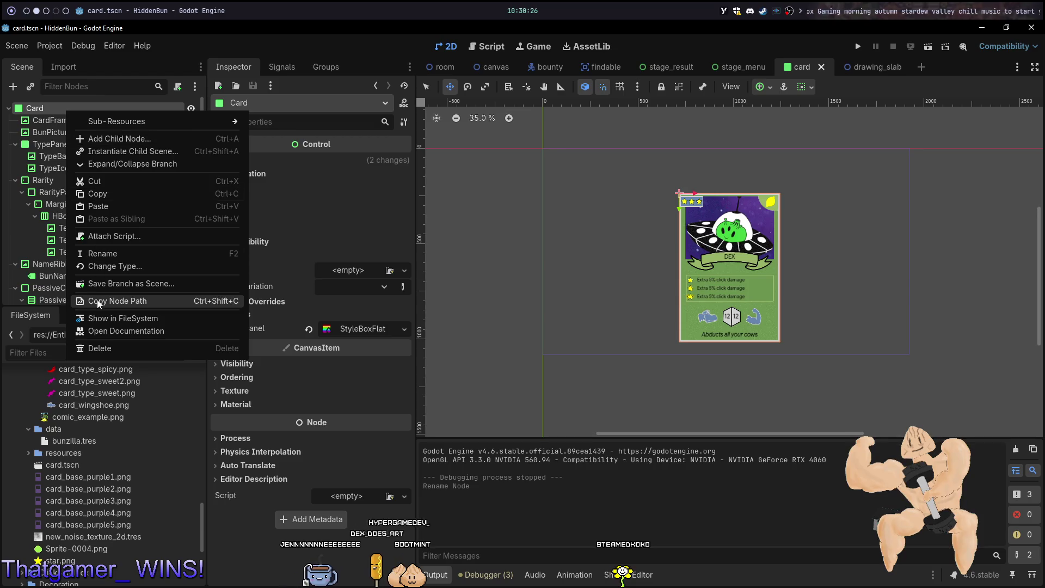
click(89, 235)
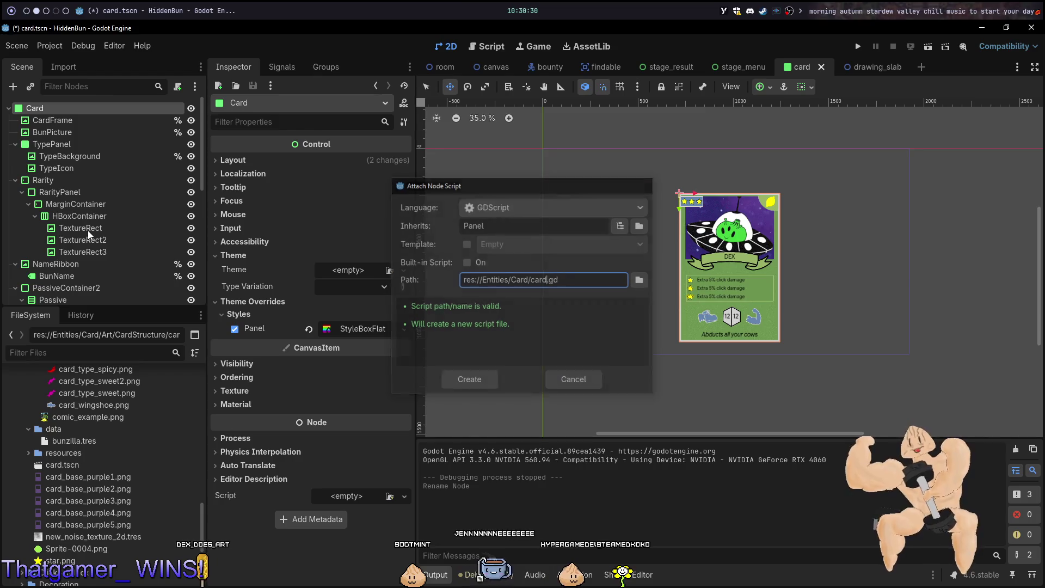
key(Return)
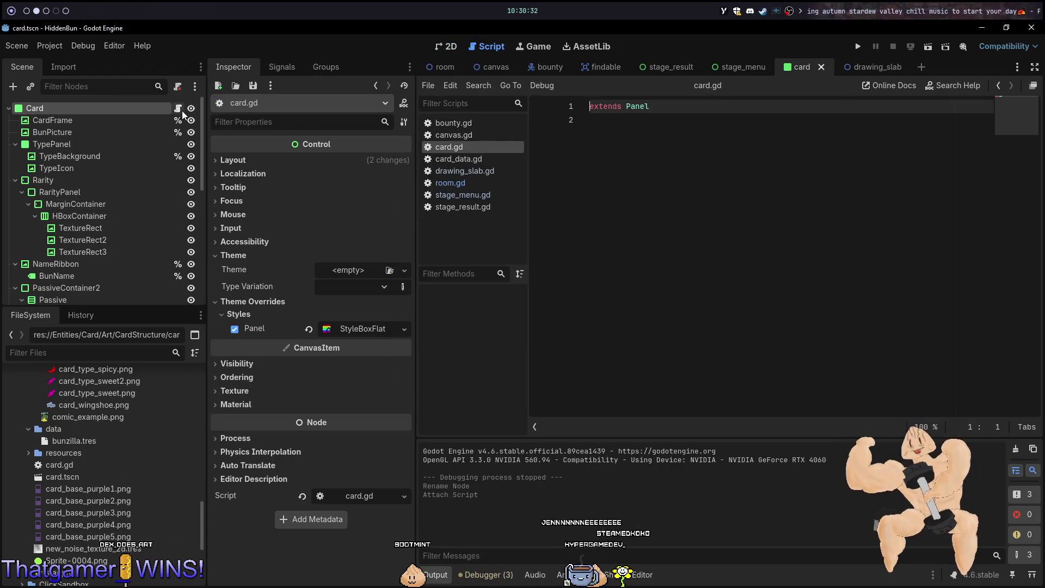
Step: Multi-select CardFrame, BunPicture, TypeBackground, NameRibbon, BunName, SkillContainer1–2, SkillLabel2 and SkillContainer3
click(139, 120)
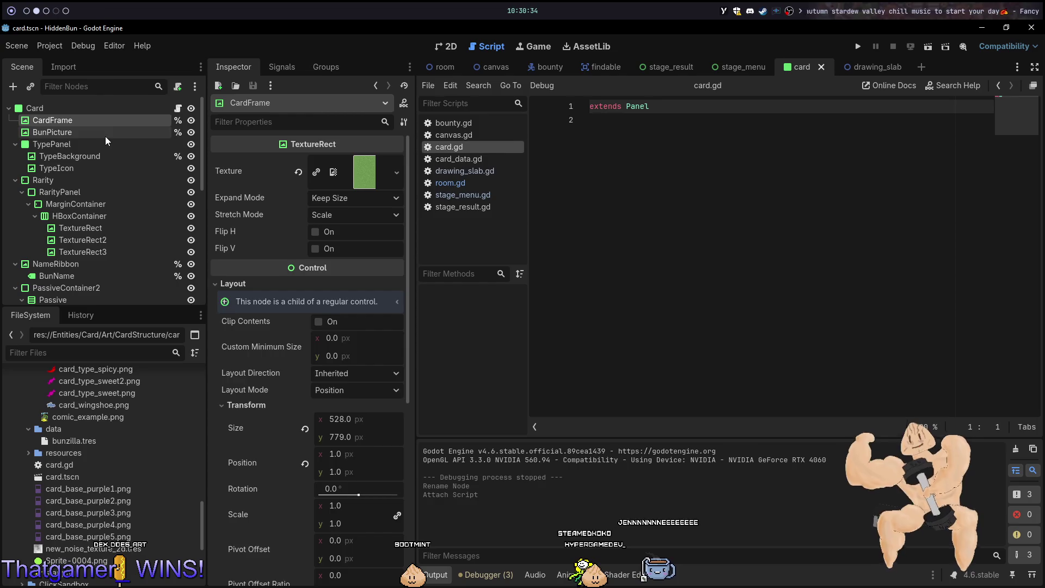
ctrl+click(106, 134)
ctrl+click(104, 156)
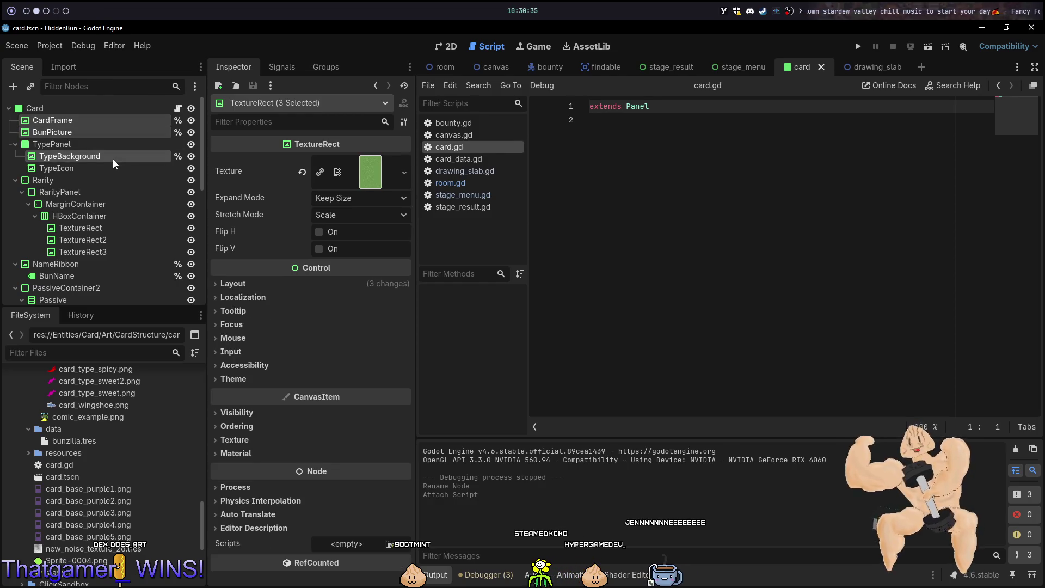
ctrl+click(119, 264)
ctrl+click(120, 276)
scroll(122, 218, down, 5)
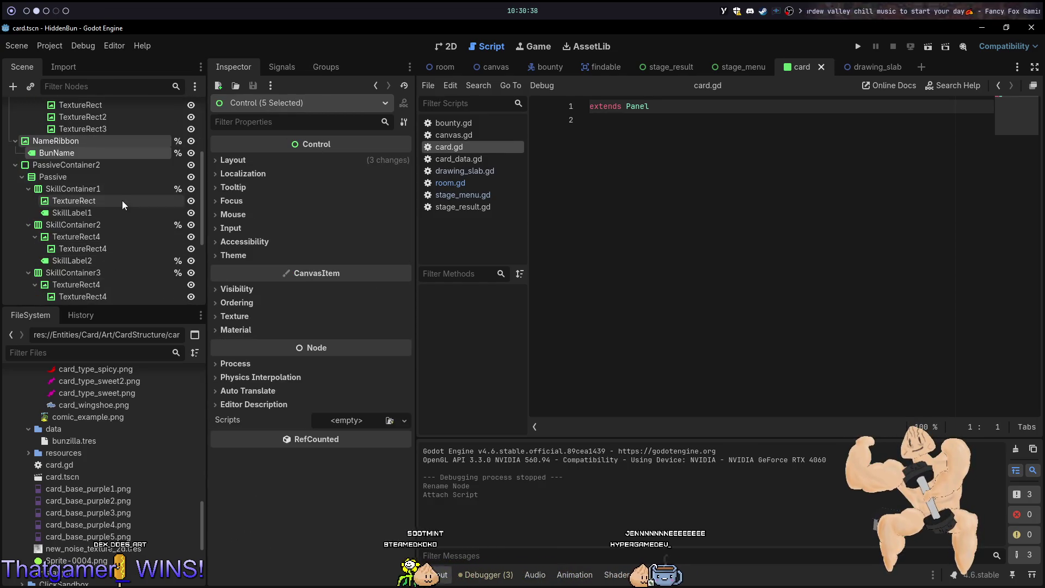
ctrl+click(116, 189)
ctrl+click(115, 225)
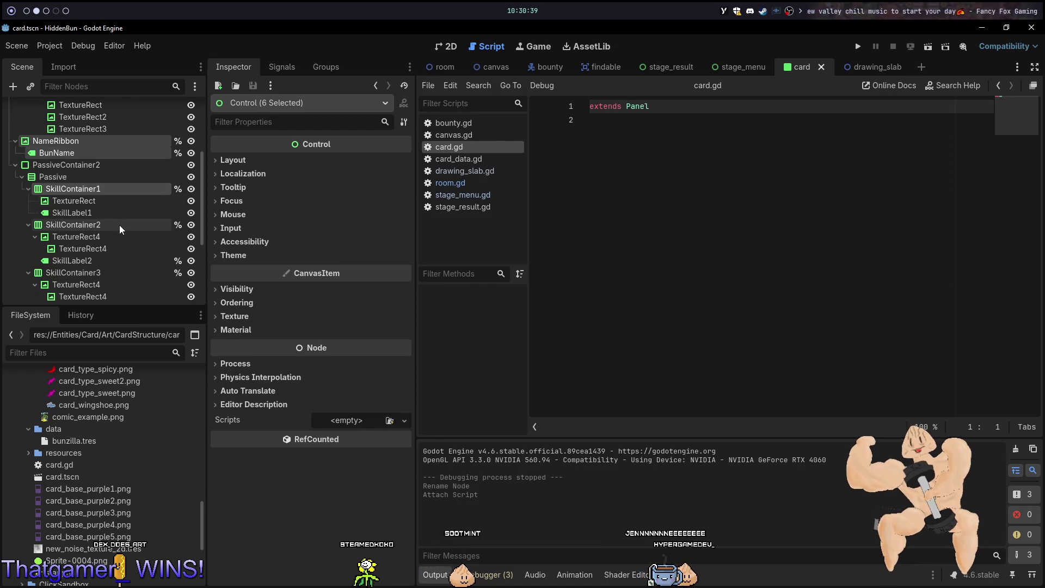
ctrl+click(126, 261)
ctrl+click(126, 273)
Step: Add SkillLabel3, SpeedLabel and FlavorTextLabel, drop all twelve nodes into card.gd, and save
scroll(131, 245, down, 5)
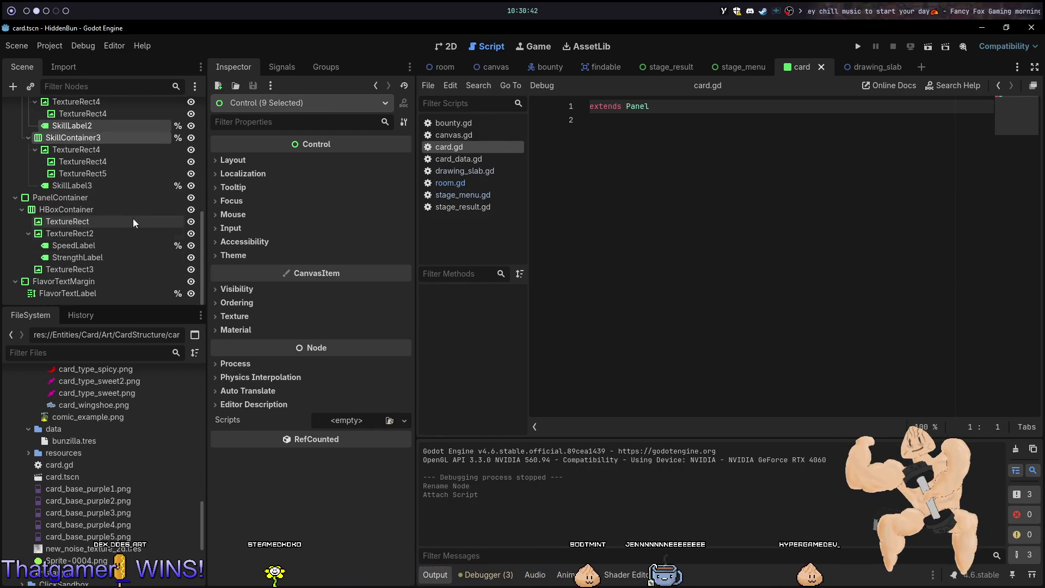
ctrl+click(130, 186)
ctrl+click(133, 246)
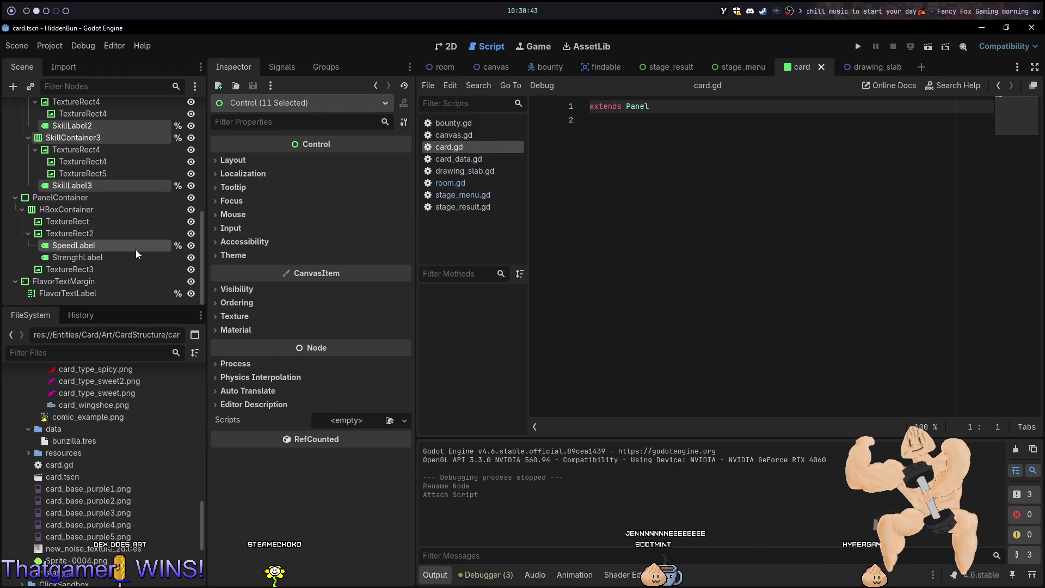
ctrl+click(131, 294)
mouse_move(139, 295)
mouse_down()
mouse_move(273, 255)
mouse_move(903, 130)
mouse_move(723, 143)
mouse_up()
key(ctrl+s)
Step: Return to the card's 2D view, compare with card_example3.png, then clear the node selection
click(436, 48)
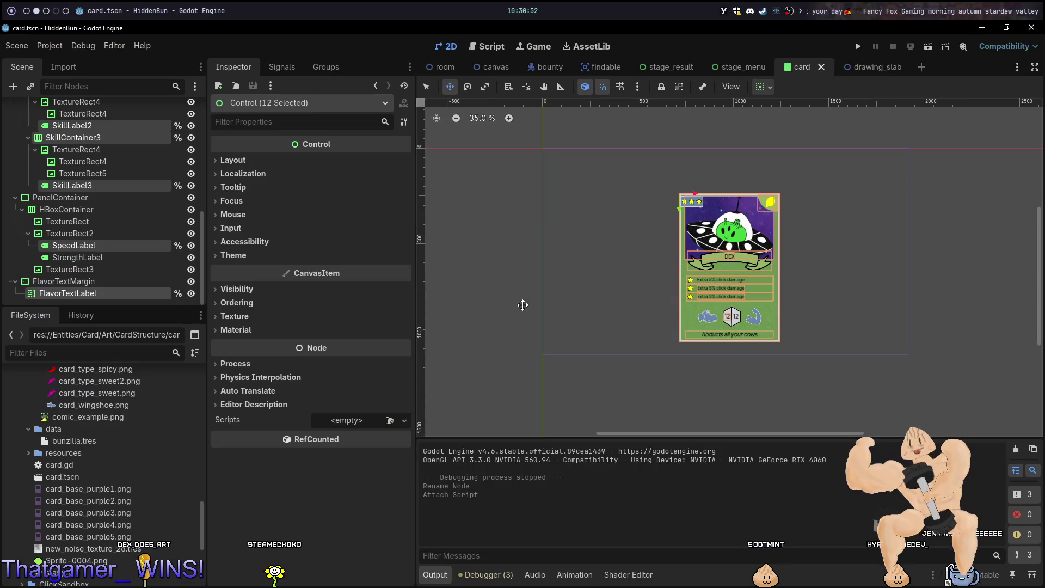
key(super+3)
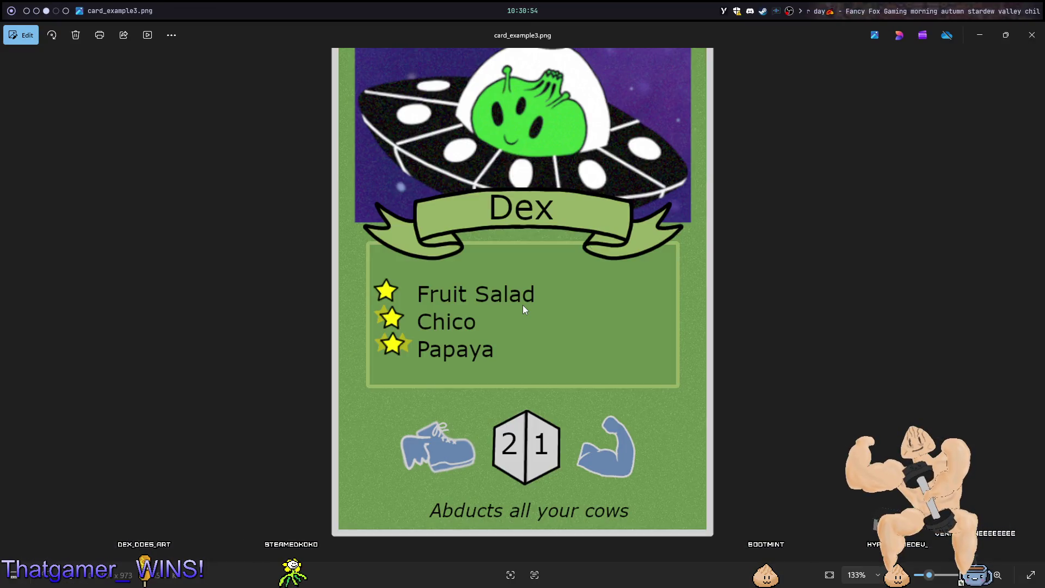
key(super+2)
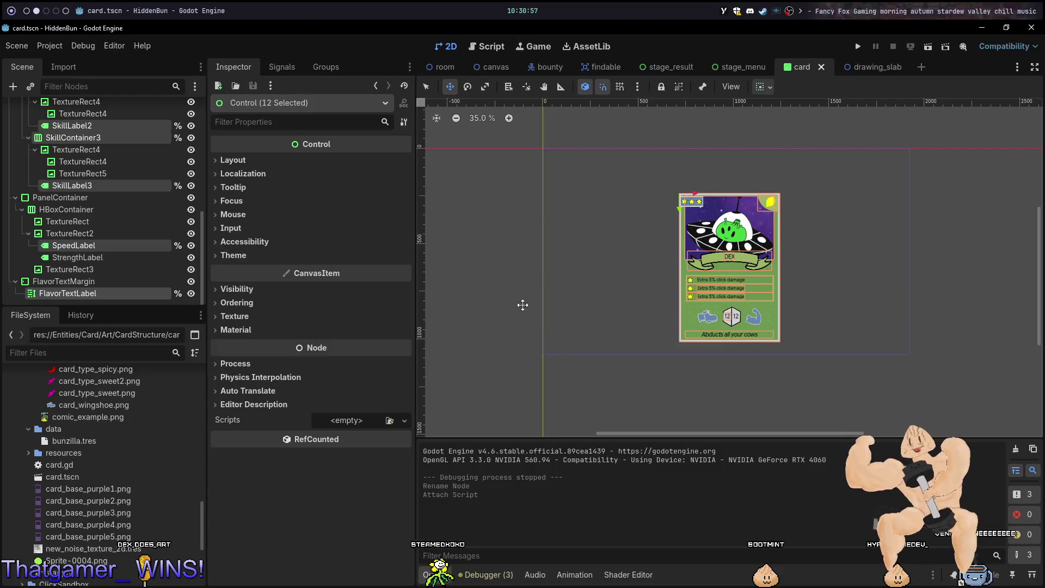
click(523, 305)
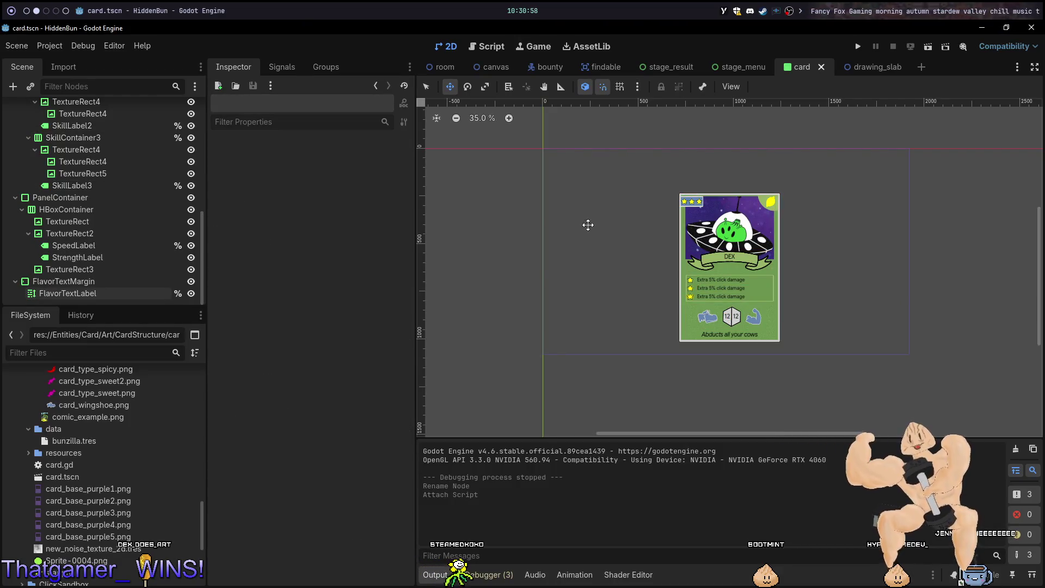
Step: Nudge the Rarity panel down to about y 6, deselect it, and save card.tscn
scroll(620, 213, up, 3)
scroll(53, 143, up, 15)
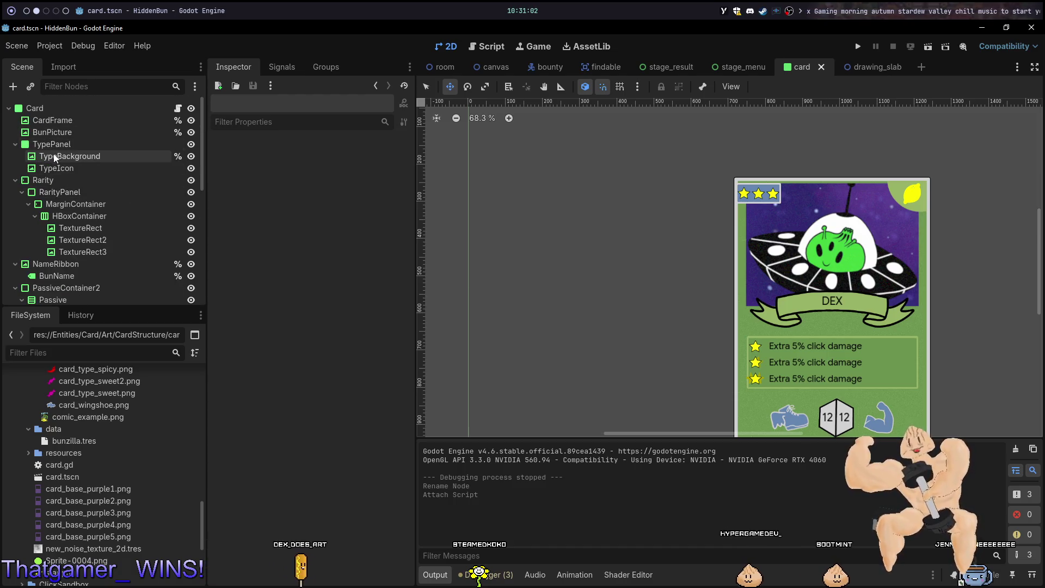
click(52, 144)
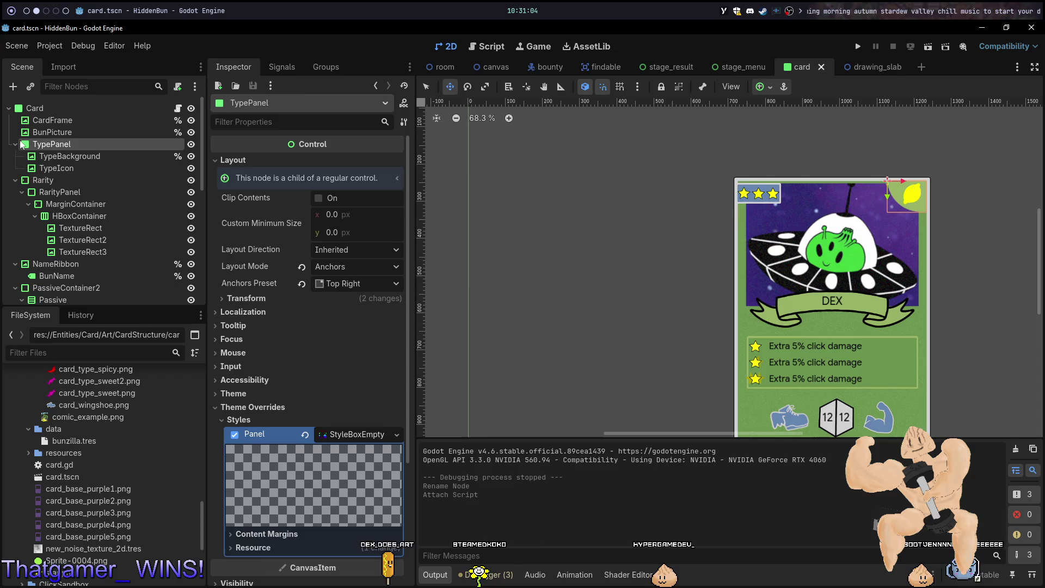
click(52, 132)
click(15, 145)
click(44, 156)
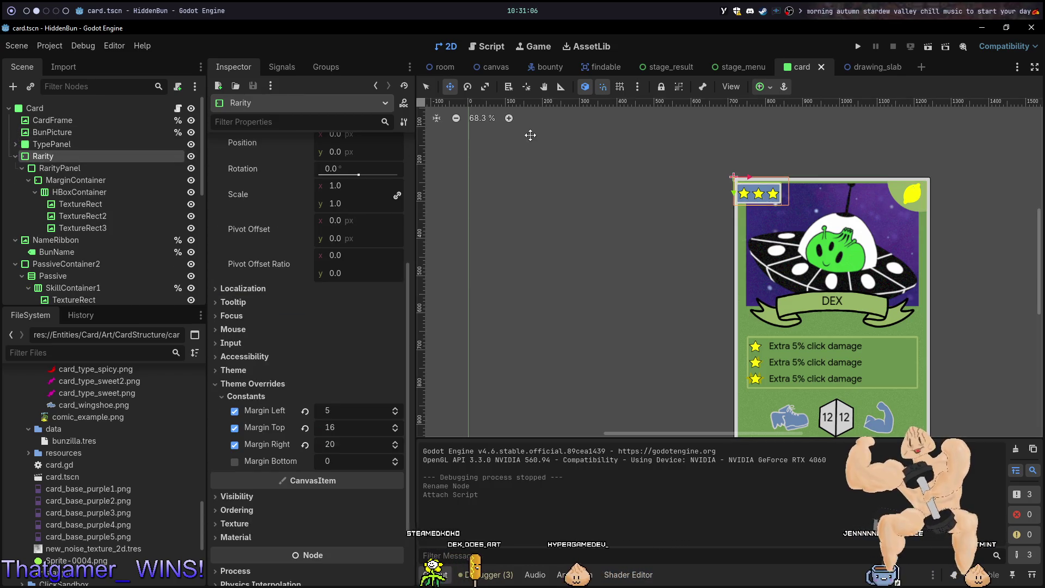
scroll(660, 205, up, 5)
key(Down)
key(Down)
key(Down)
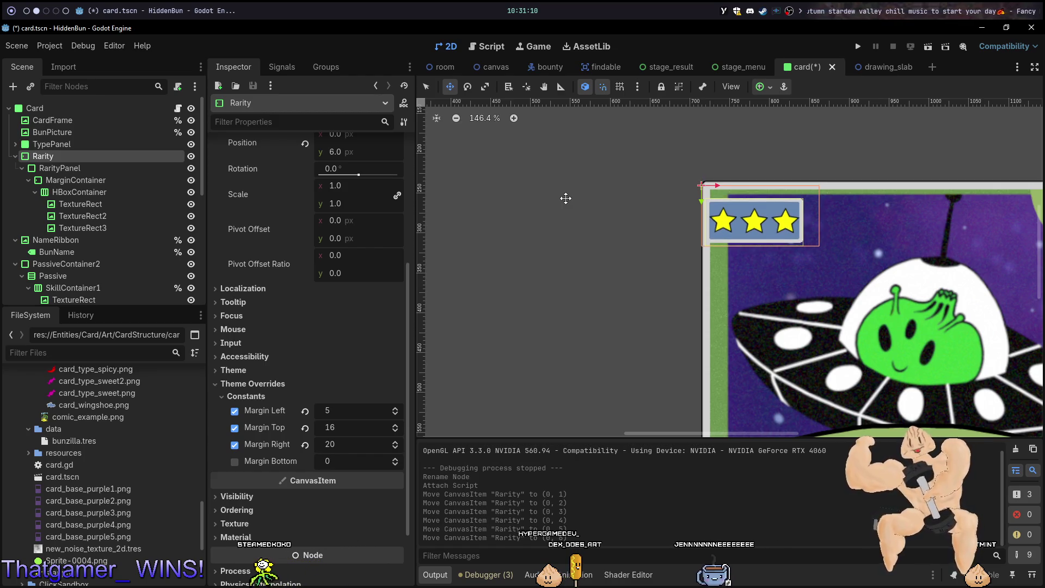
scroll(590, 181, down, 3)
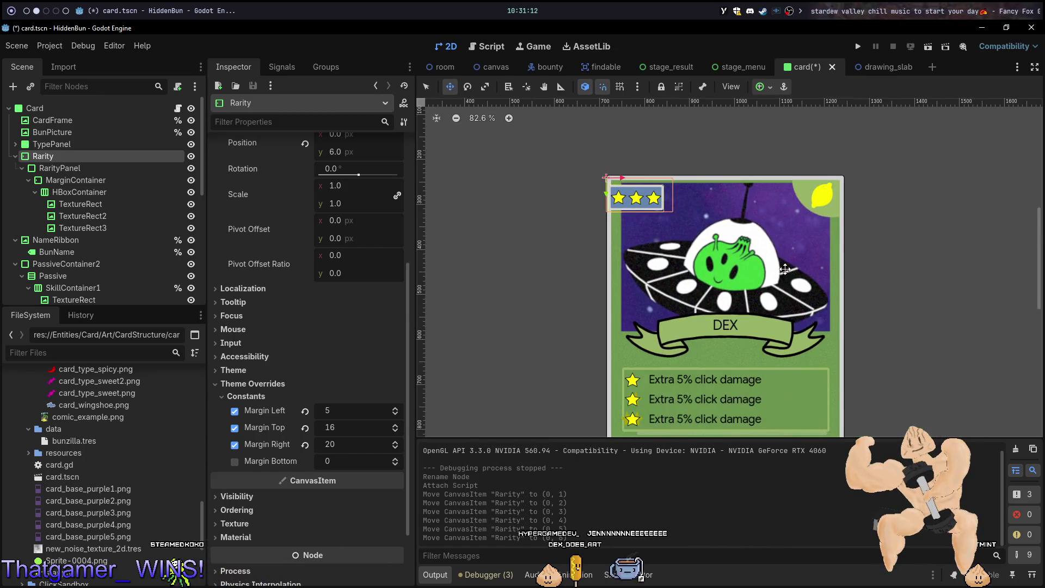
key(Escape)
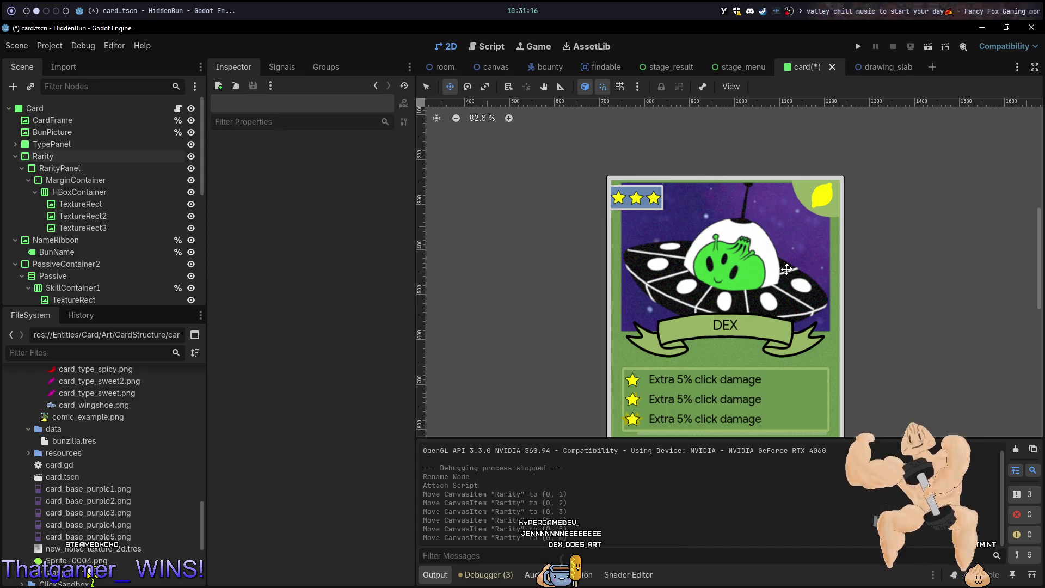
key(ctrl+s)
Step: Recentre the card on the canvas and run the game with F5
scroll(786, 269, down, 6)
scroll(787, 269, up, 5)
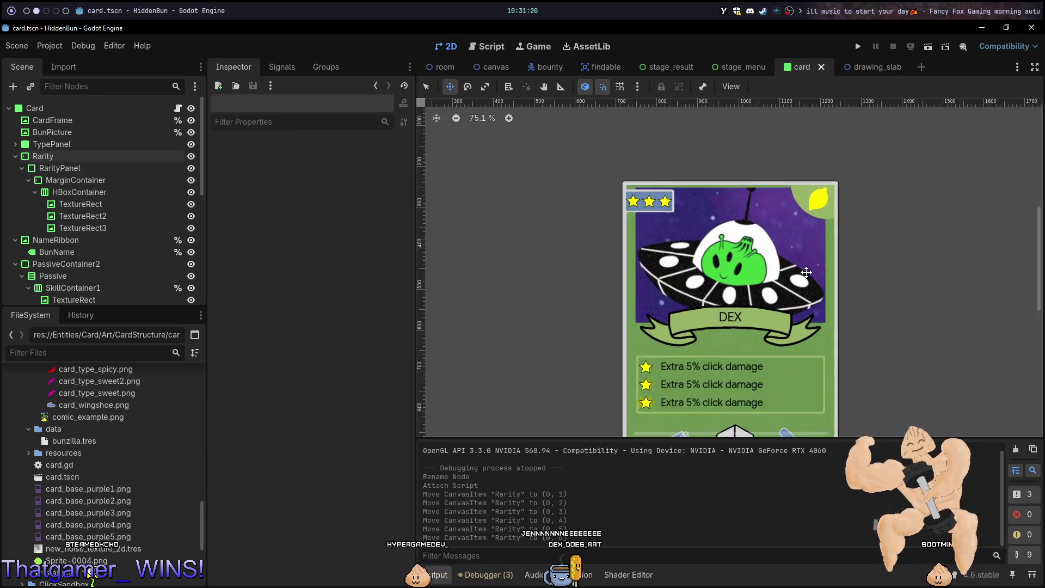
drag(786, 269, 773, 160)
scroll(696, 342, up, 13)
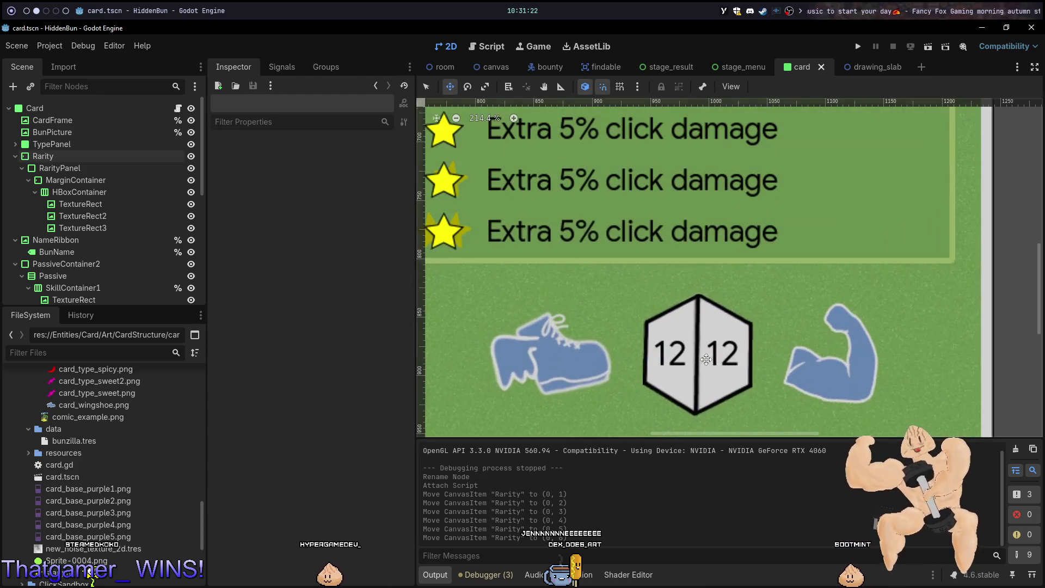
scroll(697, 342, up, 4)
scroll(696, 342, down, 13)
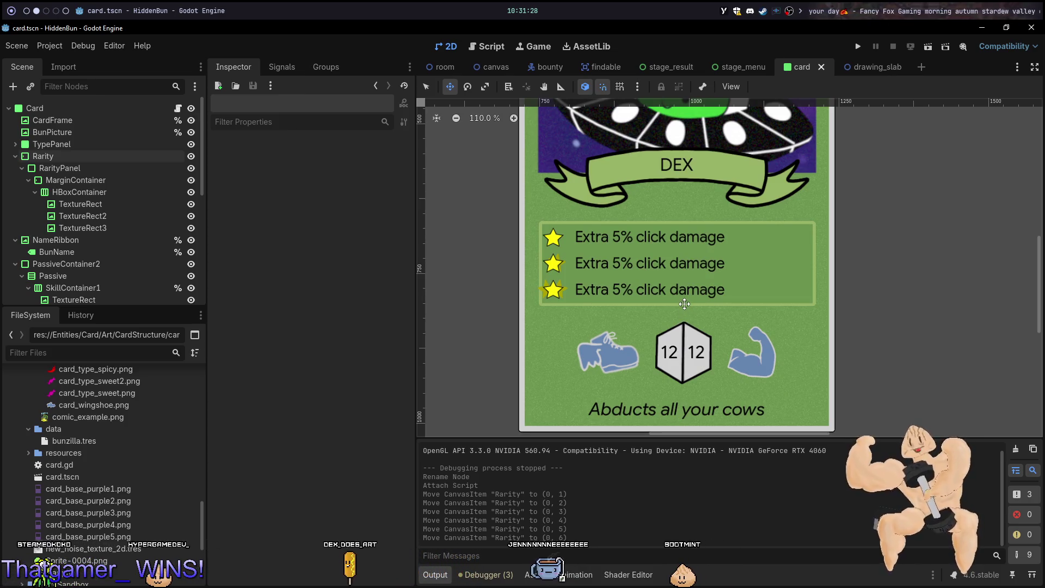
scroll(684, 303, down, 6)
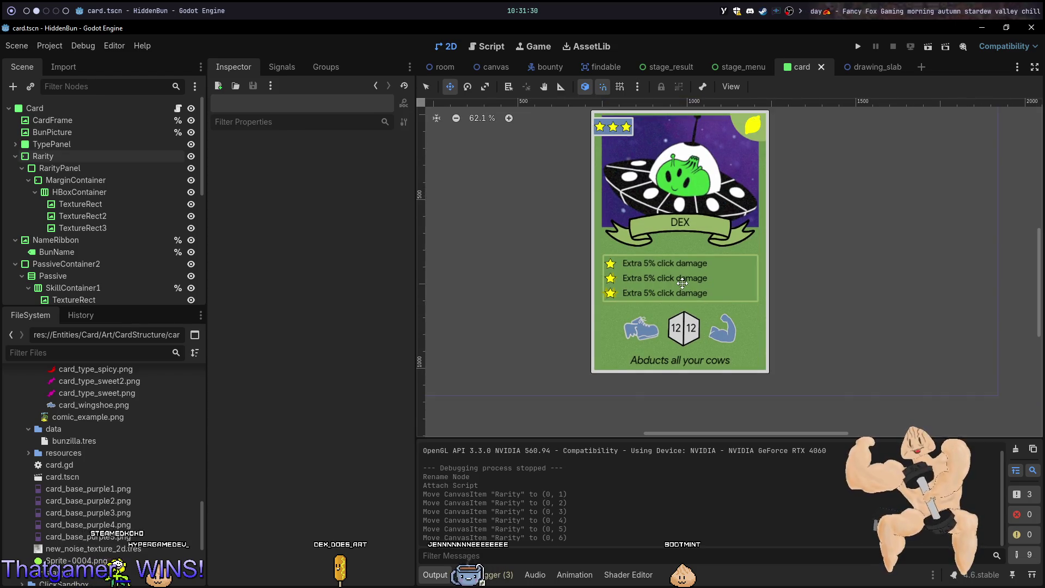
key(F5)
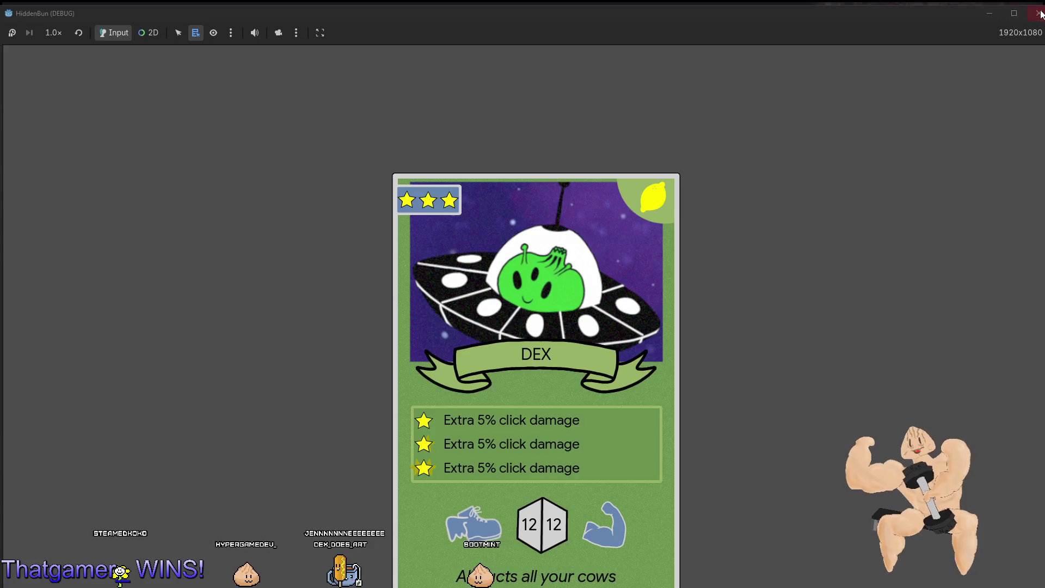
click(1039, 13)
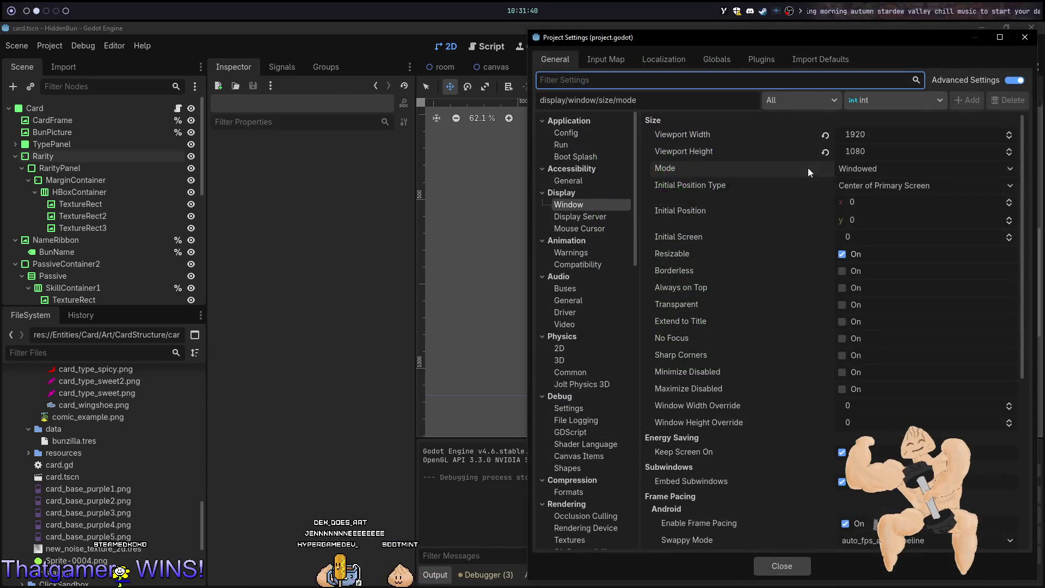
click(882, 168)
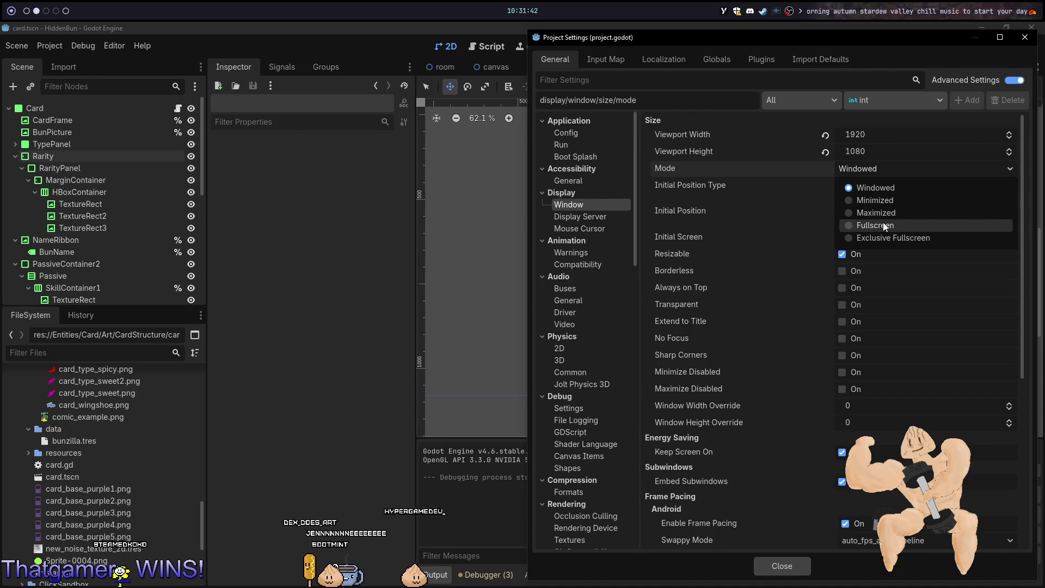
key(Escape)
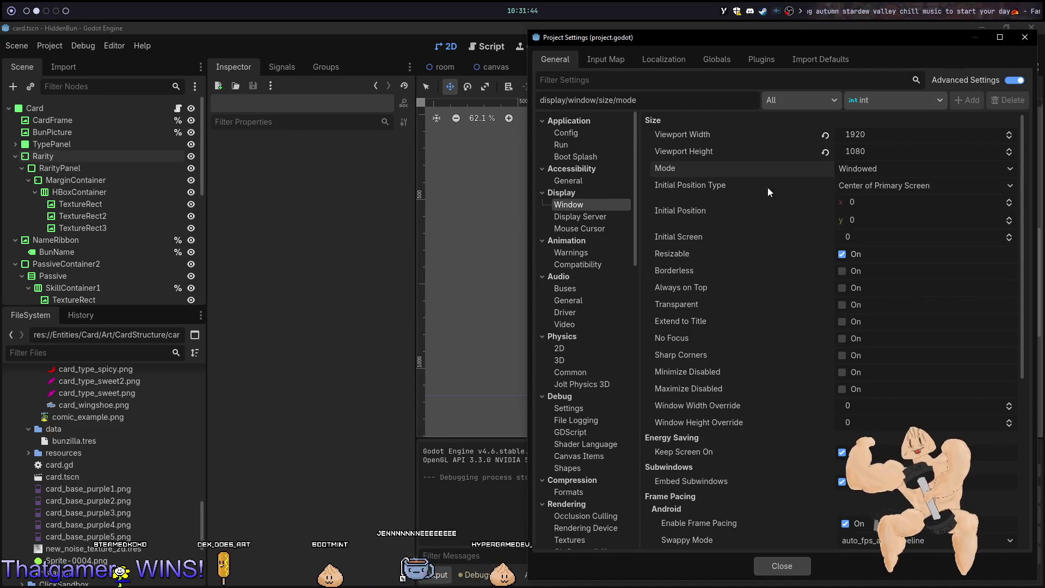
key(Escape)
key(F5)
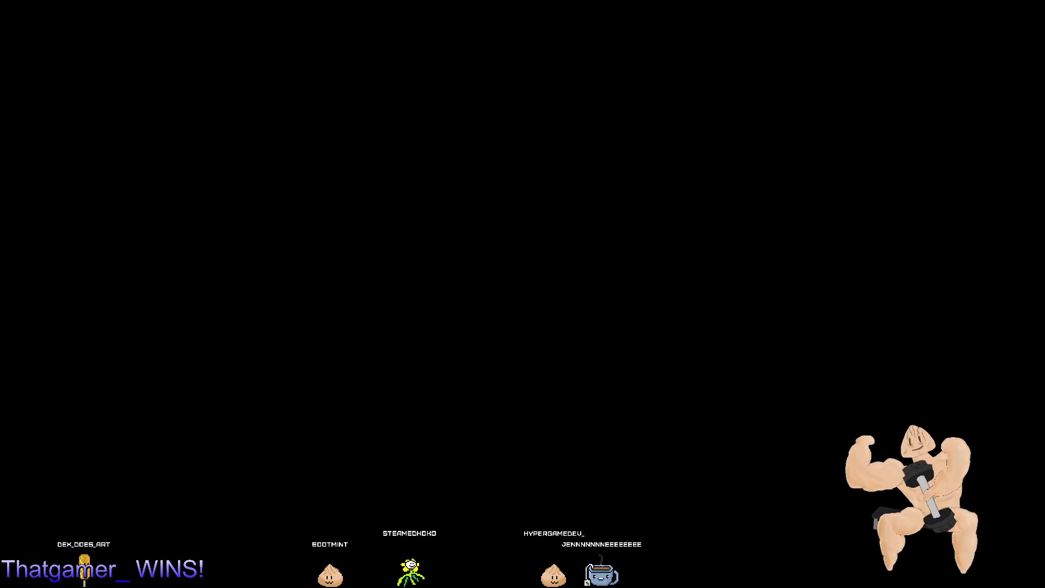
key(F8)
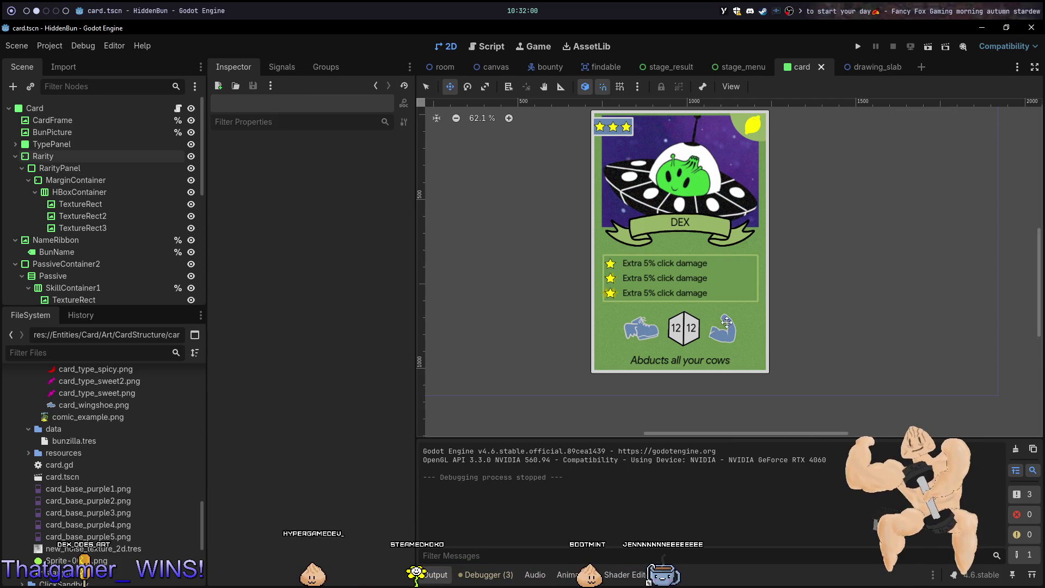
scroll(726, 322, up, 4)
drag(761, 258, 798, 314)
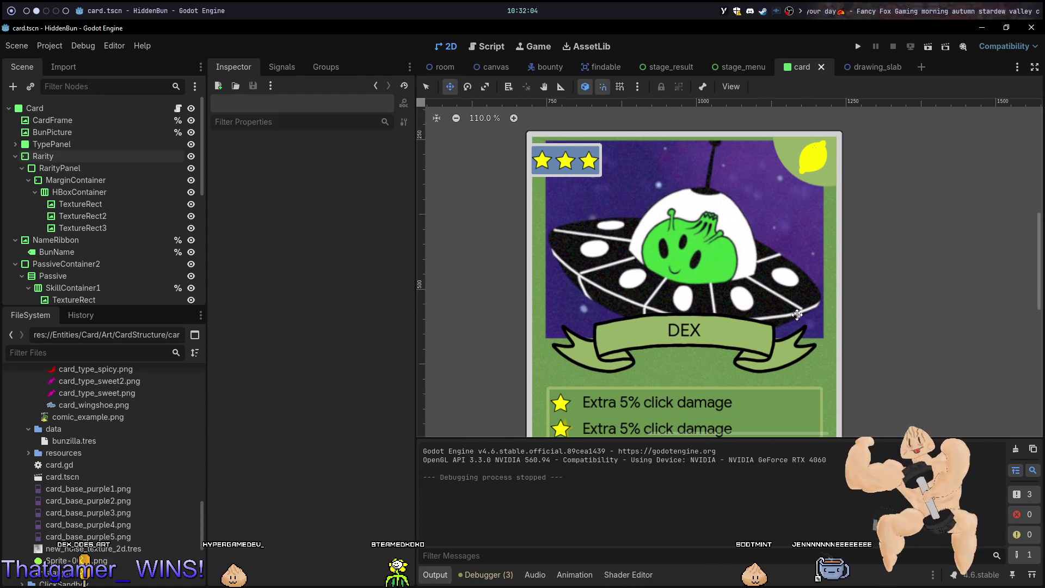
scroll(797, 315, down, 3)
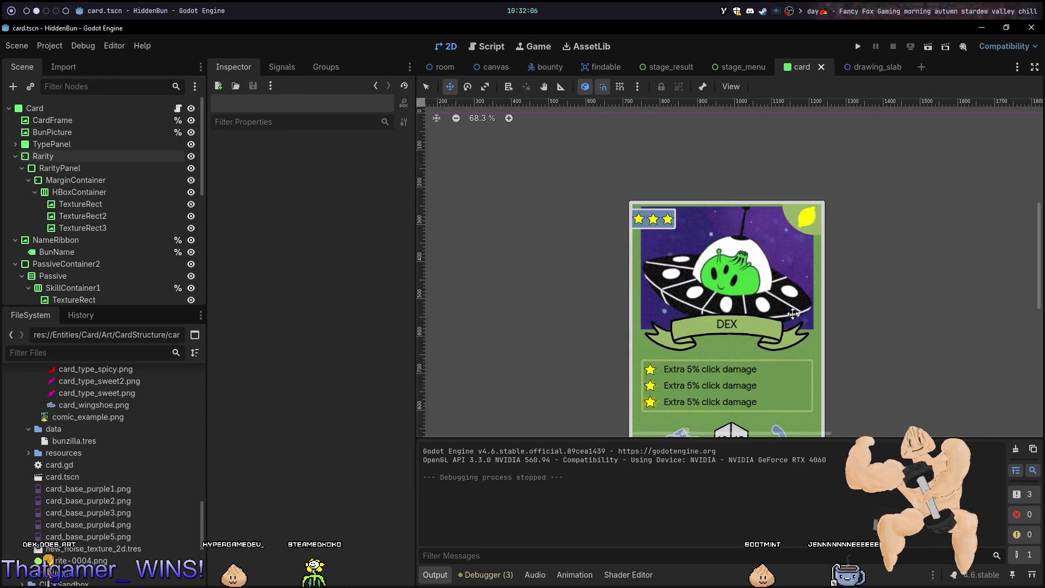
drag(793, 314, 777, 288)
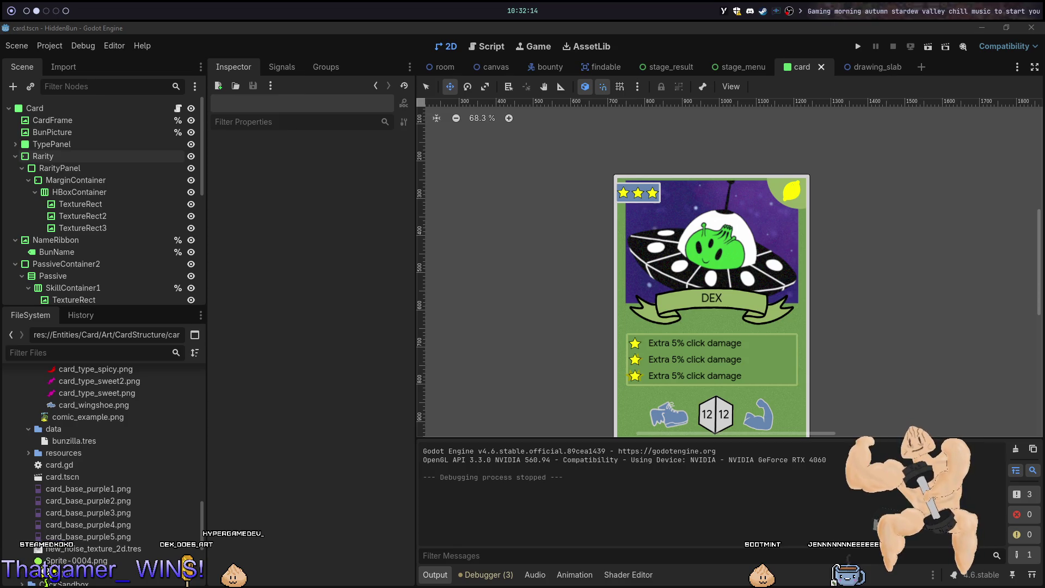
drag(885, 265, 893, 224)
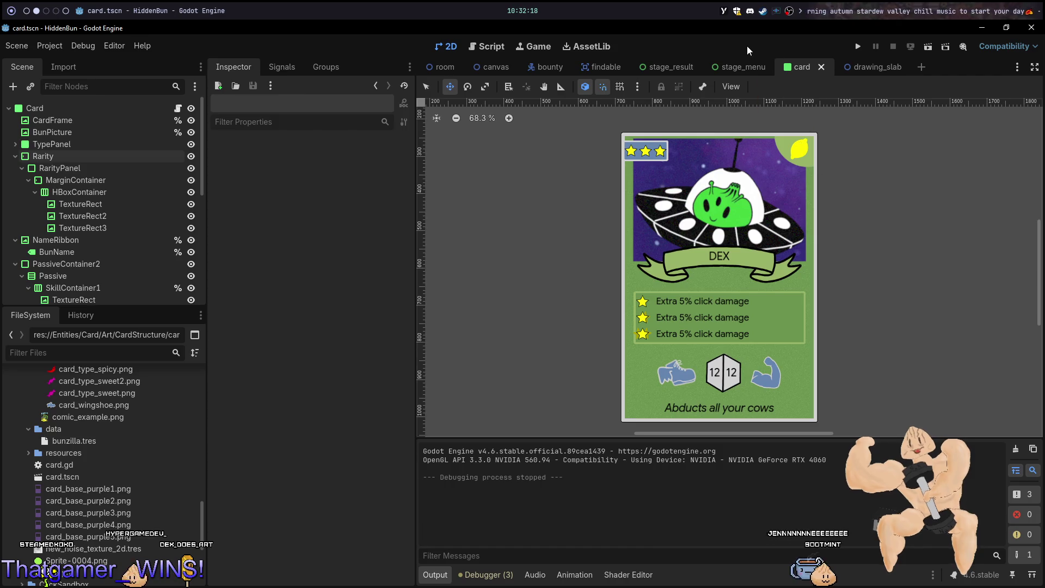
key(F6)
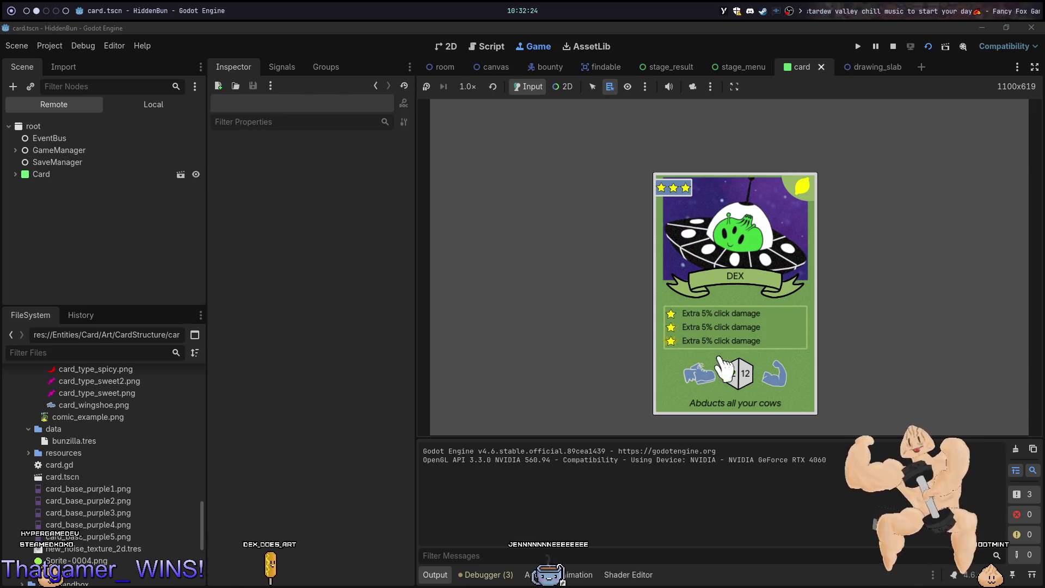
key(F8)
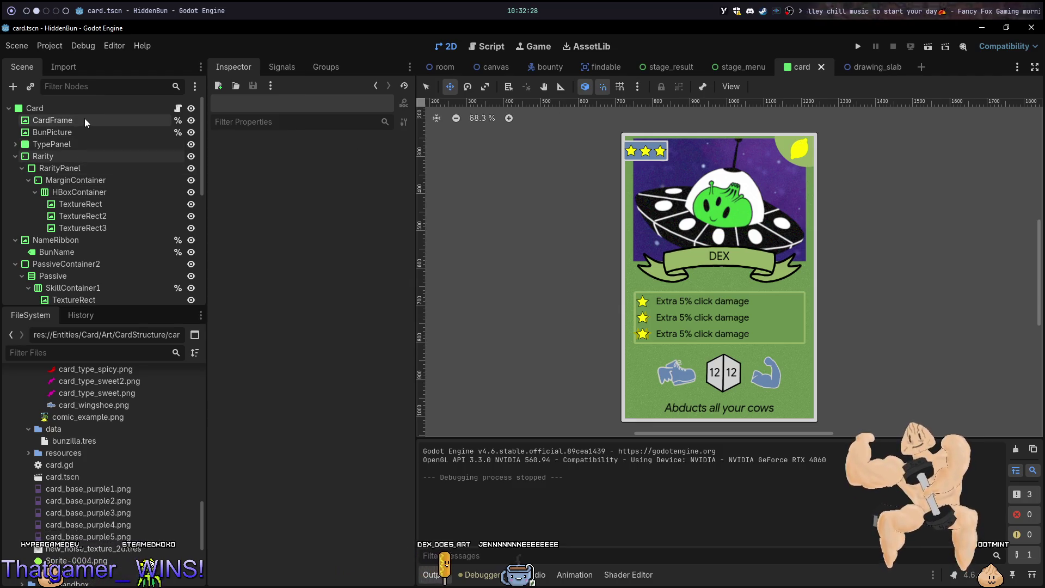
key(alt+Tab)
key(alt+Tab)
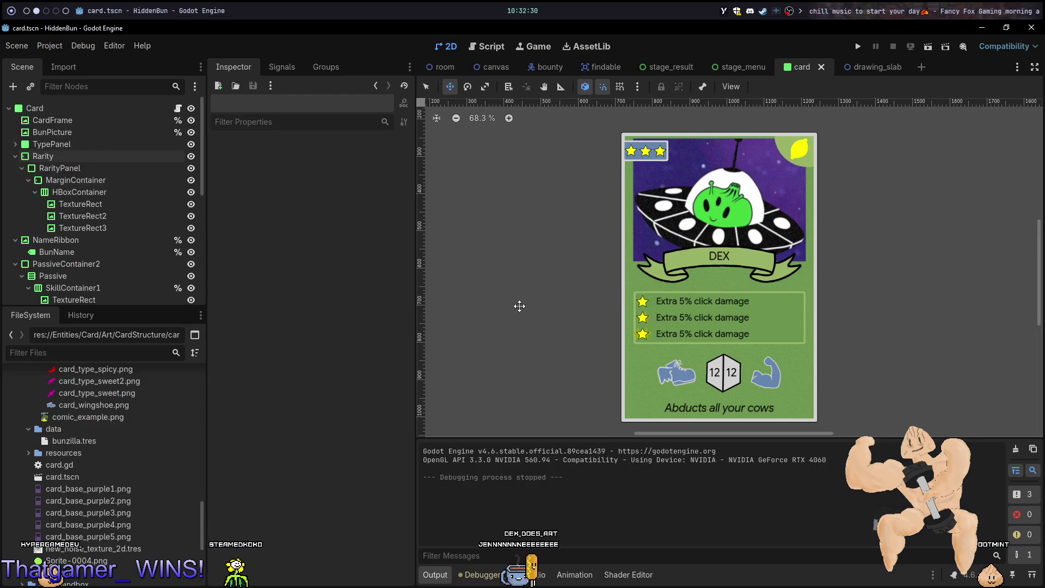
key(alt+Tab)
key(space)
key(f)
key(f)
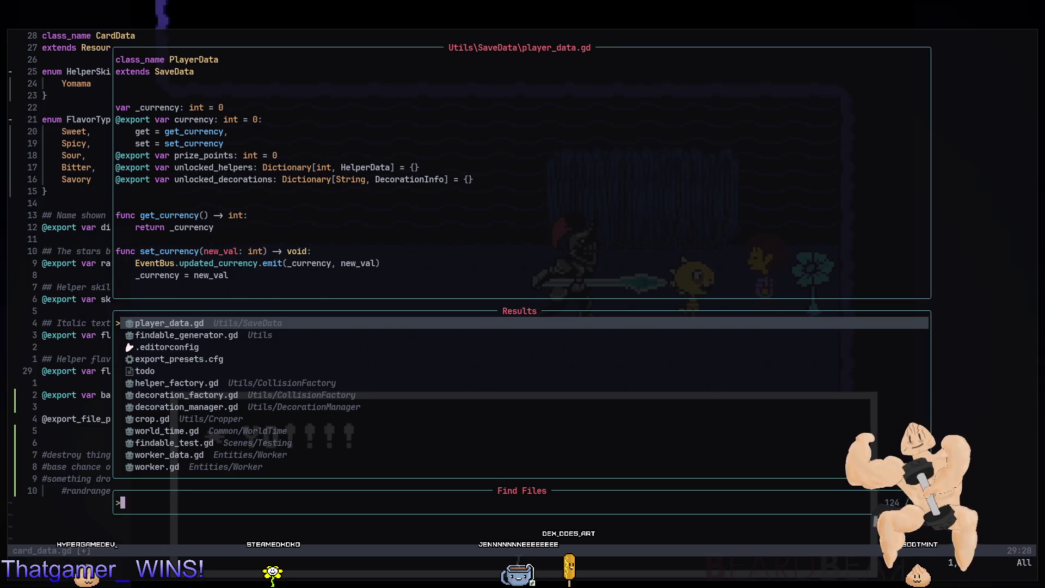
Step: Open card.gd and split the editor vertically, with card_data.gd back in the left pane
key(Escape)
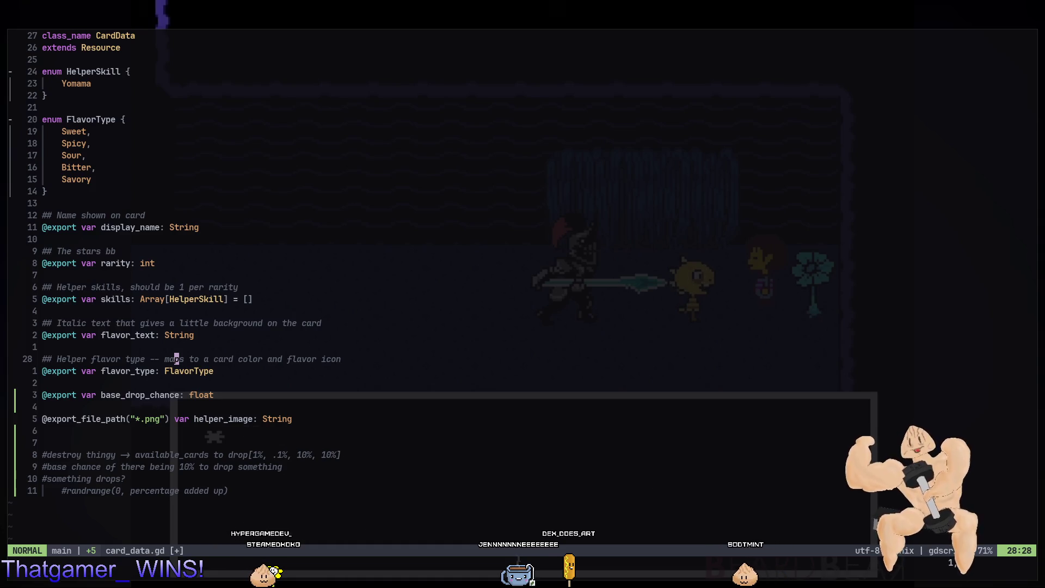
key(space)
key(f)
key(f)
text(card)
key(Return)
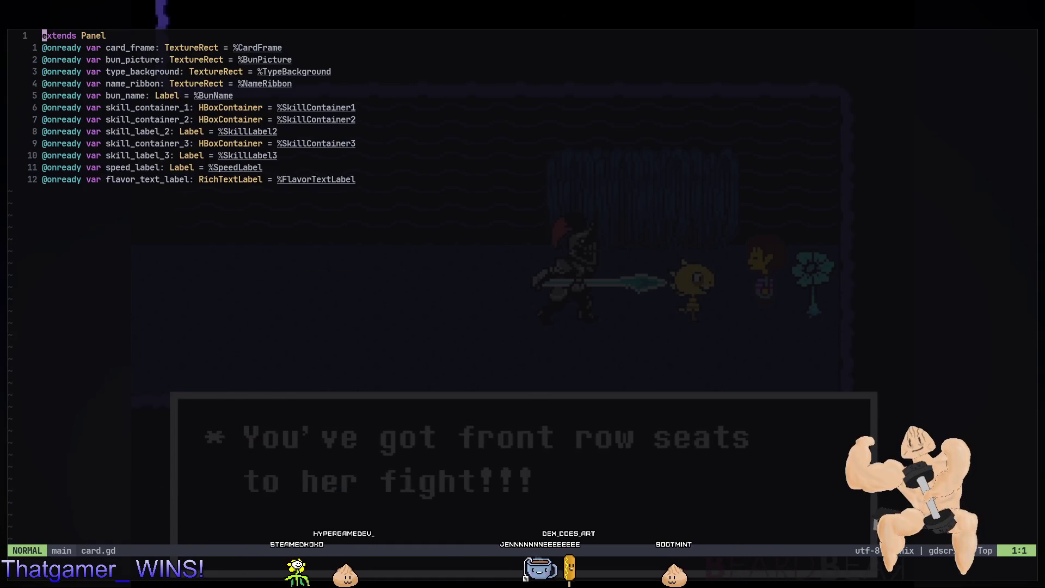
key(ctrl+w)
key(v)
key(j)
key(ctrl+6)
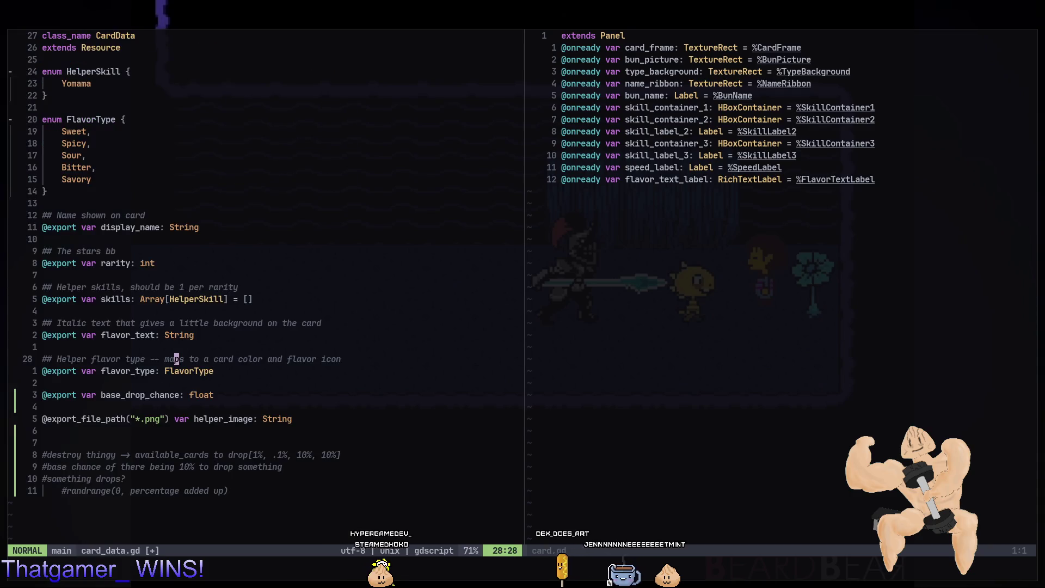
key(ctrl+w)
key(l)
Step: Rearrange the panes so card.gd is on the left and card_data.gd on the right
key(space)
key(f)
key(f)
text(ca)
key(Escape)
key(ctrl+6)
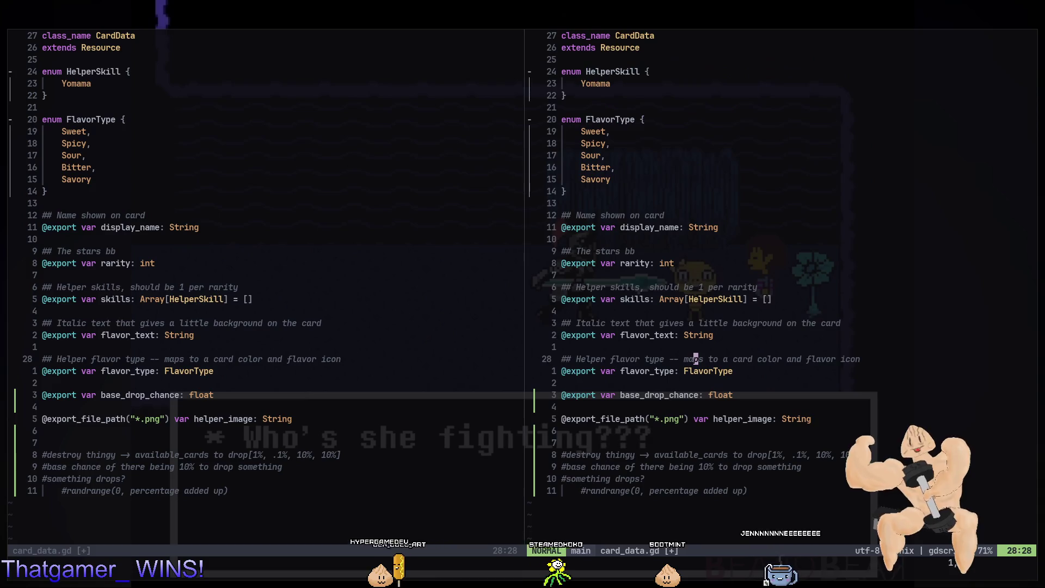
key(ctrl+w)
key(h)
key(space)
key(f)
key(f)
text(card)
key(Return)
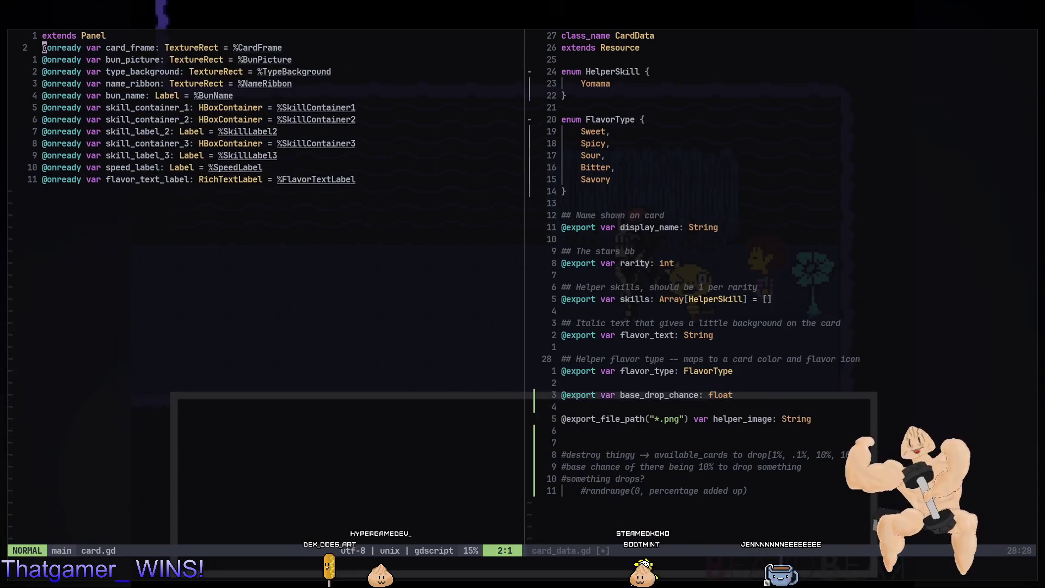
key(g)
key(g)
key(o)
key(Escape)
text(kO)
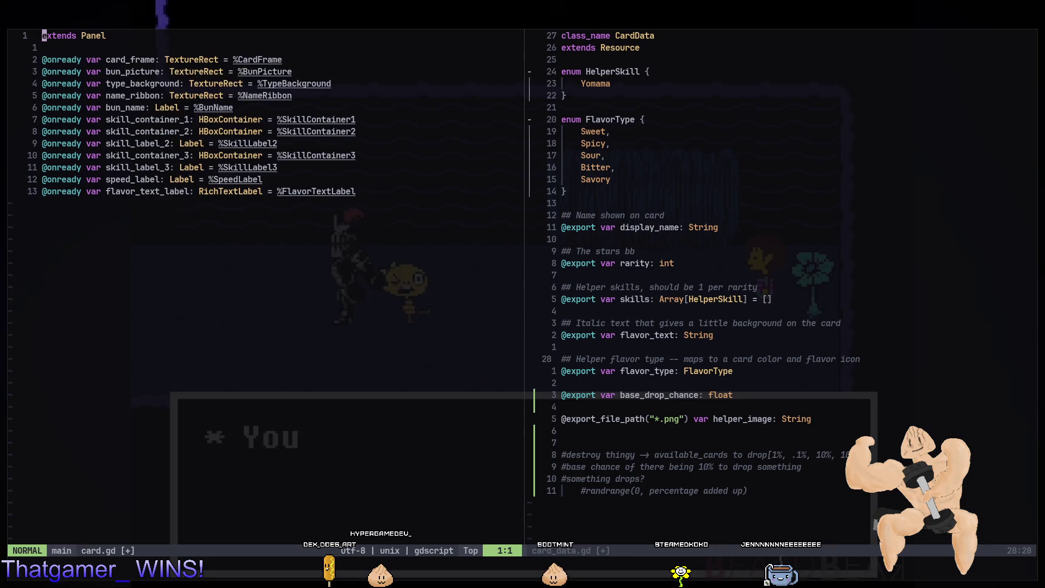
text(class_name )
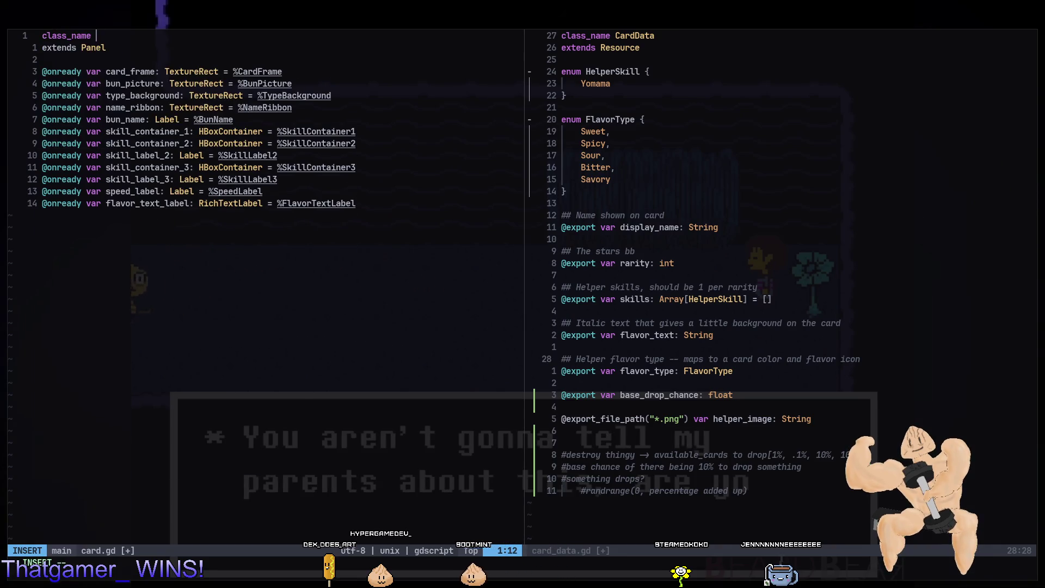
text(Card)
key(Escape)
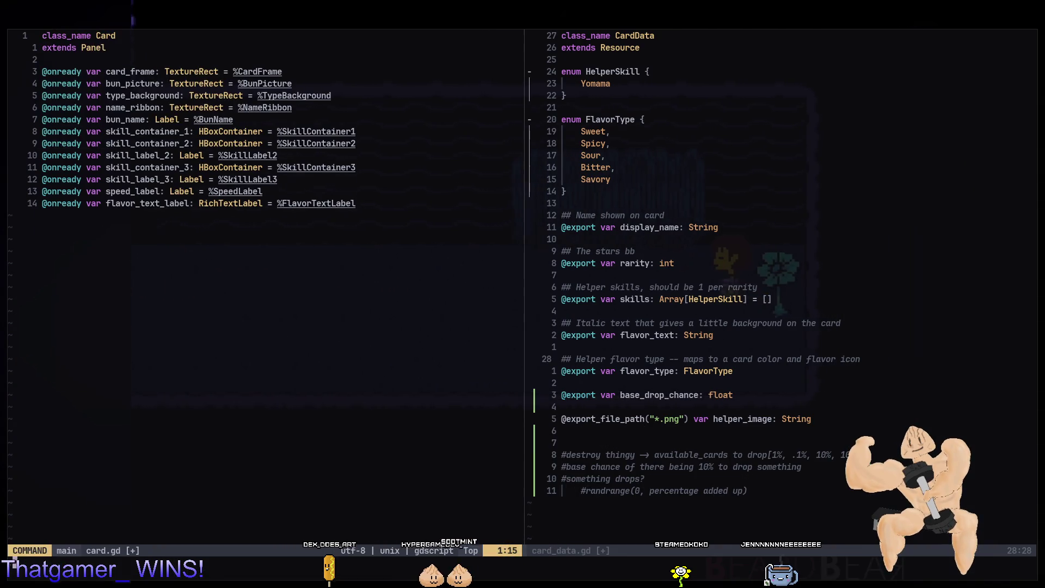
text(j:w)
key(Return)
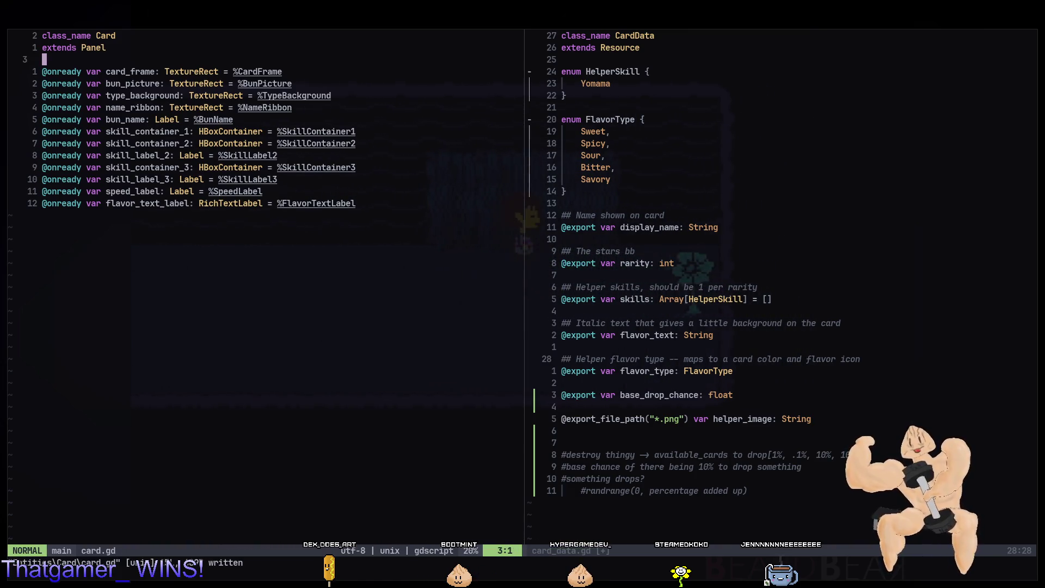
text(o@export )
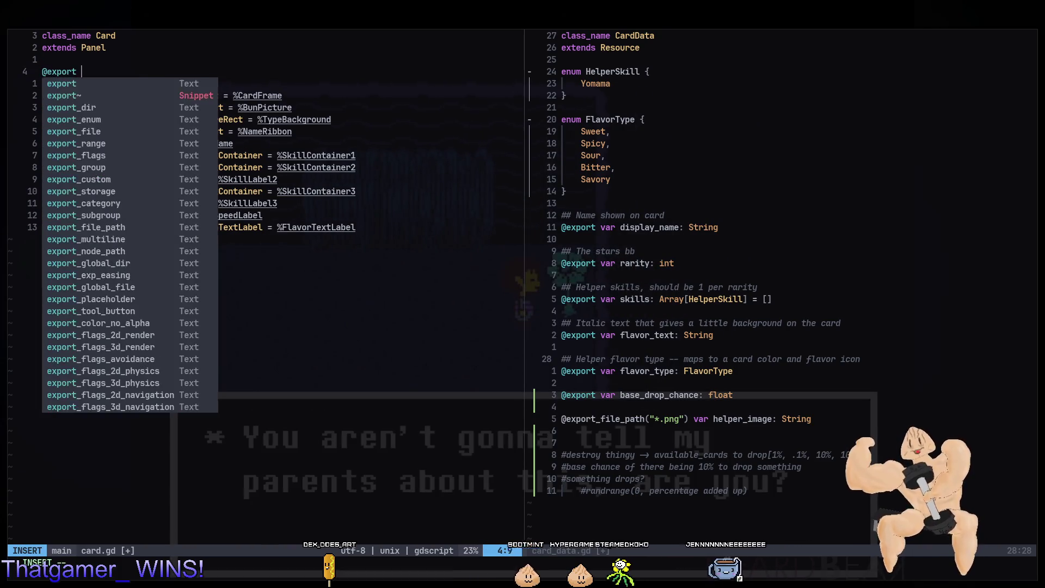
text(var card_data: Cardd)
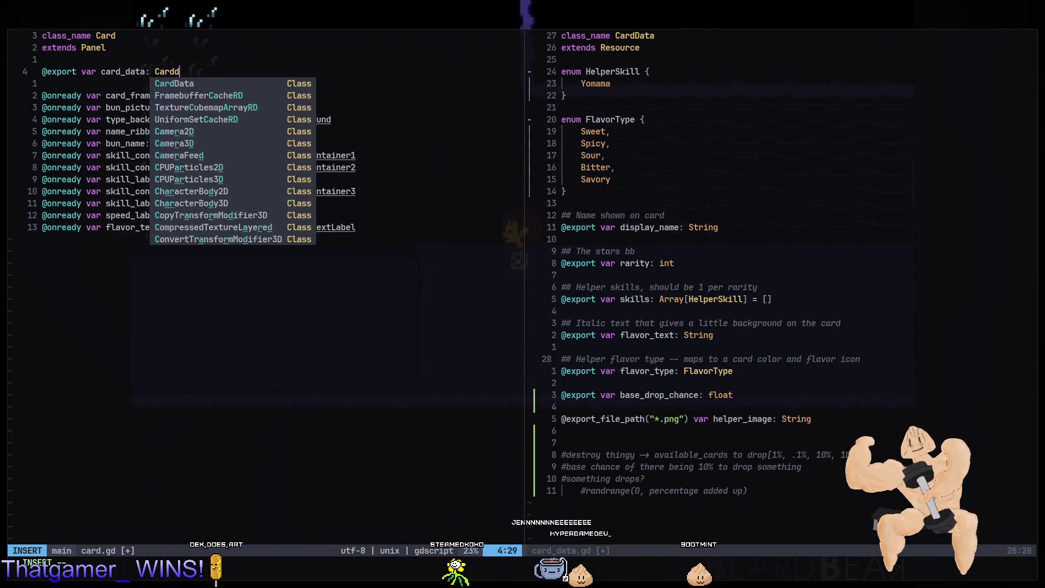
key(Return)
key(Escape)
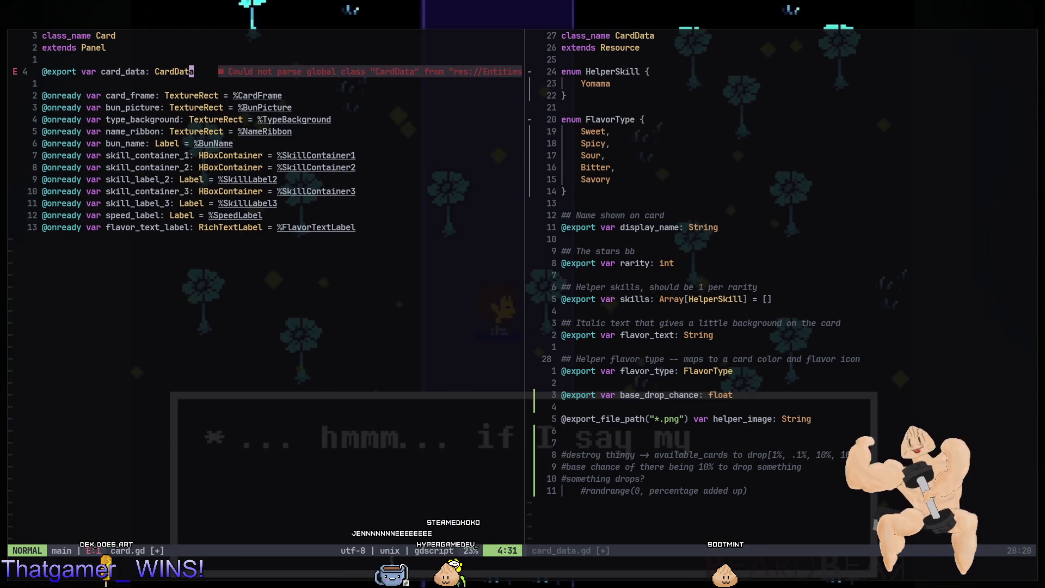
key(colon)
text(w)
key(Return)
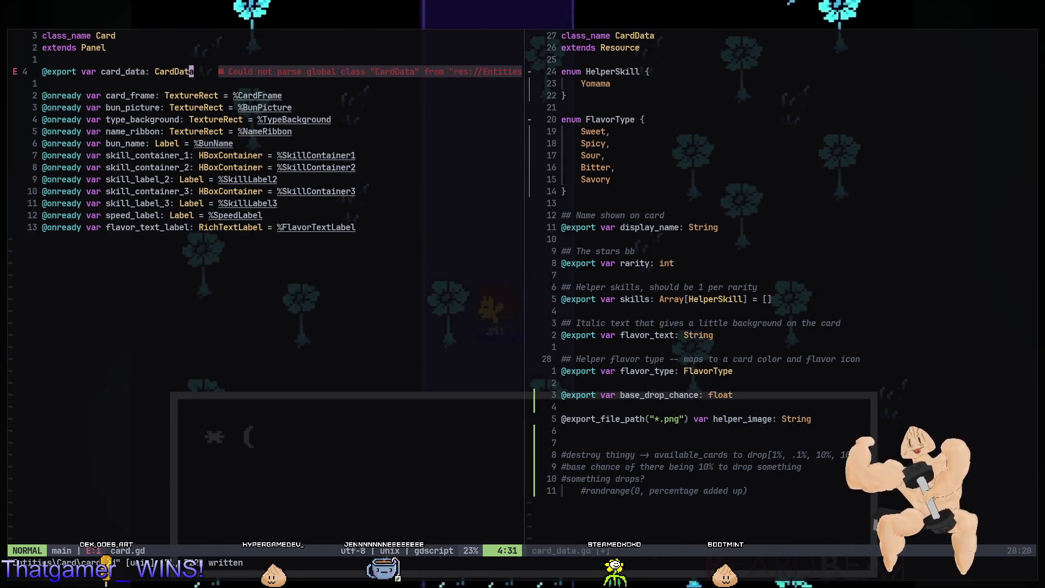
Step: Check the CardData definition in card_data.gd, jump back, and open new lines at the file's end
key(K)
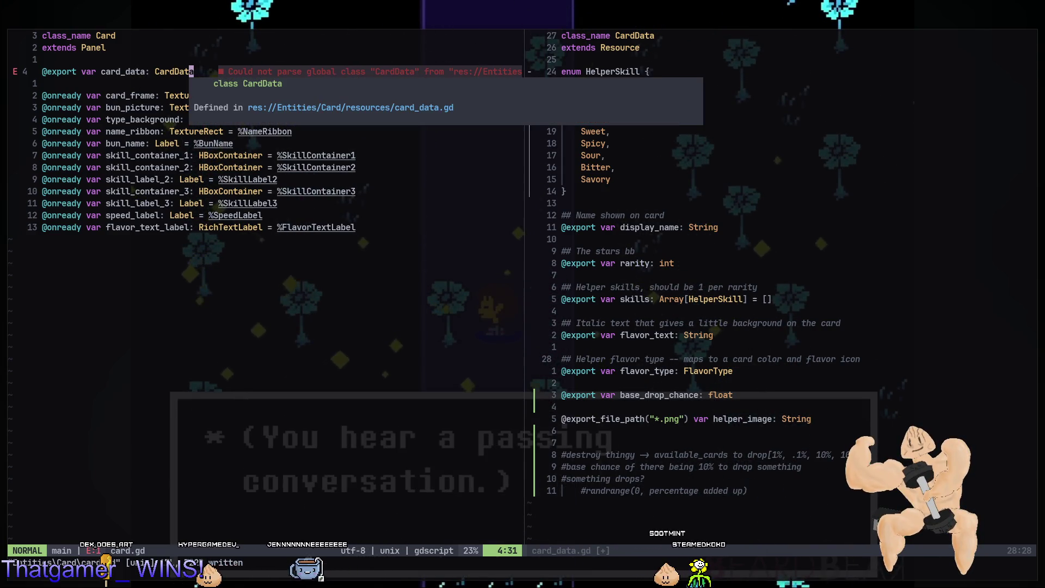
key(g)
key(d)
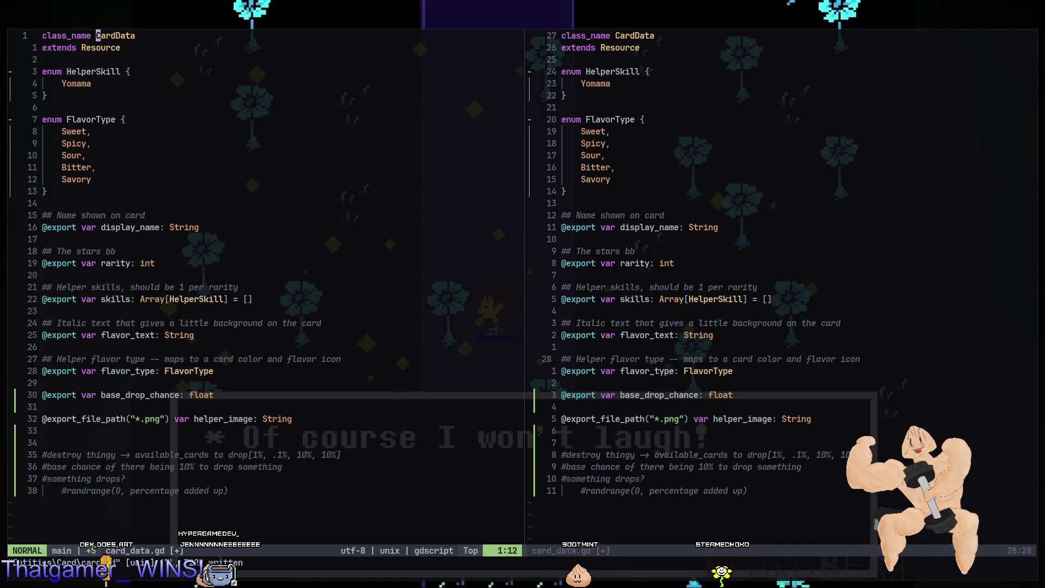
key(ctrl+o)
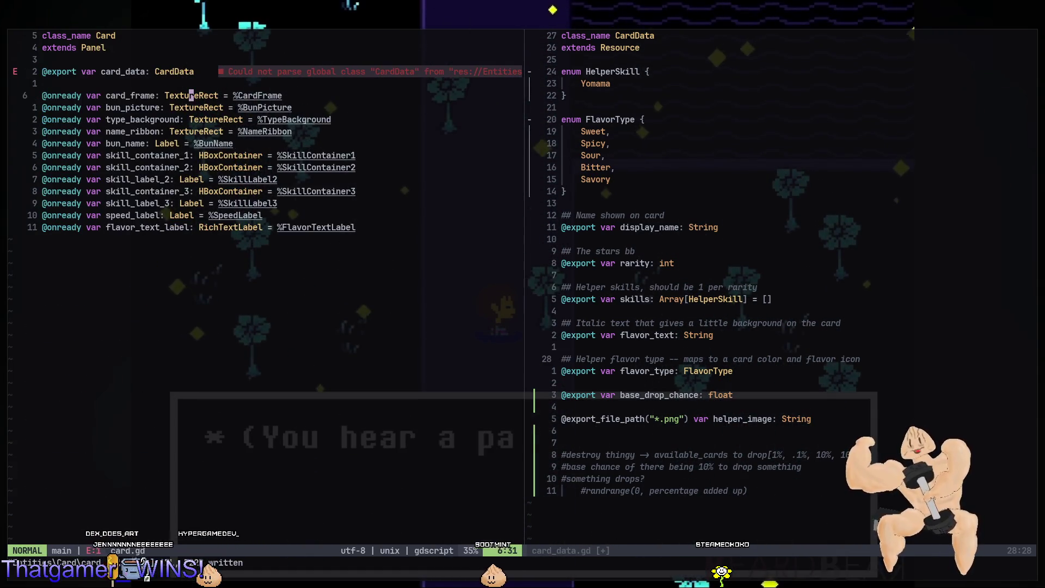
key(G)
key(o)
key(Return)
Step: Write func _ready() containing 'if card_data:'
text(func _read)
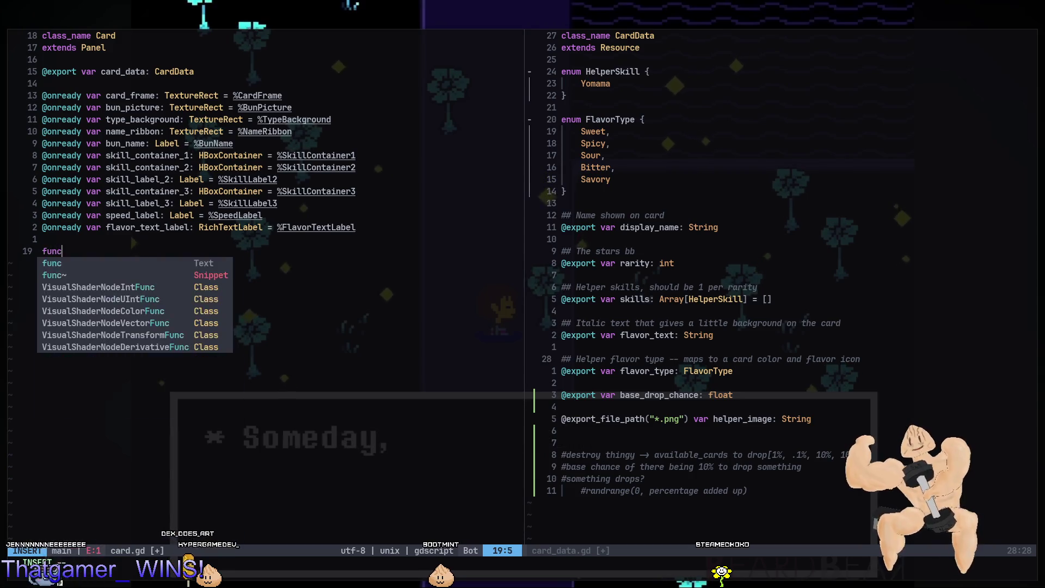
key(Return)
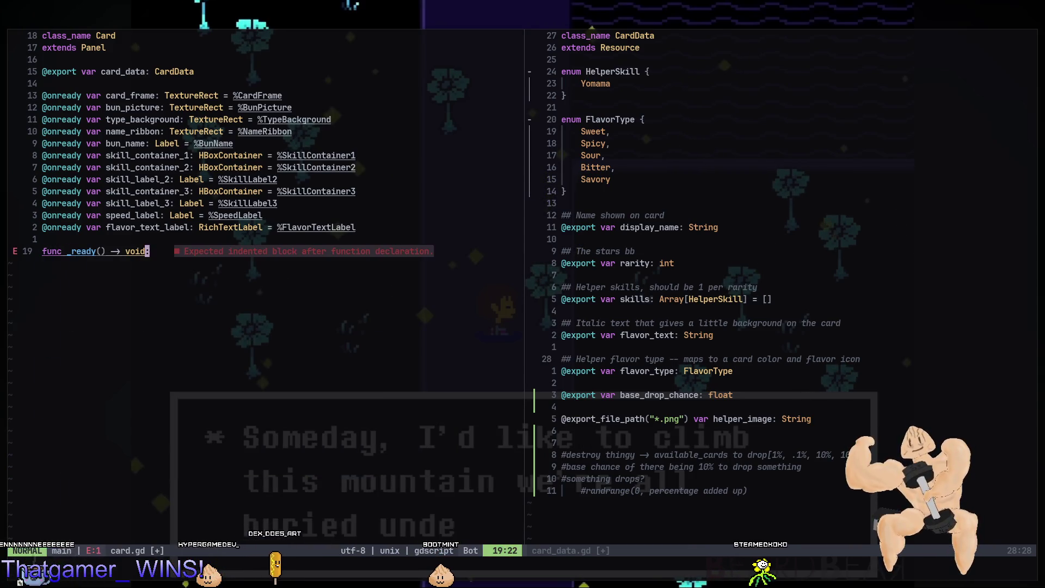
key(Return)
key(Tab)
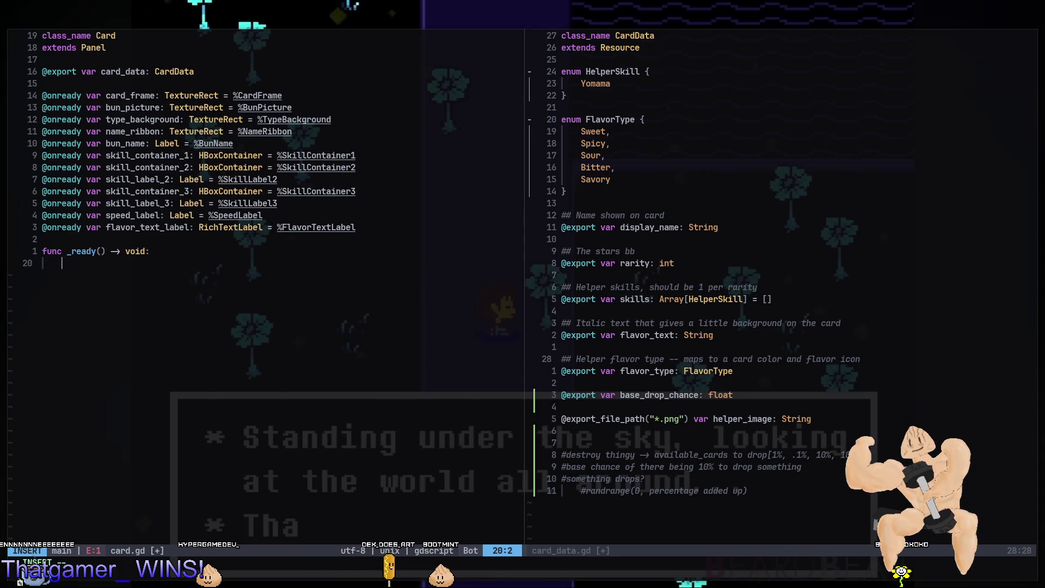
text(if card_data)
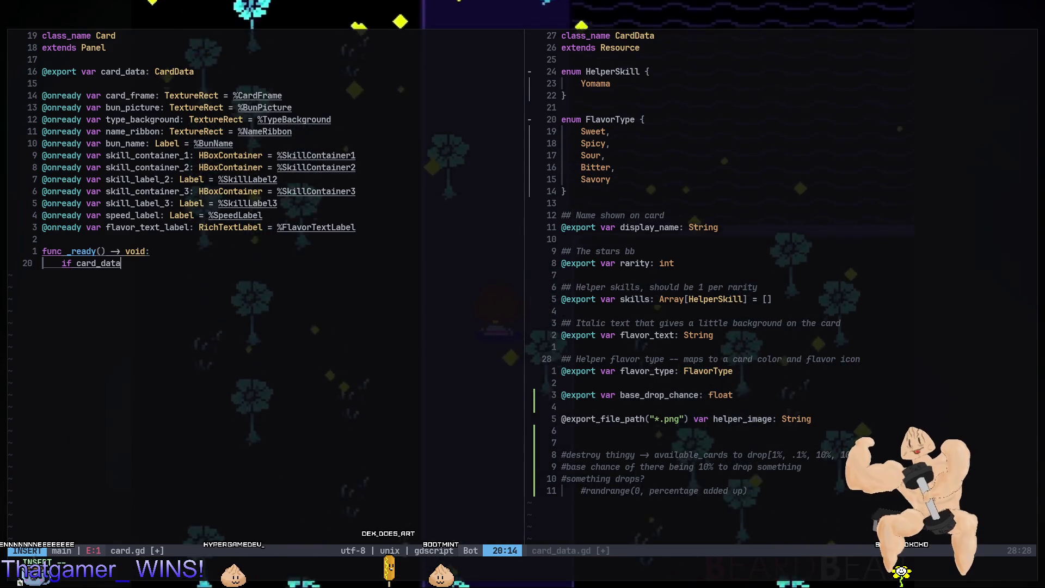
text(:)
key(Return)
key(Return)
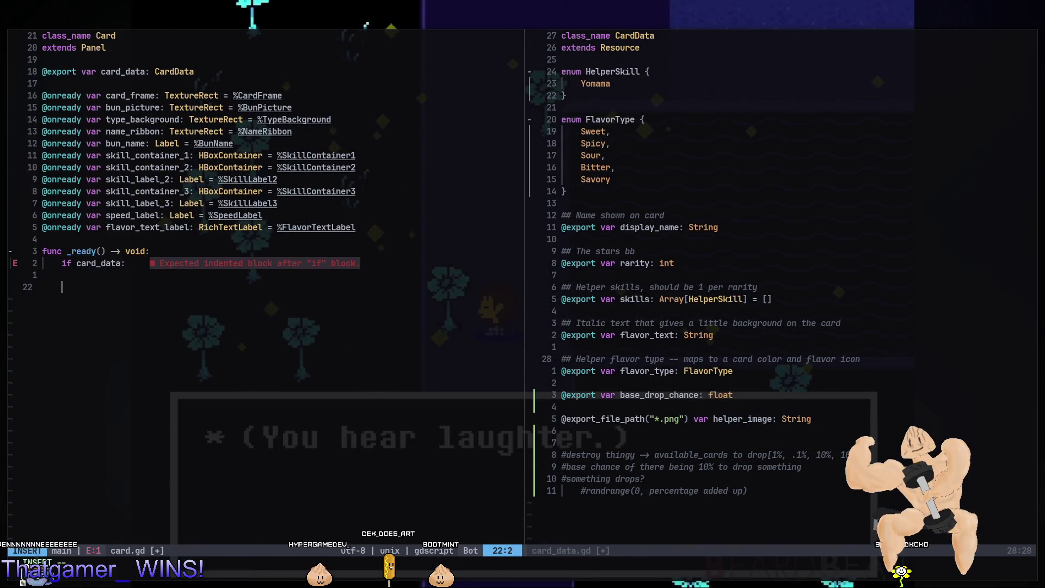
Step: Add a stub 'func load_card(data: CardData) -> void: pass' below _ready
key(BackSpace)
text(func load_card() -)
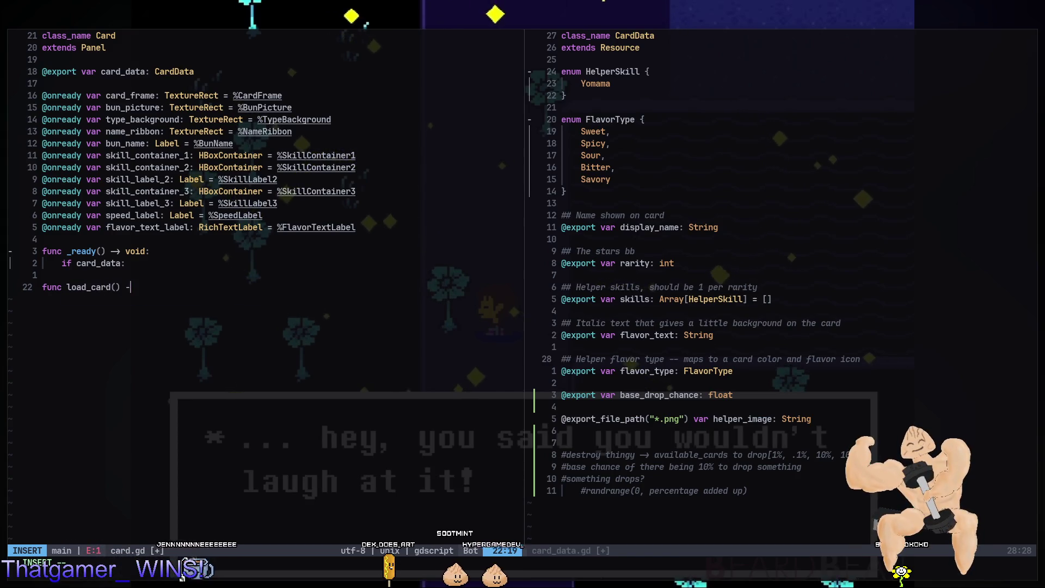
text(> void:)
key(Return)
text(pass)
key(Escape)
text(ar card)
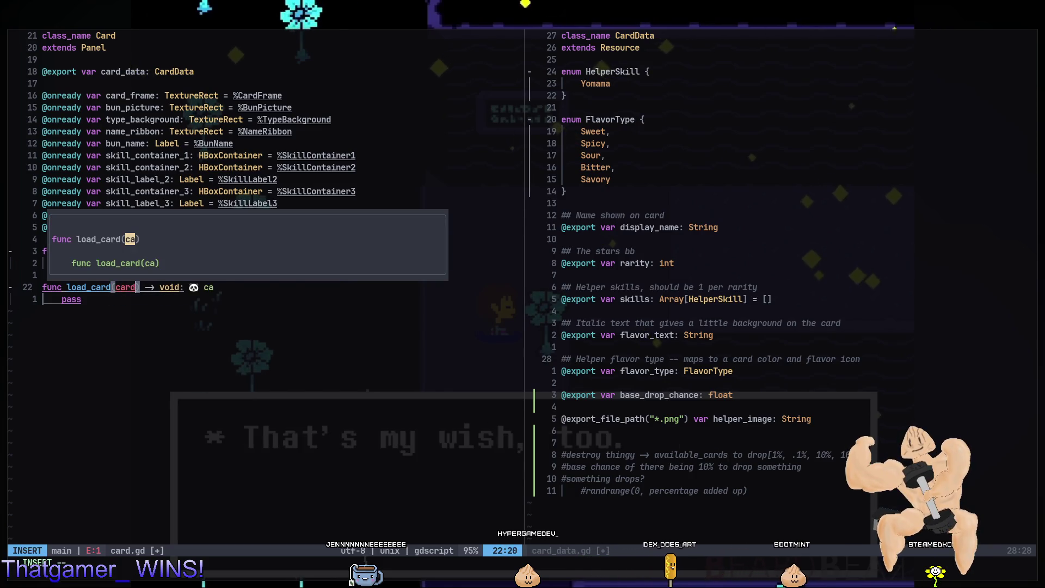
text(_data)
key(ctrl+w)
text(dat)
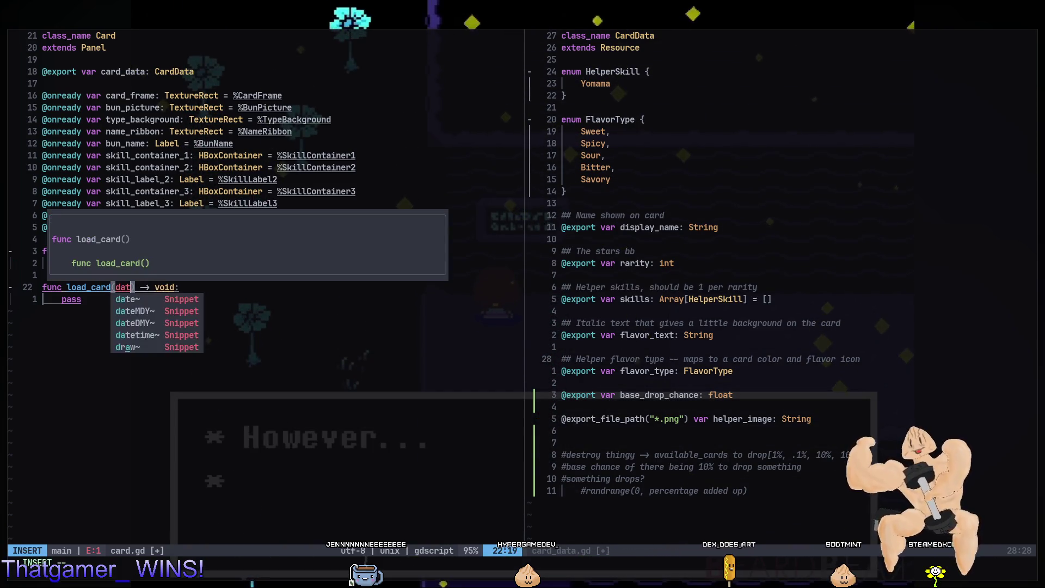
text(a)
key(Return)
key(Escape)
Step: Call load_card(card_data) inside the if, save card.gd, and switch to the Aseprite workspace
key(k)
key(k)
text(o)
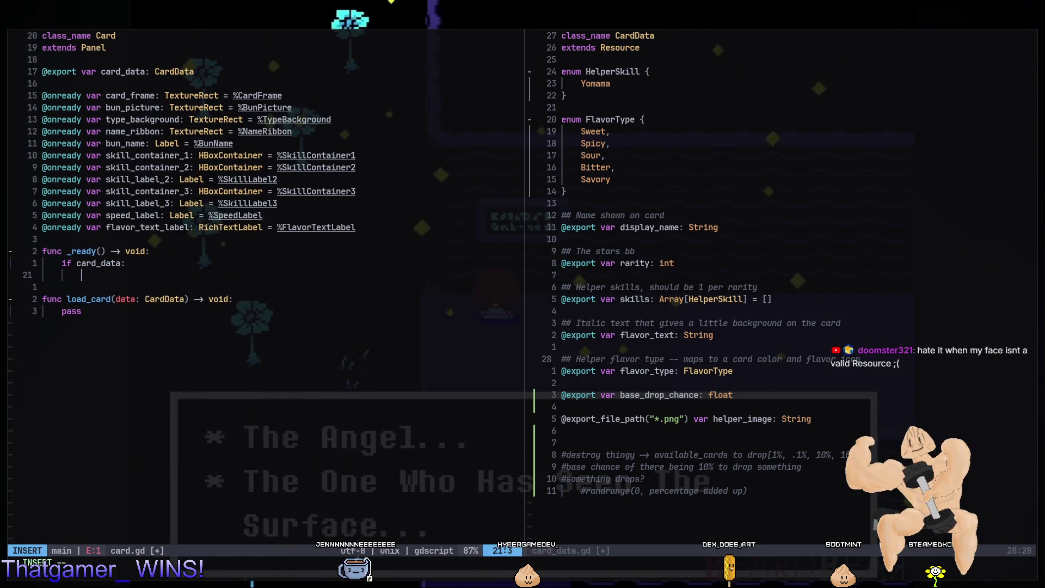
text(load_card(c)
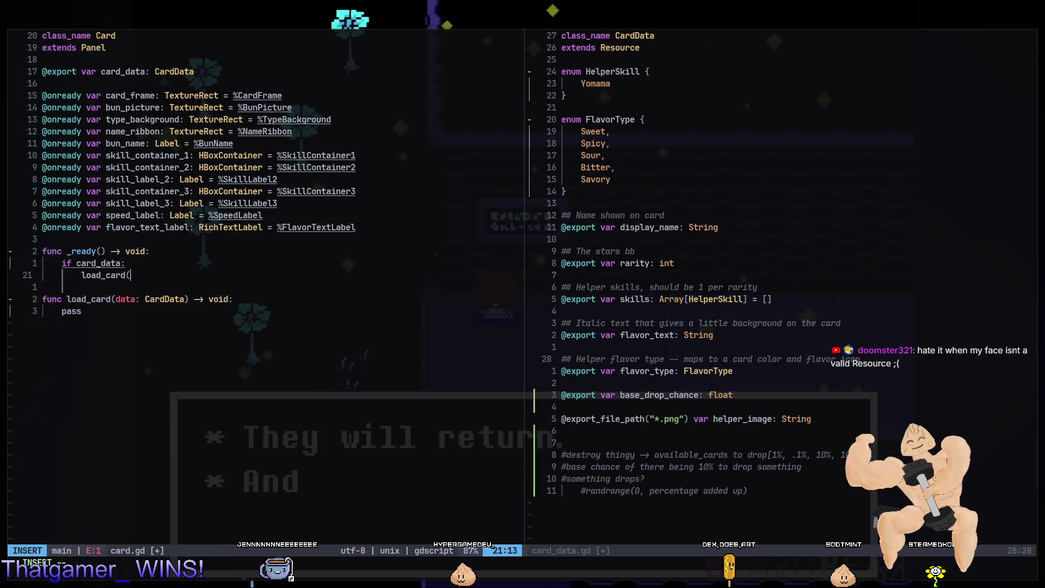
text(ard_dataa)
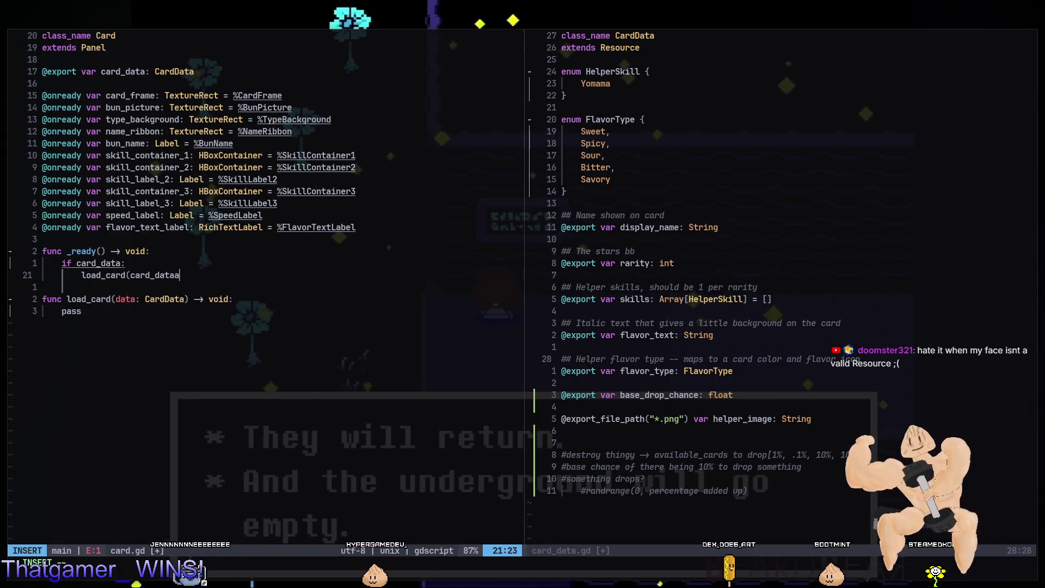
text())
key(Escape)
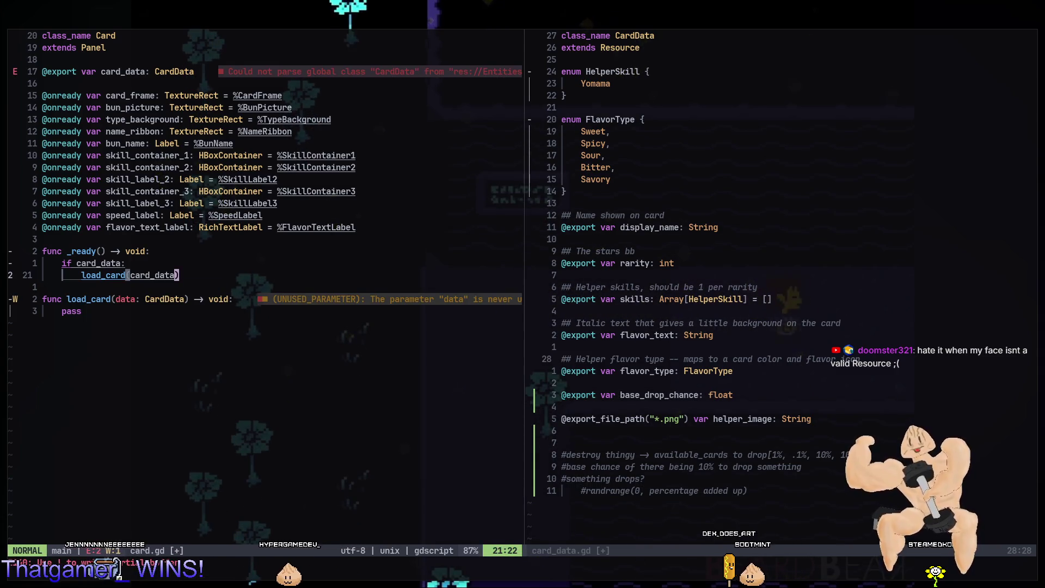
text(w)
key(Return)
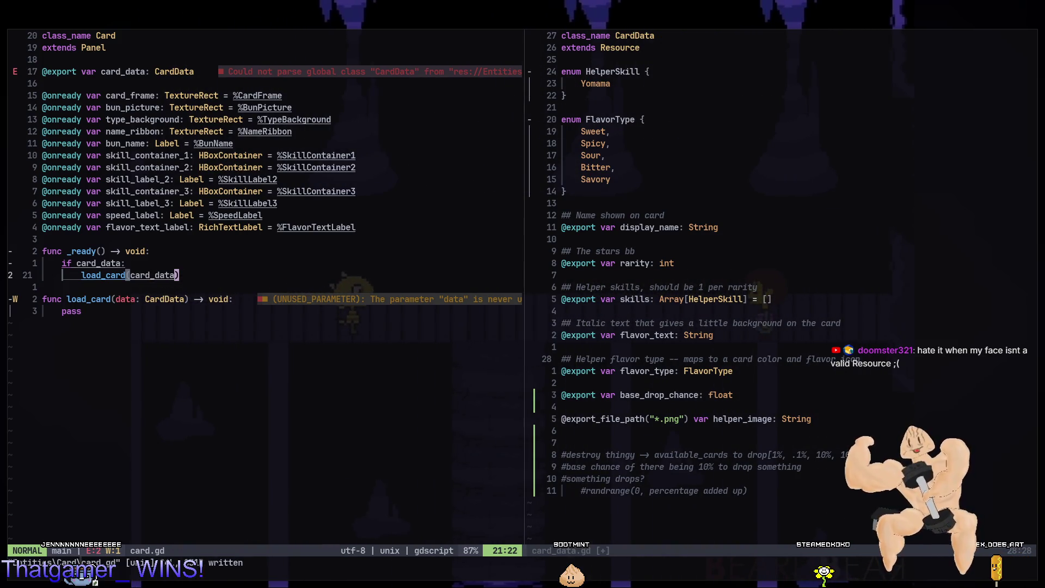
click(147, 275)
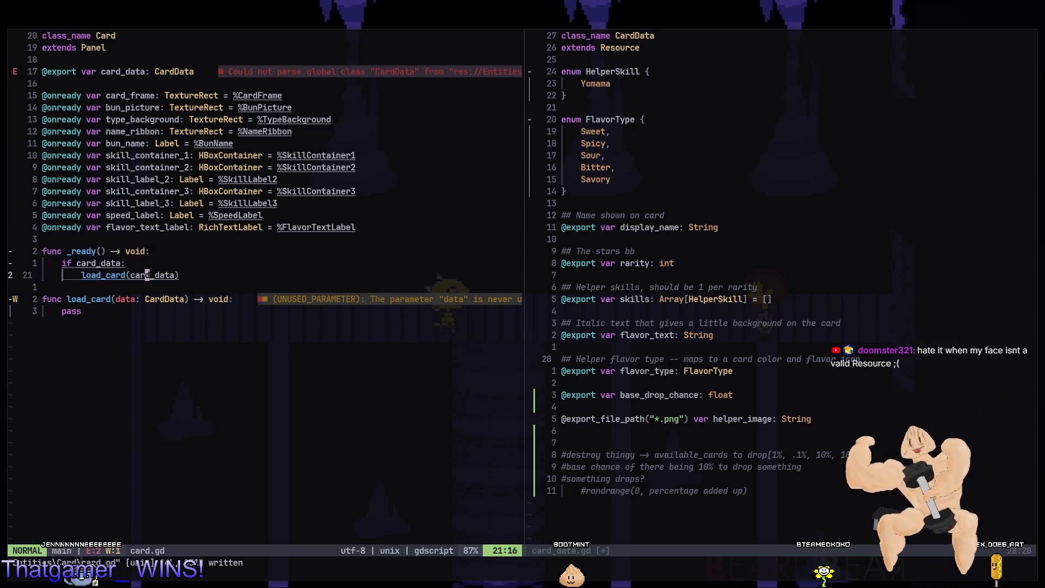
key(Return)
key(j)
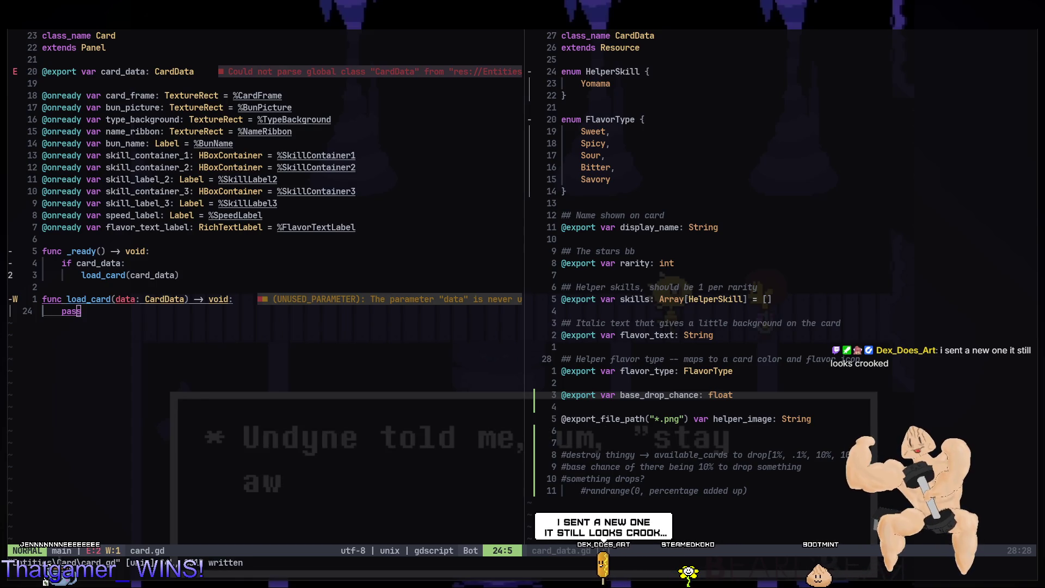
key(super+3)
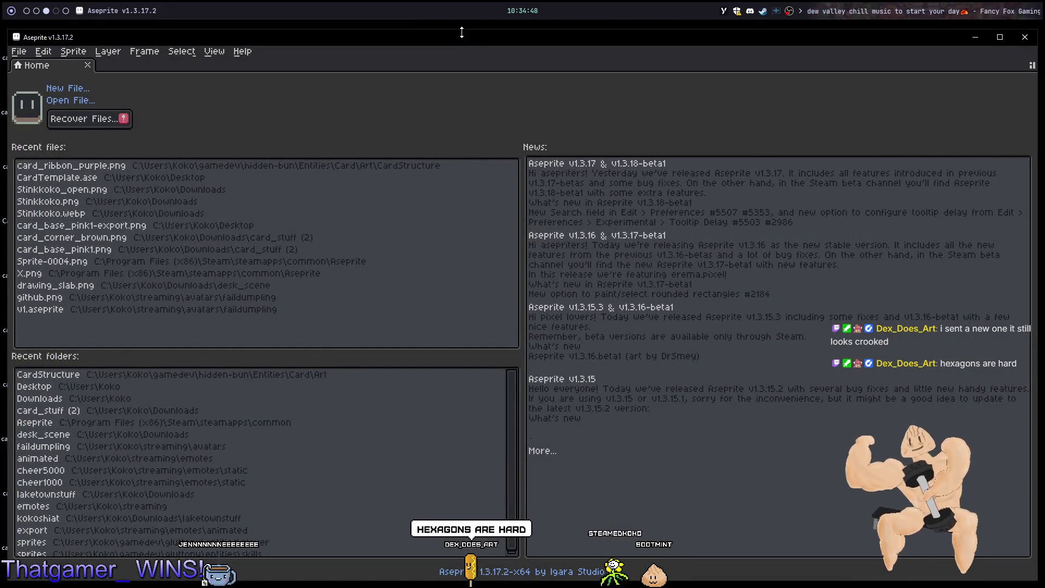
Step: Open card_hexagon.png in a maximized Aseprite window and zoom in on the hexagon
drag(482, 36, 562, 33)
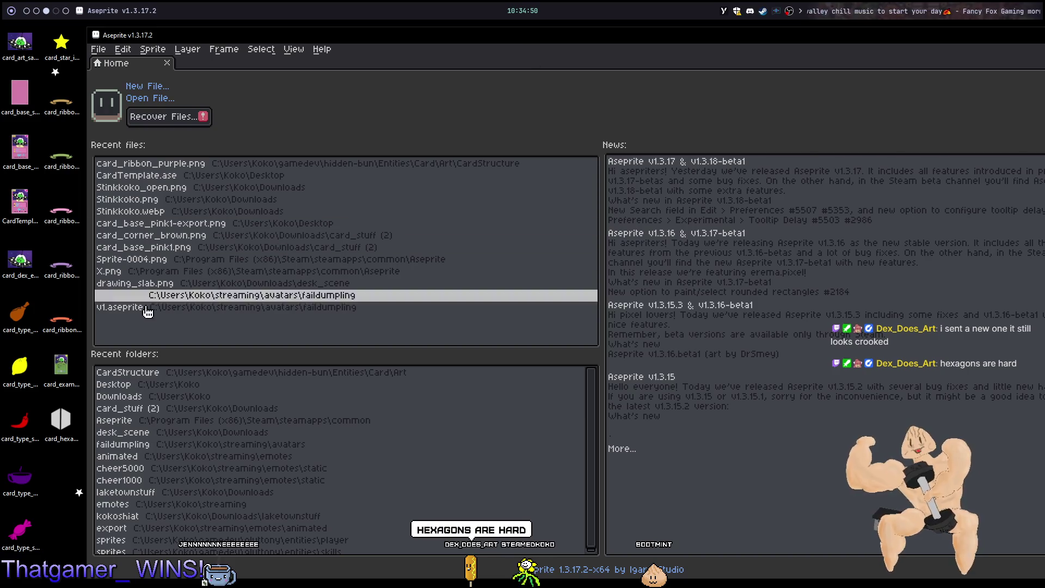
mouse_move(59, 424)
mouse_down()
mouse_move(394, 223)
mouse_move(398, 210)
mouse_up()
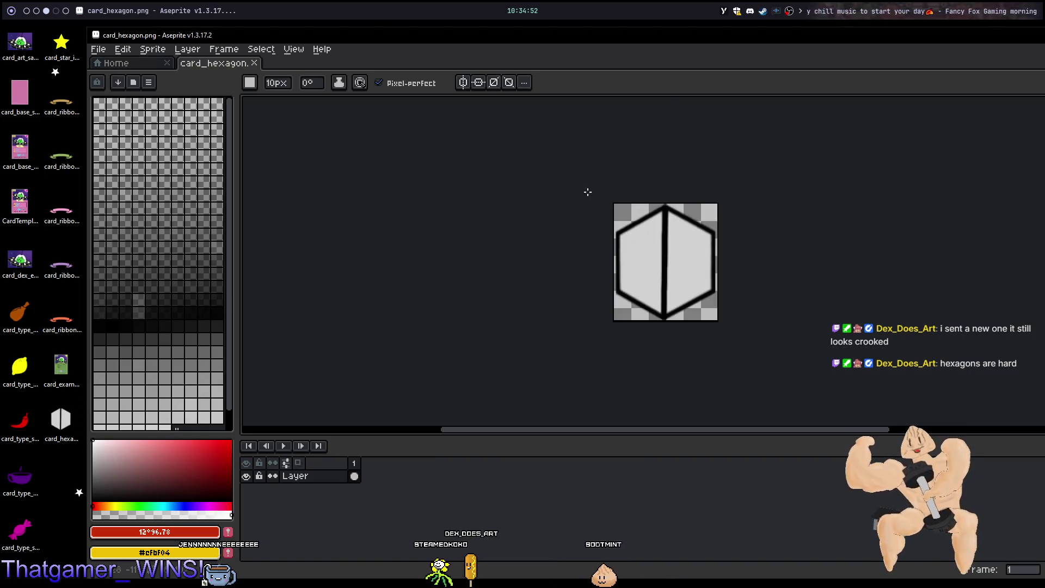
double_click(639, 38)
scroll(615, 179, up, 3)
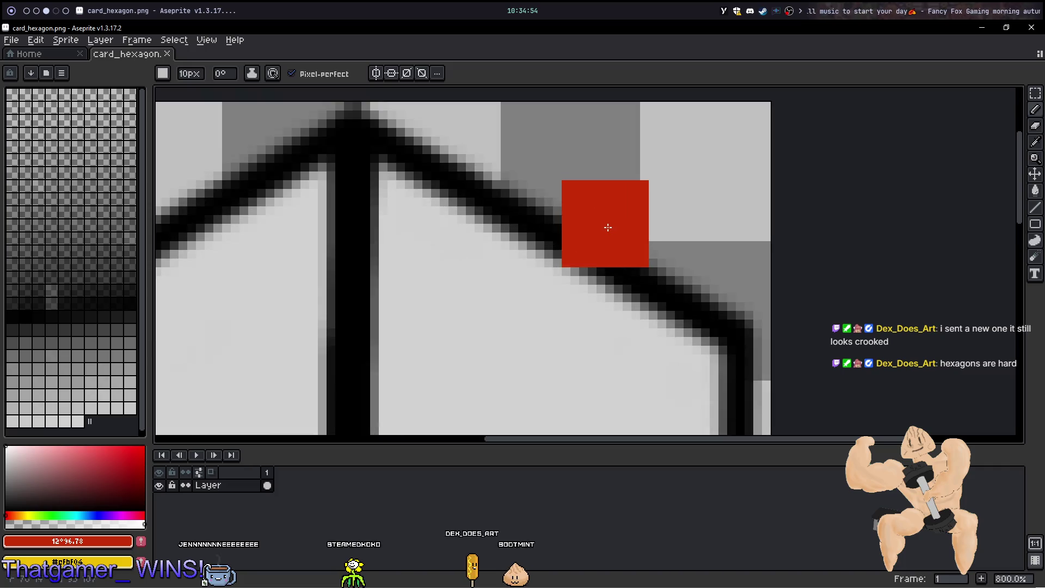
drag(531, 284, 544, 166)
scroll(549, 134, down, 5)
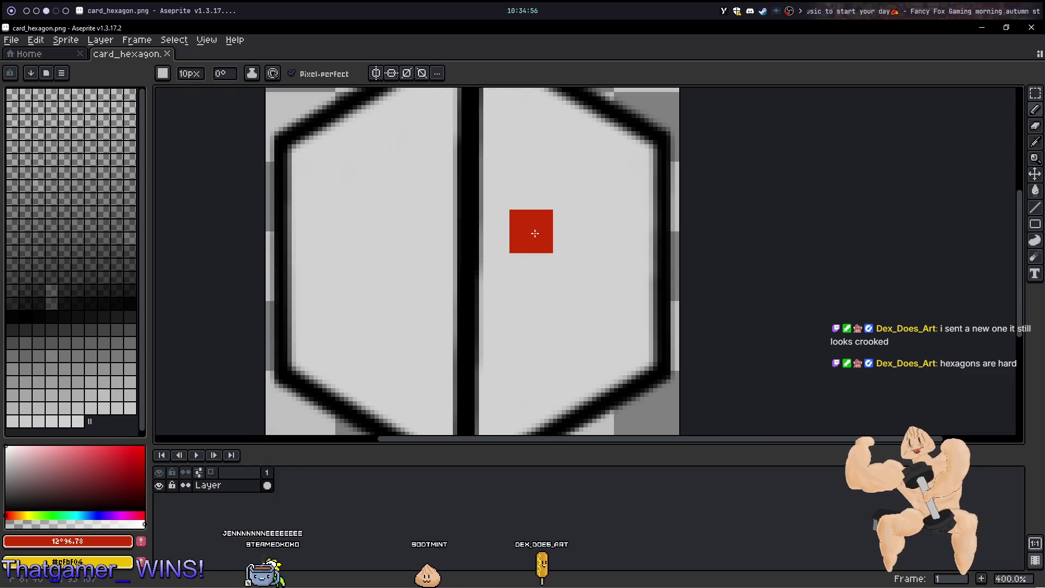
scroll(534, 261, up, 5)
Step: Set a 1-pixel brush with the Line tool, try a red line, and undo it
key(minus)
key(minus)
key(minus)
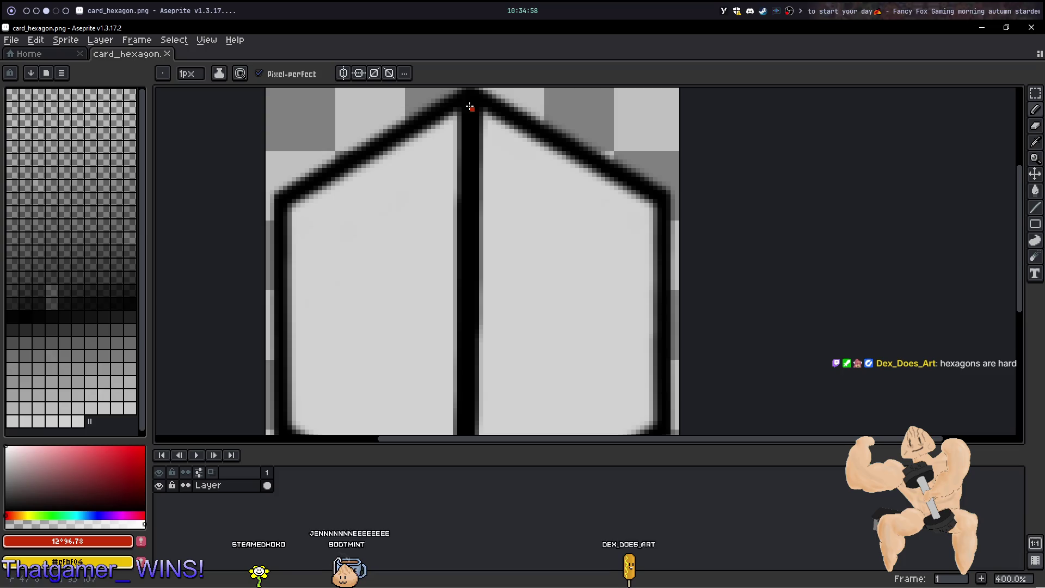
click(1036, 207)
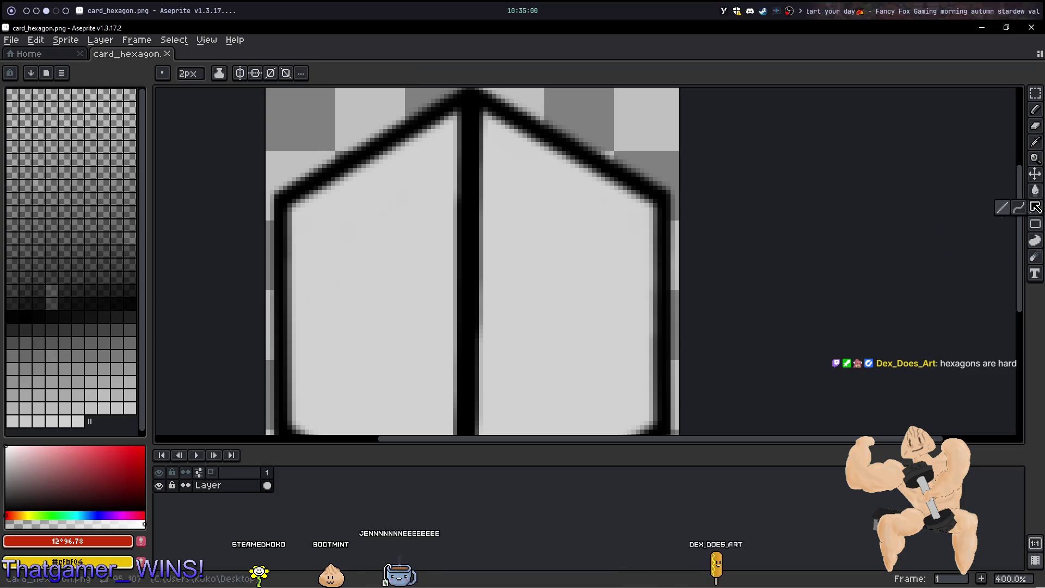
scroll(790, 188, down, 2)
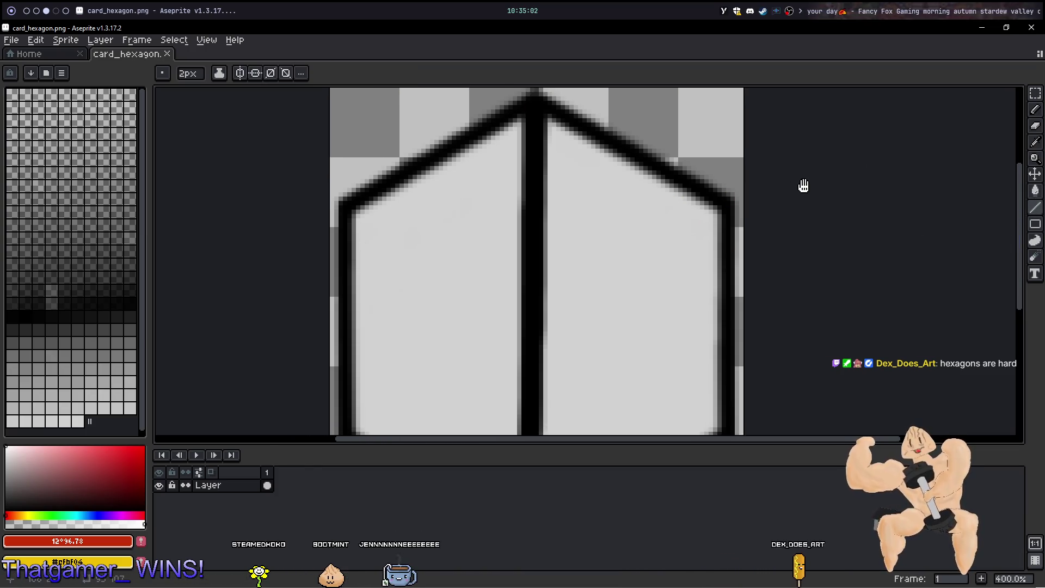
scroll(534, 152, up, 1)
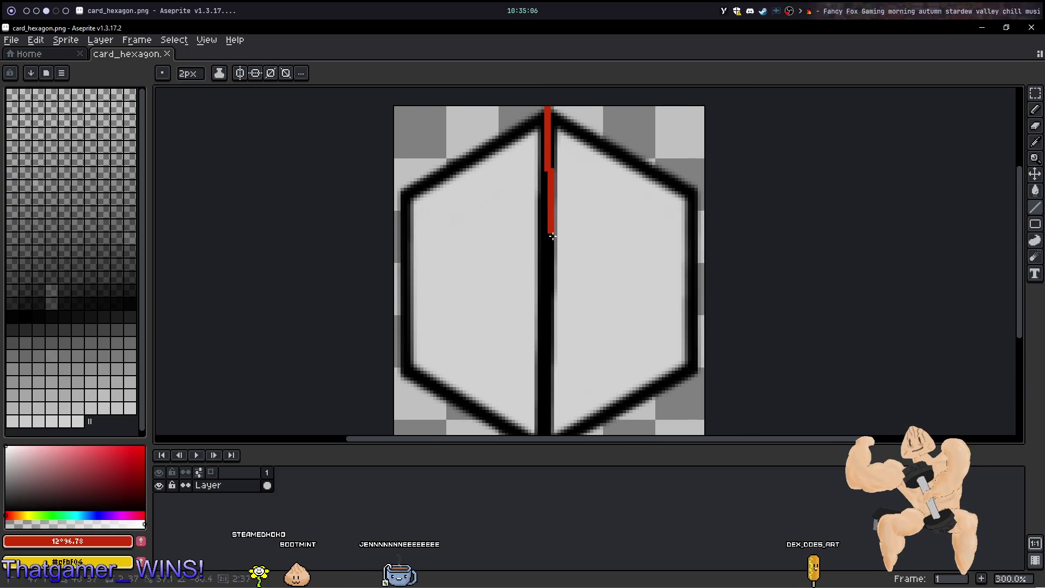
mouse_move(547, 390)
mouse_down()
mouse_move(548, 434)
mouse_move(547, 399)
mouse_up()
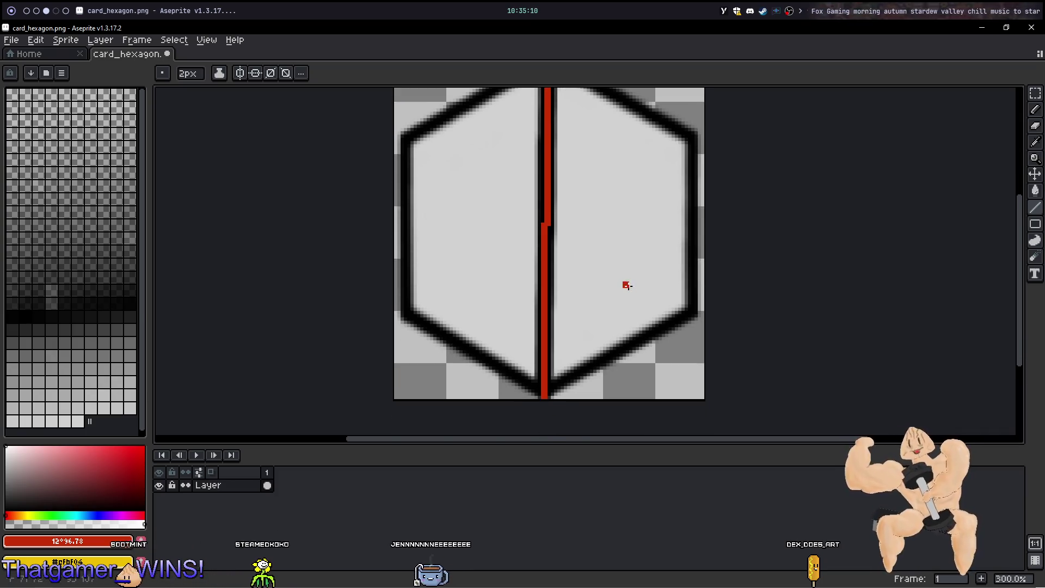
scroll(596, 231, up, 1)
mouse_move(595, 250)
mouse_down()
mouse_move(595, 275)
mouse_move(574, 182)
mouse_move(582, 96)
mouse_move(590, 174)
mouse_up()
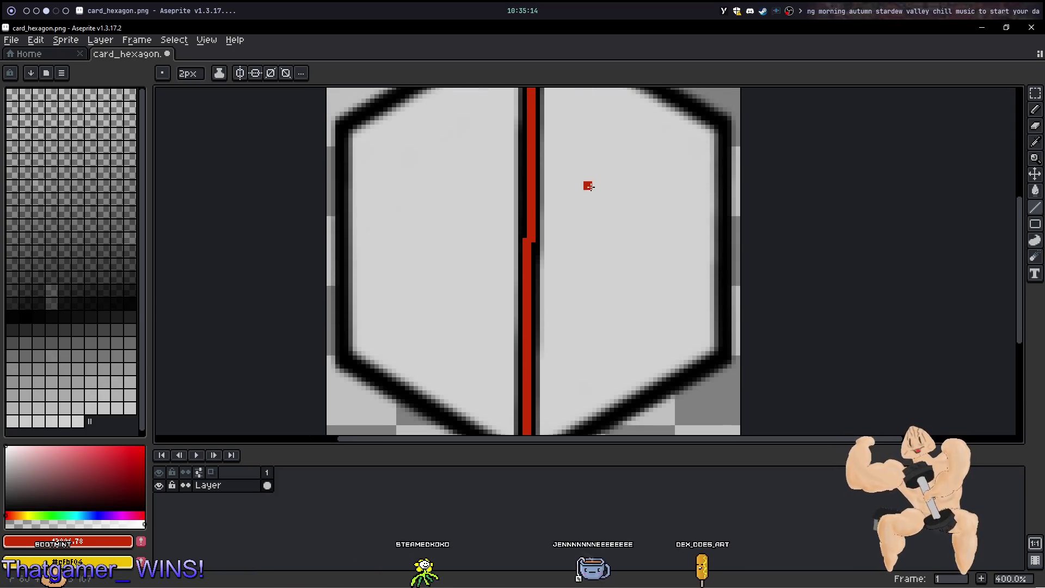
key(ctrl+z)
scroll(554, 181, down, 5)
scroll(554, 181, up, 3)
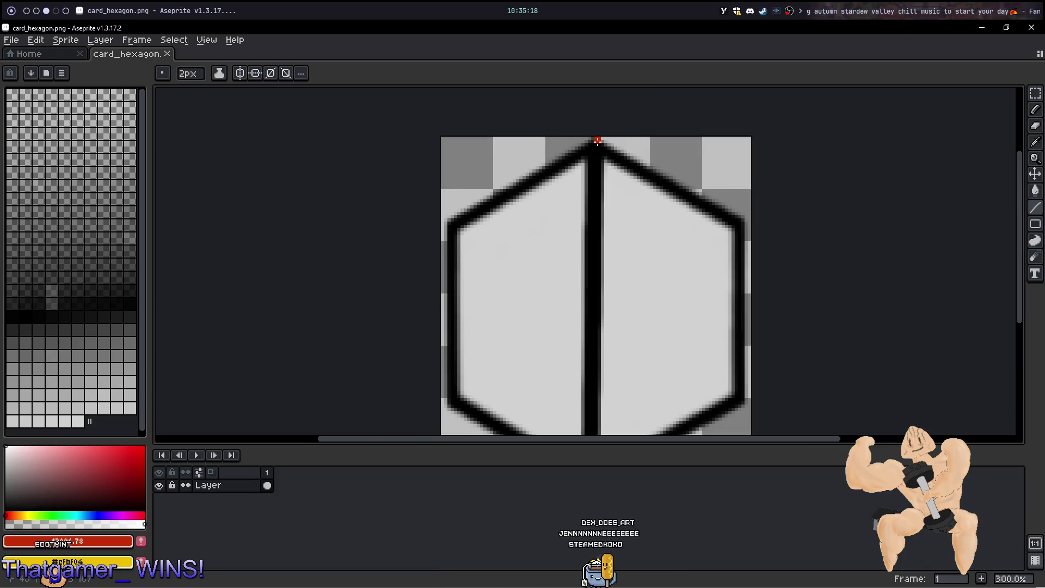
Step: Draw a straight red line from top to bottom through the hexagon
mouse_move(599, 197)
mouse_down()
mouse_move(597, 430)
mouse_move(594, 382)
mouse_up()
scroll(642, 243, up, 6)
scroll(647, 214, down, 6)
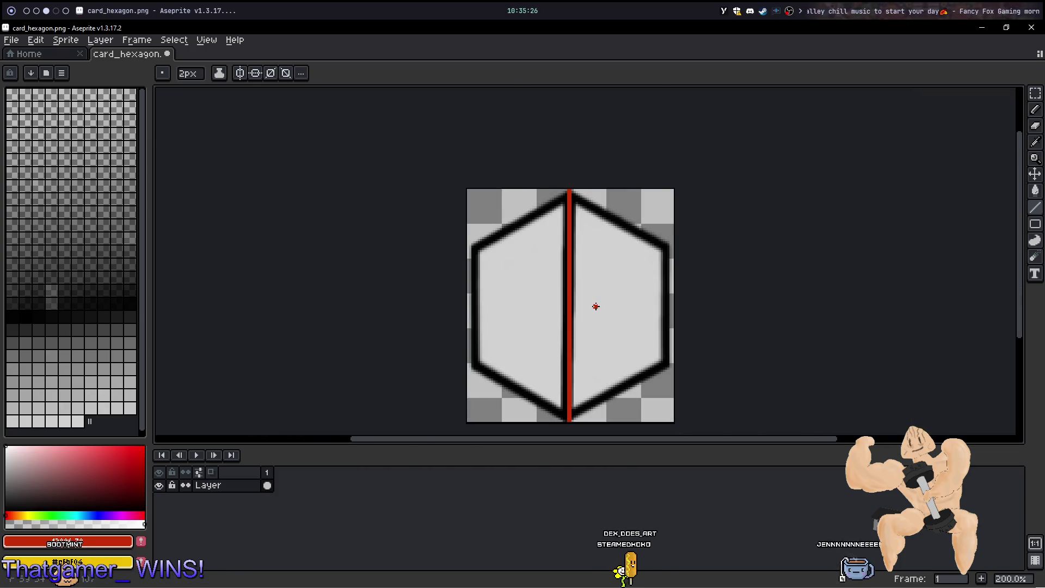
scroll(610, 326, up, 2)
scroll(610, 326, up, 1)
mouse_move(604, 178)
mouse_down()
mouse_move(595, 408)
mouse_move(614, 386)
mouse_up()
scroll(614, 386, down, 4)
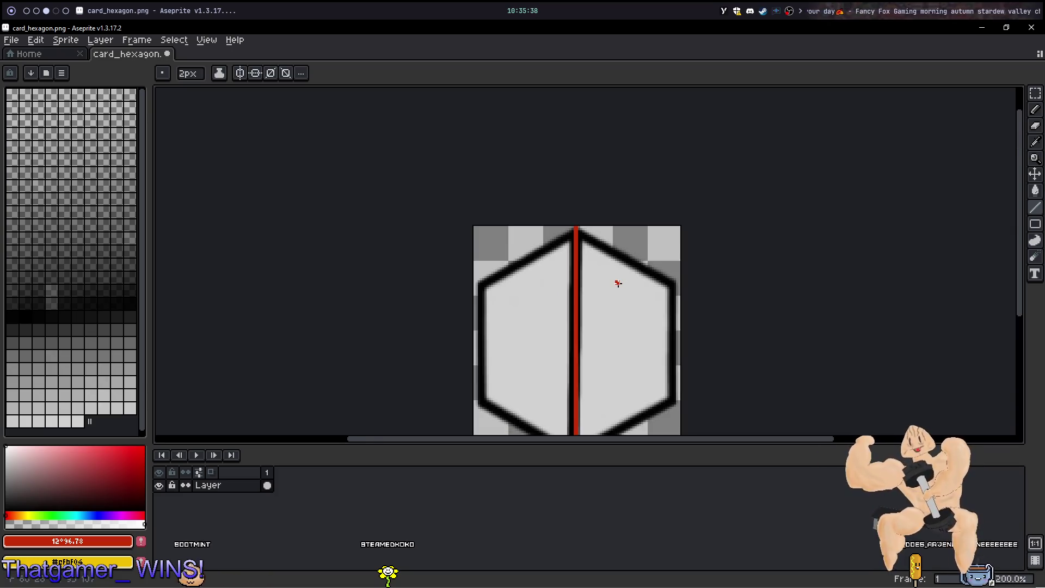
Step: Inspect the crooked centre line against the red line, then quit Aseprite with Don't Save
scroll(618, 283, up, 5)
scroll(618, 283, down, 5)
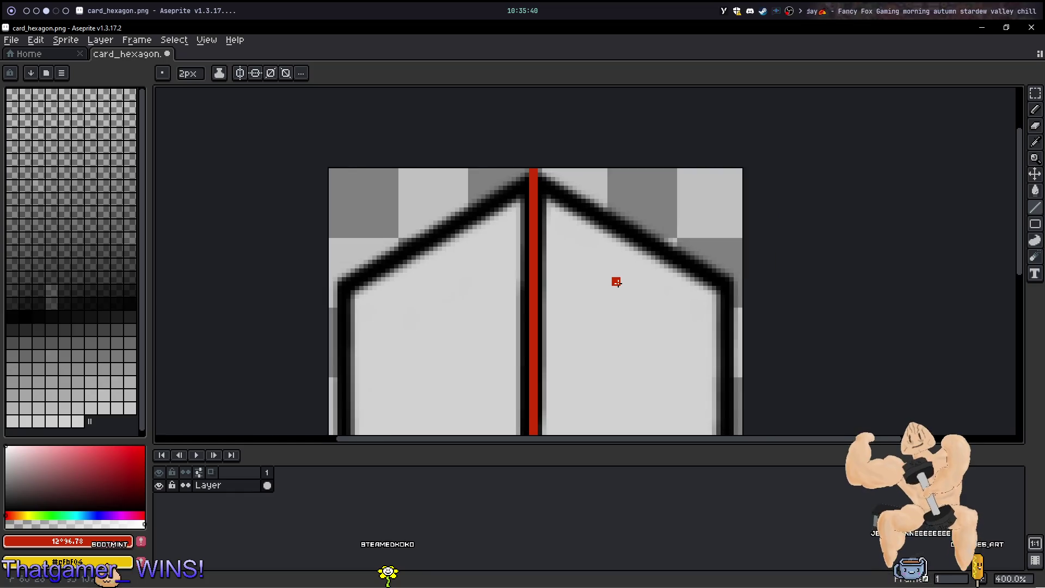
scroll(618, 283, down, 2)
scroll(618, 283, up, 2)
scroll(618, 283, down, 1)
scroll(618, 283, up, 1)
mouse_move(607, 283)
mouse_down()
mouse_move(665, 272)
mouse_move(703, 231)
mouse_move(688, 227)
mouse_move(712, 189)
mouse_up()
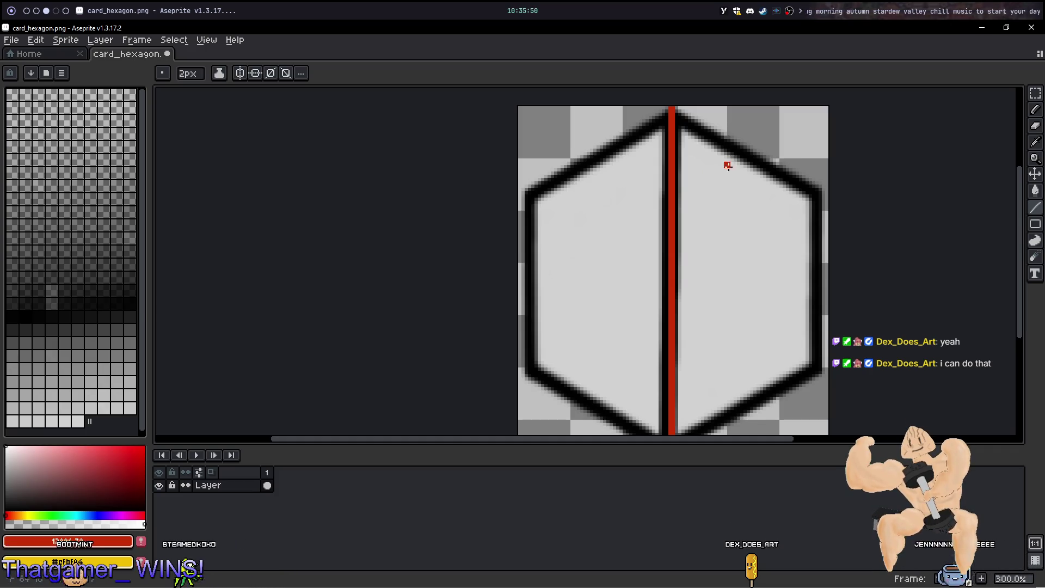
click(1031, 27)
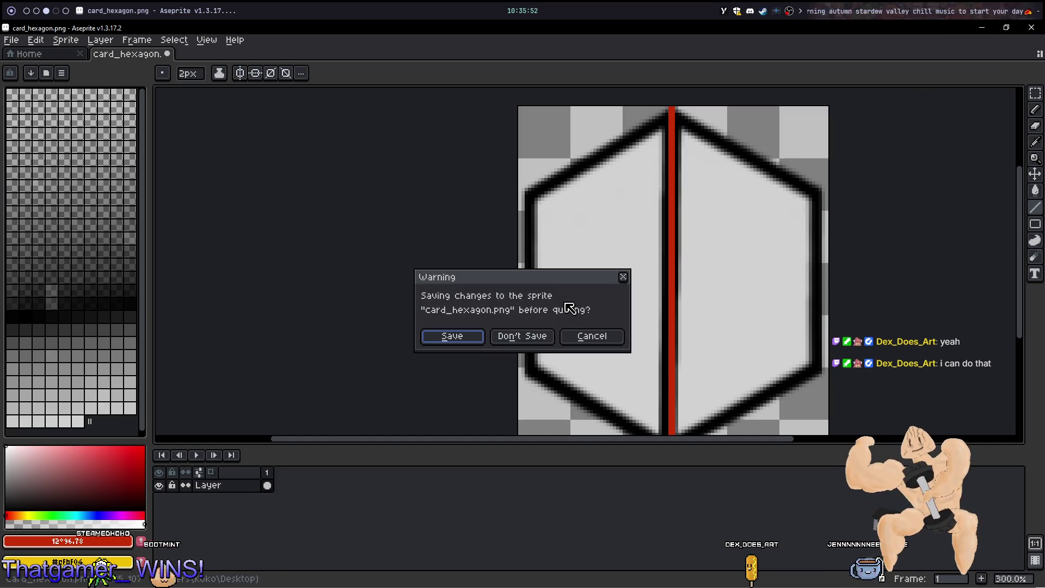
click(522, 335)
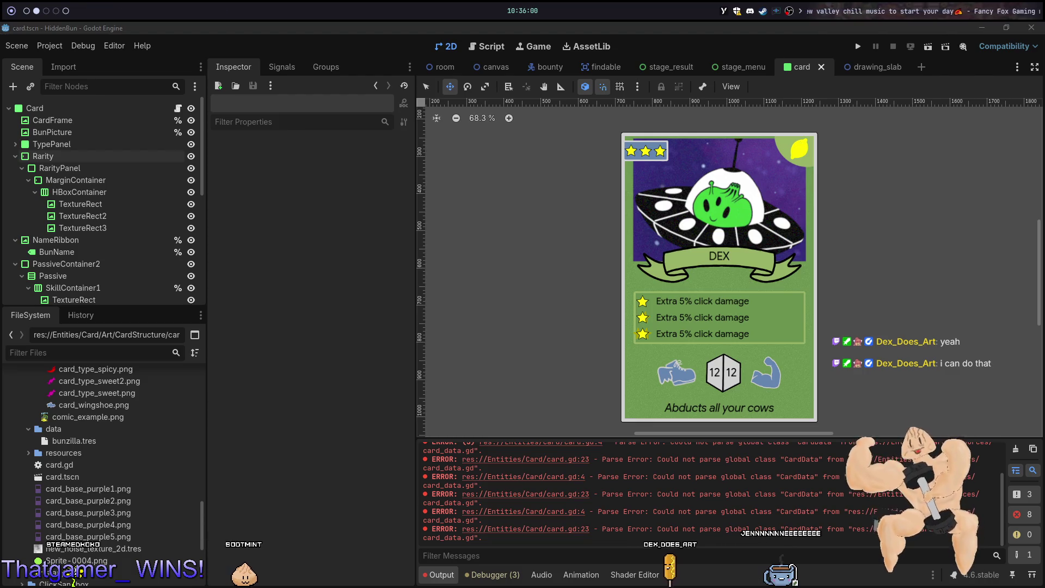
Step: Zoom in on the card's hexagon badge in the Godot editor, then back out
click(651, 38)
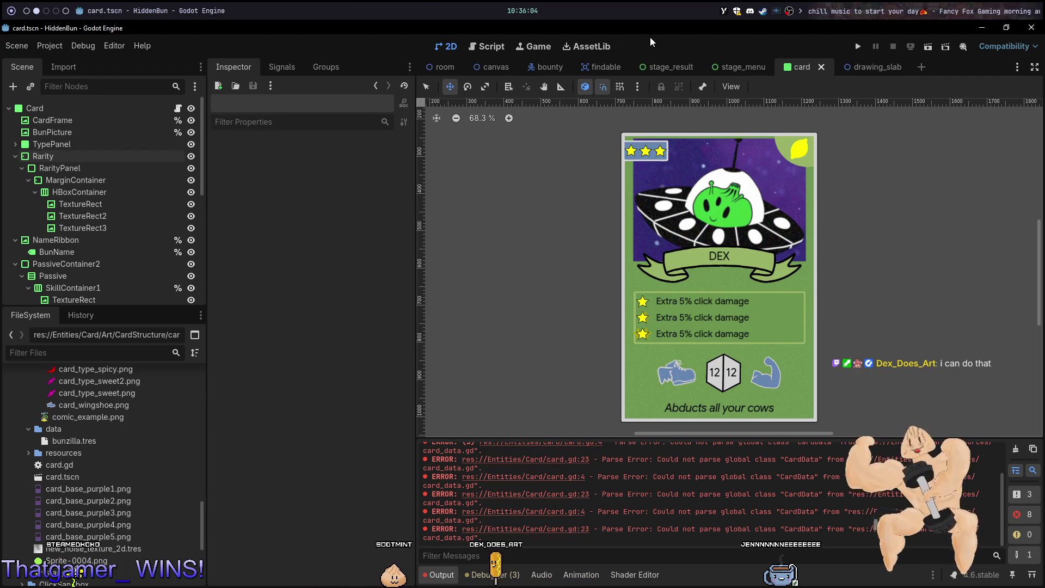
scroll(745, 346, up, 6)
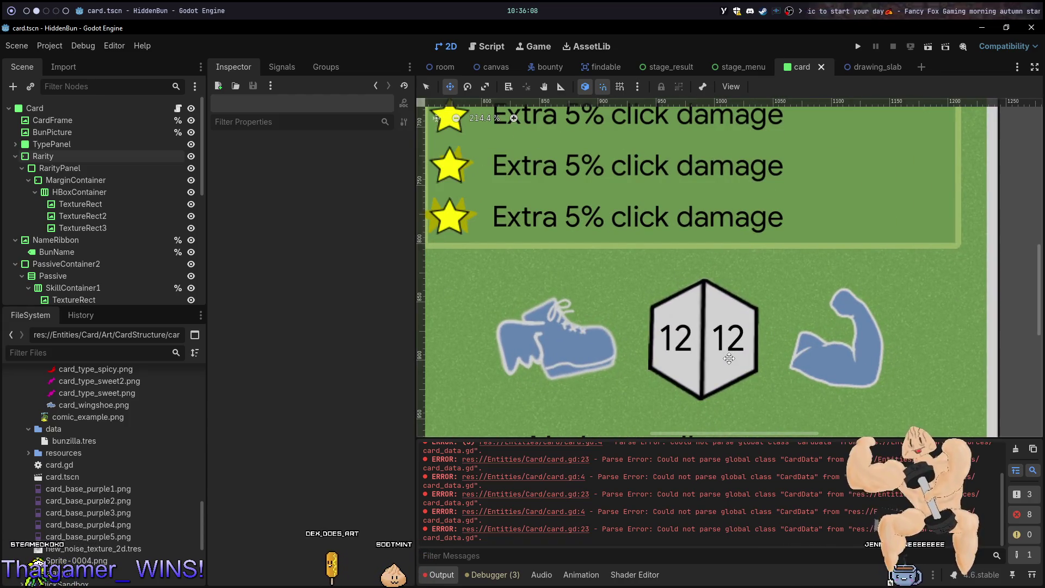
scroll(729, 358, down, 4)
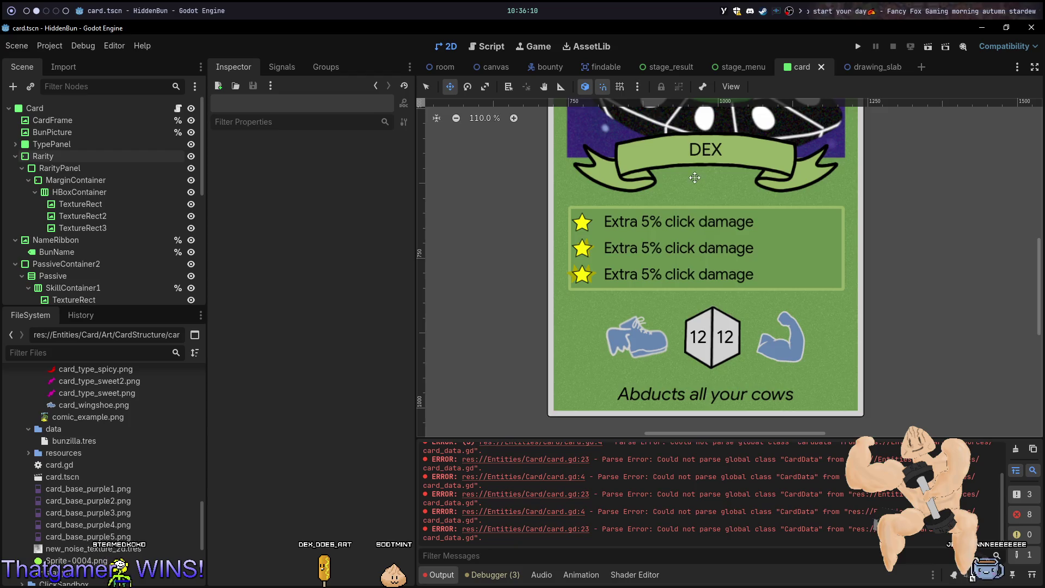
scroll(695, 270, down, 3)
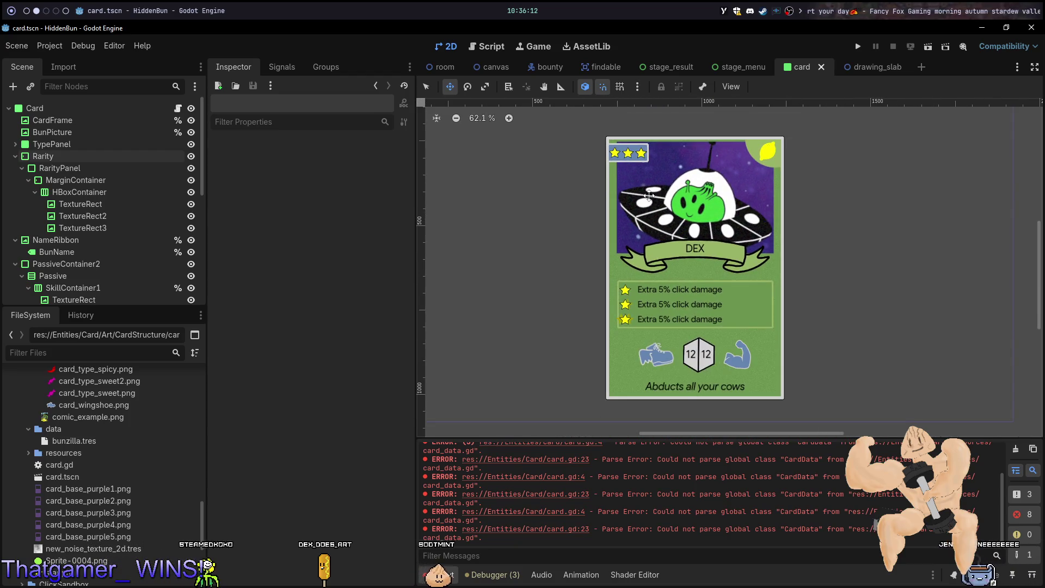
Step: Return to card.gd beside card_data.gd in Neovim
key(alt+Tab)
key(g)
key(g)
key(j)
key(dollar)
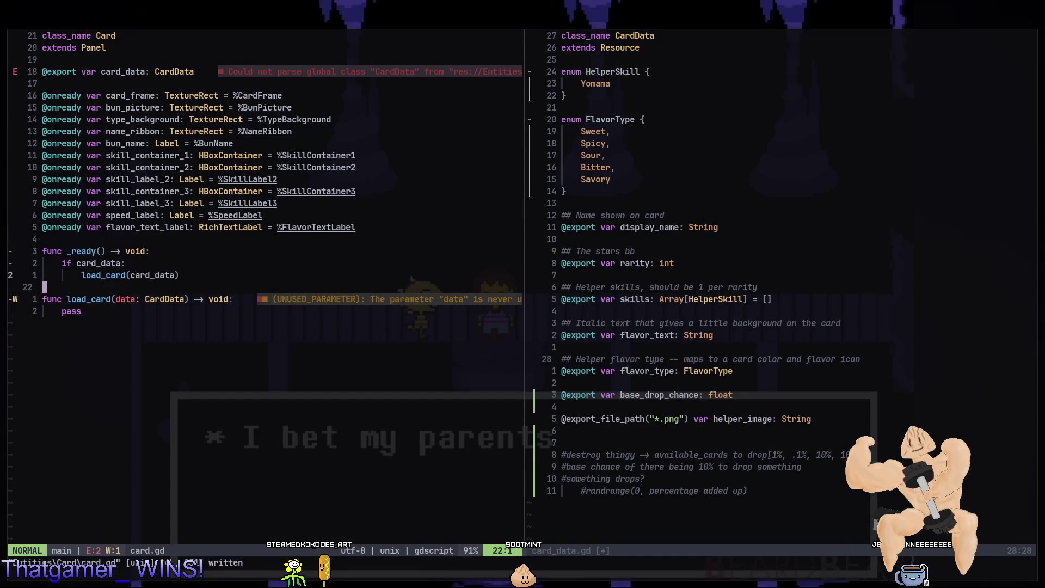
Step: Empty the load_card body by removing its pass line
key(j)
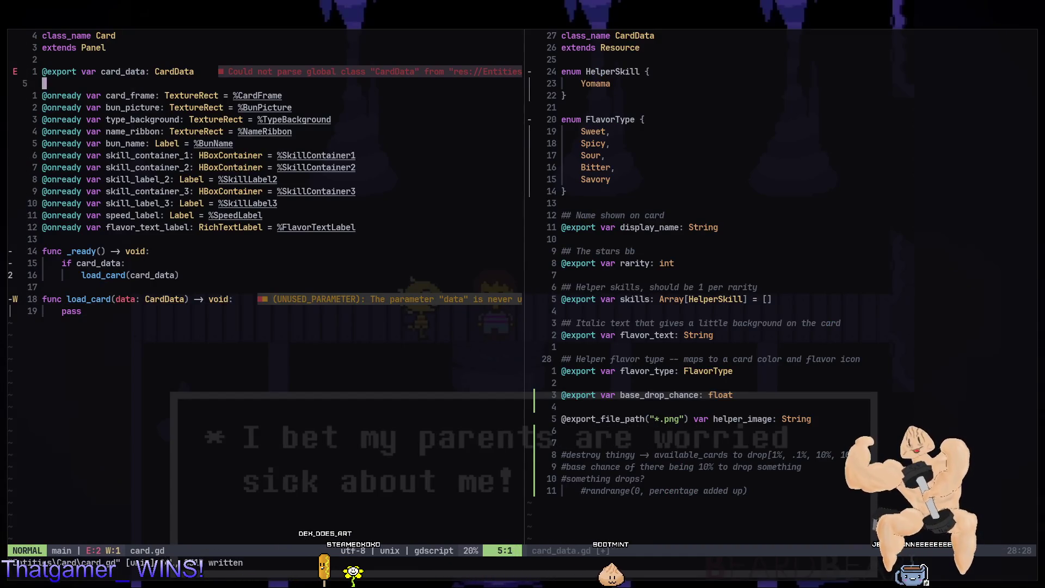
key(braceright)
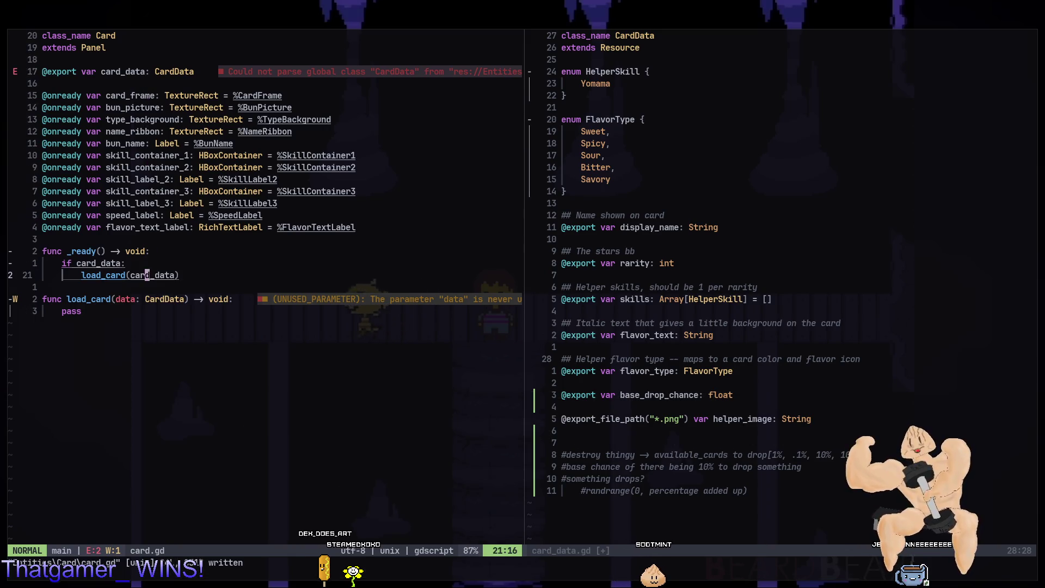
key(c)
key(c)
key(Escape)
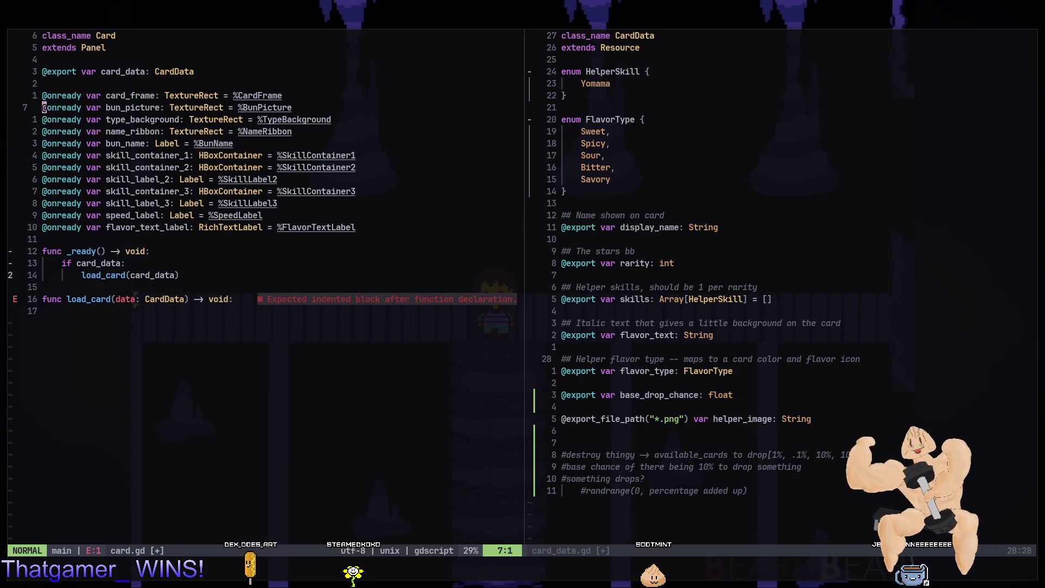
Step: Move the bun_picture line above card_frame, set apart by a blank line
key(bracketleft)
key(space)
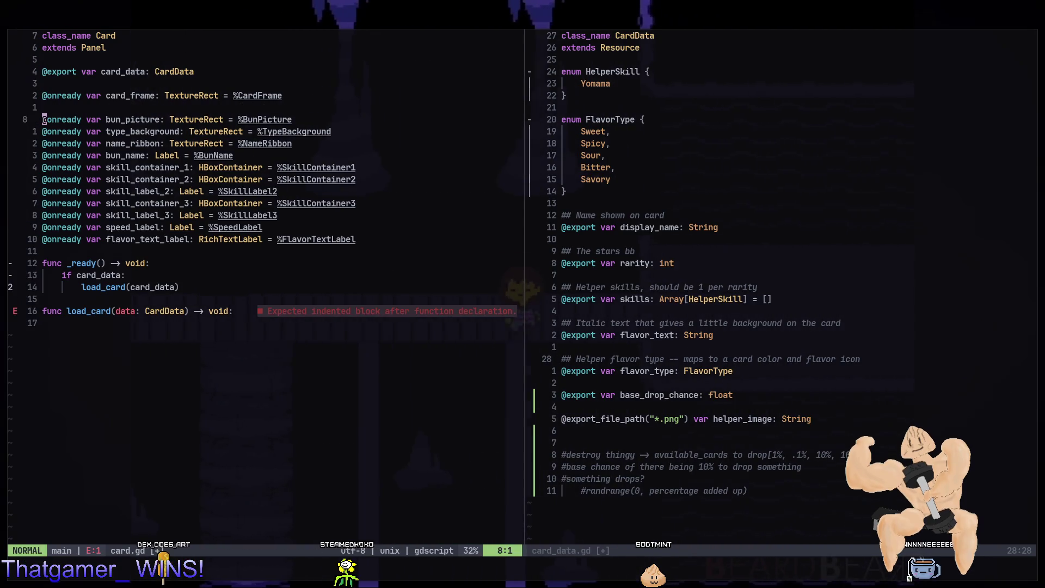
key(u)
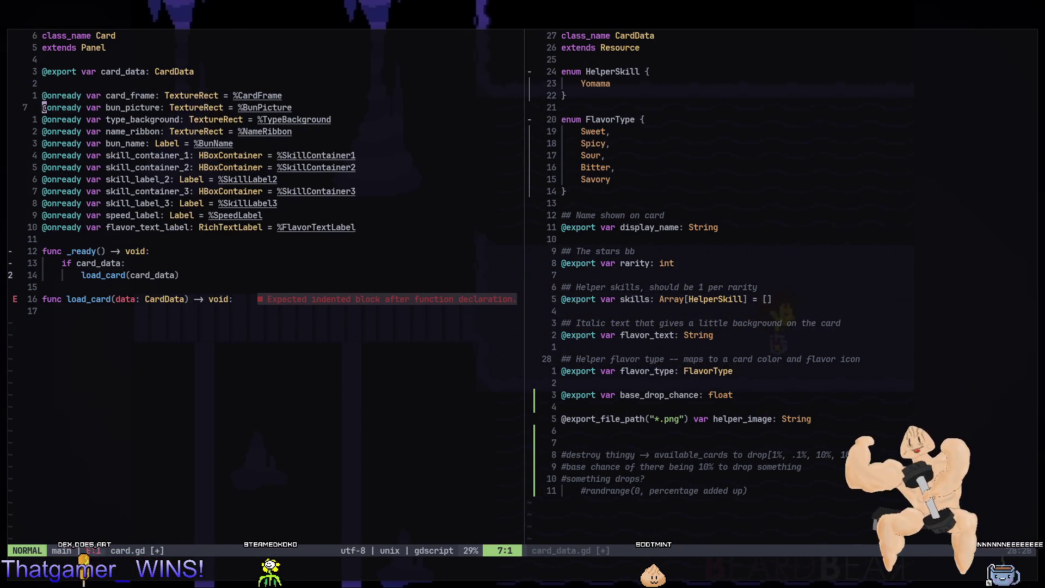
key(d)
key(d)
key(k)
key(P)
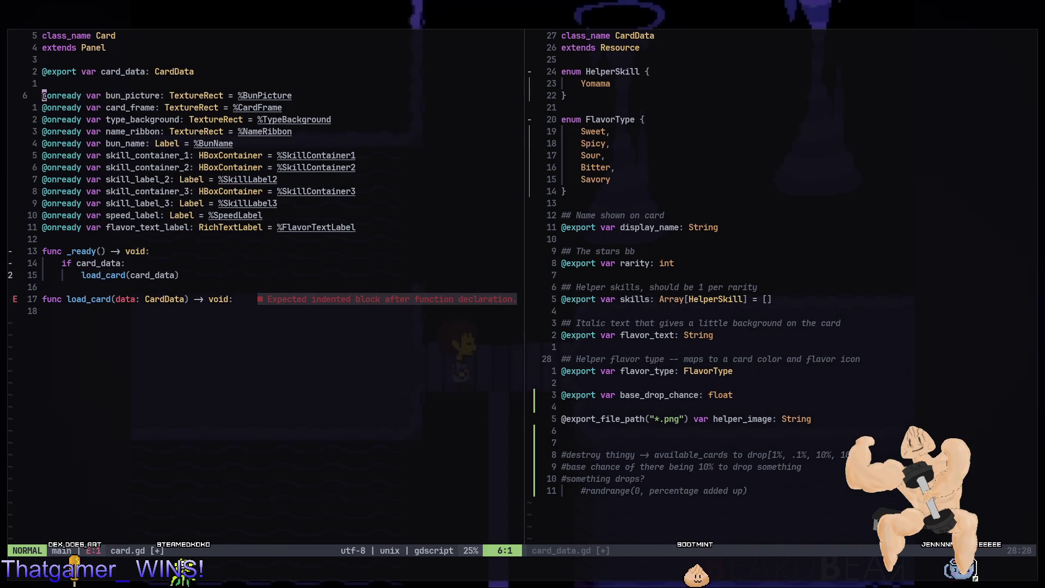
key(o)
key(Escape)
key(j)
key(j)
key(j)
key(j)
key(j)
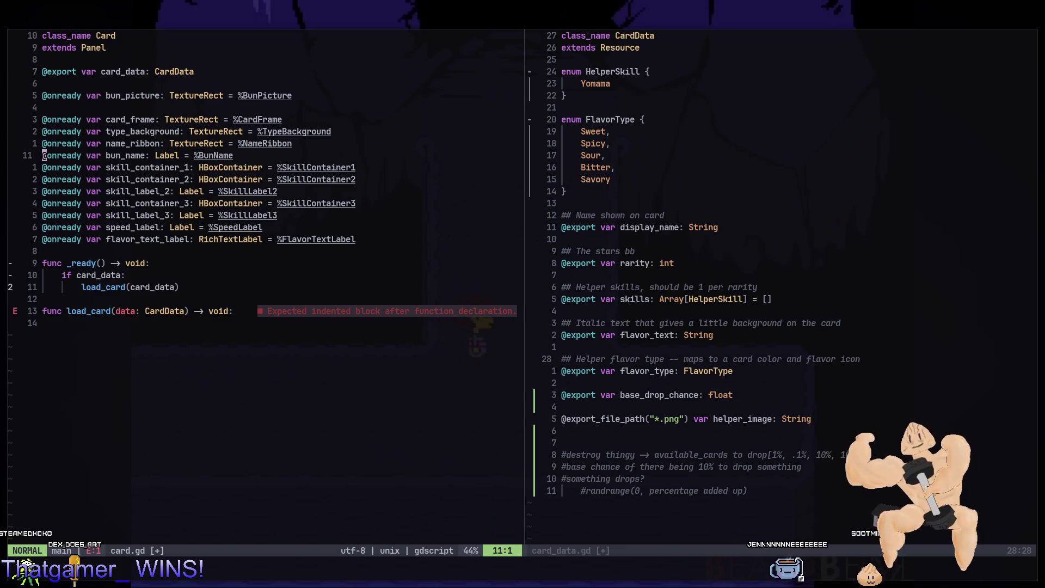
Step: Move to the type_background line and bring the Godot editor back up
key(Return)
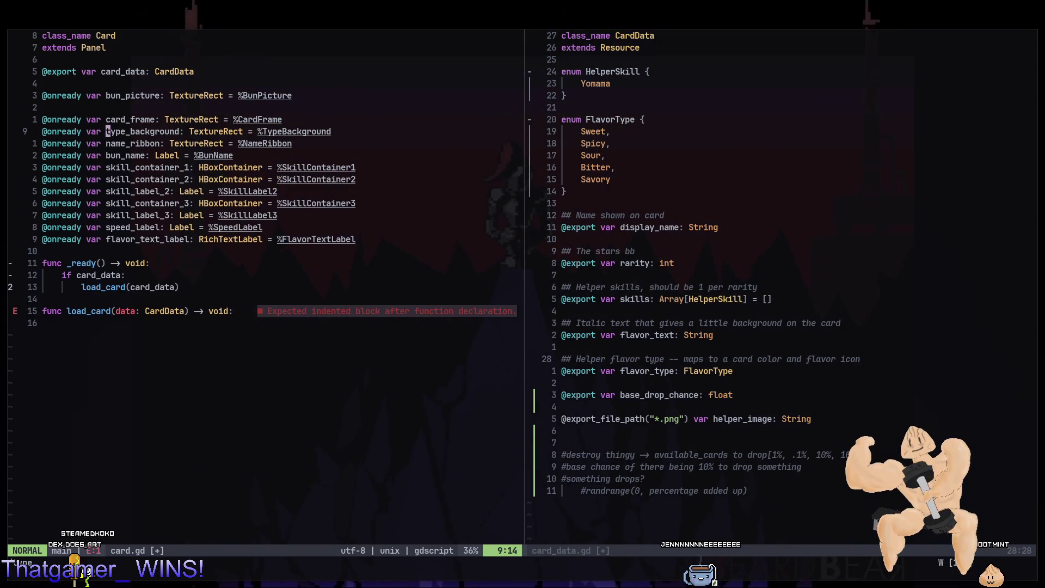
key(colon)
key(alt+Tab)
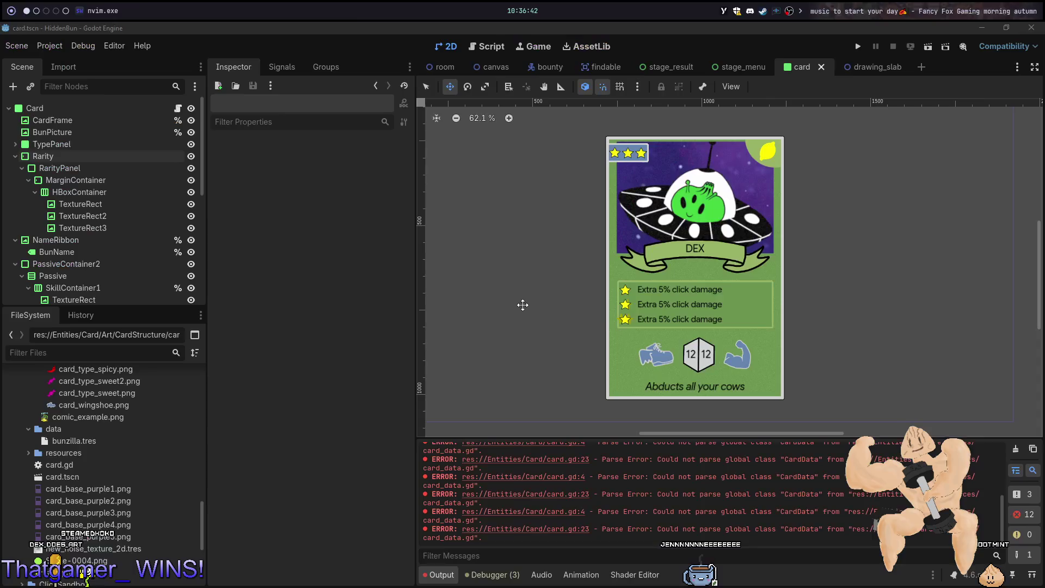
Step: Expand TypePanel and make TypeIcon accessible as a unique name
click(487, 47)
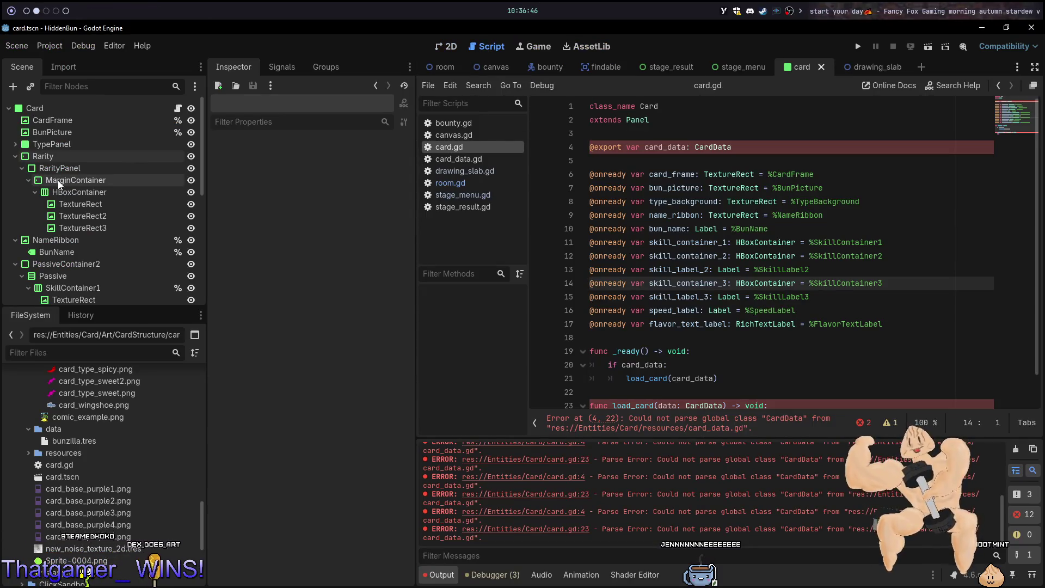
click(15, 144)
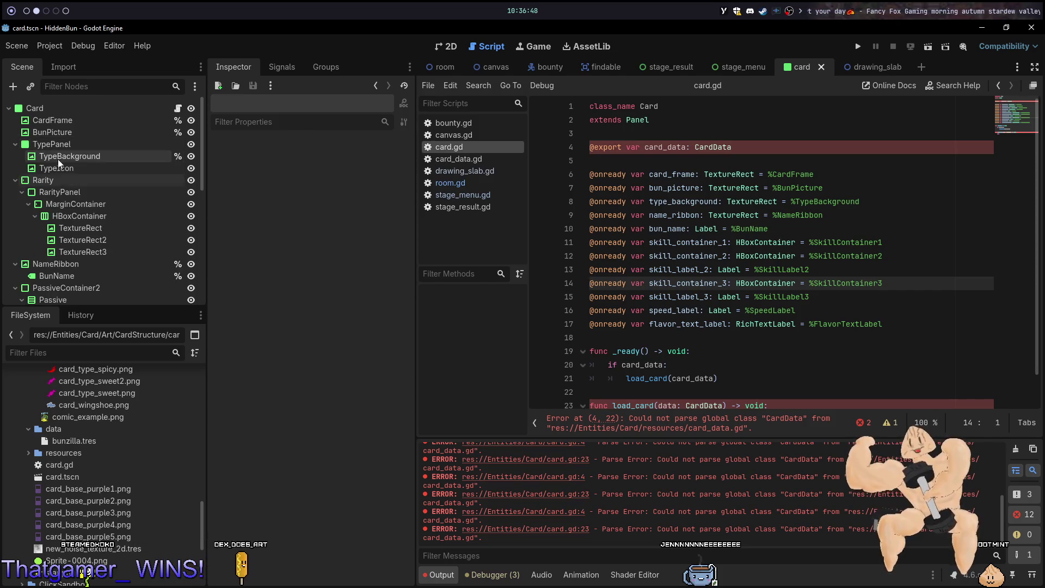
click(93, 168)
right_click(96, 168)
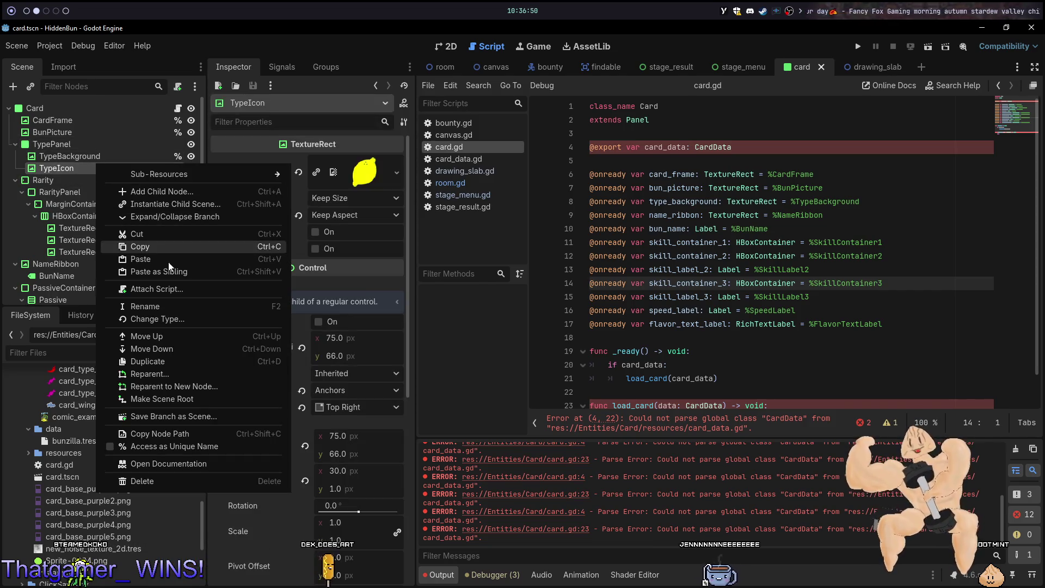
click(193, 446)
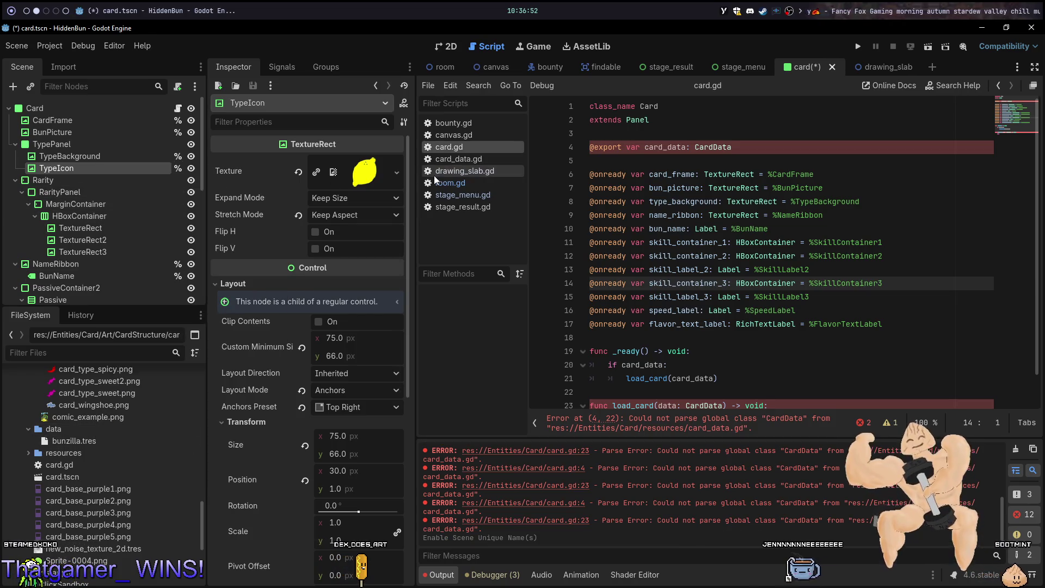
mouse_move(135, 166)
mouse_down()
mouse_move(817, 169)
mouse_move(822, 207)
mouse_move(828, 176)
mouse_up()
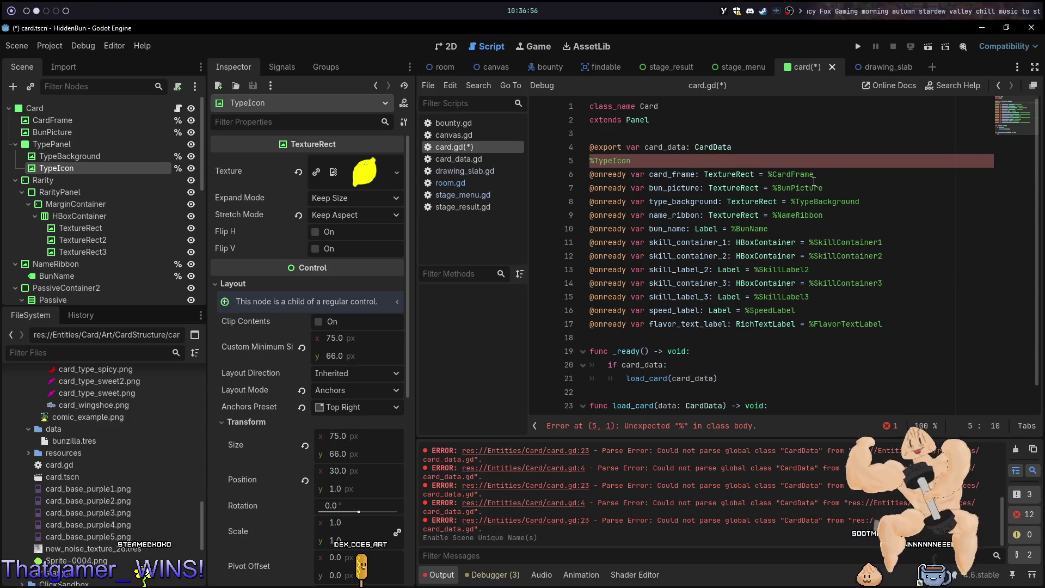
key(ctrl+z)
drag(56, 168, 598, 161)
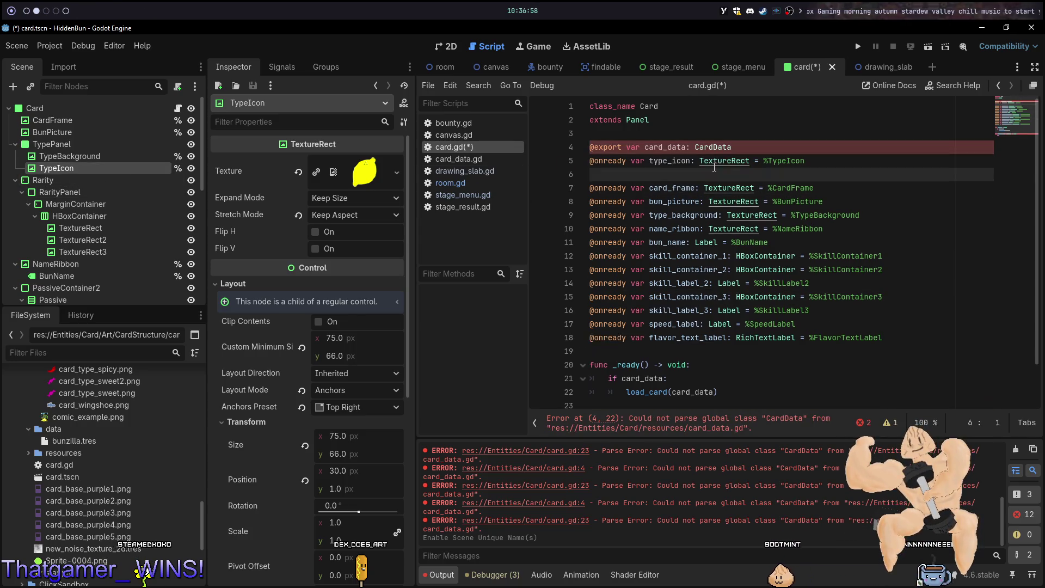
key(ctrl+s)
Step: Check card_data.gd's class name, then reload the changed card.gd in Neovim
ctrl+click(724, 161)
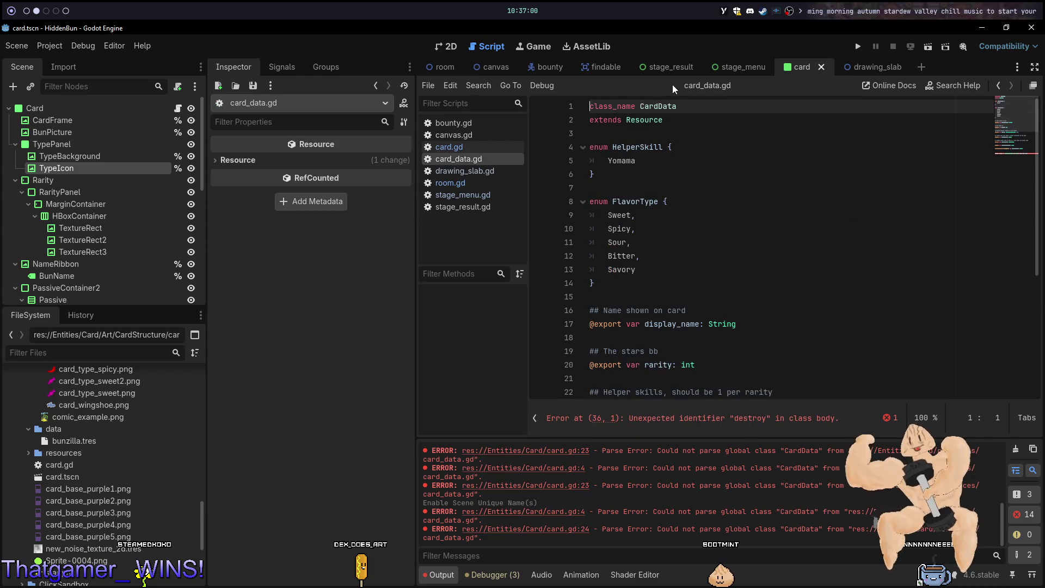
key(alt+Left)
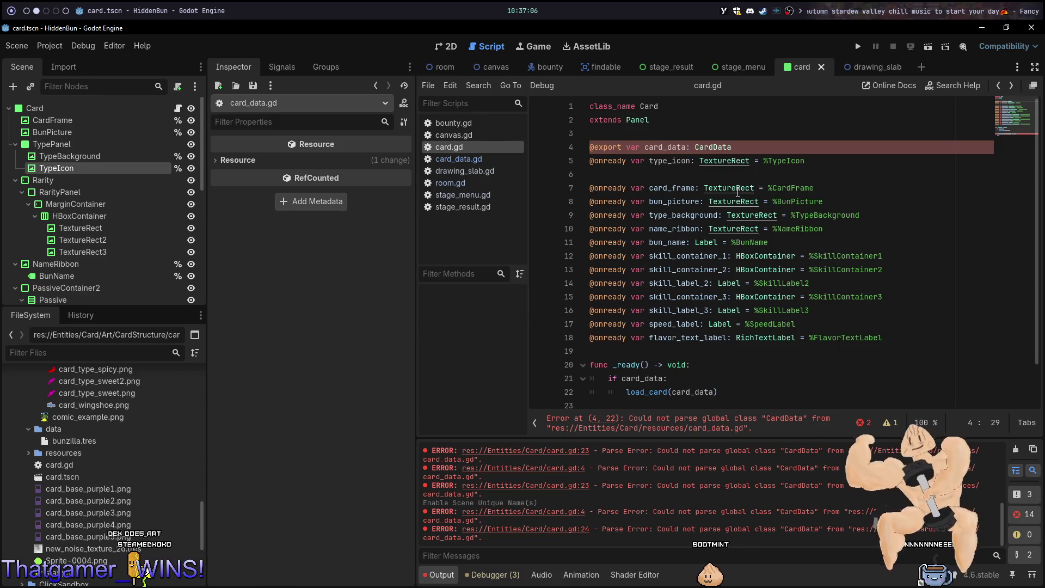
key(alt+Tab)
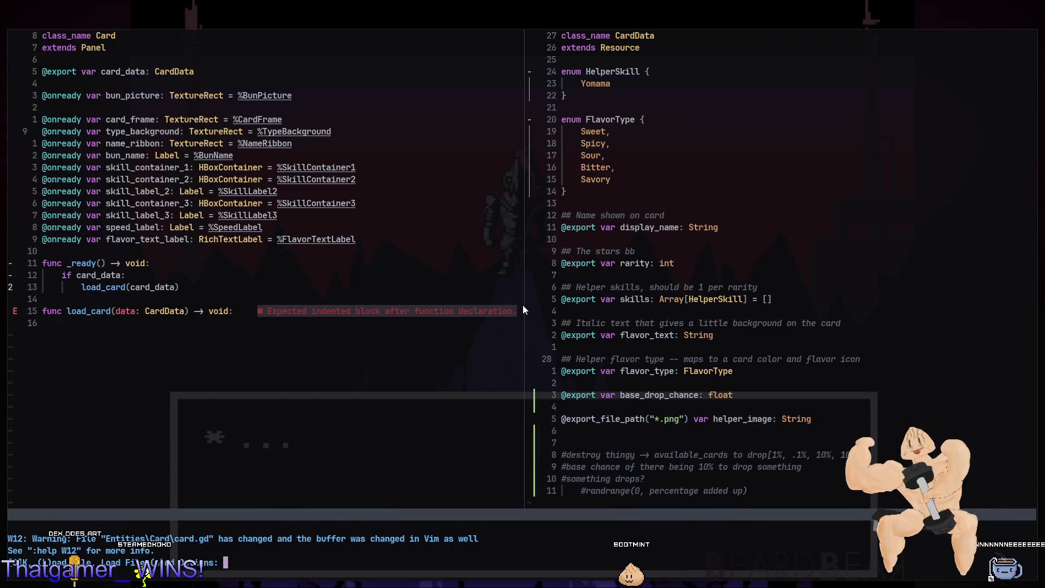
key(l)
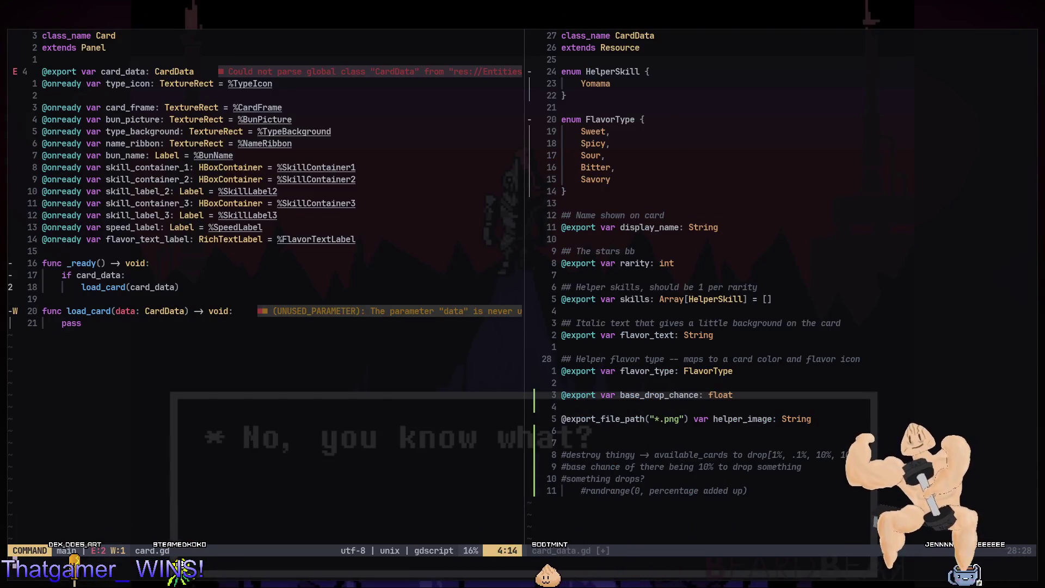
Step: Run the game in Godot, then live-grep the project for 'carddata' in Neovim
key(alt+Tab)
key(F5)
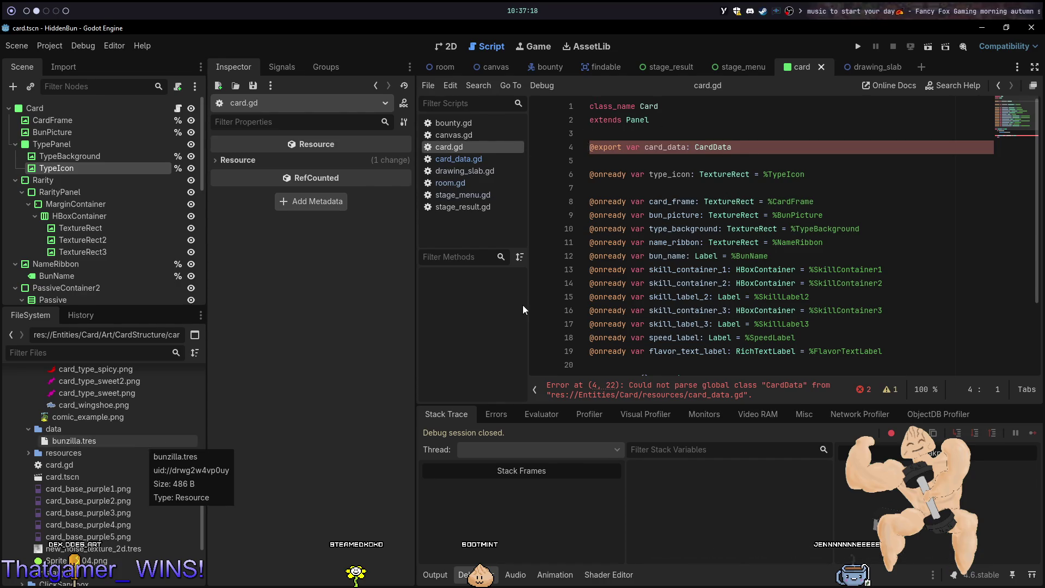
key(alt+Tab)
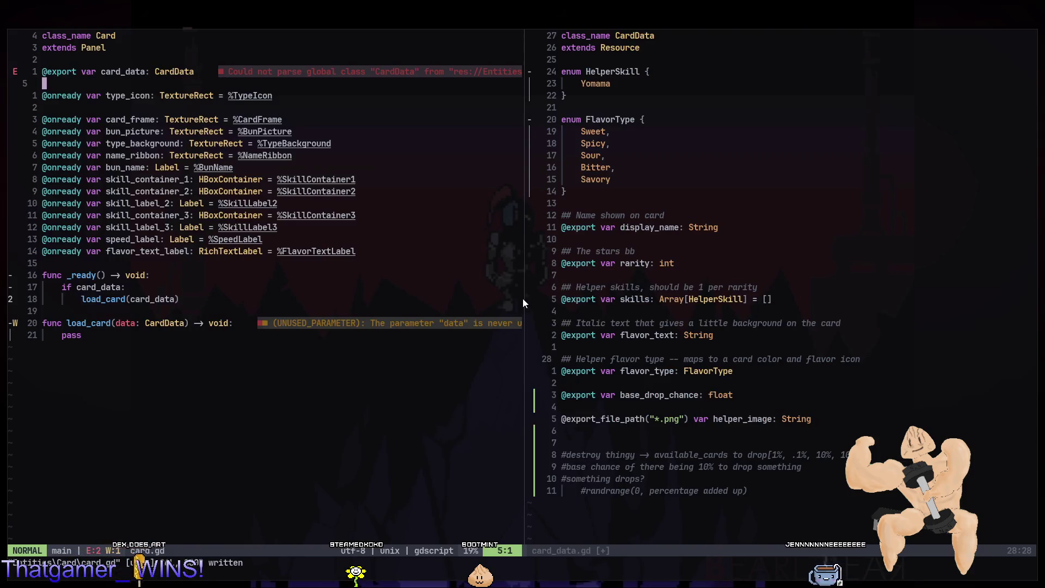
key(space)
text(fgcarddata)
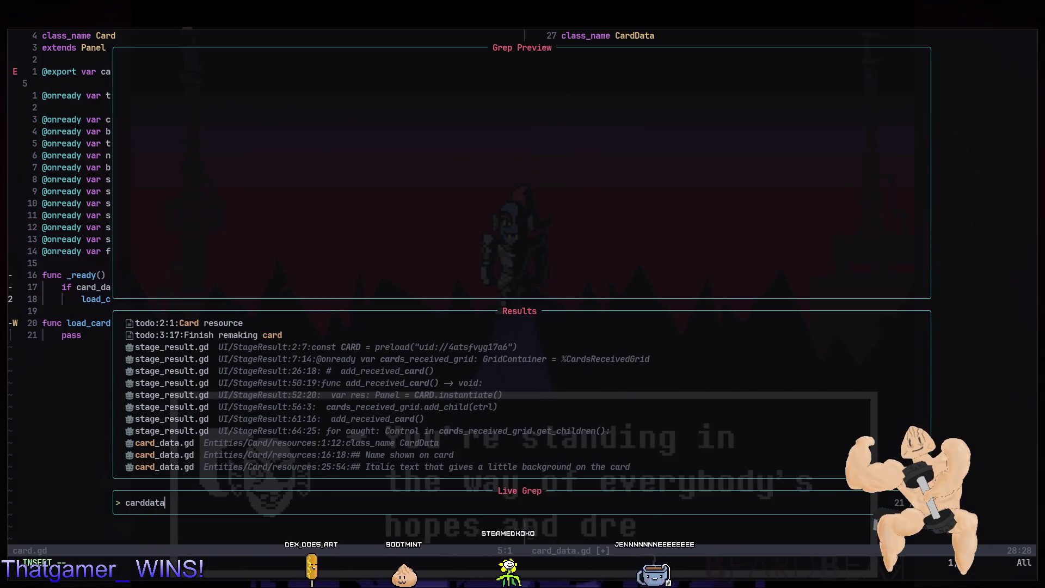
Step: Close the carddata search, save card.gd with :w, and return to Godot
key(Escape)
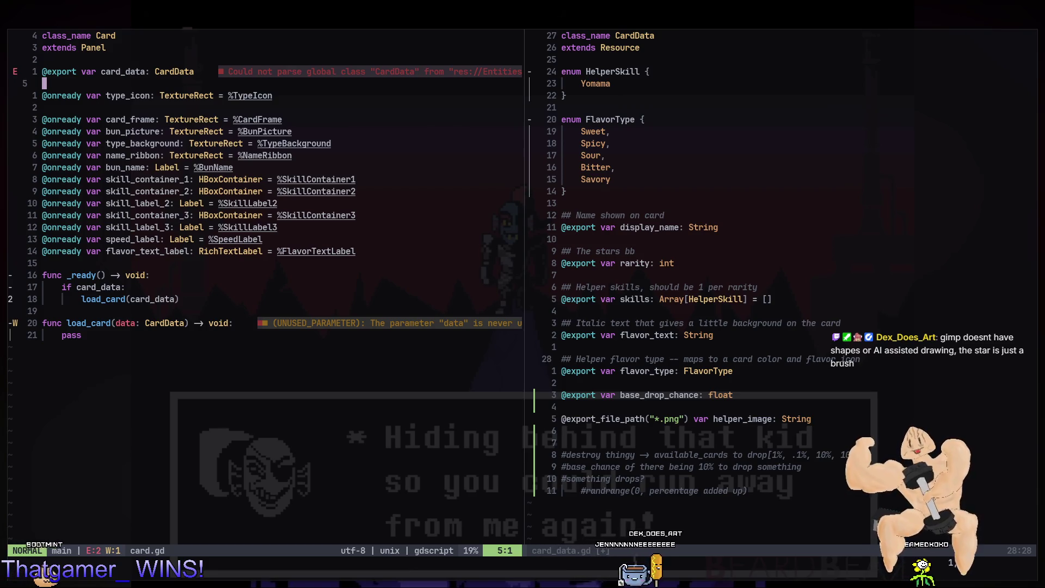
text(k)
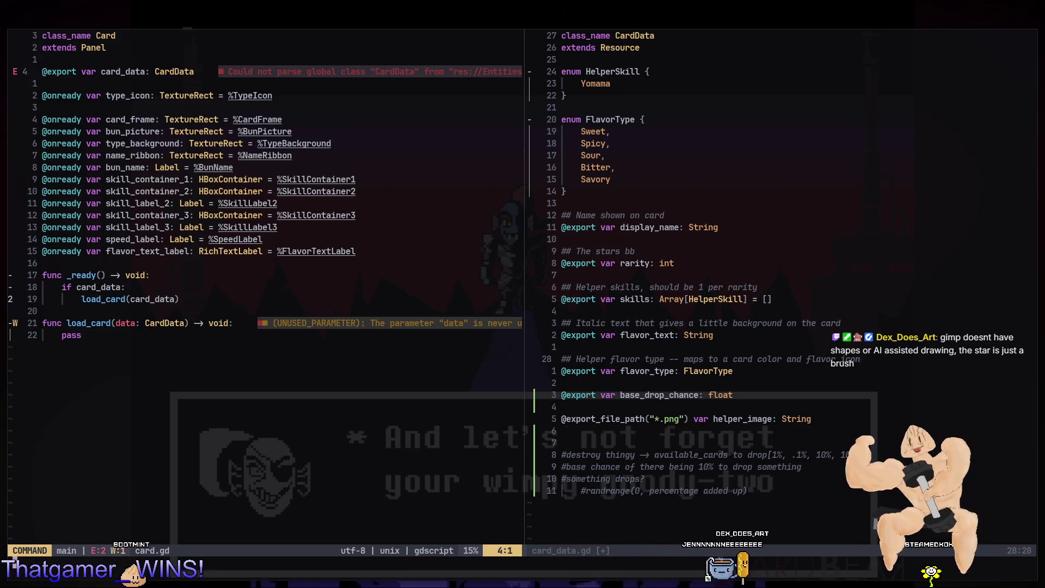
text(:w)
key(Return)
key(alt+Tab)
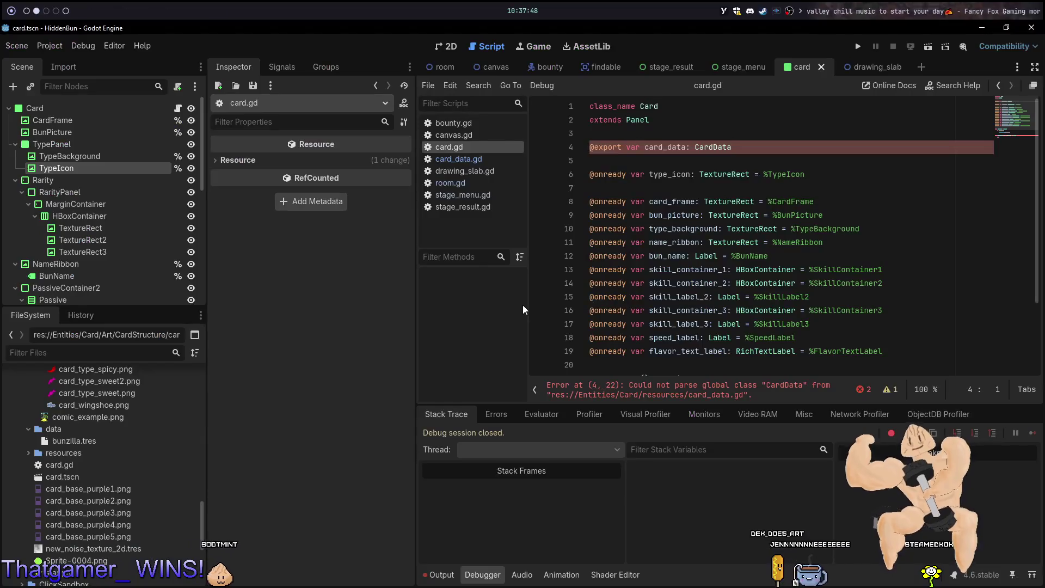
Step: Restart Godot, reopen HiddenBun and rerun the game, which still hits the CardData error
key(F5)
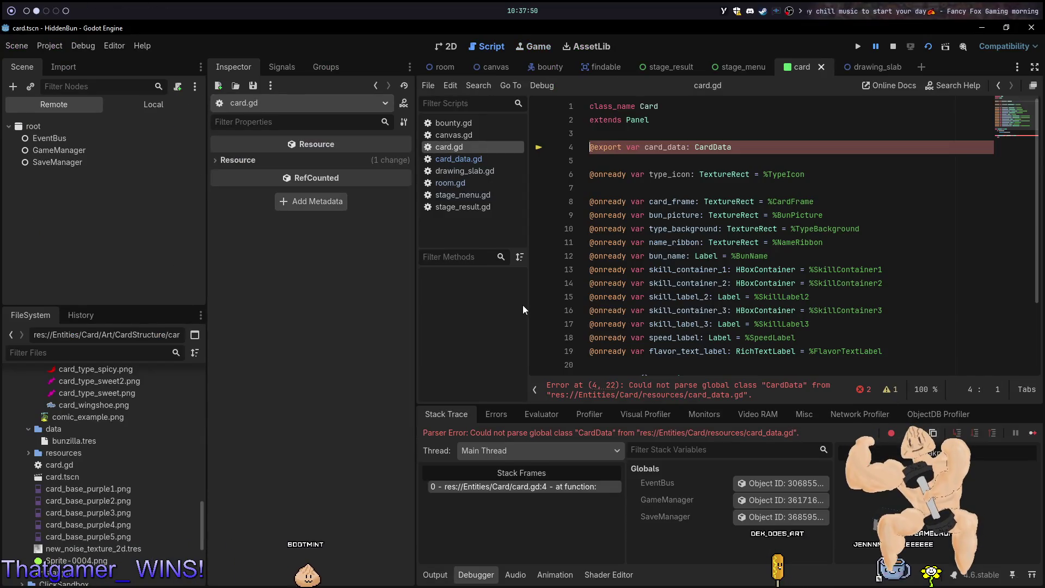
key(super+d)
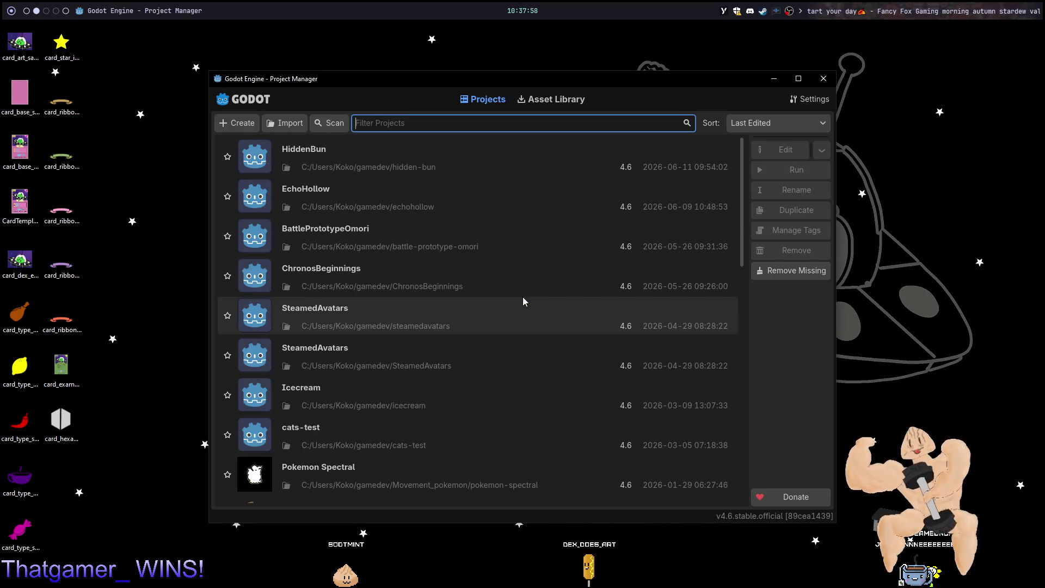
double_click(439, 163)
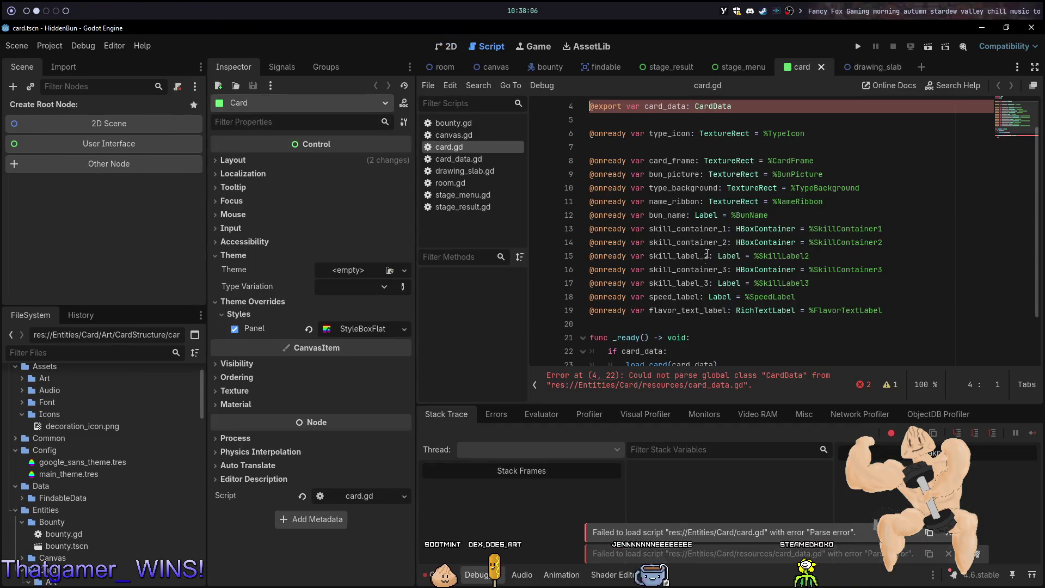
key(F5)
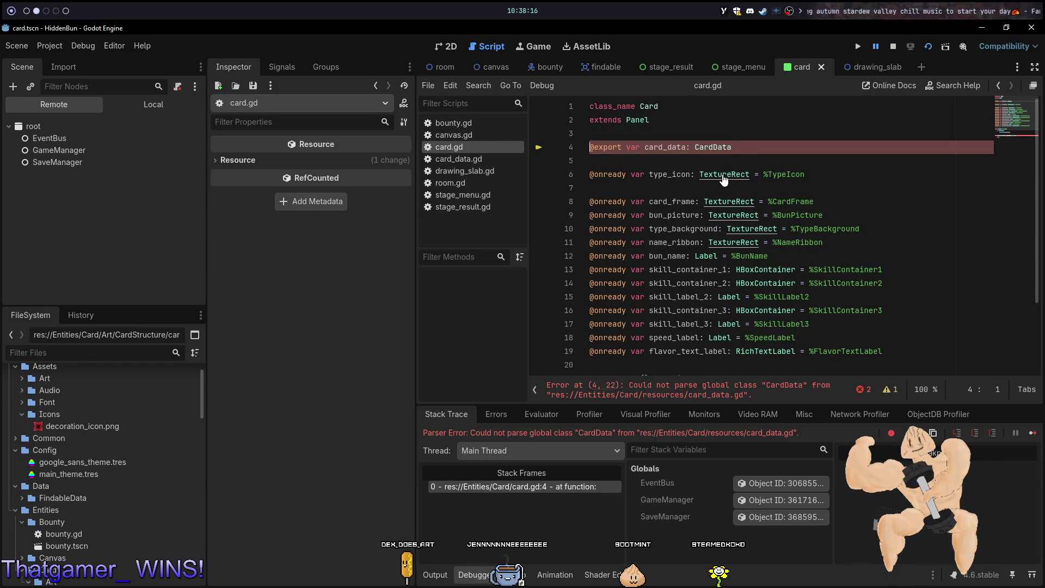
key(alt+Tab)
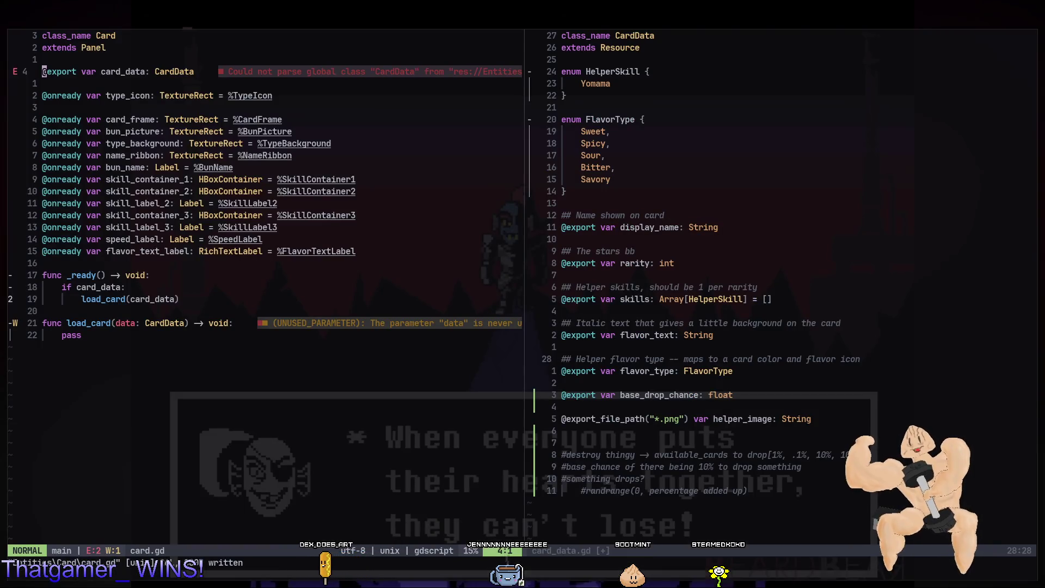
Step: Save card_data.gd from its Neovim split
key(j)
key(ctrl+w)
text(lj)
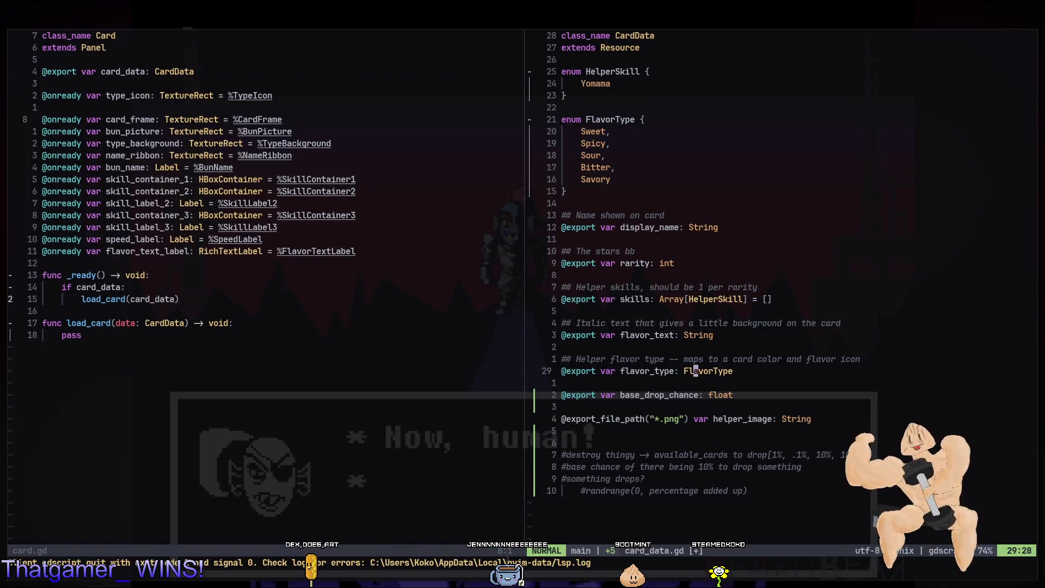
text(:w)
key(Return)
Step: Look through card_data.gd's field groups, from rarity up to the FlavorType enum
key(9)
key(k)
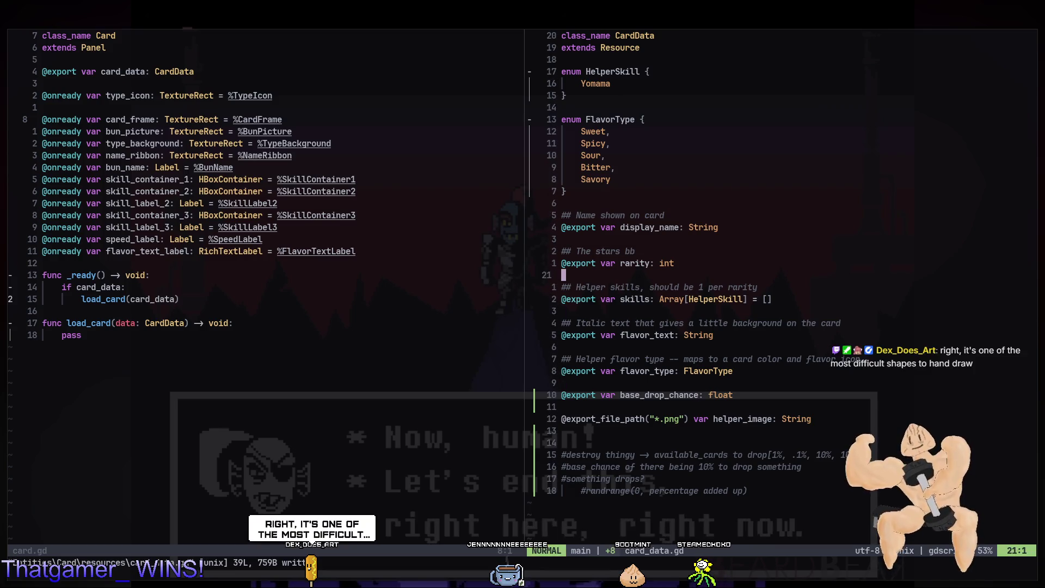
key(j)
key(j)
key(j)
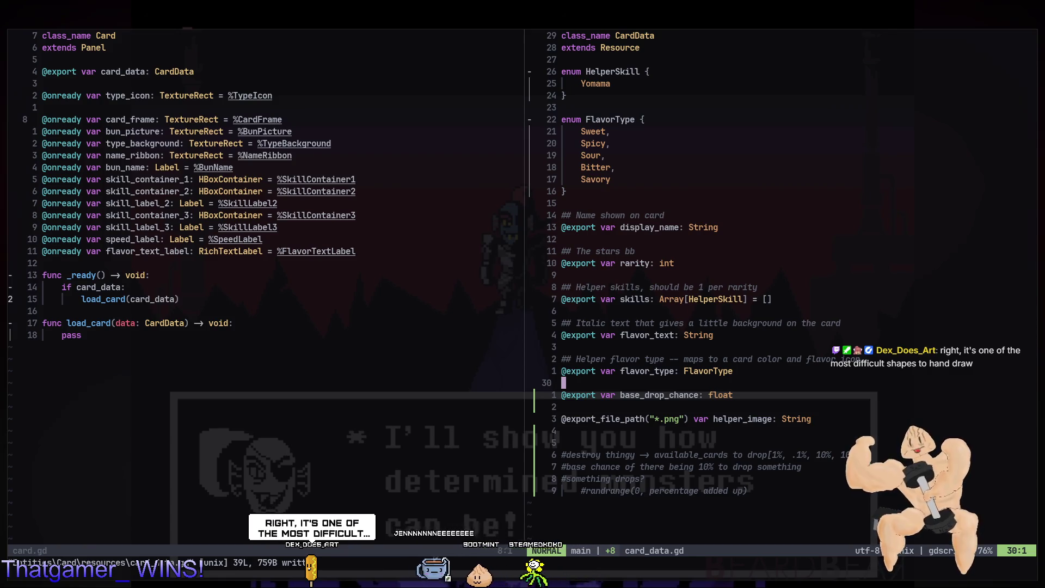
key(j)
key(j)
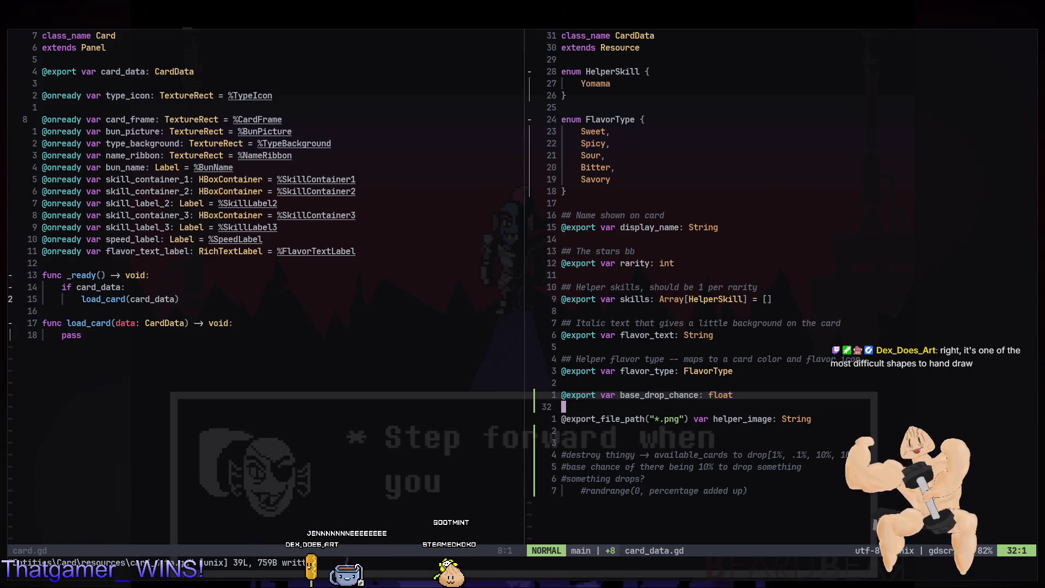
key(j)
key(j)
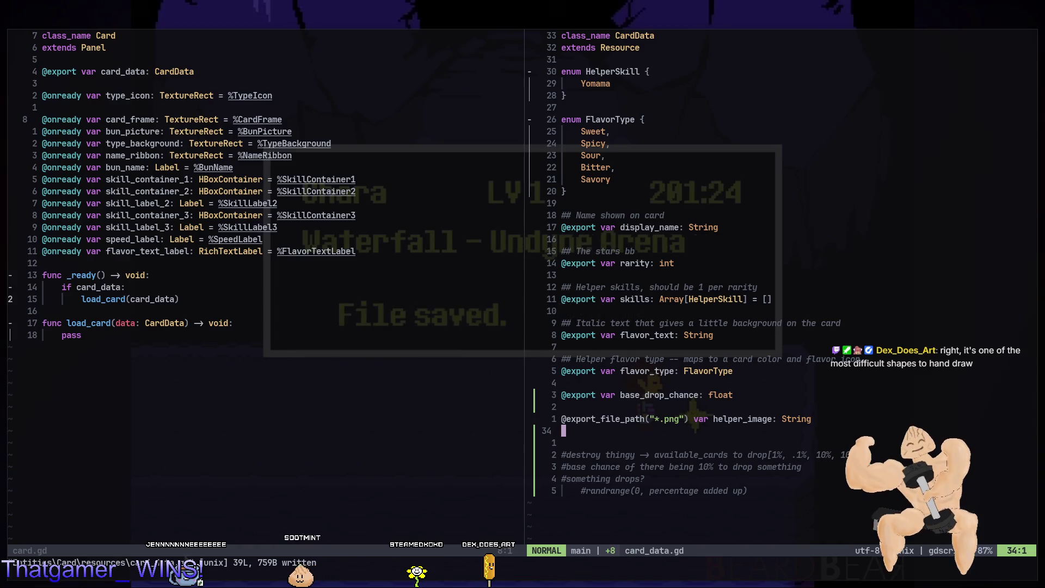
key(k)
key(k)
key(k)
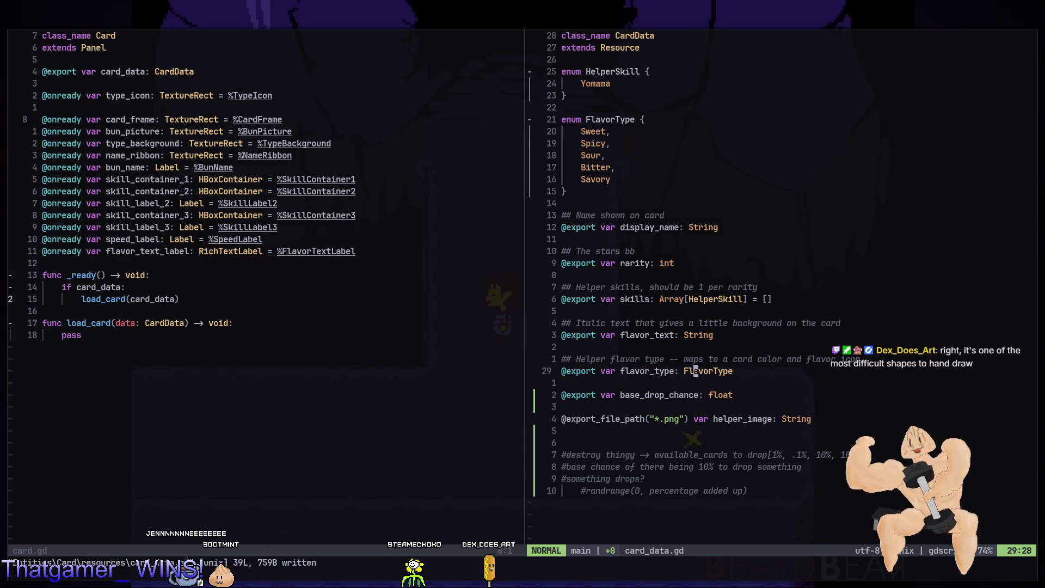
key(k)
key(k)
key(k)
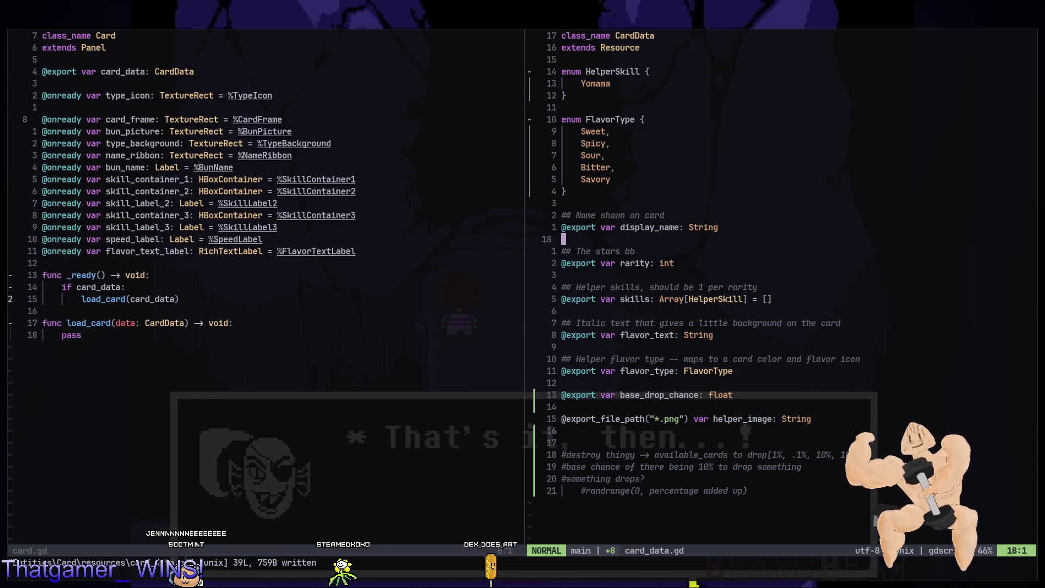
key(k)
key(k)
key(k)
key($)
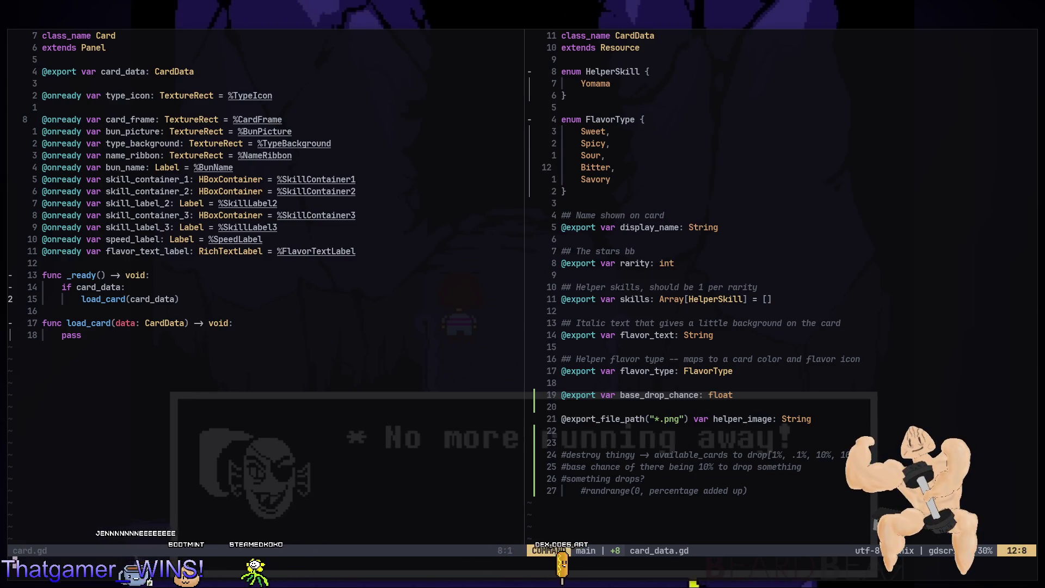
Step: Save all open scripts and quit Neovim with :wqa
key(ctrl+w)
key(h)
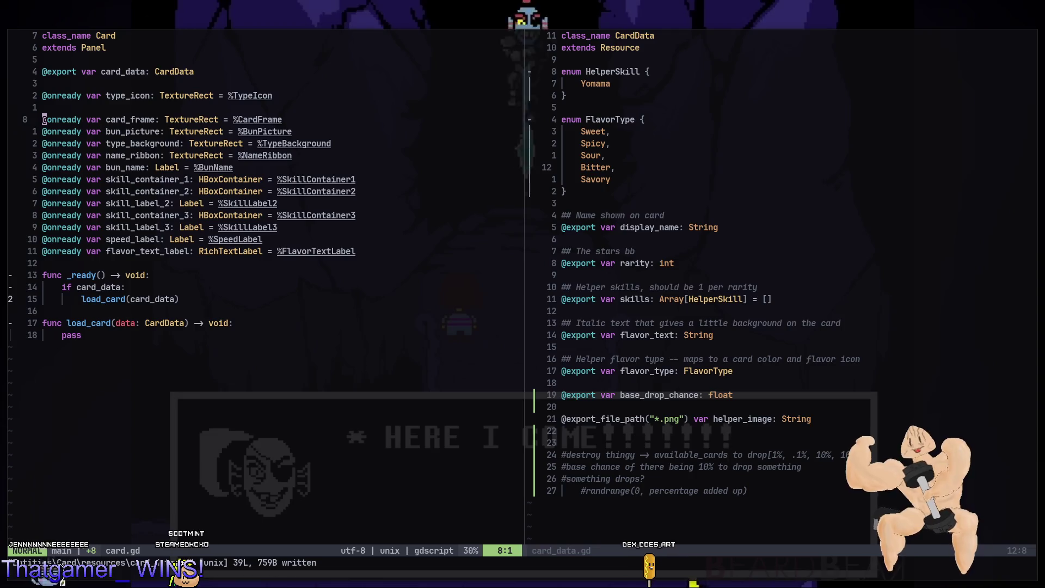
key(colon)
text(wqa)
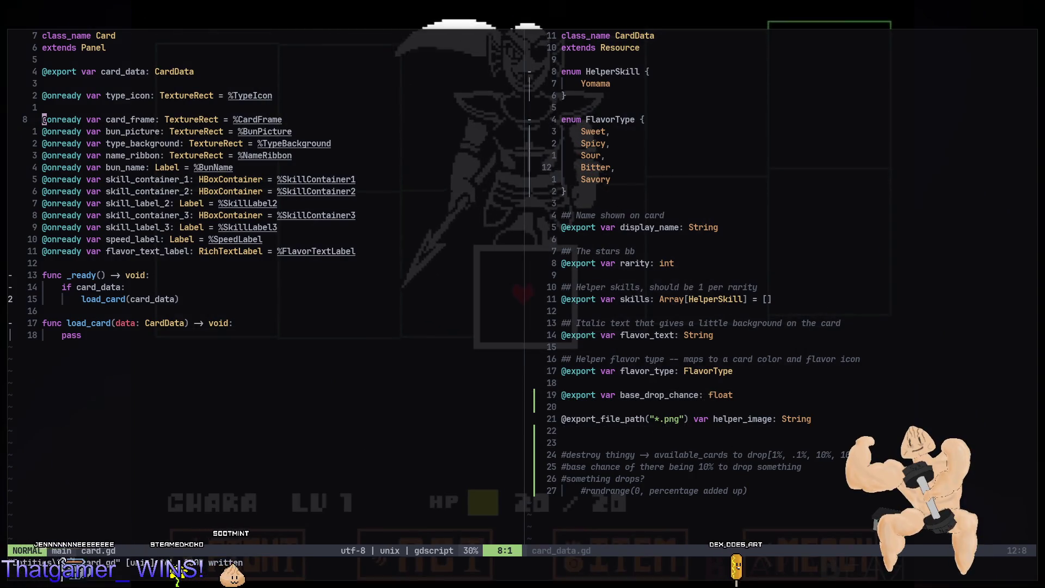
key(Return)
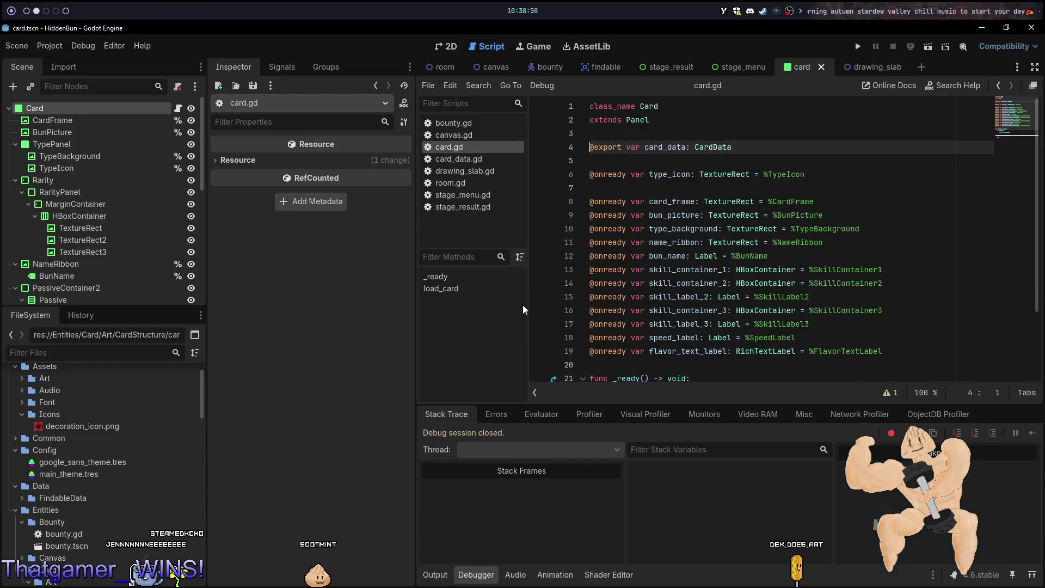
Step: Run the card scene to see the DEX card render, then stop it
key(F6)
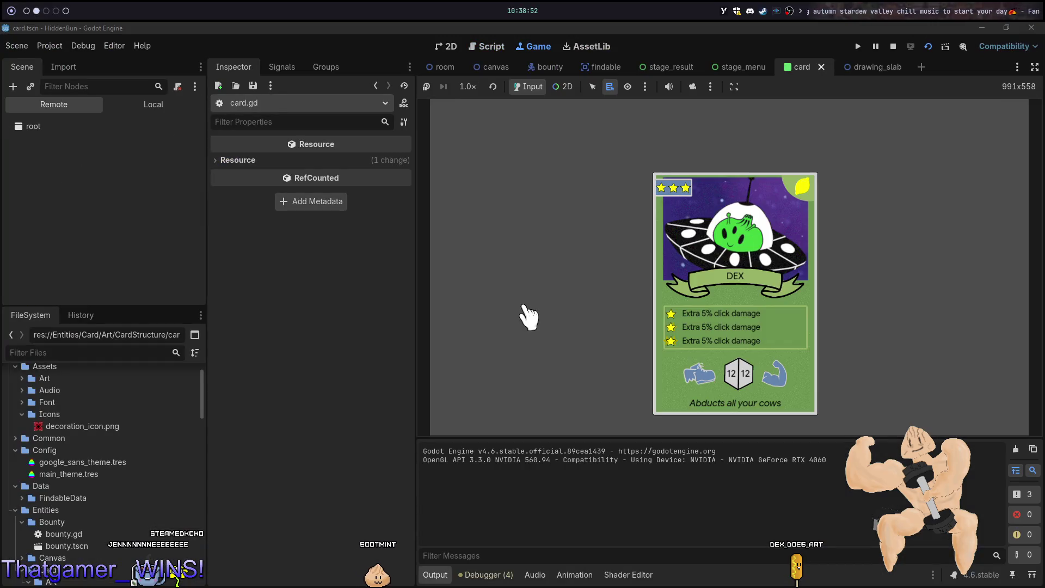
key(F8)
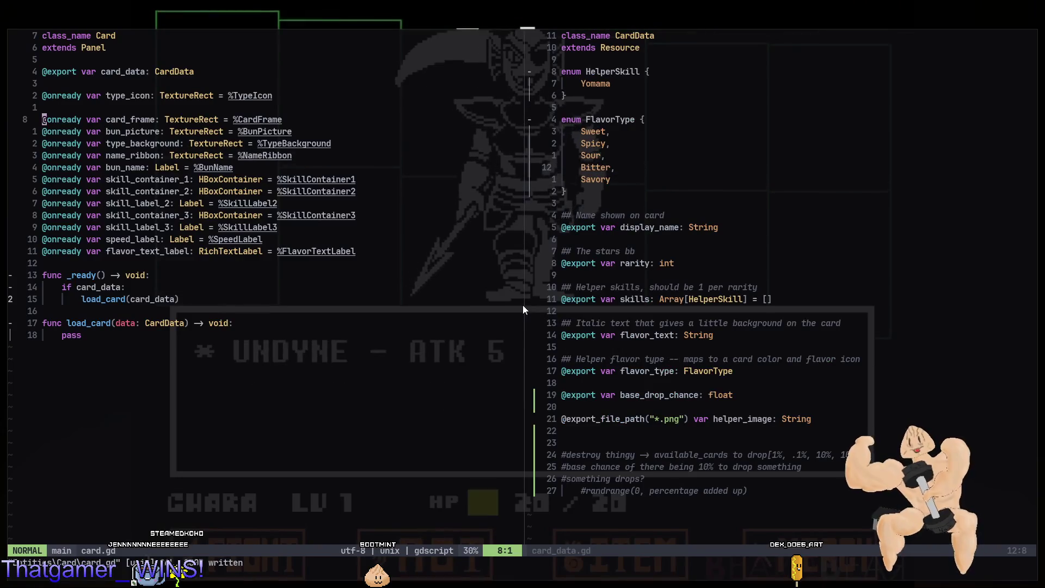
click(607, 179)
text(:w)
key(Return)
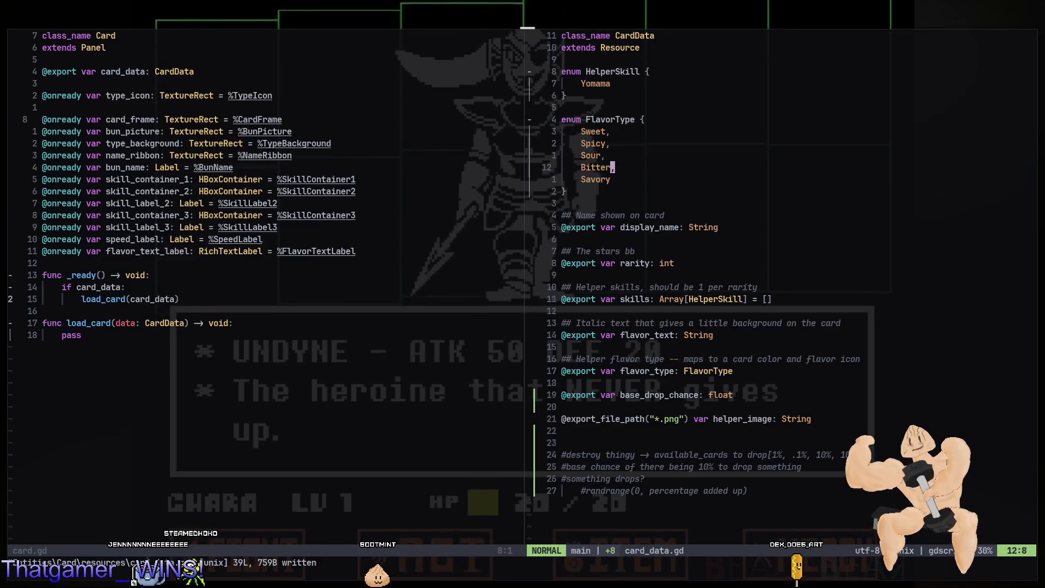
click(44, 83)
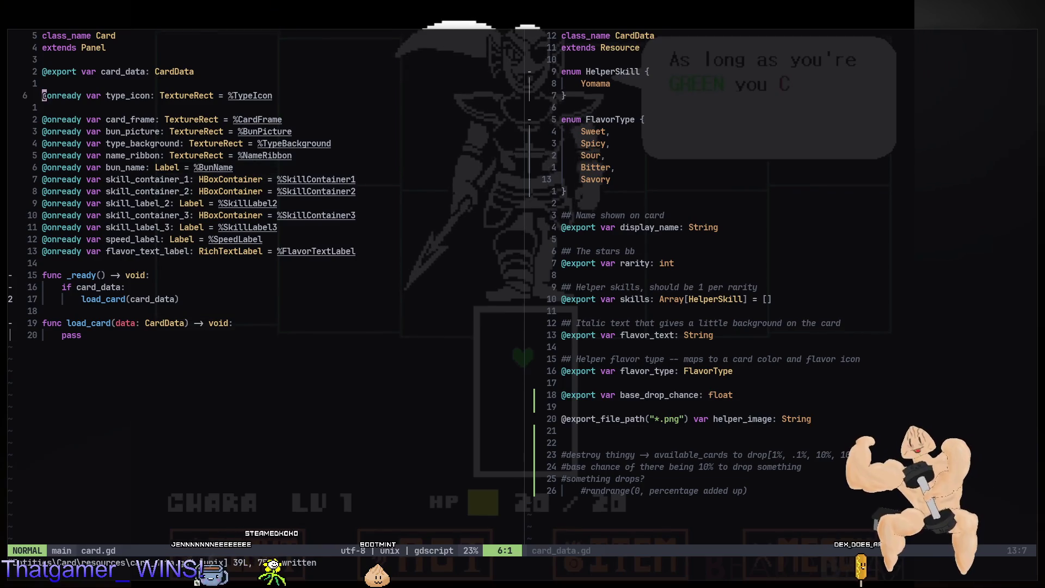
click(43, 155)
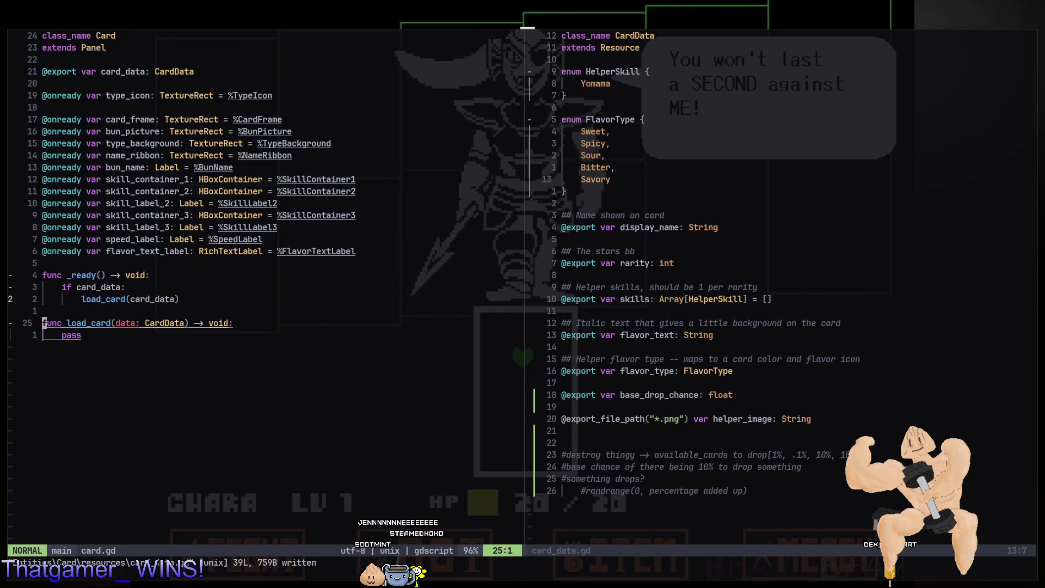
click(59, 299)
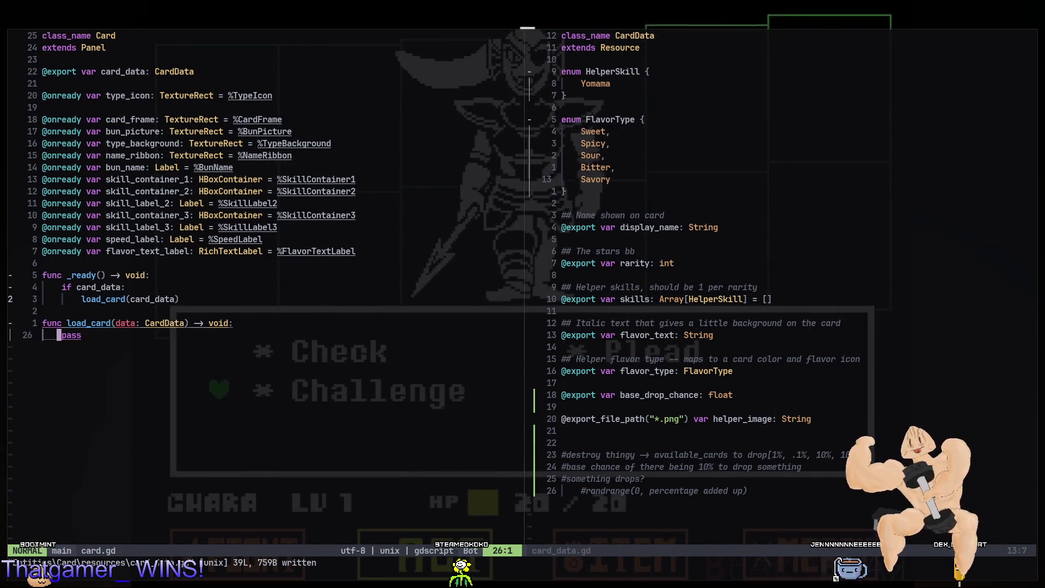
key(1)
key(9)
key(k)
Step: Move the card_frame line above type_icon
key(j)
key(d)
key(d)
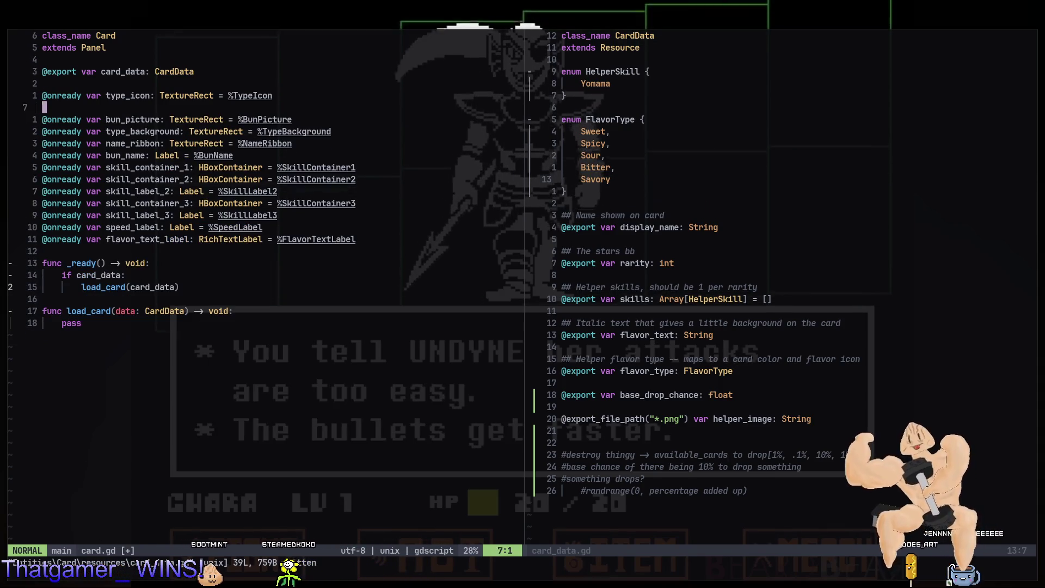
key(k)
key(k)
key(P)
key(j)
key(j)
key(j)
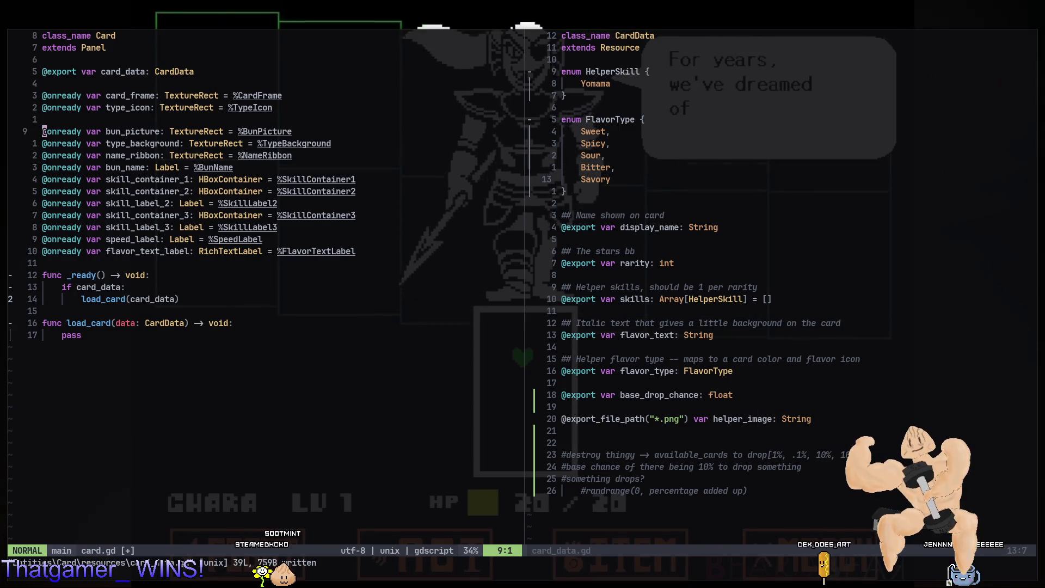
Step: Put bun_picture at the top of the onready vars behind a blank line, keeping type_background below type_icon
key(d)
key(d)
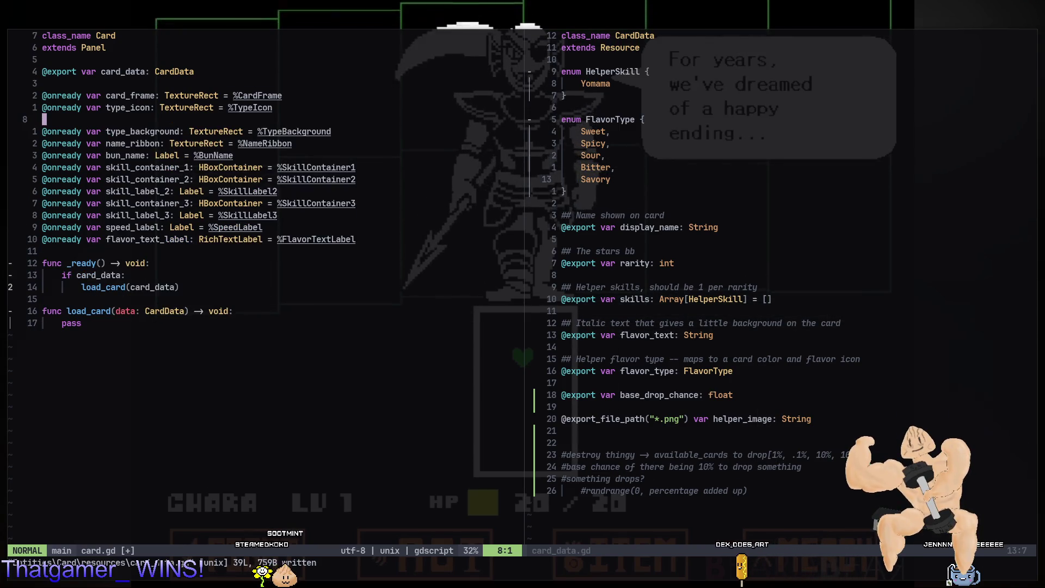
key(k)
key(k)
key(k)
key(P)
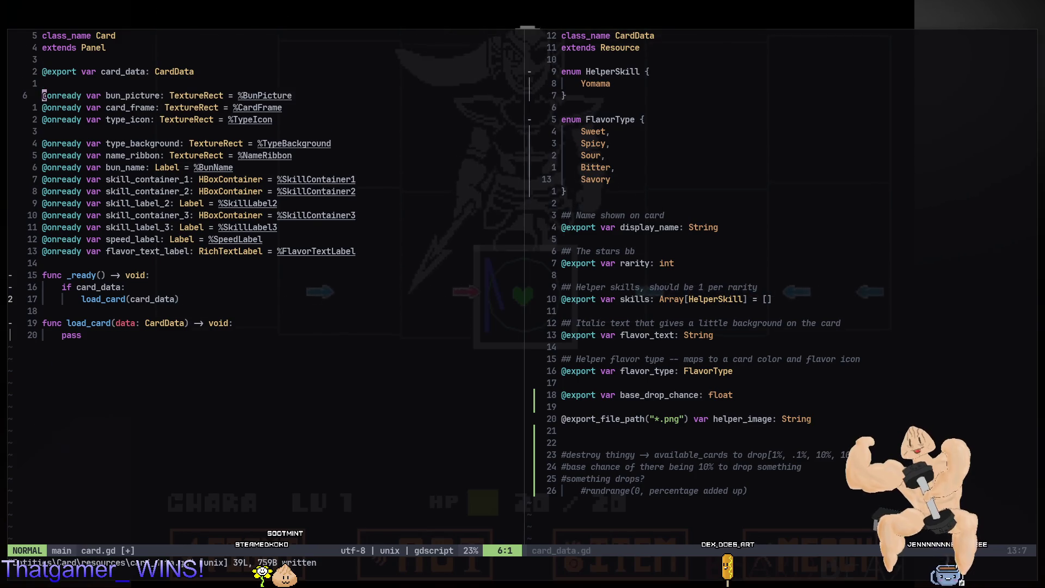
key(O)
key(Escape)
key(j)
key(j)
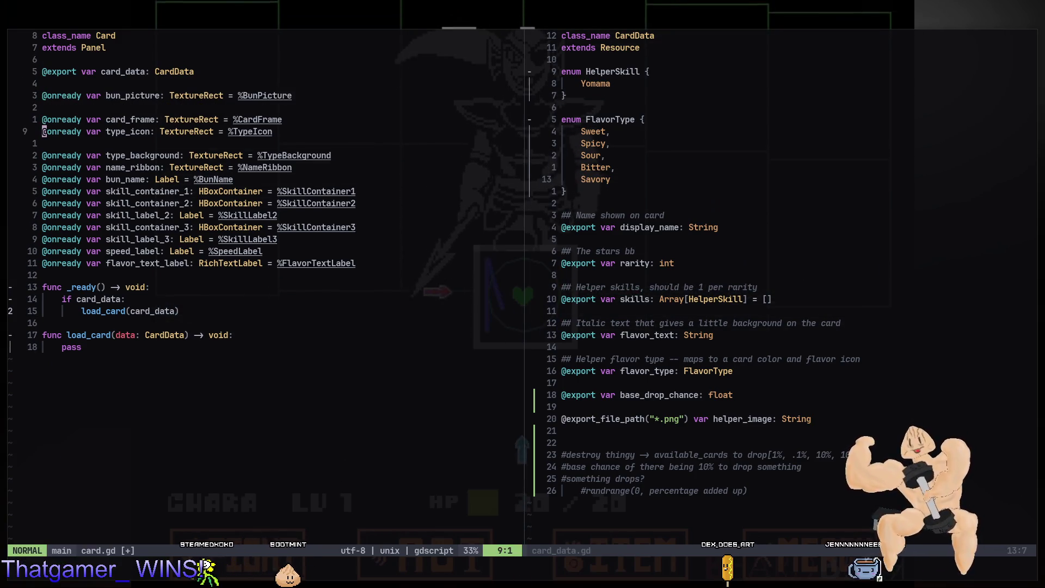
key(j)
key(j)
key(d)
key(d)
key(u)
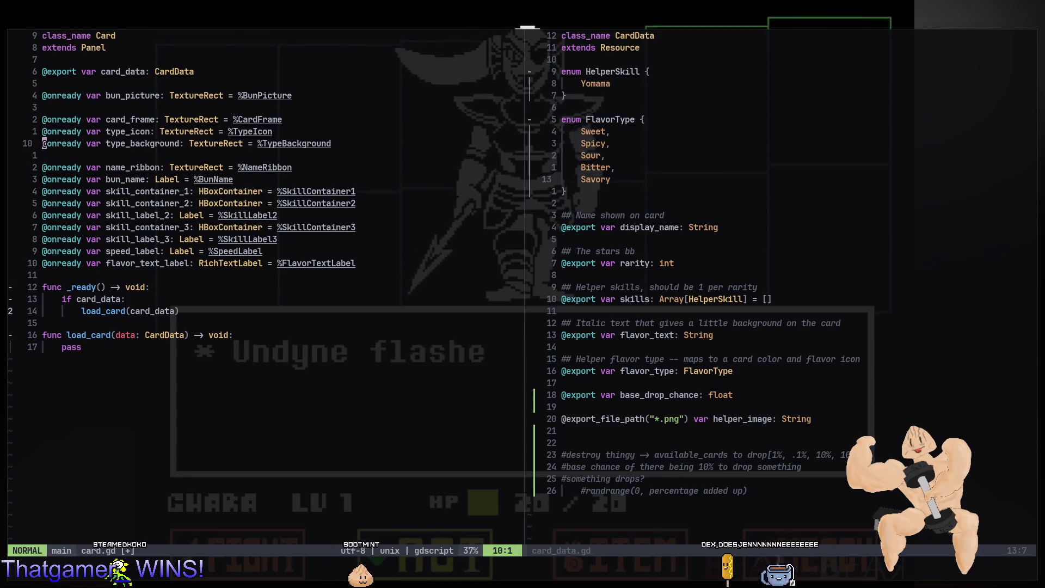
Step: Add a blank line after bun_name to separate the skill references
key(j)
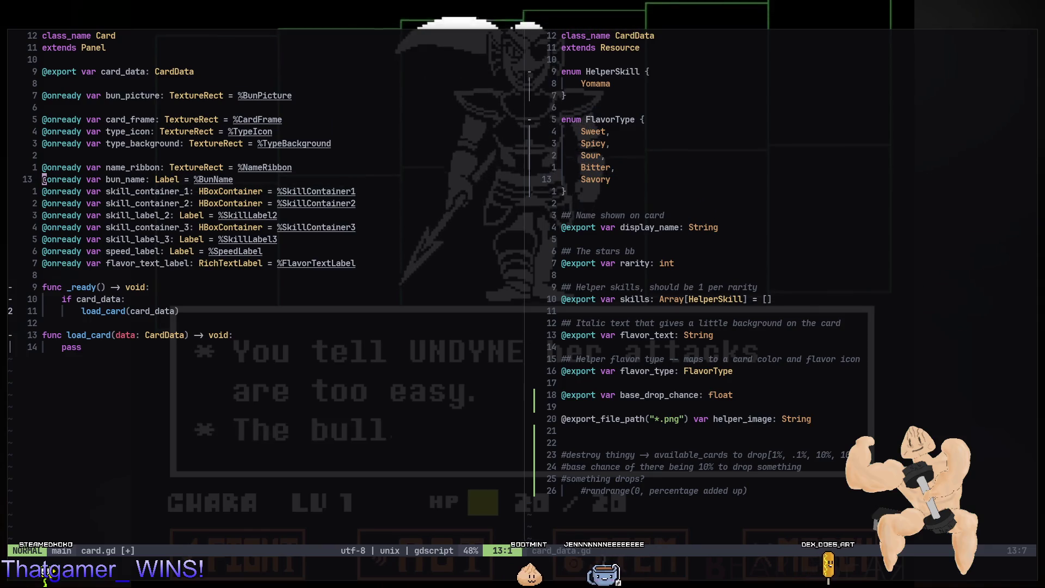
key(o)
key(Escape)
key(j)
key(j)
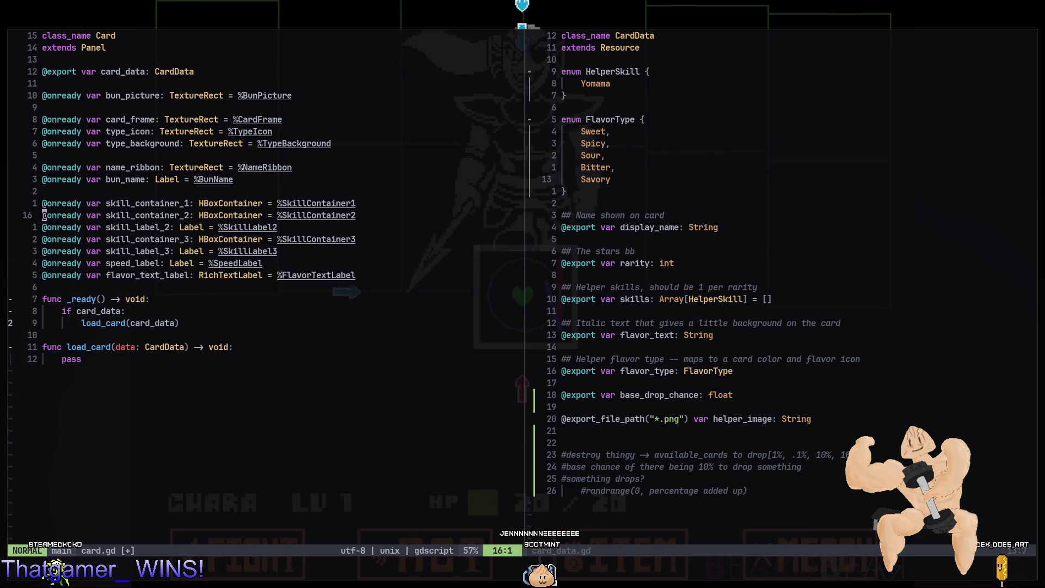
key(k)
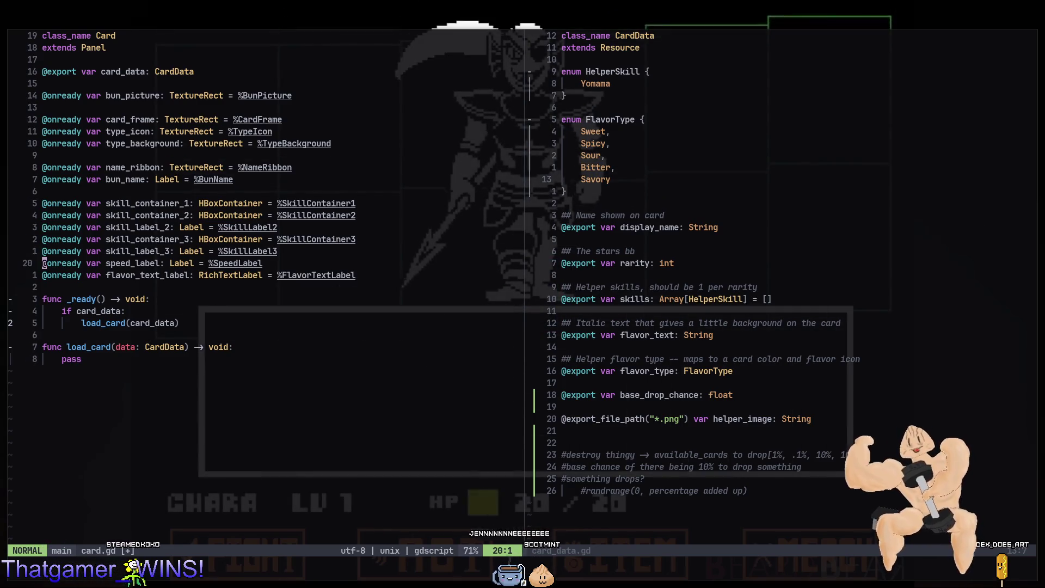
key(k)
key(k)
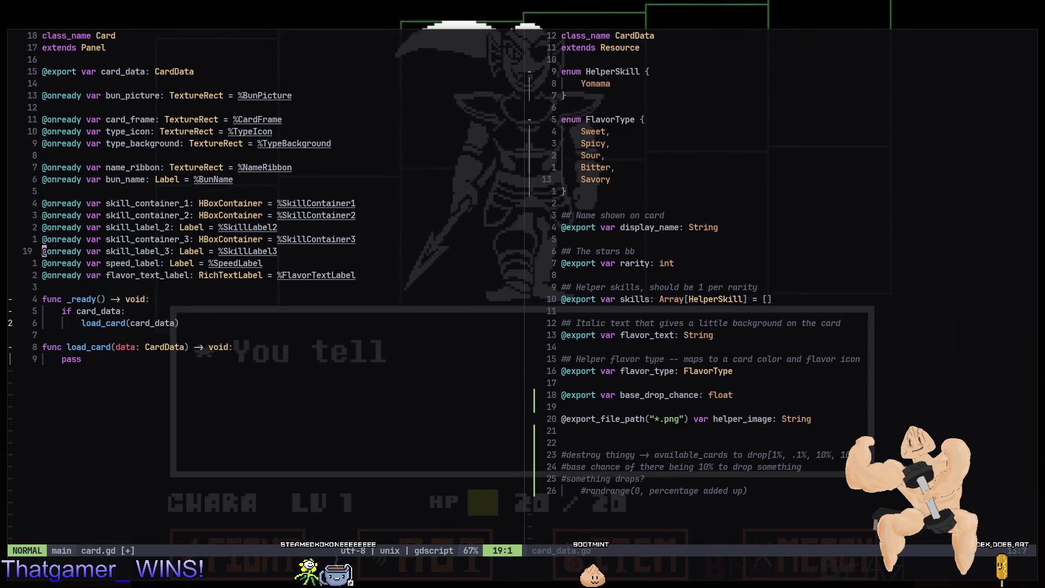
key(k)
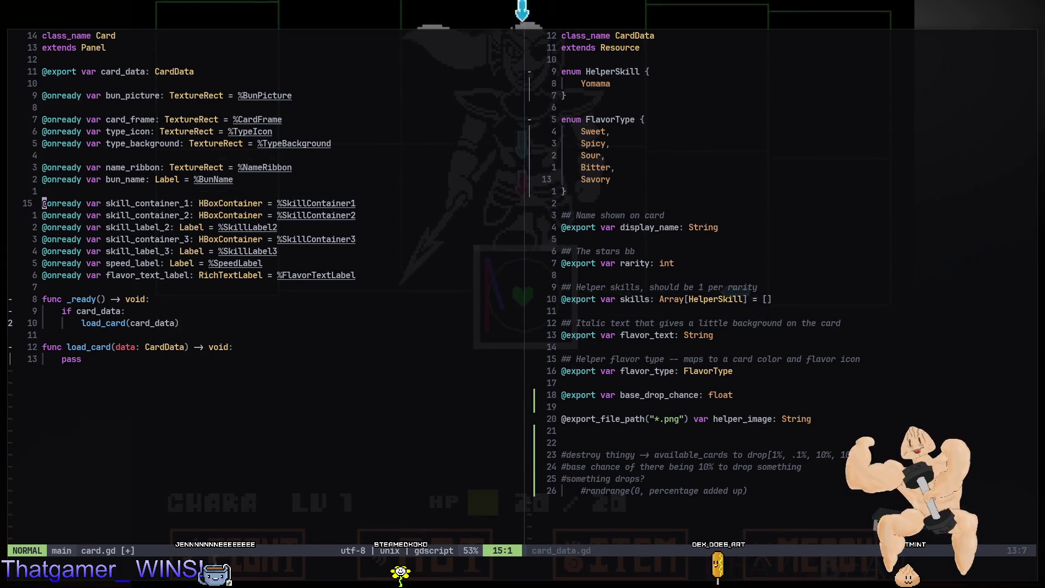
Step: Duplicate the skill_label_2 line under skill_container_1, removing the leftover empty line
key(o)
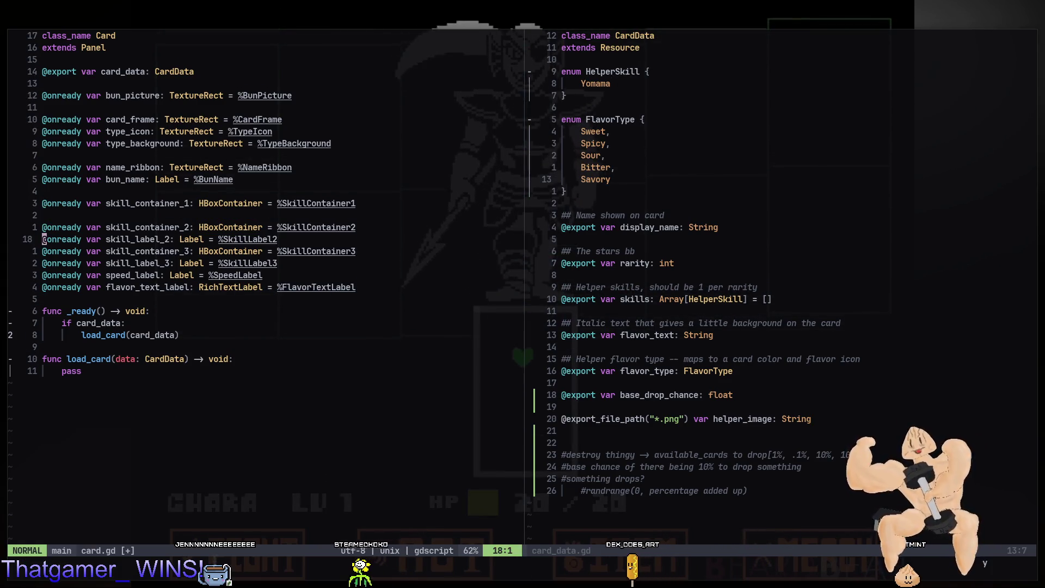
key(y)
key(y)
key(k)
key(k)
key(shift+p)
key(d)
key(d)
key(k)
key(f)
key(:)
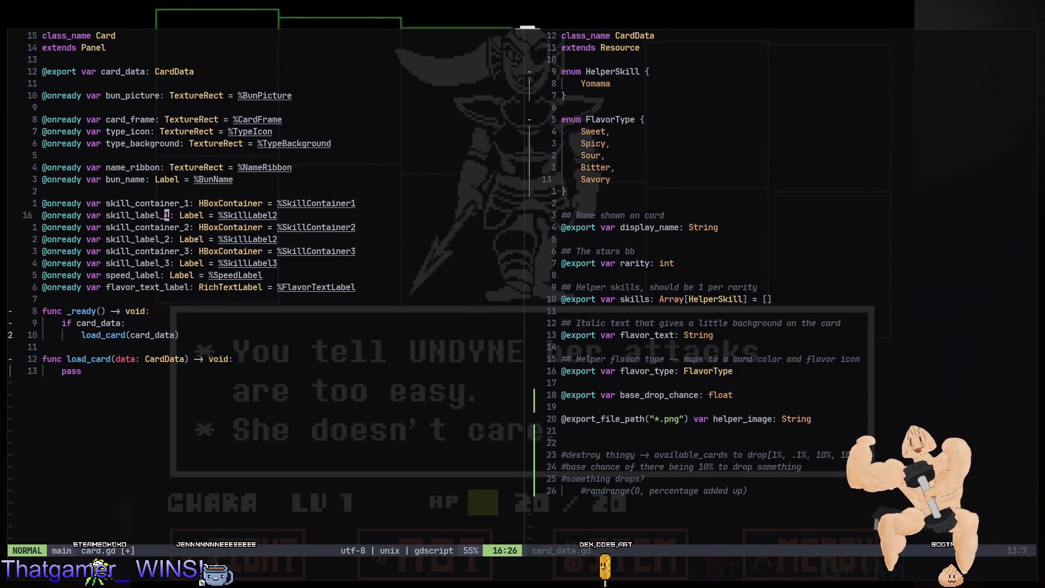
Step: Change the copy to skill_label_1 bound to %SkillLabel1 and save card.gd
key(r)
key(1)
key(7)
key(k)
key(b)
key(b)
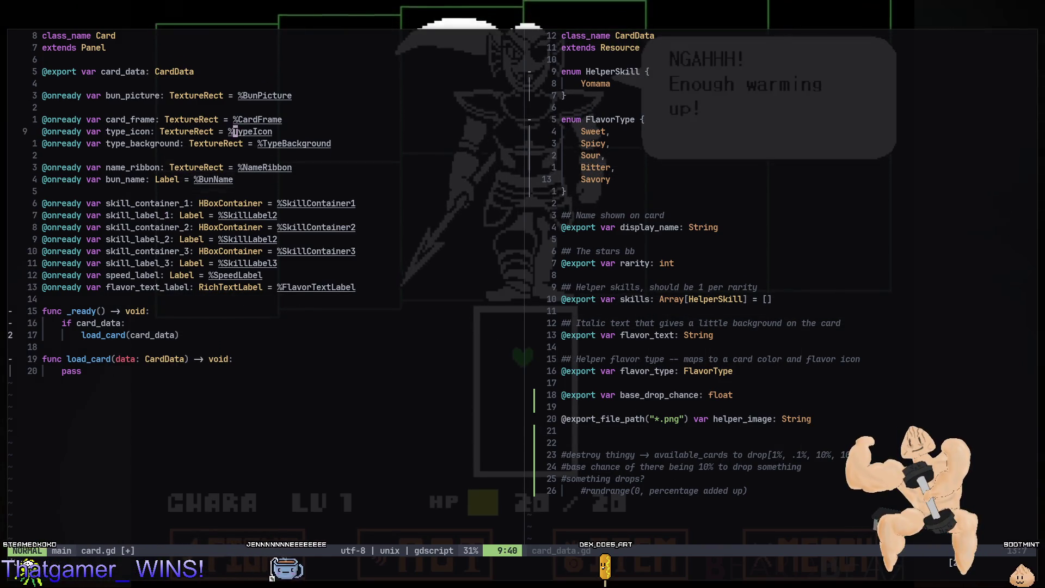
key(Return)
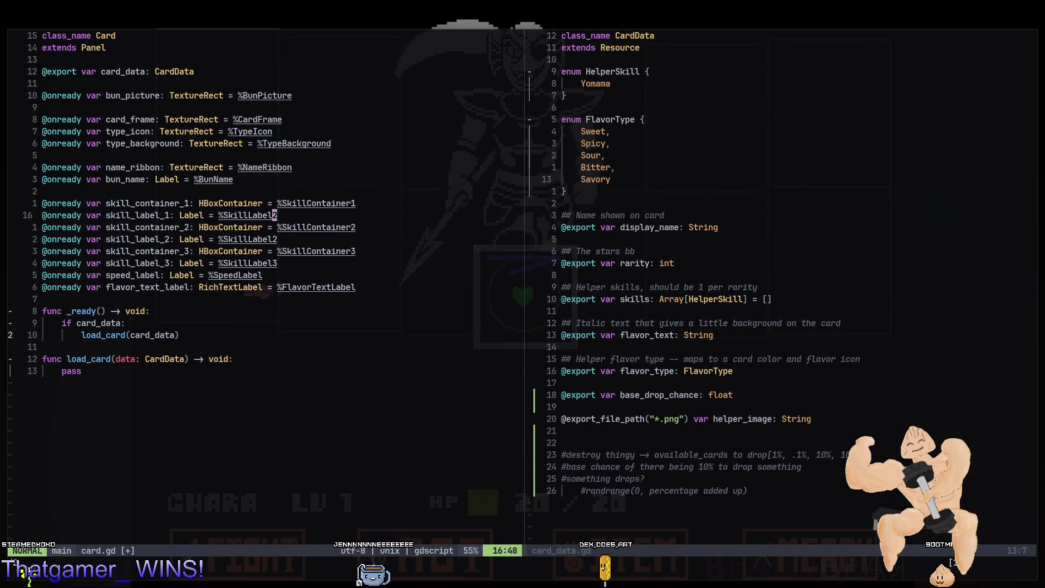
text(r1)
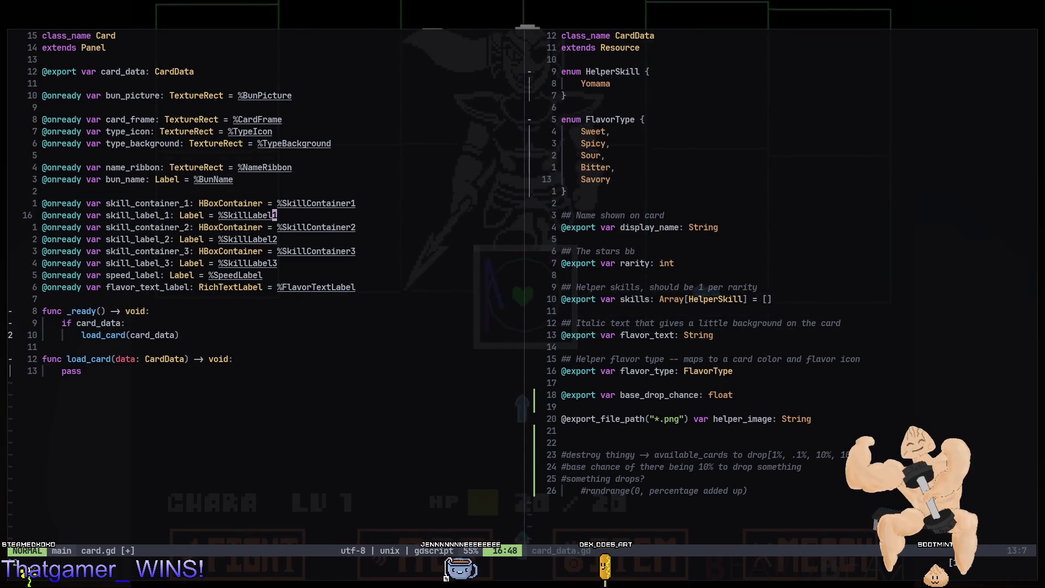
text(w)
key(Return)
key(k)
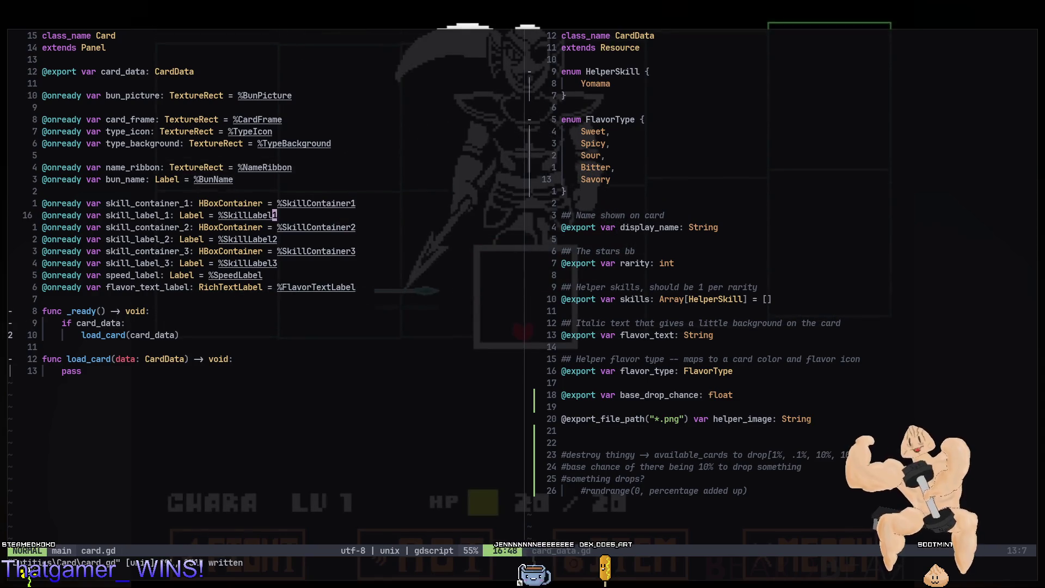
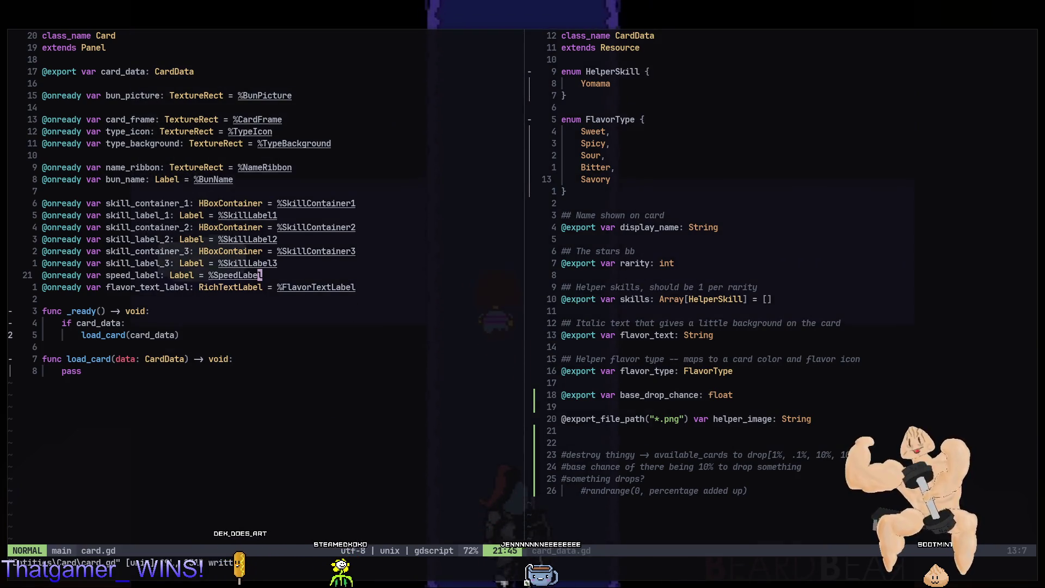
Step: Duplicate the speed_label declaration line in card.gd
key(y)
key(y)
key(p)
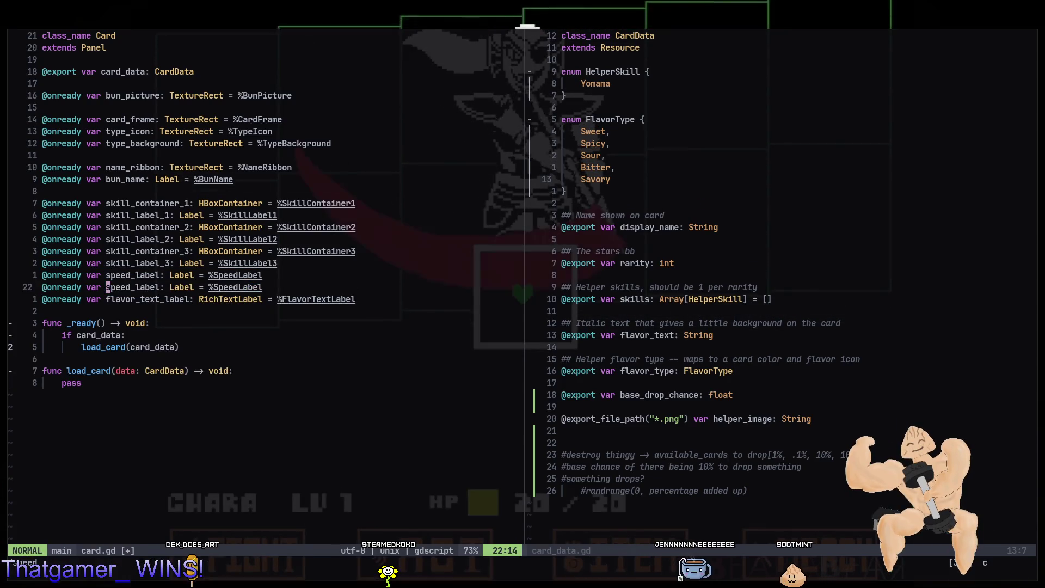
key(w)
key(w)
key(c)
key(i)
key(w)
key(Escape)
key(u)
Step: Rename the copied variable from speed_label to strength_label
key(c)
key(f)
key(underscore)
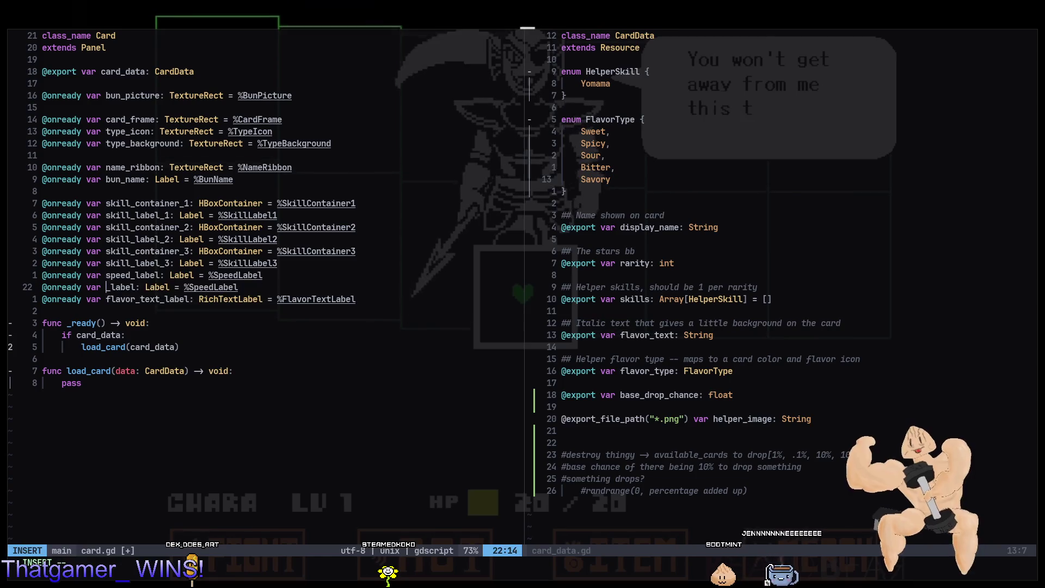
text(strength)
key(Escape)
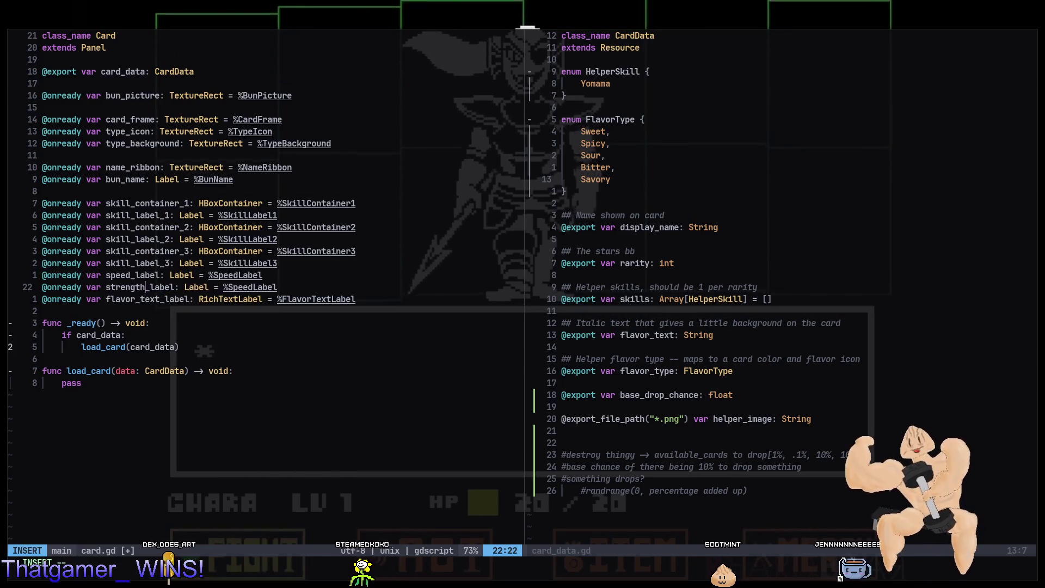
key(colon)
Step: Change the copied line's node path from %SpeedLabel to %StrengthLabel
key(Escape)
key(f)
key(S)
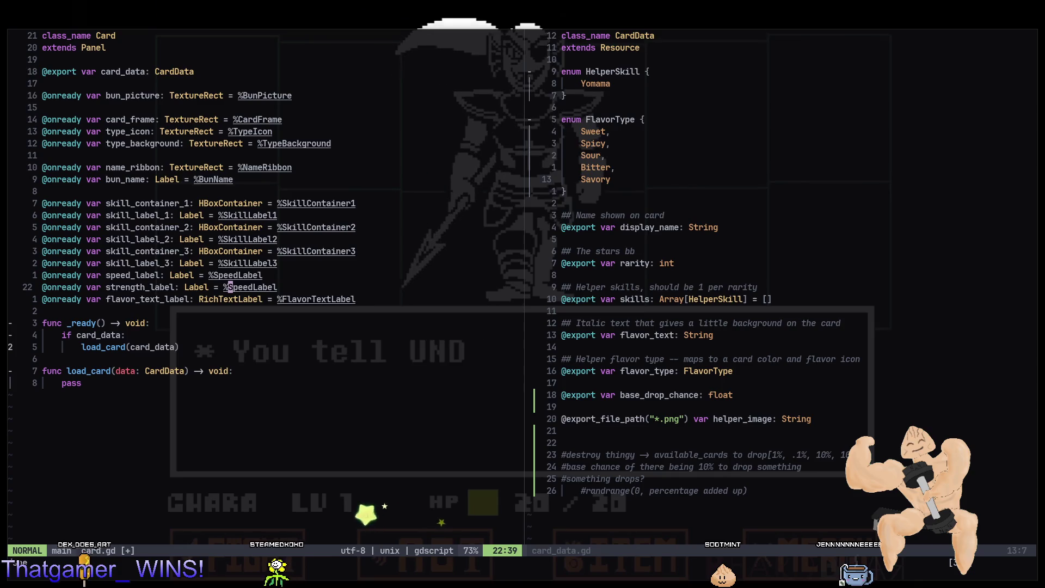
key(c)
text(tL)
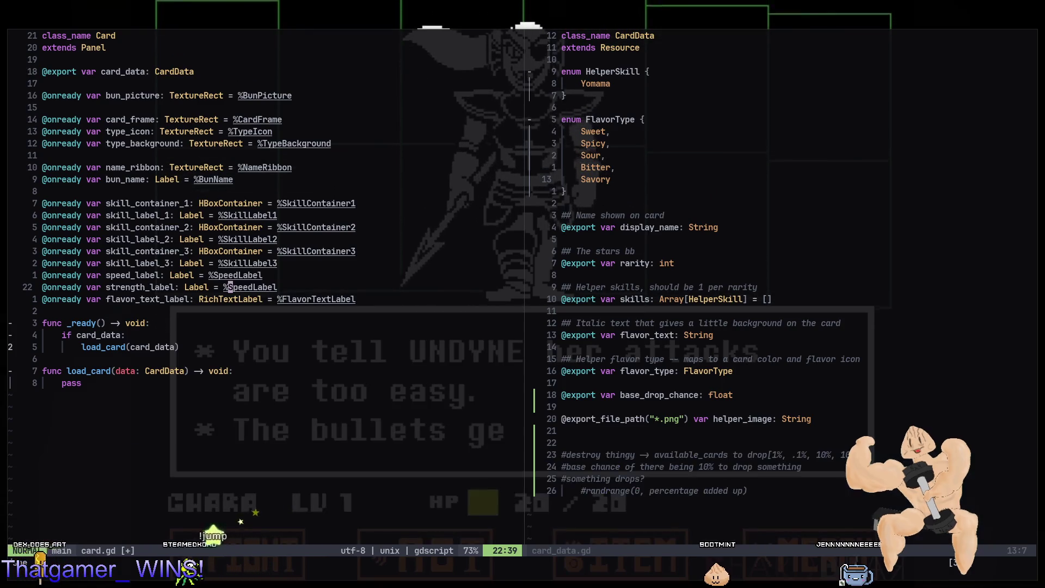
text(Strength)
key(Escape)
Step: Save card.gd with :w and switch to the Godot editor
text(:w)
key(Return)
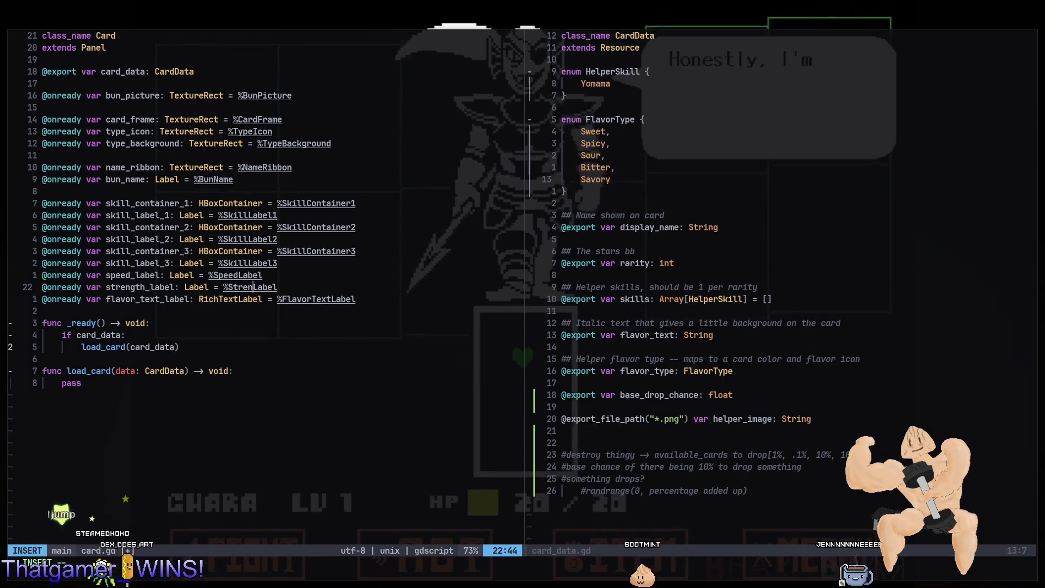
key(super+2)
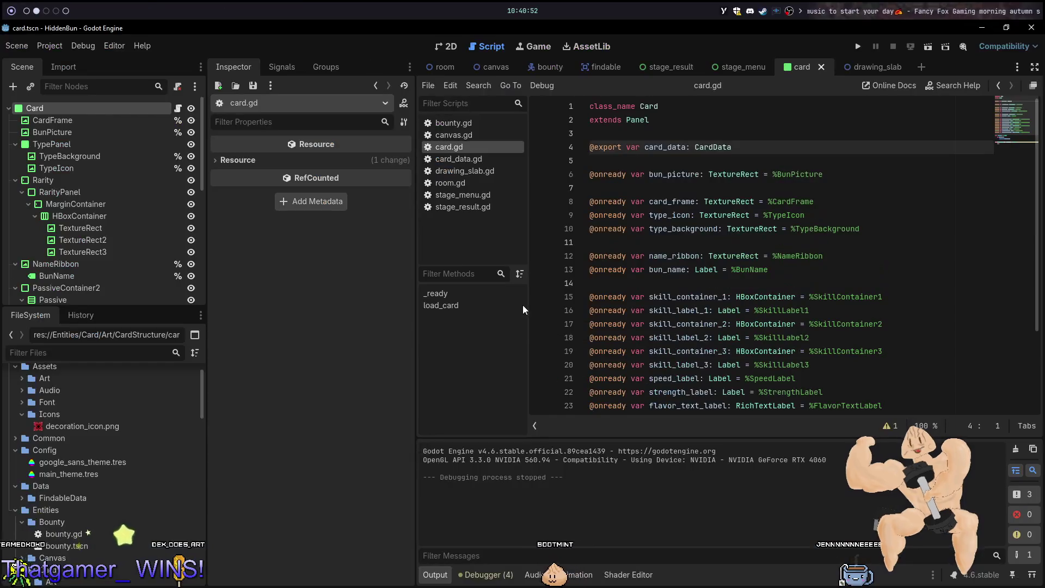
Step: Set StrengthLabel in the card scene tree to Access as Unique Name, then return to Neovim
scroll(101, 218, down, 8)
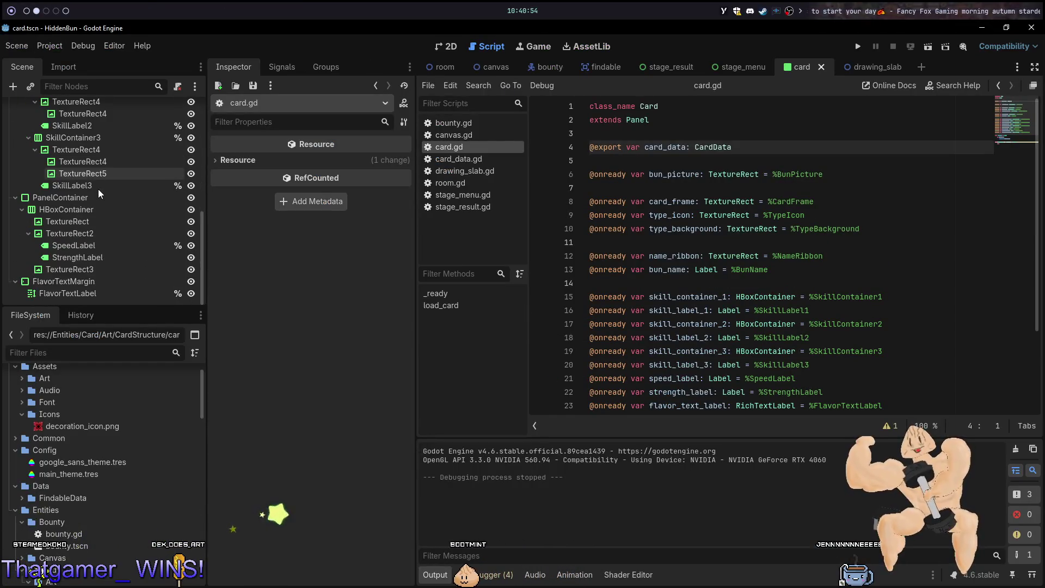
right_click(100, 256)
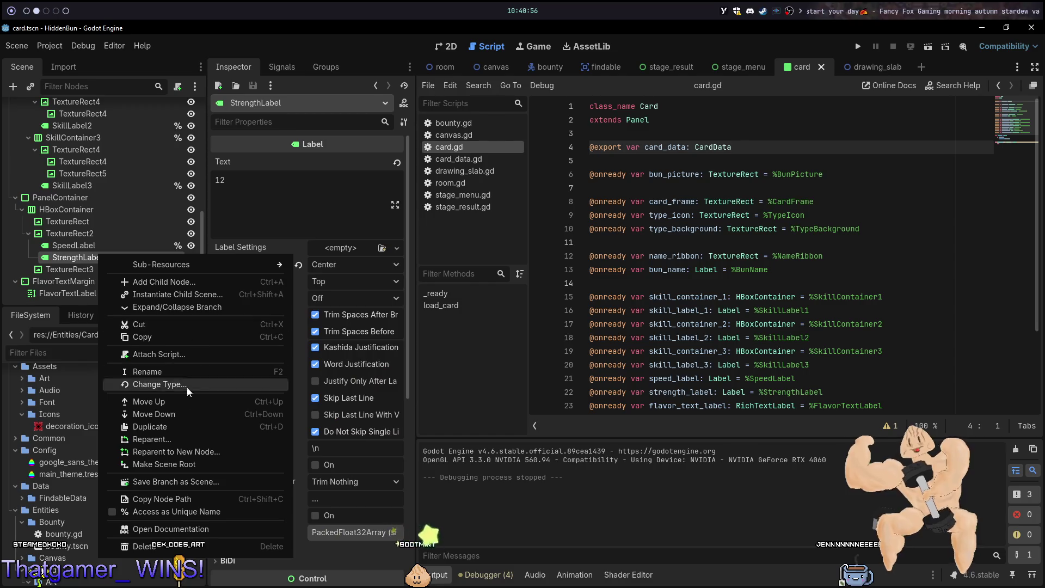
click(191, 517)
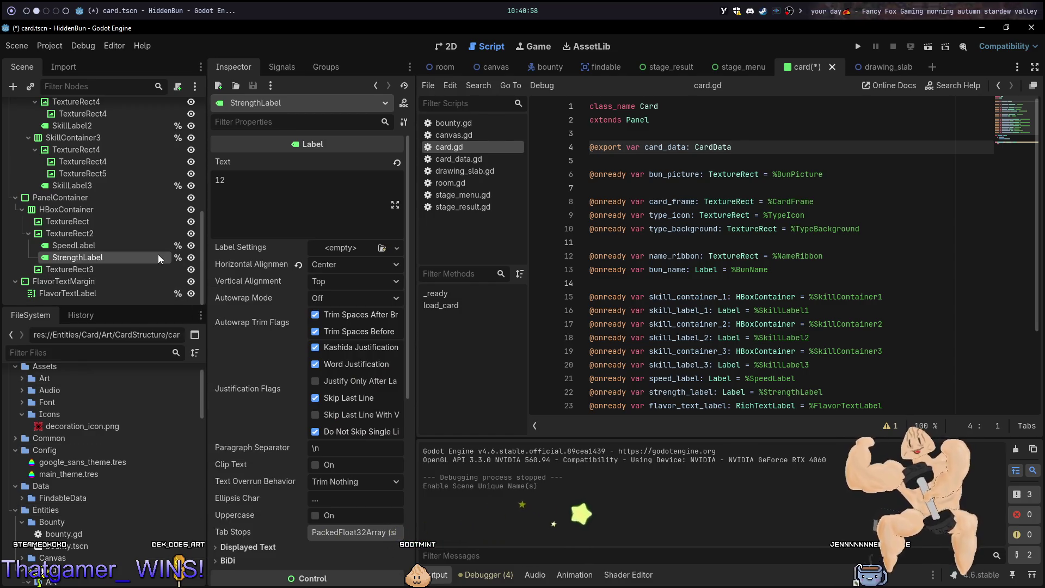
key(alt+Tab)
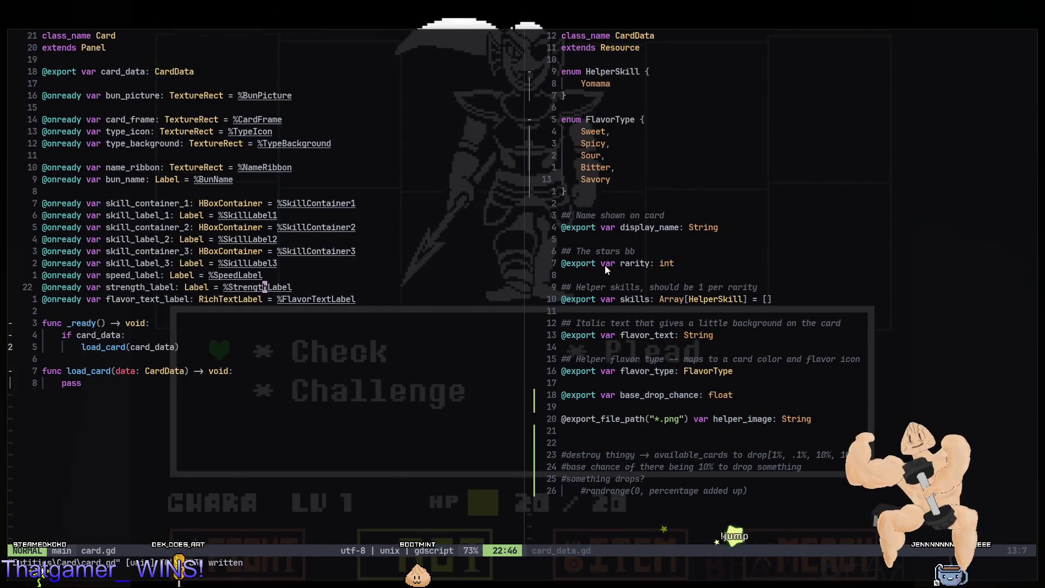
Step: Put blank lines around the speed_label and strength_label declarations and save card.gd
key(shift+o)
key(Escape)
key(j)
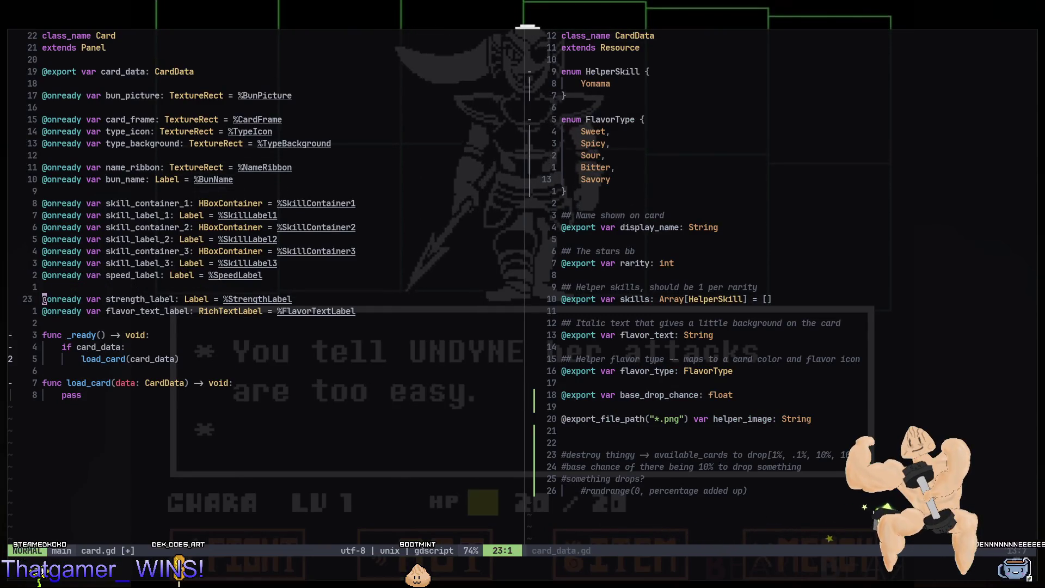
key(k)
key(d)
key(d)
key(p)
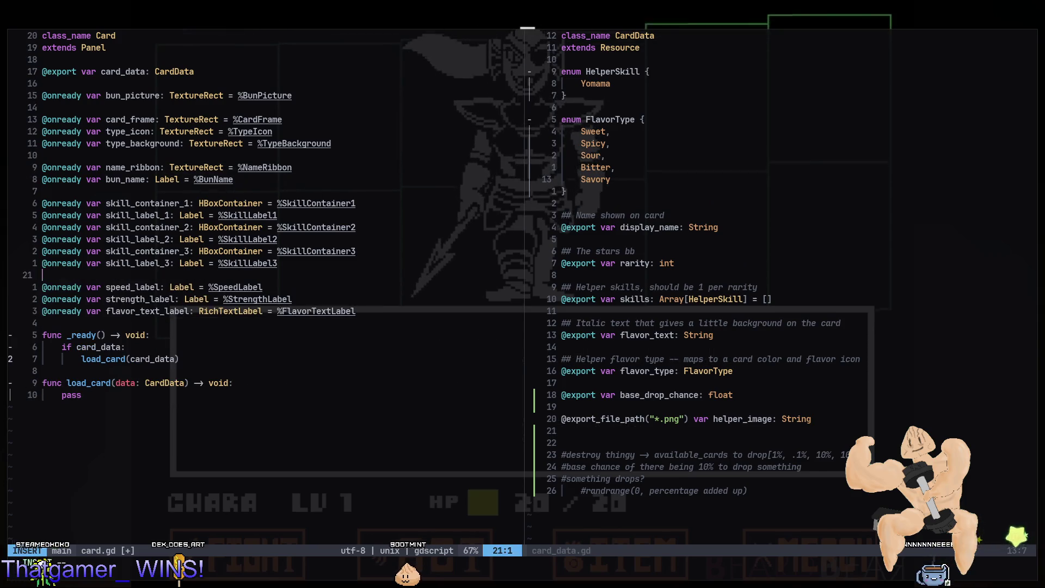
key(j)
key(p)
key(1)
key(2)
key(k)
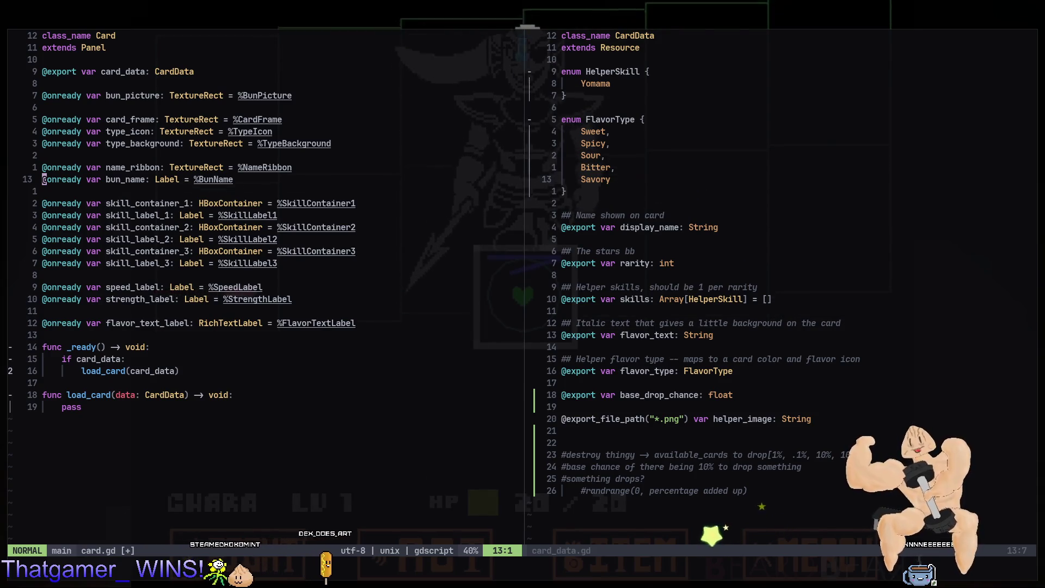
text(j:w)
key(Return)
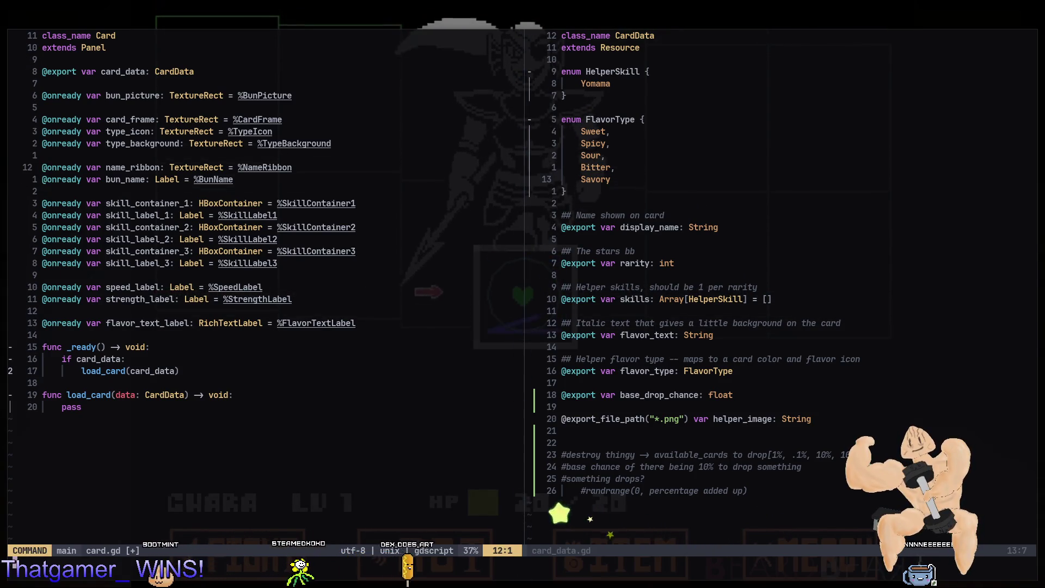
Step: Insert extra blank lines above the _ready function
key(j)
key(j)
key(j)
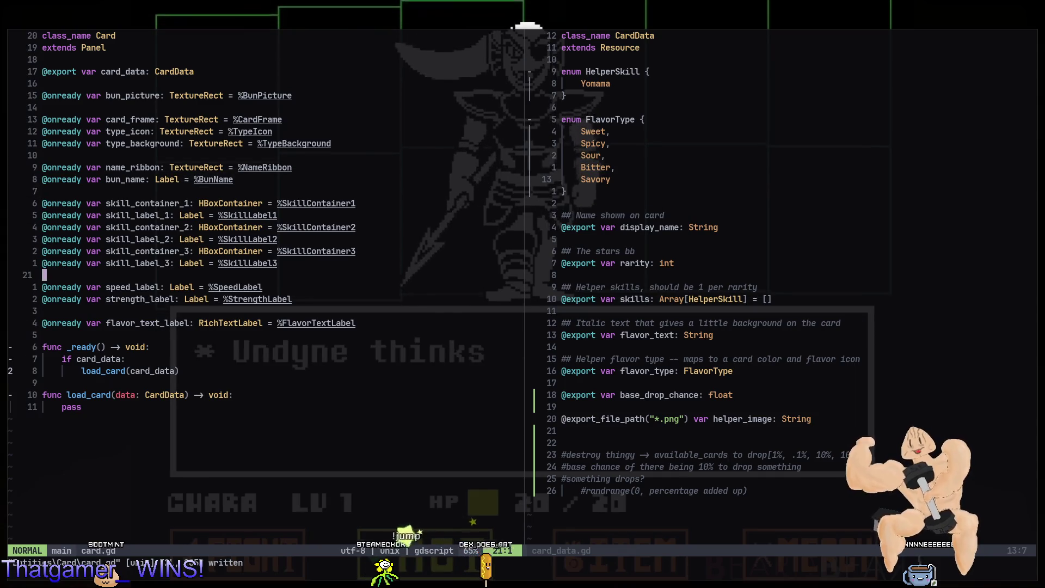
key(k)
key(k)
key(k)
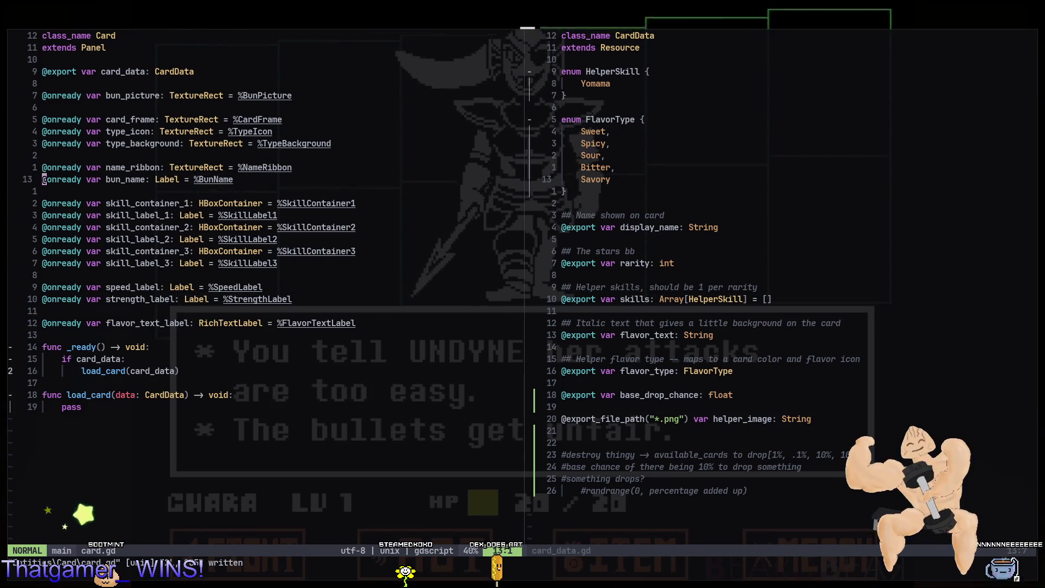
key(w)
key(w)
key(w)
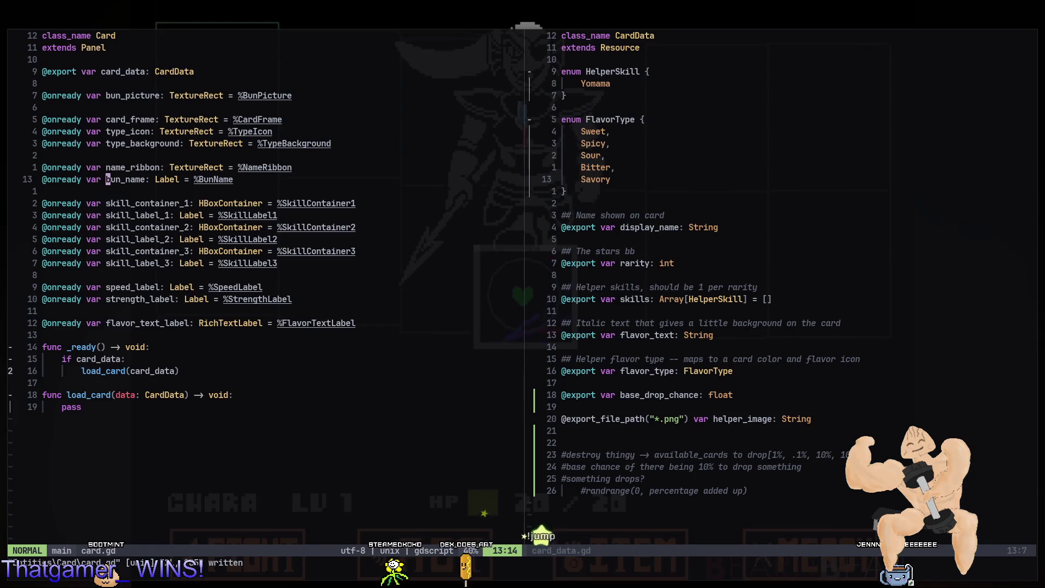
key(j)
key(j)
key(j)
key(1)
key(3)
key(j)
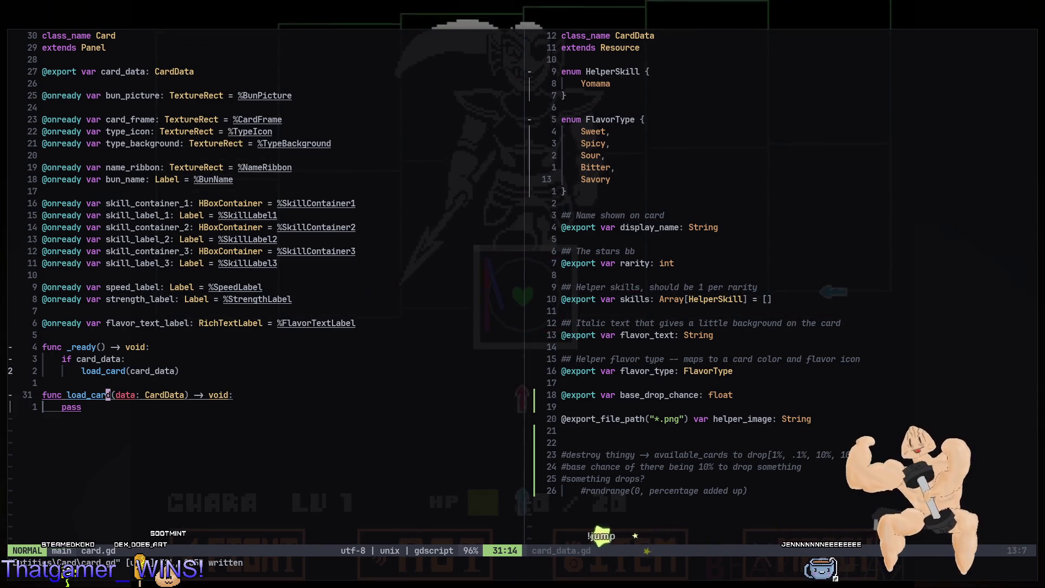
key(k)
key(k)
key(k)
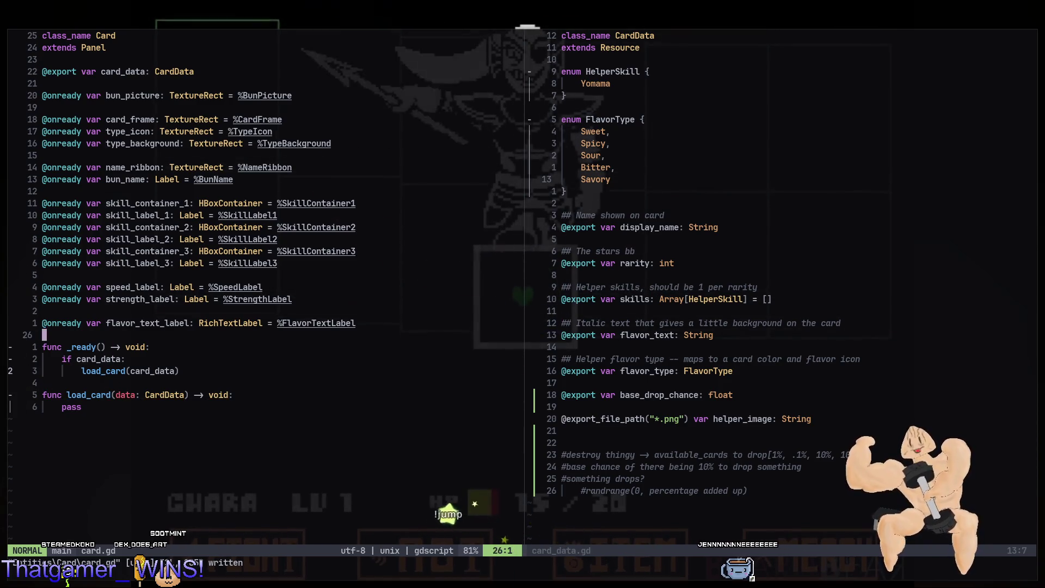
key(o)
key(Return)
key(Up)
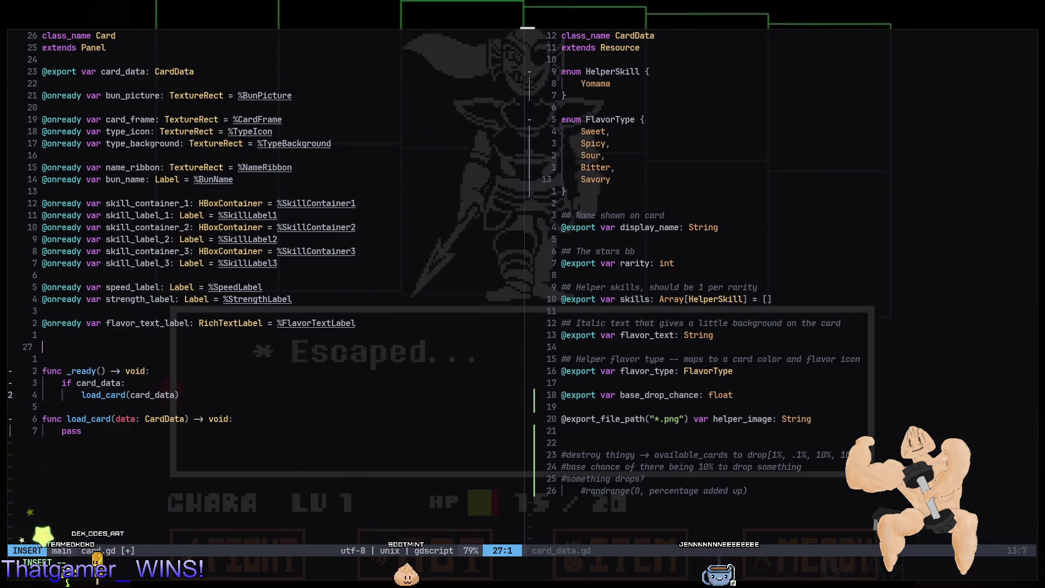
Step: Open a new line at the top of card.gd above class_name Card
key(Escape)
key(g)
key(g)
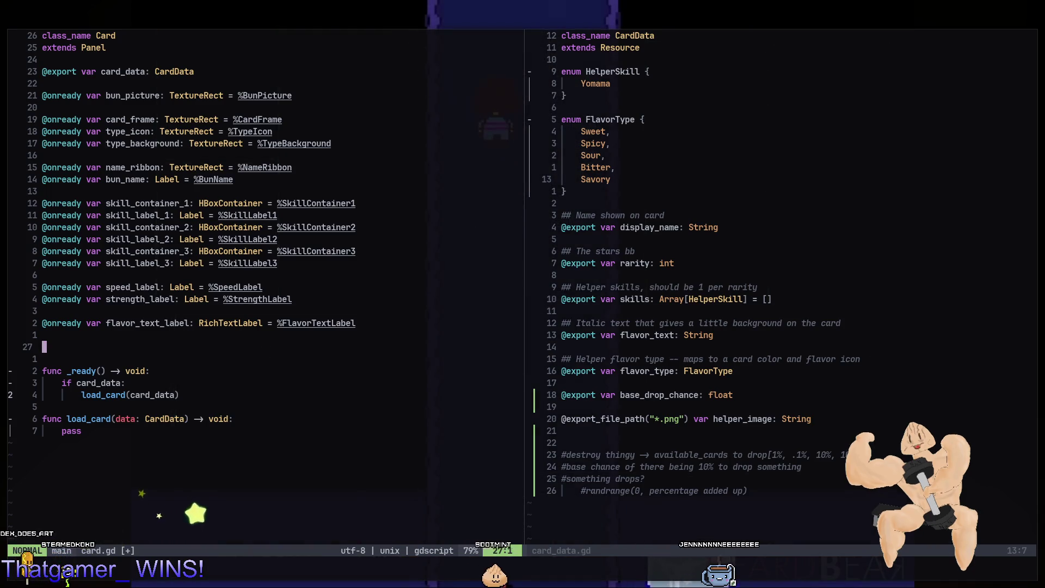
key(shift+o)
text(@tool)
key(Escape)
text(:w)
key(Return)
key(ctrl+o)
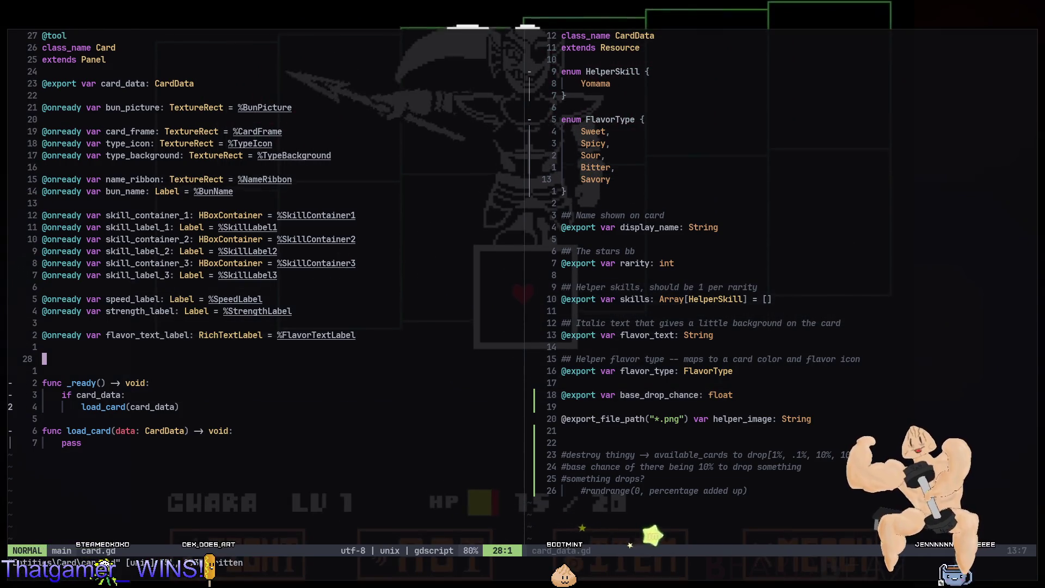
Step: Give the card_data export an indented setter: set(value) = load_card(value)
key(ctrl+o)
key(j)
key(A)
text(:)
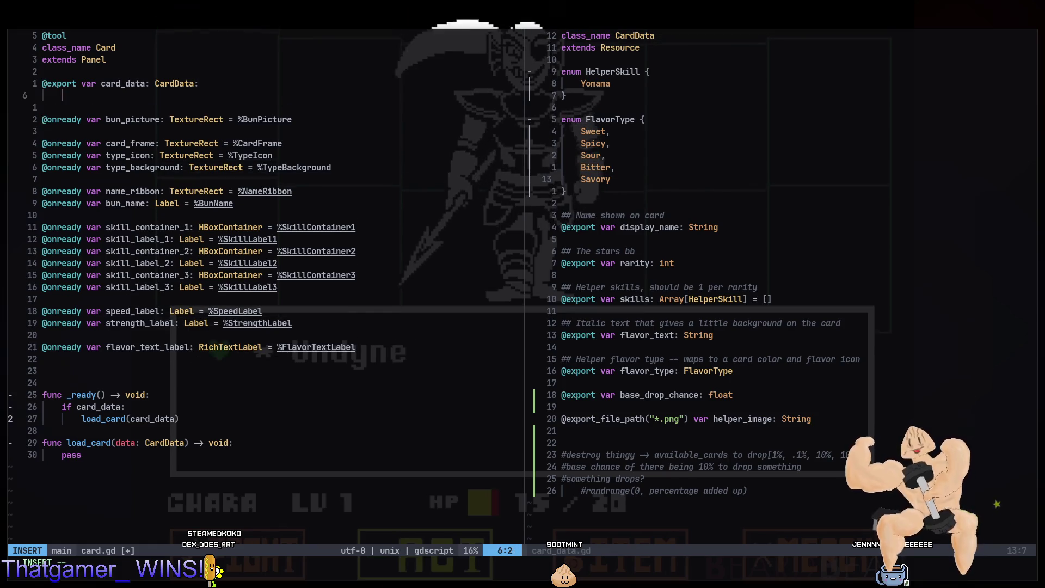
key(Return)
text(set(value)
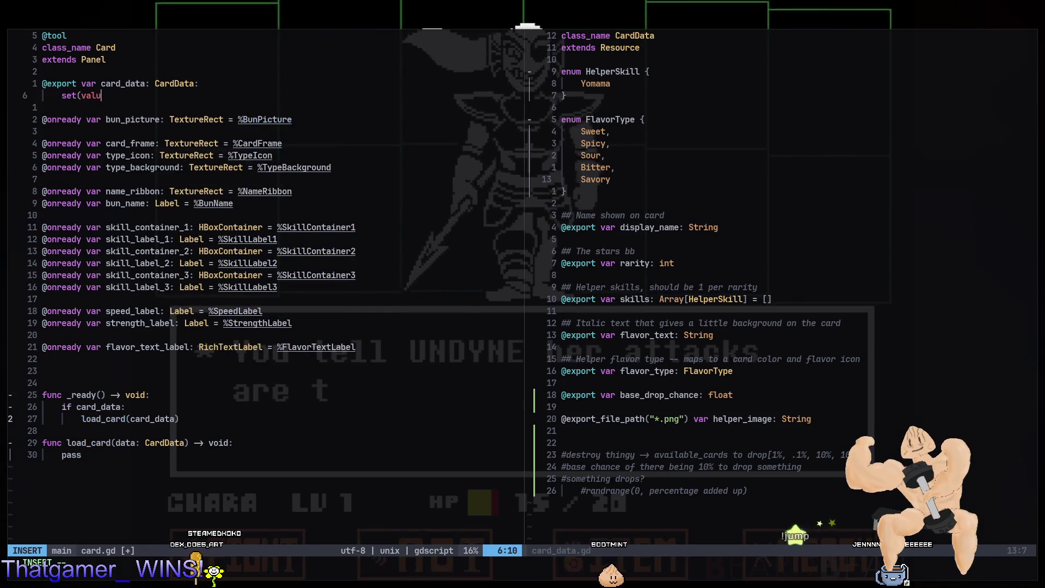
text():)
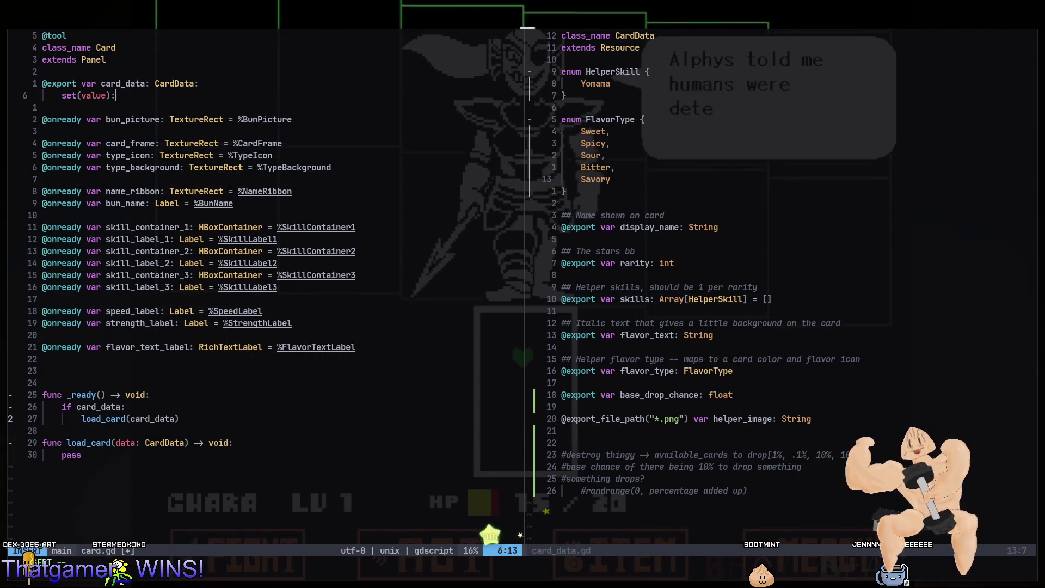
text( loa)
key(BackSpace)
key(BackSpace)
key(BackSpace)
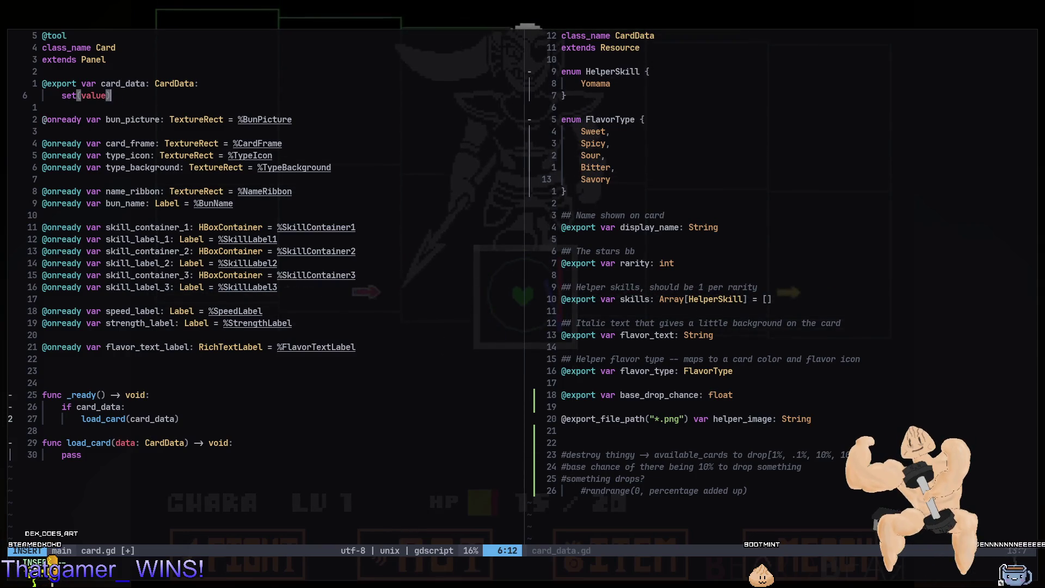
text(= load_c)
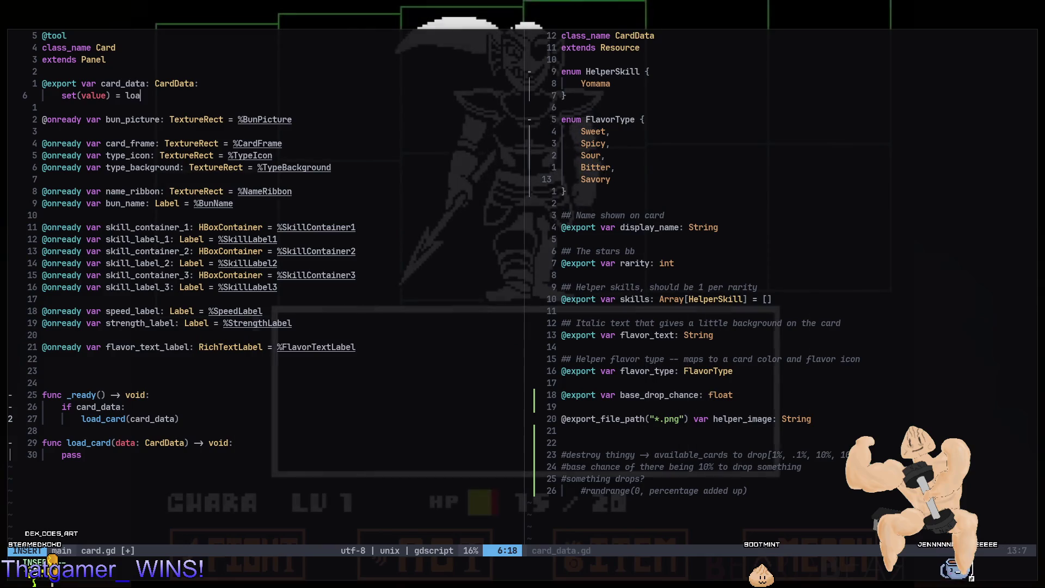
text(ard(val)
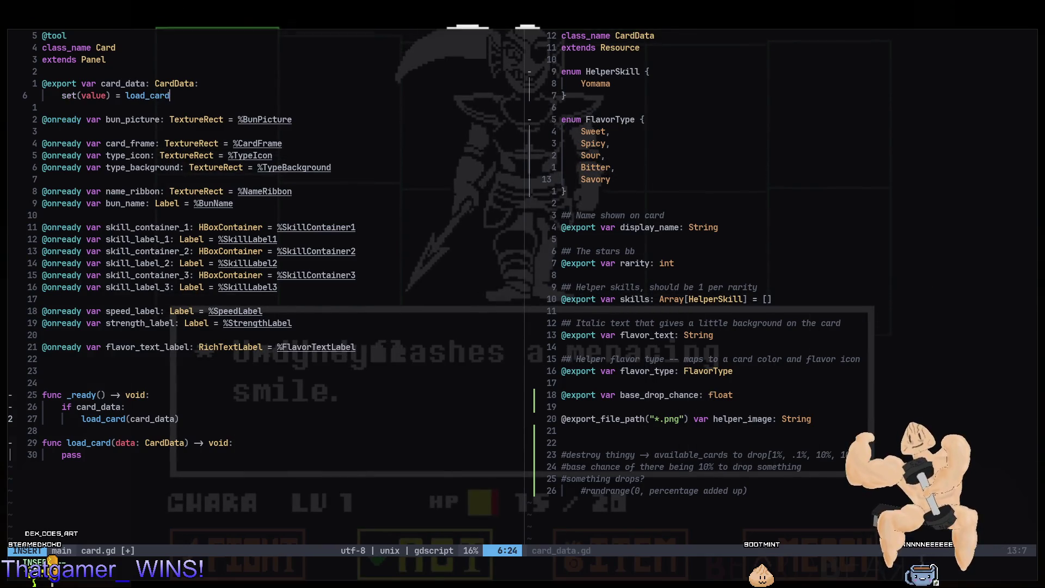
text(ue))
key(Escape)
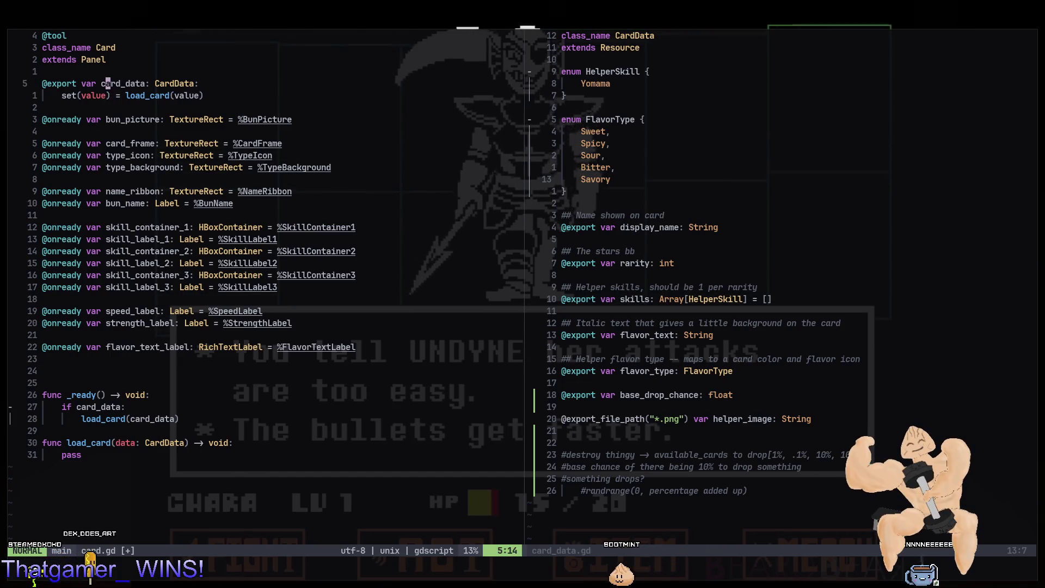
Step: Add a getter returning card_data above the setter and save card.gd
key(shift+o)
text(get)
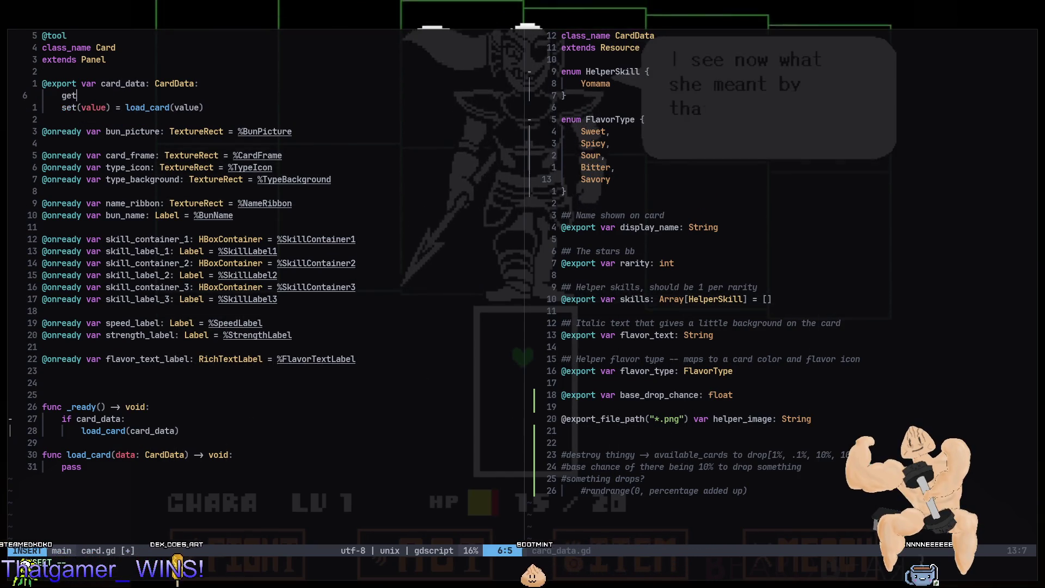
text( = r)
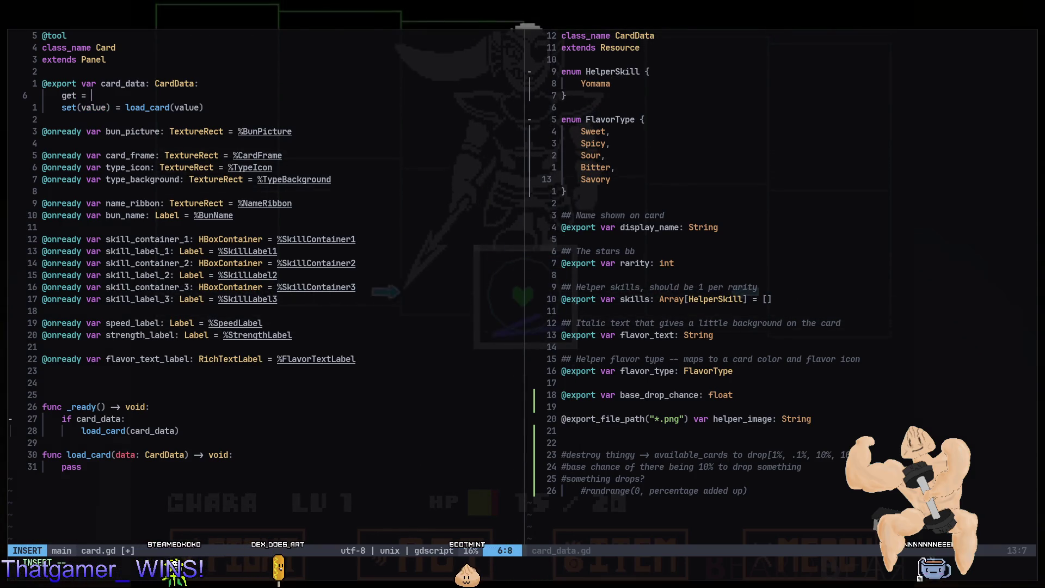
text(etu)
key(BackSpace)
key(BackSpace)
key(BackSpace)
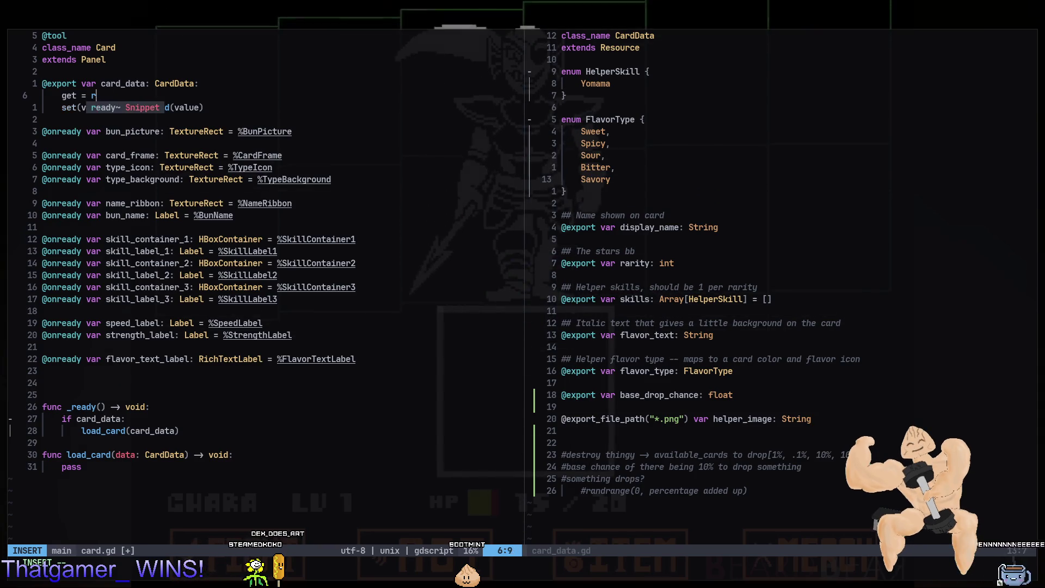
text(func():)
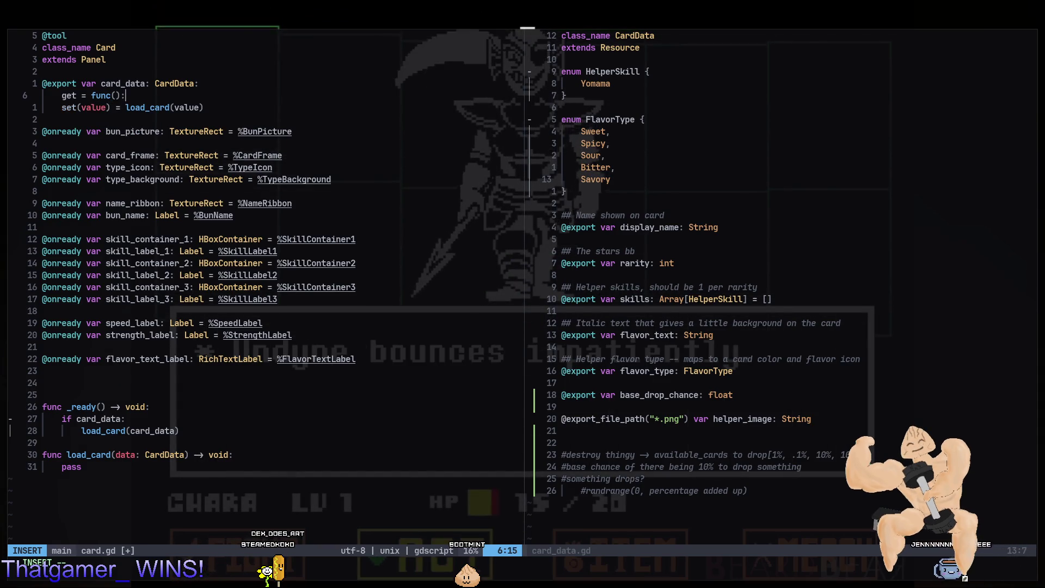
text( return )
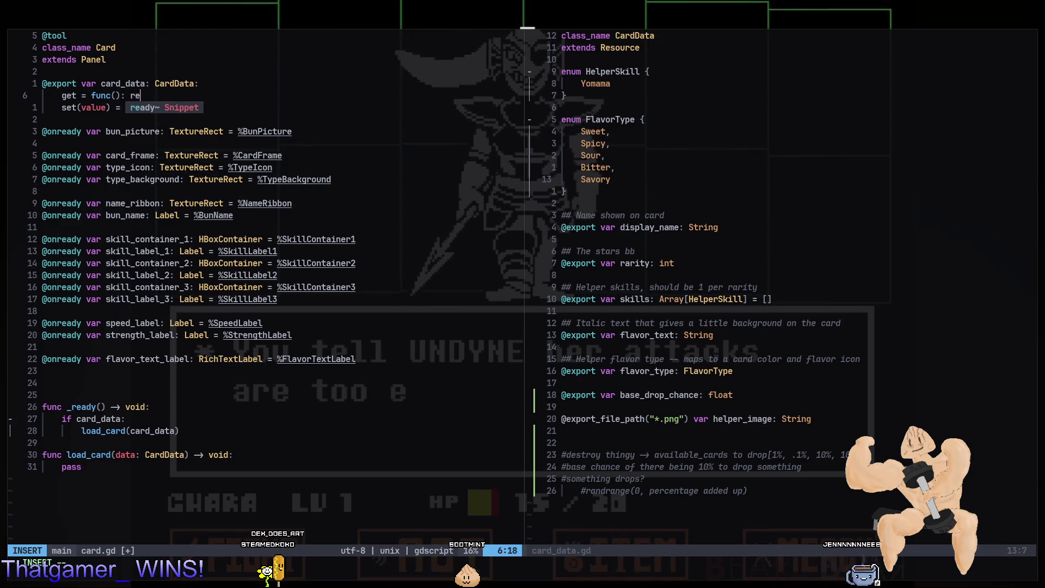
text(card)
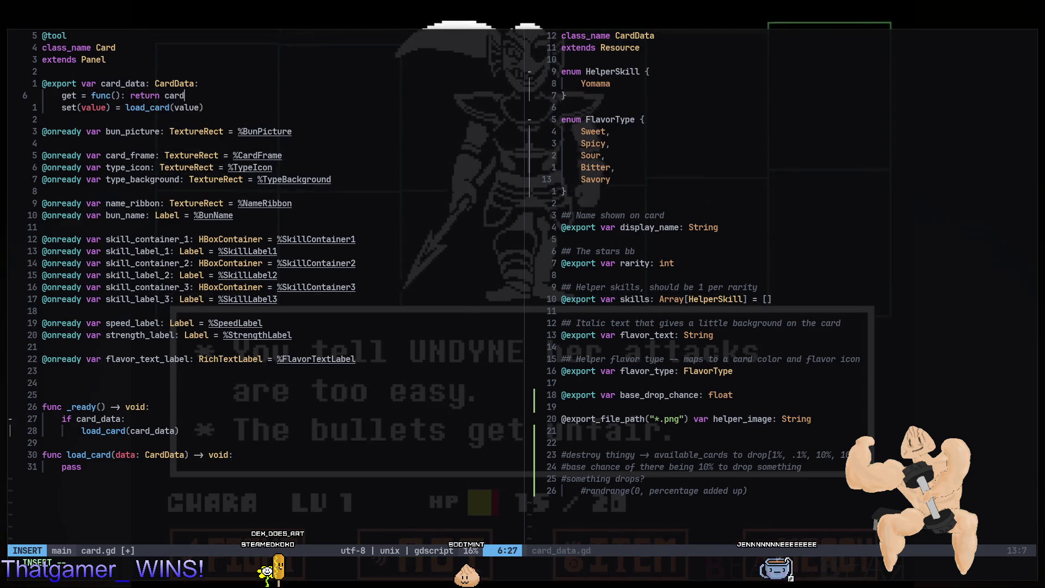
text(_data)
key(Escape)
text(j:w)
key(Return)
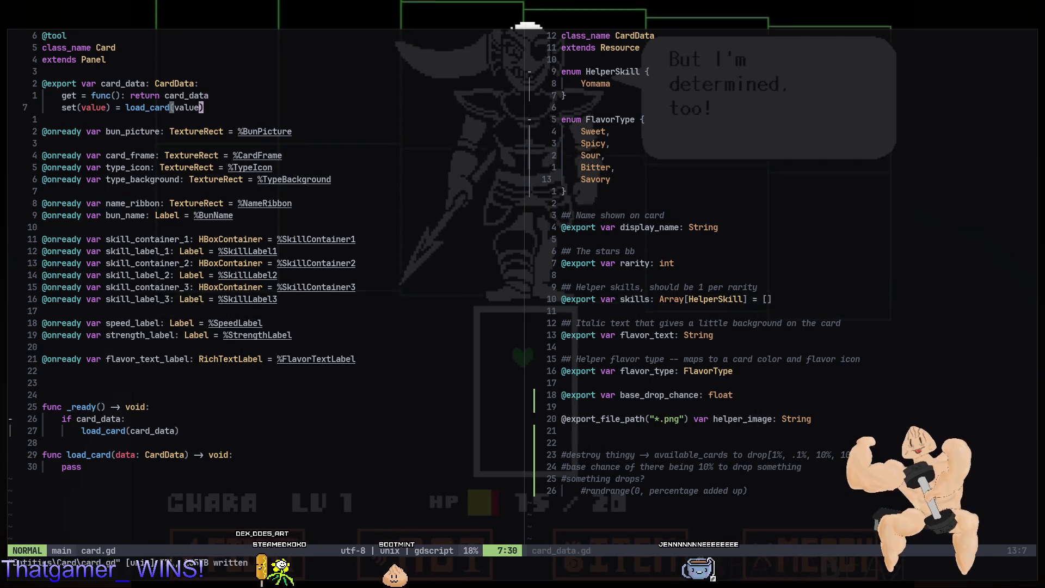
key(alt+Tab)
key(alt+Tab)
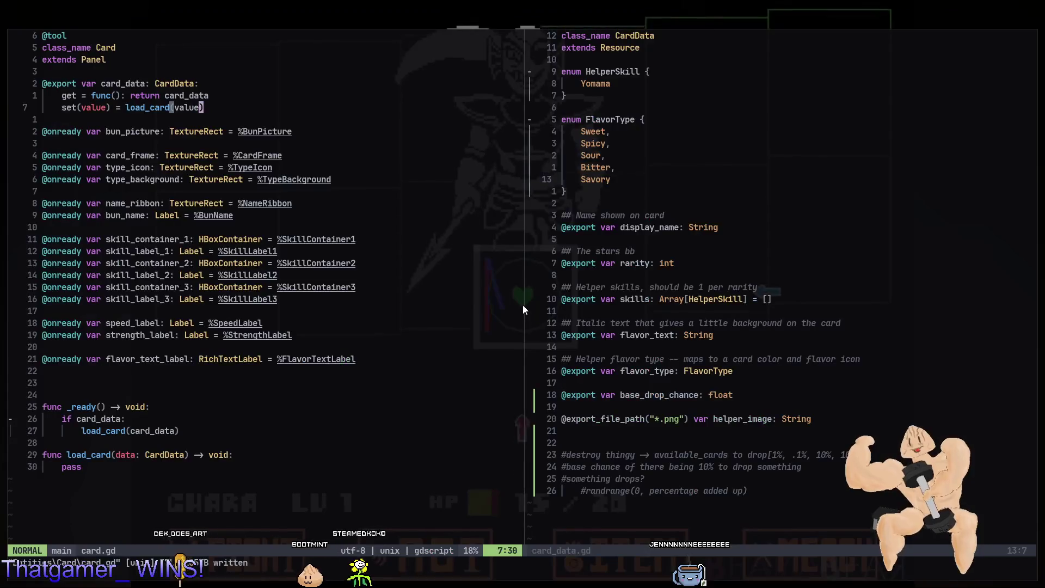
Step: Correct the syntax to 'get:' and 'set(value):', save, and check the script in Godot
key(k)
key(b)
key(b)
key(b)
text(hhhxr:jf))
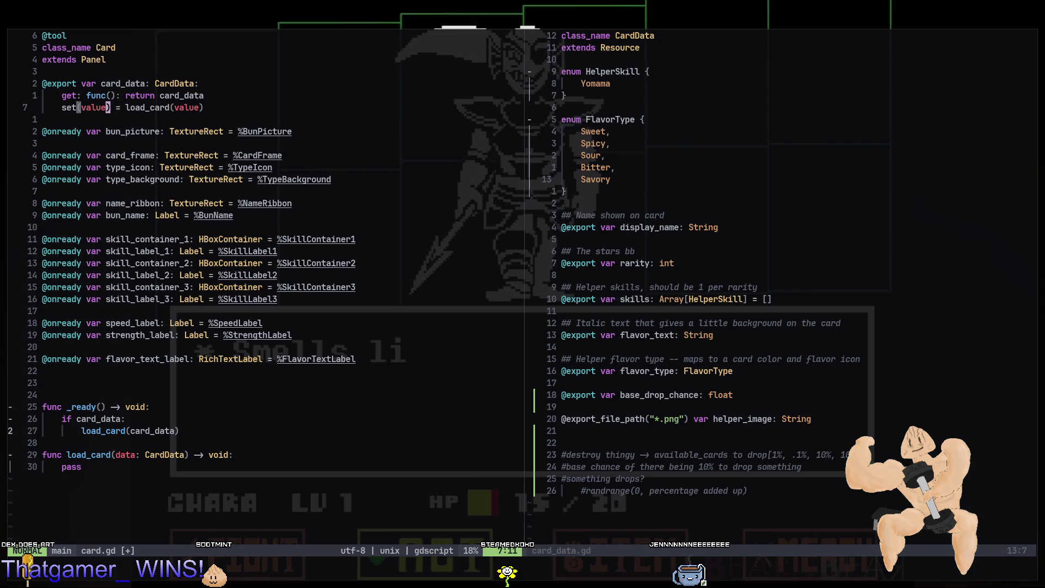
text(Xr:k)
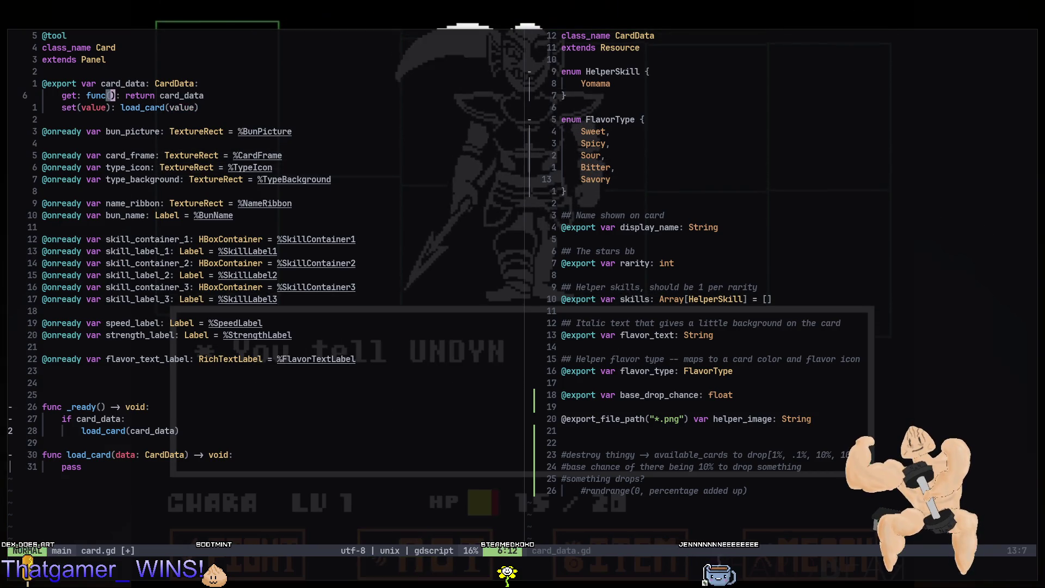
text(:w)
key(Return)
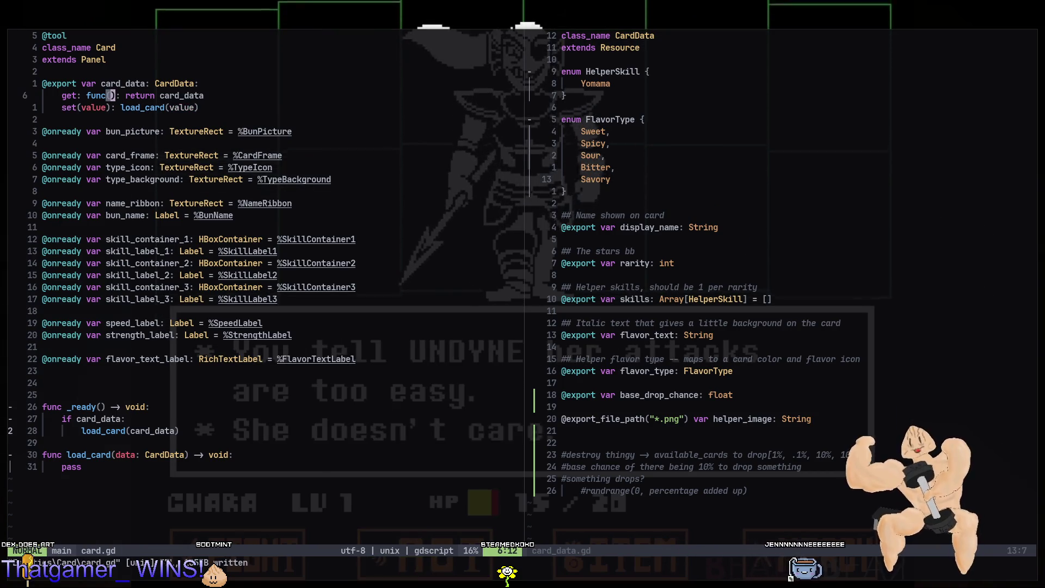
key(alt+Tab)
key(alt+Tab)
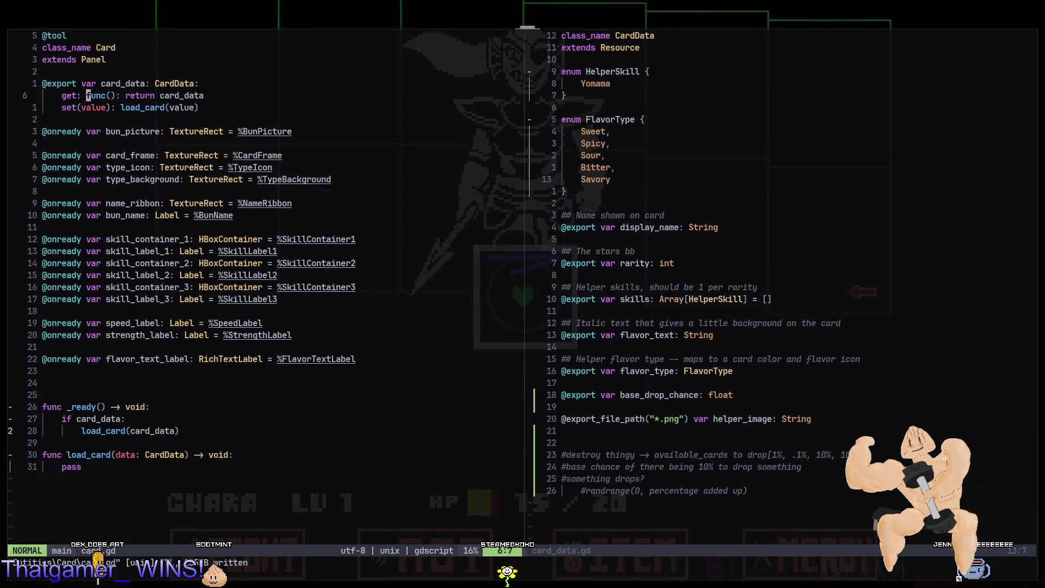
key(alt+Tab)
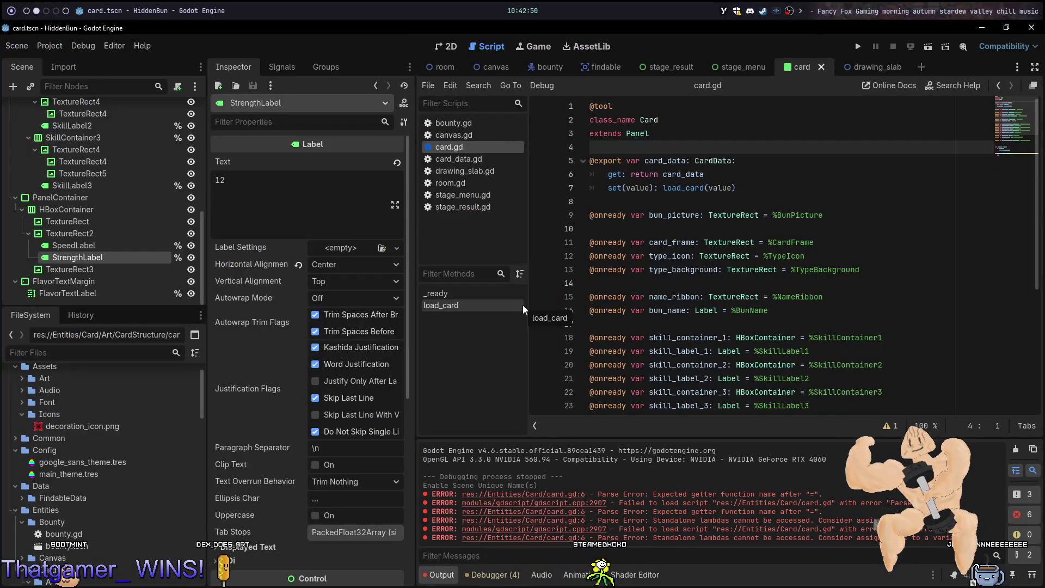
key(alt+Tab)
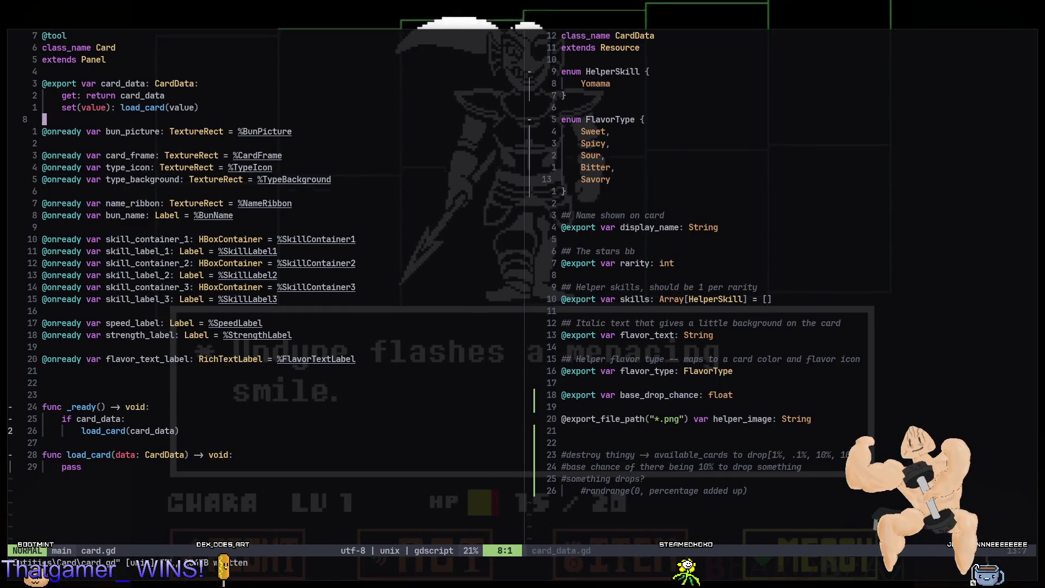
Step: Move load_card(value) onto its own line below set(value): and open a line above it
key(j)
key(j)
key(j)
key(w)
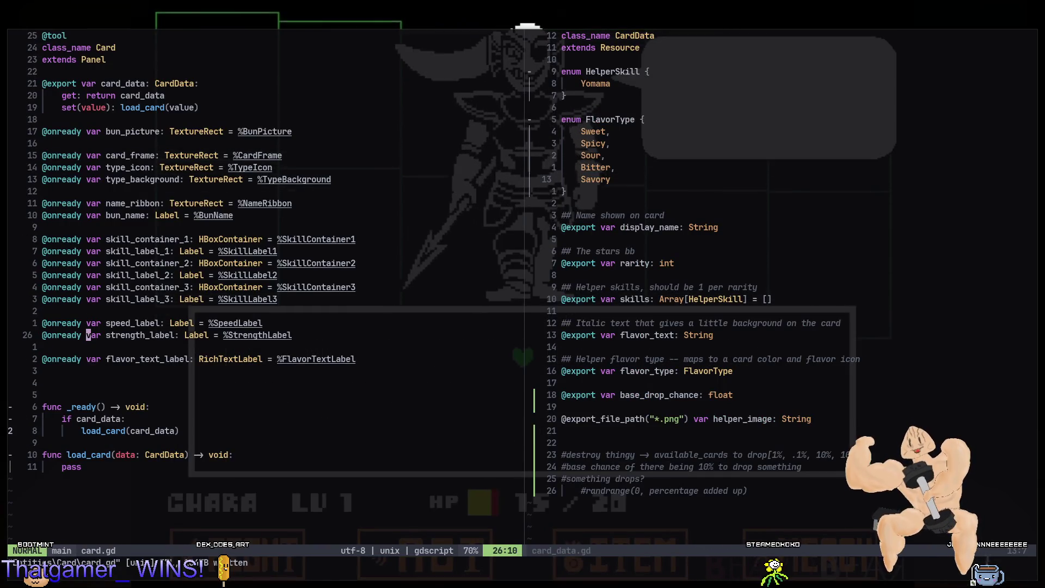
key(j)
key(j)
key(j)
key(k)
key(k)
key(k)
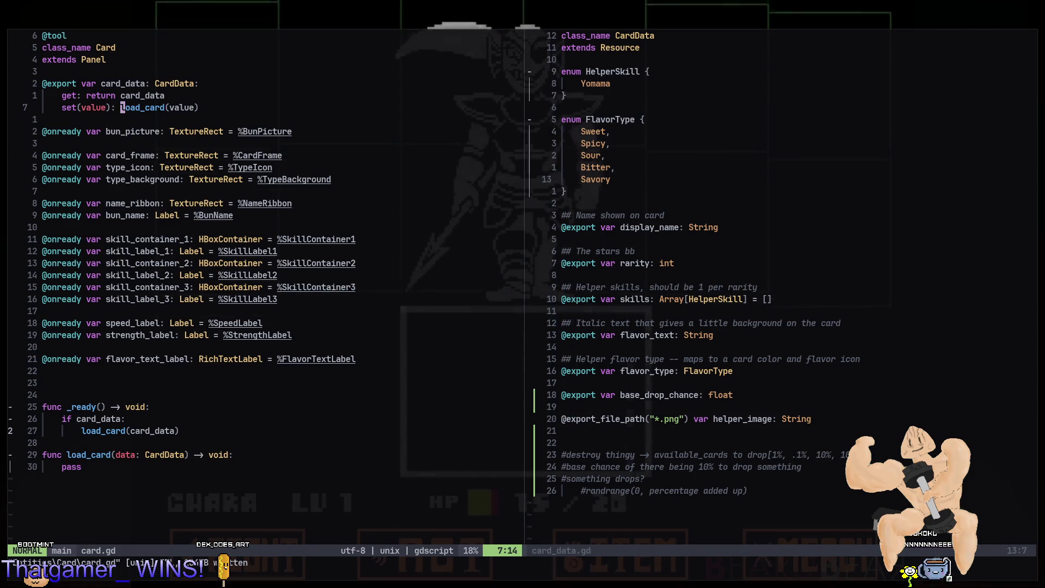
key(i)
key(Return)
key(Escape)
key(k)
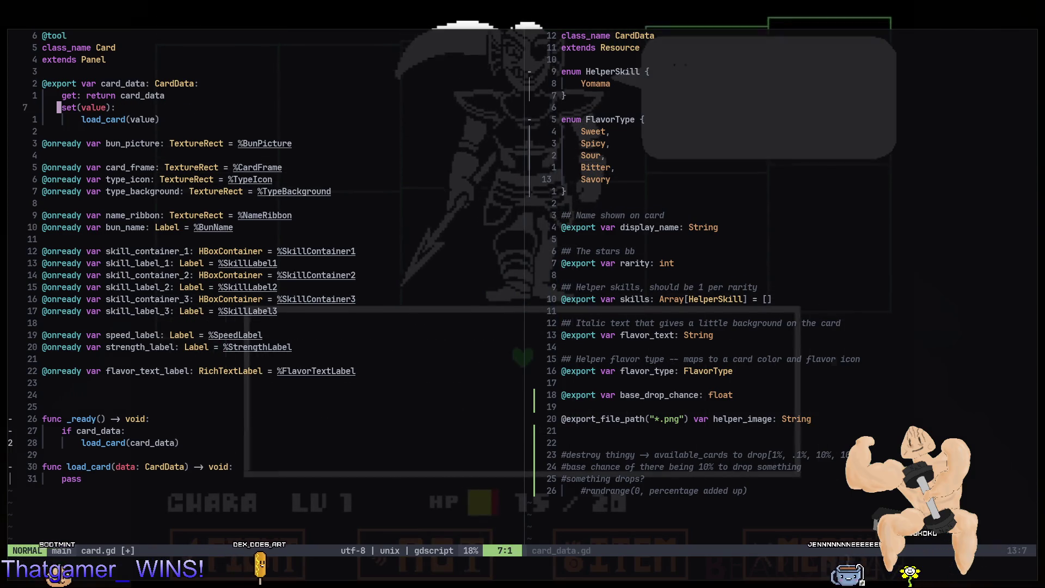
key(o)
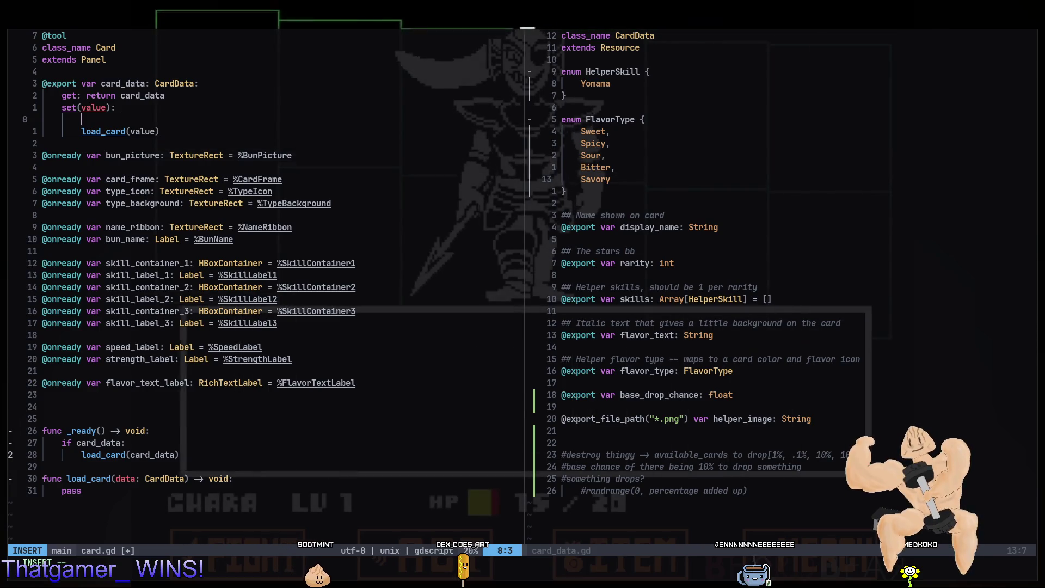
Step: Discard an 'if !value' check and begin the setter body with card_data = value
text(if !va)
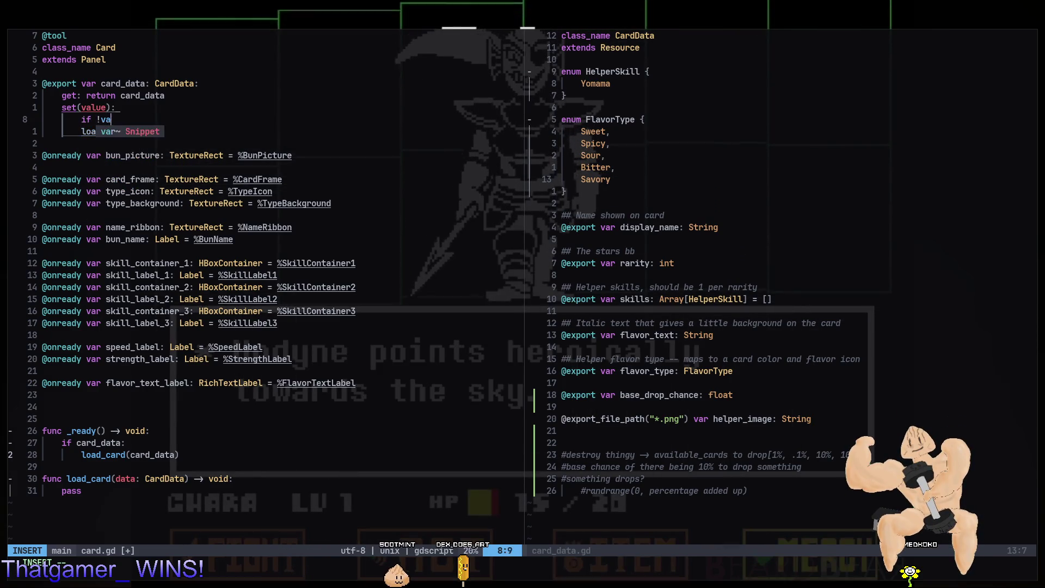
text(lue)
key(Escape)
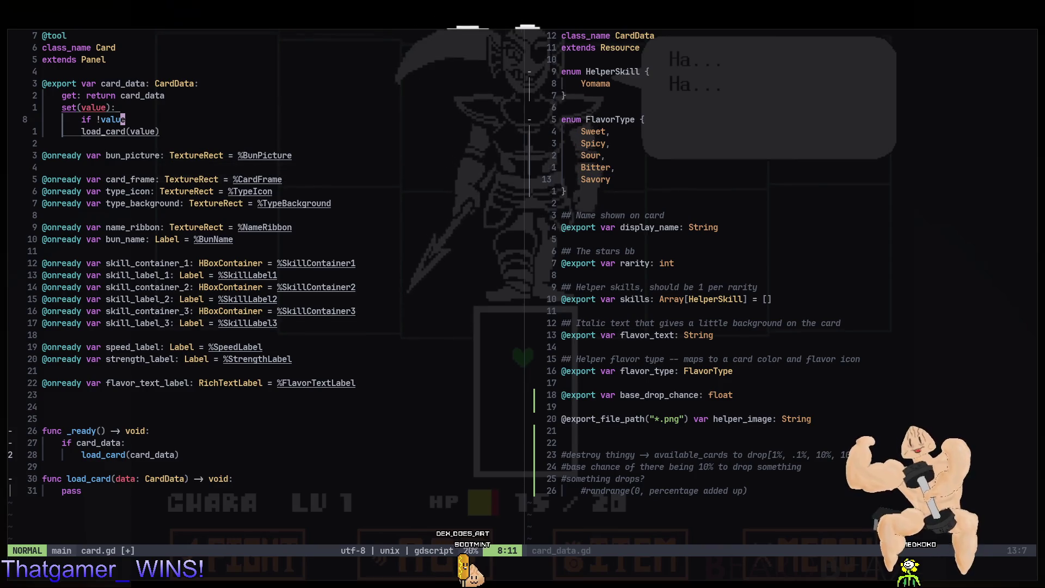
key(colon)
key(Escape)
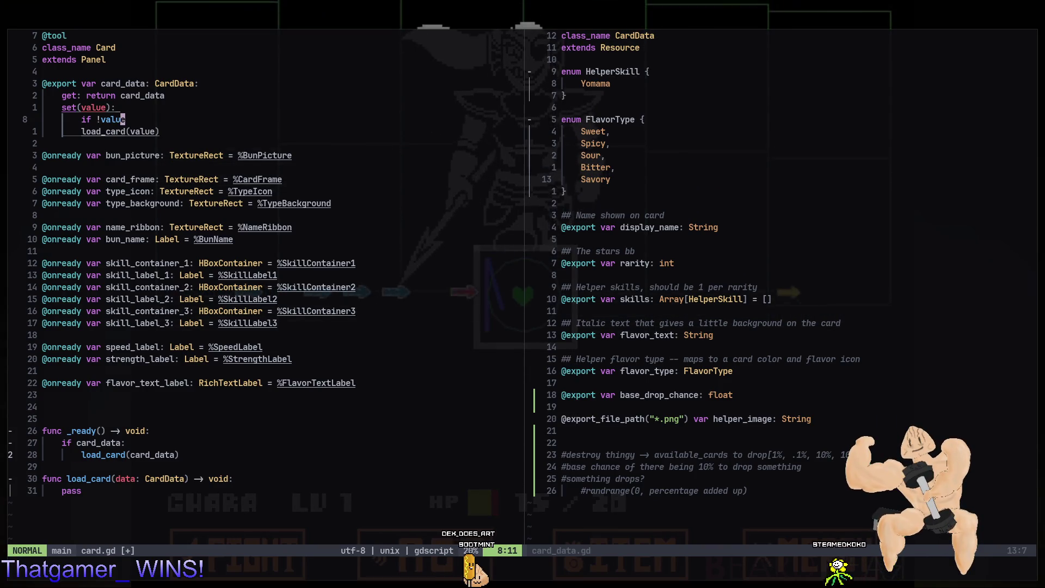
key(shift+a)
text(:)
key(Return)
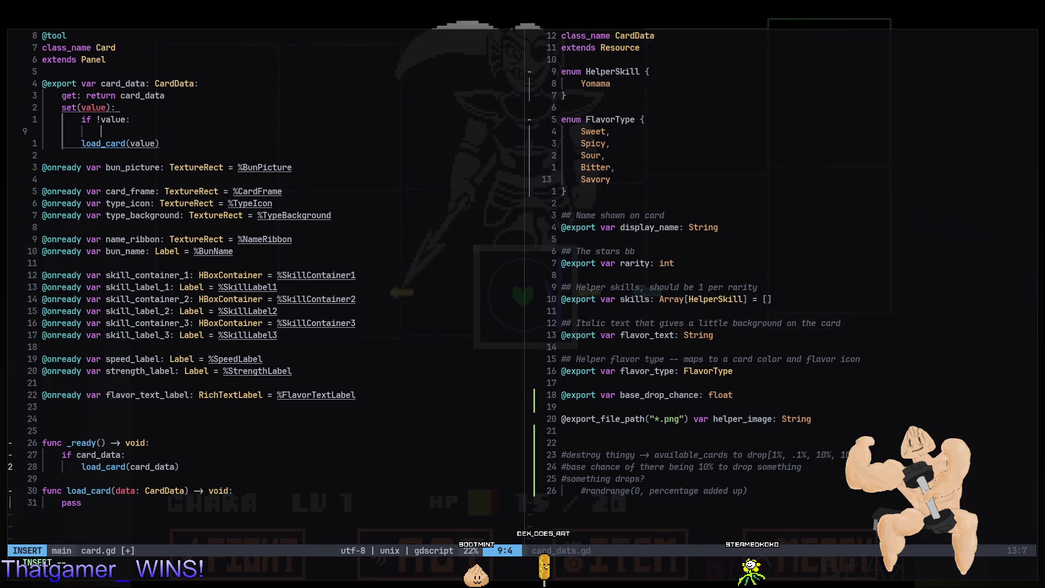
text(card_data)
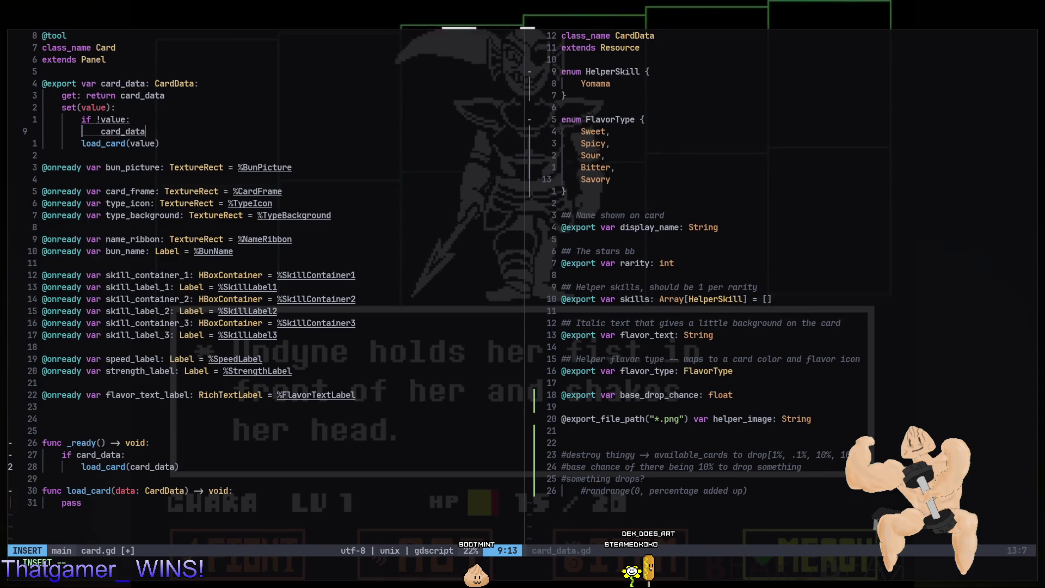
text( =)
key(Escape)
key(d)
key(k)
key(shift+o)
text(v)
key(BackSpace)
text(card_data = value)
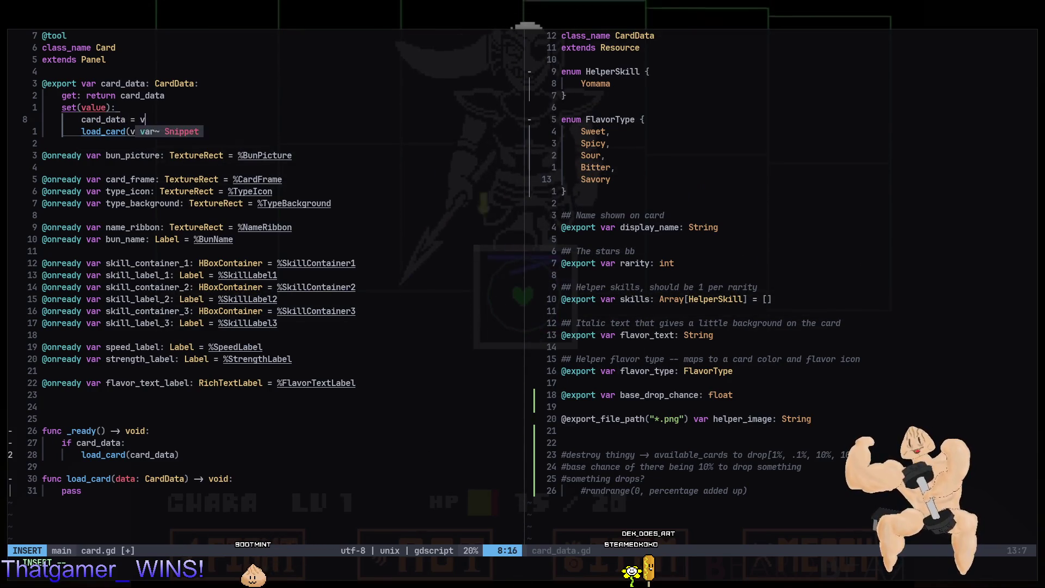
Step: Add an 'if card_data:' condition with load_card(value) indented under it, and save
key(Return)
text(if !card)
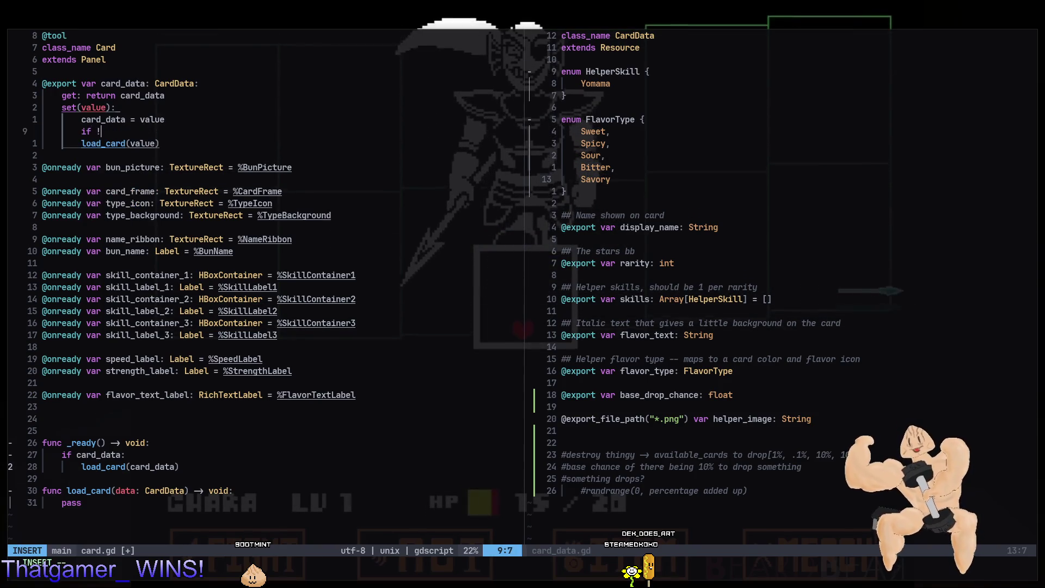
text(_data)
key(Escape)
key(B)
text(xA:)
key(Escape)
key(j)
key(greater)
key(greater)
text(:w)
key(Return)
key(j)
key(j)
key(j)
key(j)
key(j)
key(j)
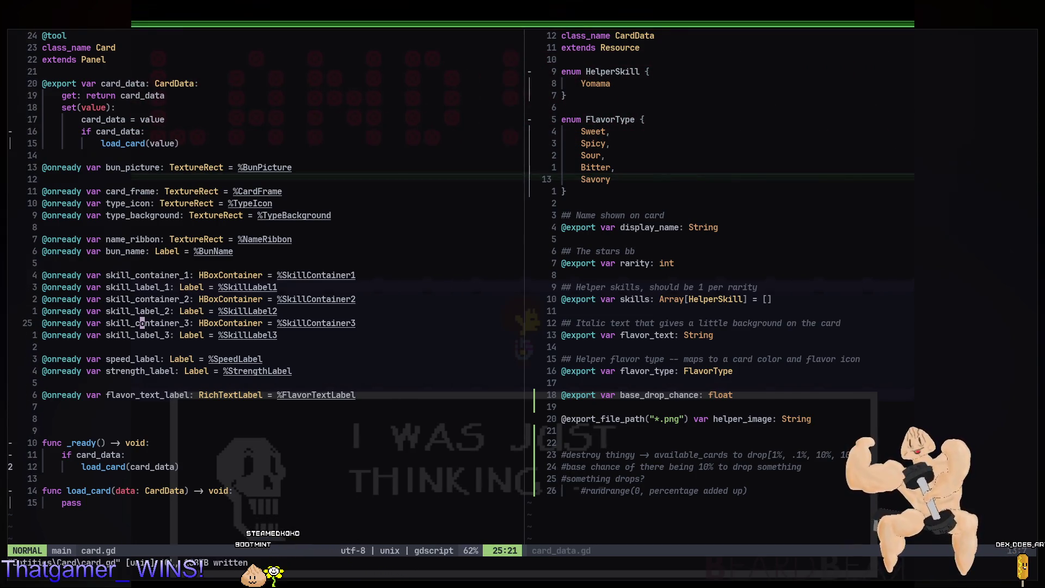
Step: Save card.gd again, review the label declarations, and switch to Godot
key(j)
key(j)
key(j)
text(:w)
key(Return)
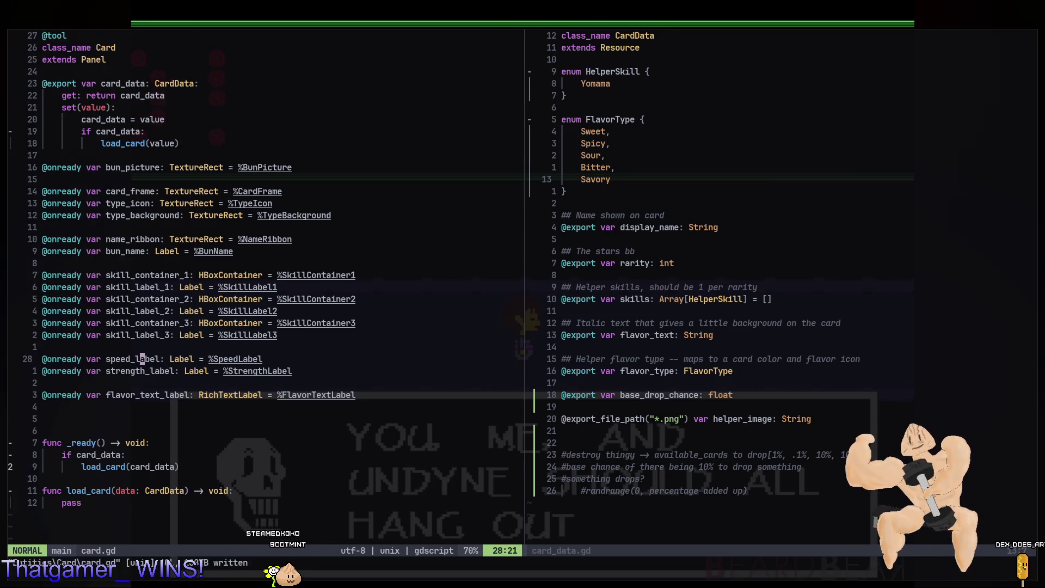
key(j)
key(j)
key(j)
key(1)
key(5)
key(k)
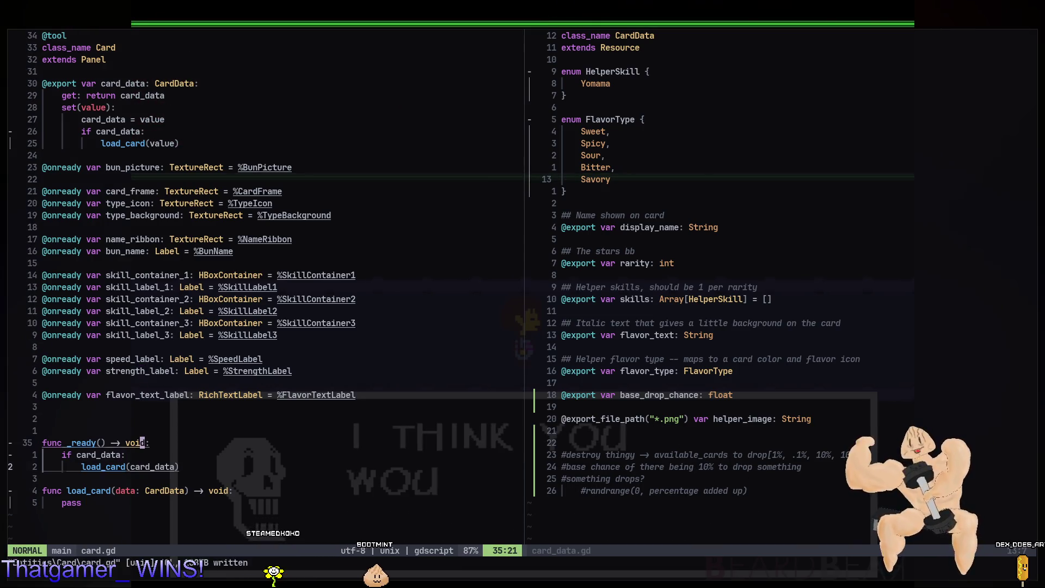
key(k)
key(k)
key(k)
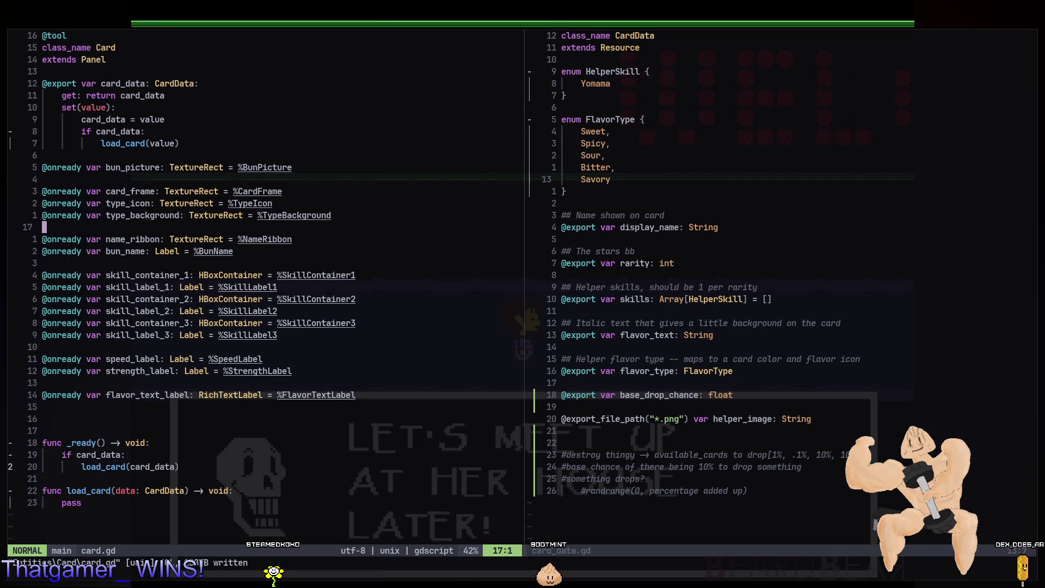
key(1)
key(5)
key(j)
key(alt+Tab)
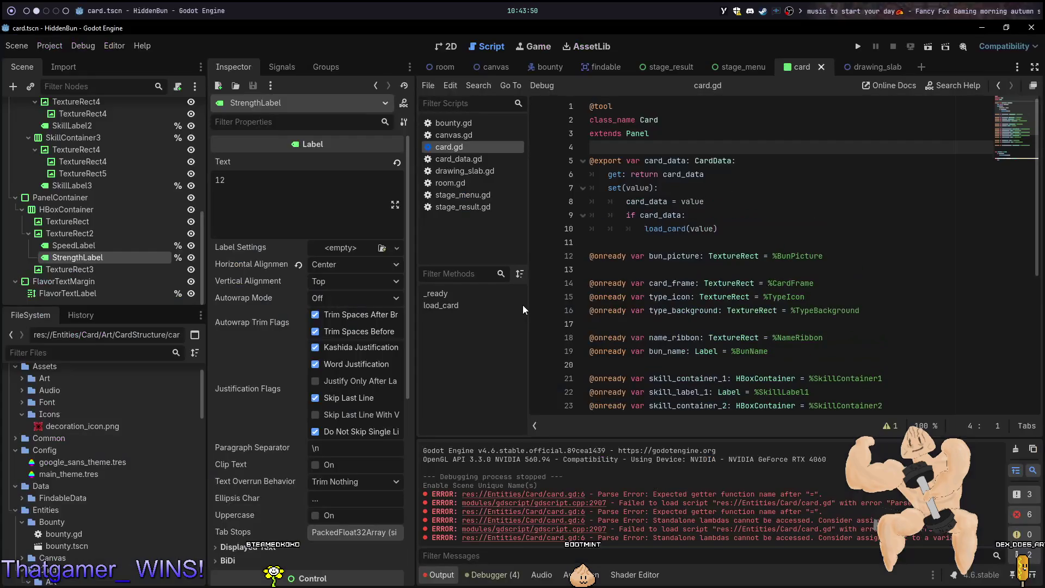
Step: Change the BunName label's text from DEX to Test and save the scene
key(ctrl+s)
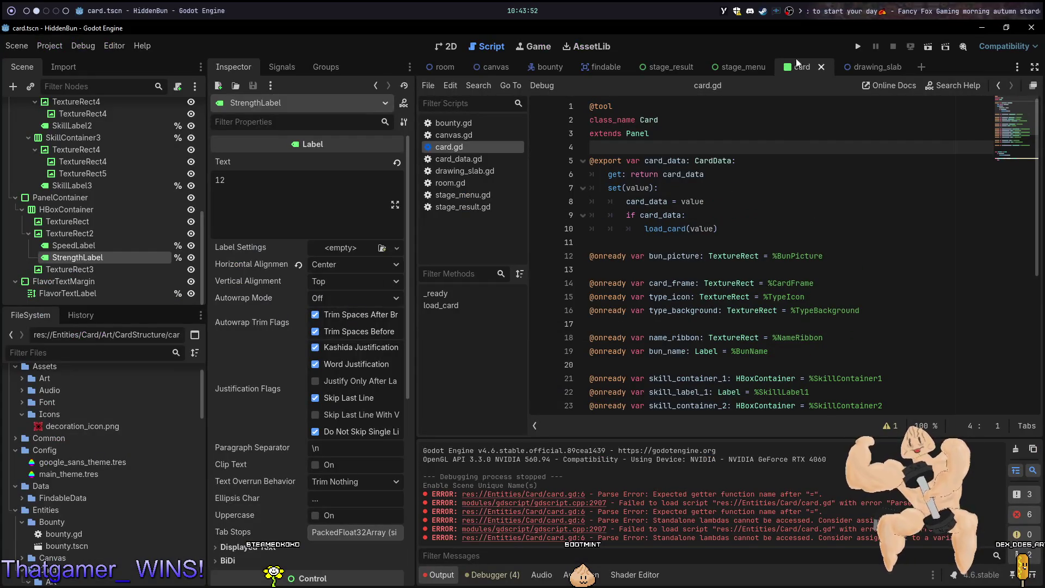
click(451, 50)
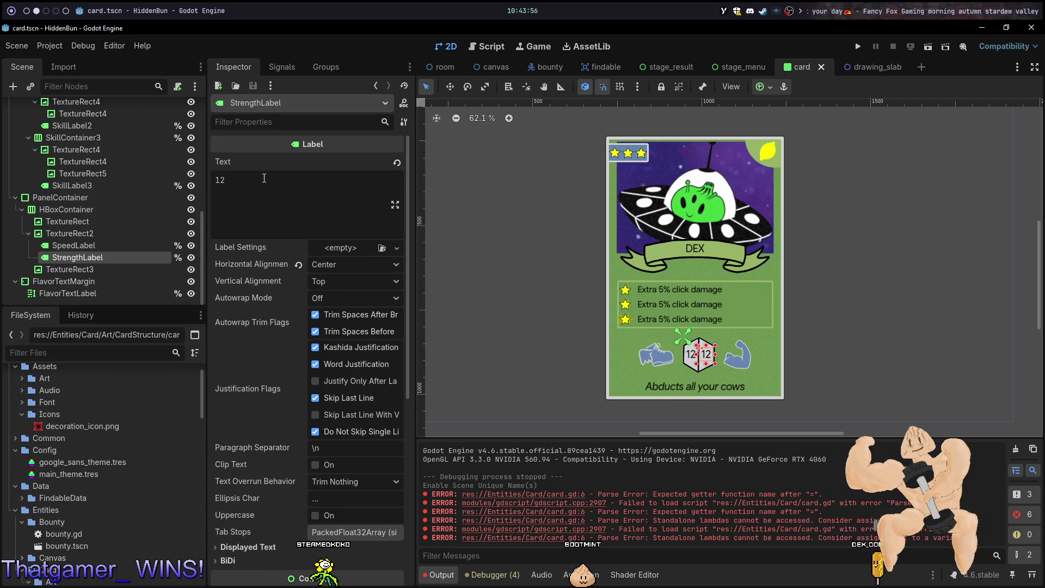
click(700, 253)
click(282, 196)
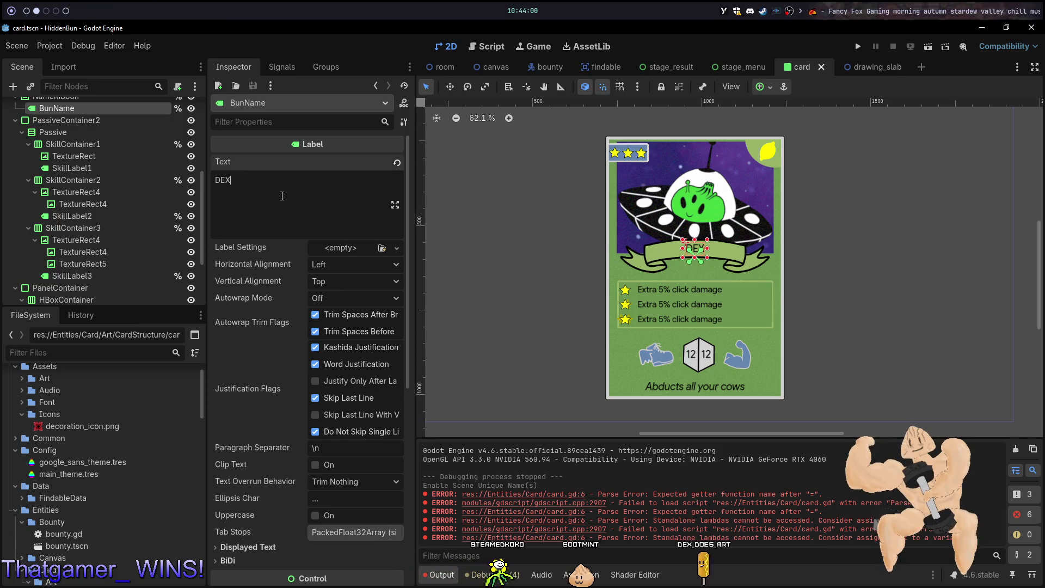
text(Test)
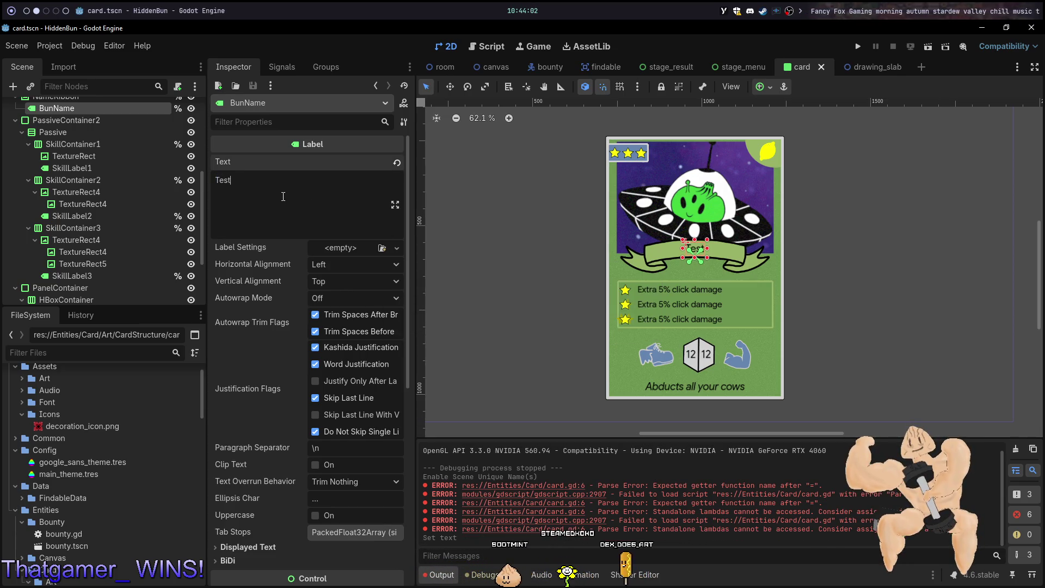
key(ctrl+s)
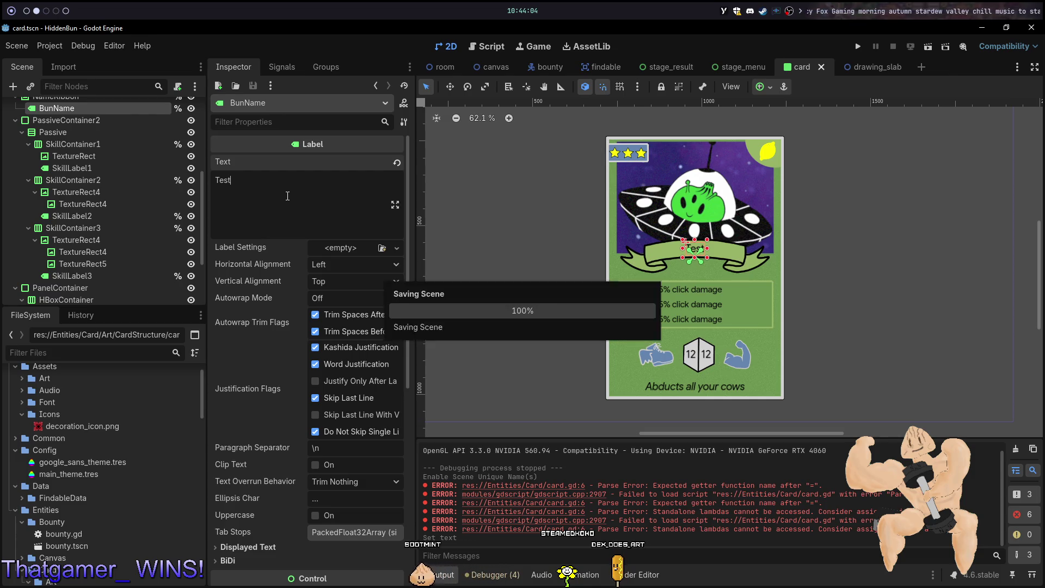
Step: Close every open scene tab and reopen card.tscn through Quick Open
click(726, 192)
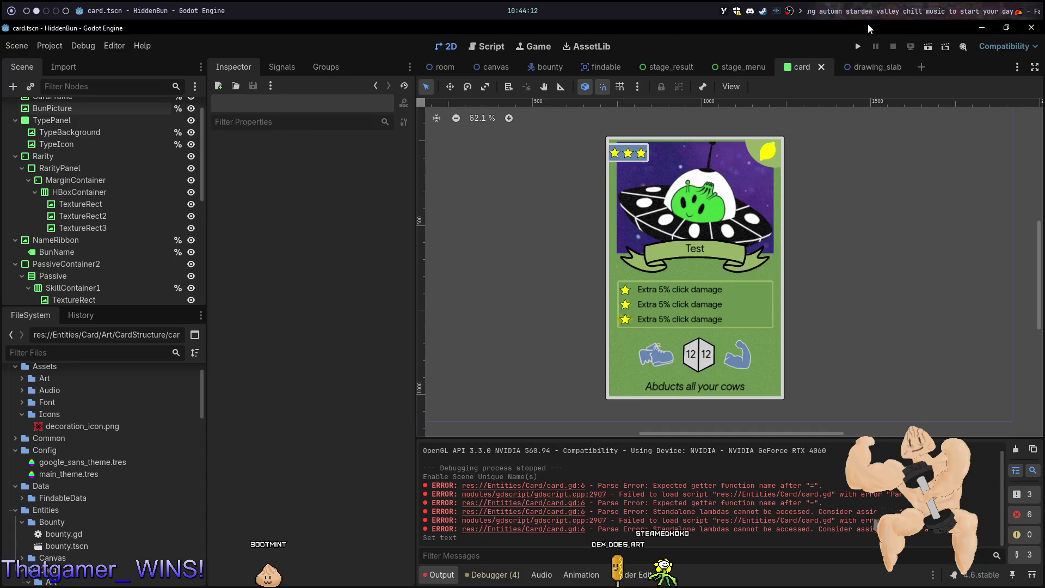
click(820, 68)
right_click(764, 69)
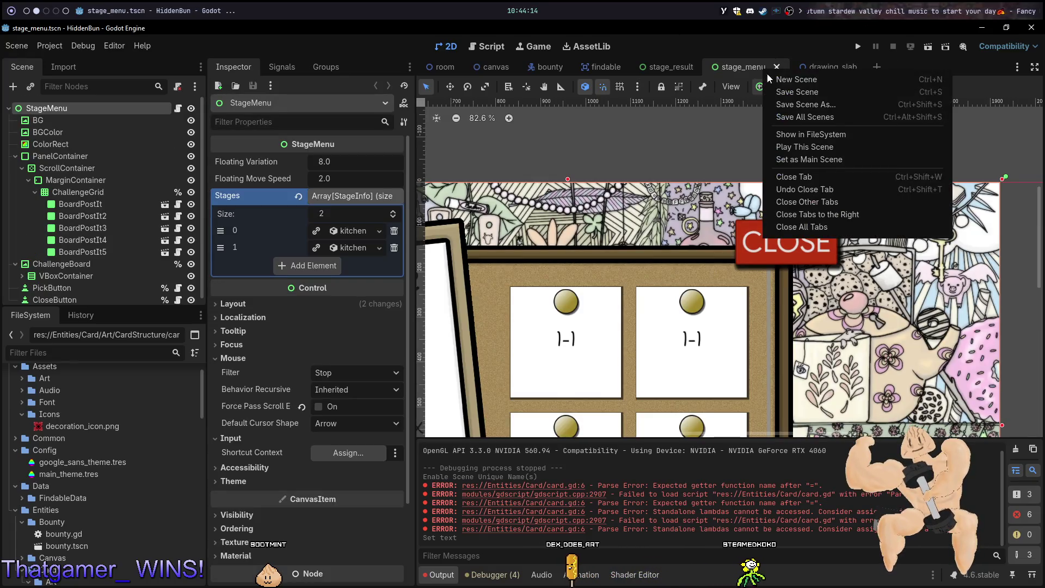
click(829, 228)
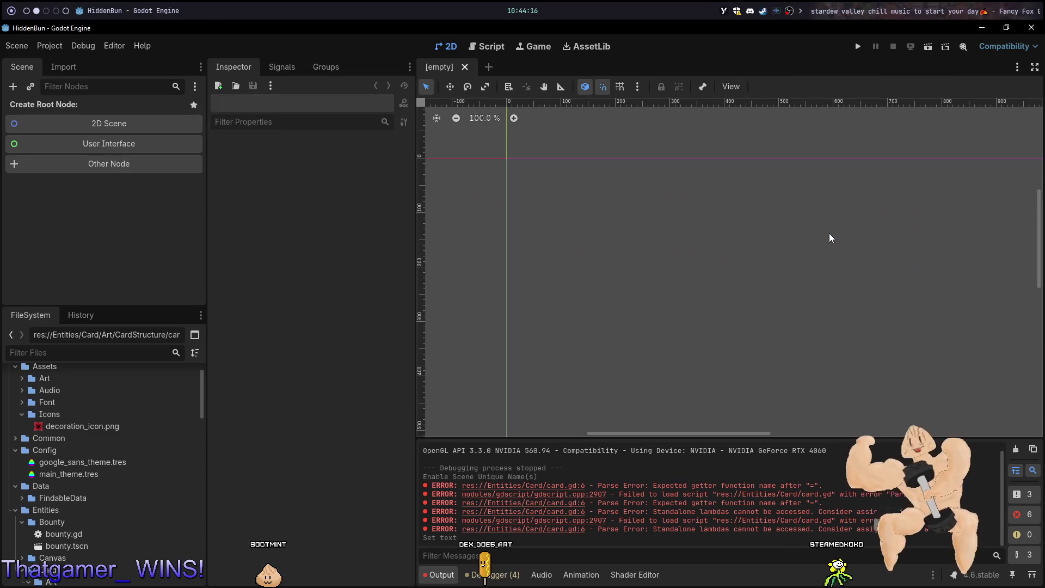
key(ctrl+shift+o)
text(card)
key(Return)
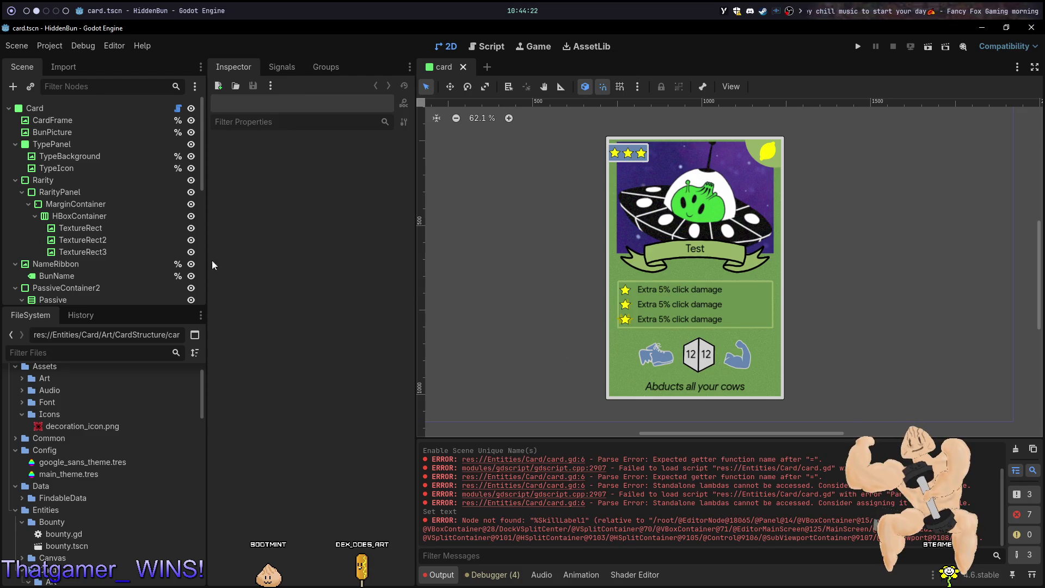
scroll(60, 204, down, 3)
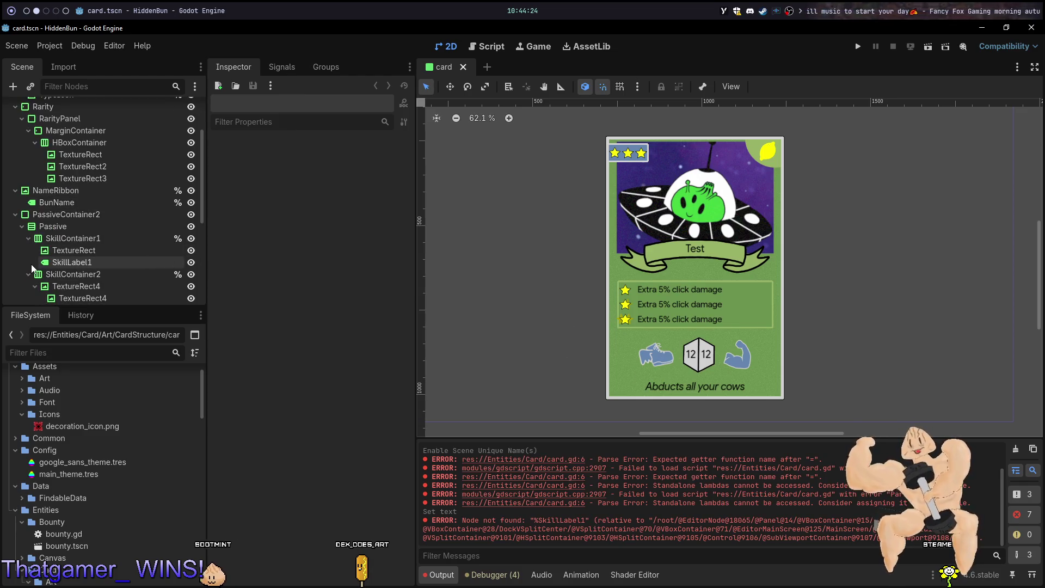
Step: Make SkillLabel1 accessible as a scene unique name and save the card scene
right_click(59, 263)
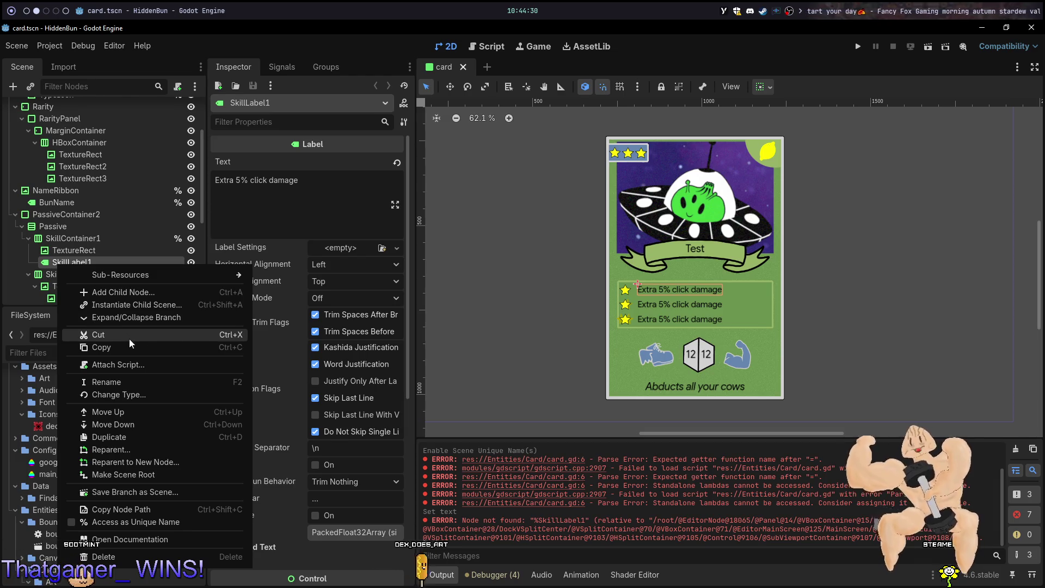
click(138, 520)
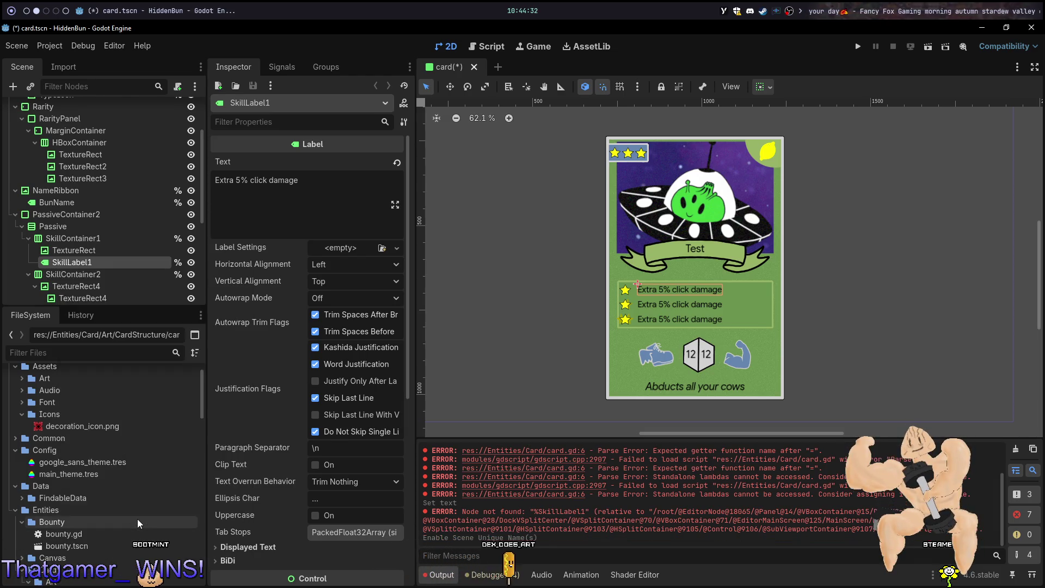
key(ctrl+s)
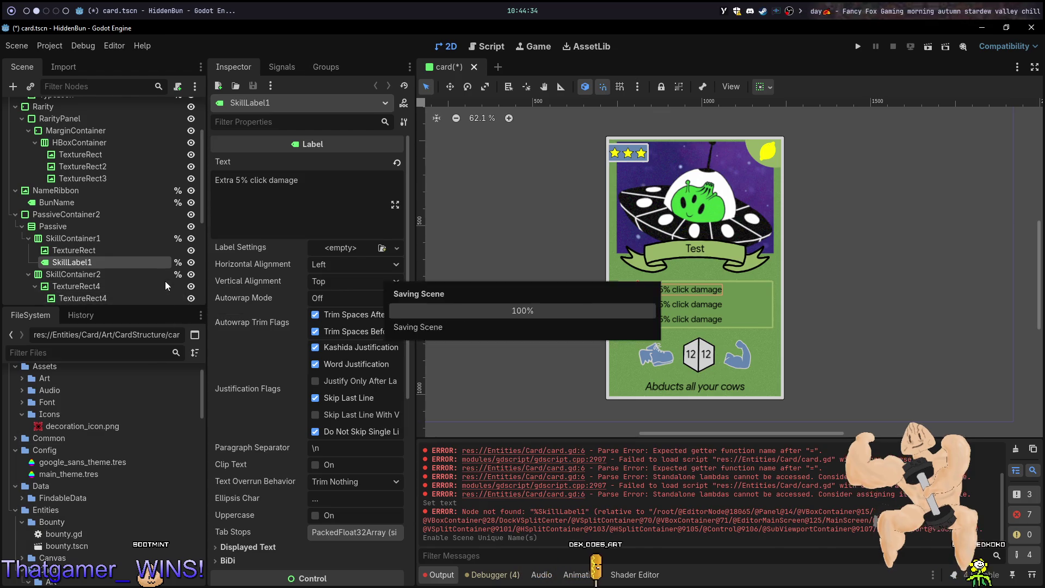
Step: Test-run the current card scene with F6, then stop it with F8
scroll(658, 317, up, 6)
scroll(654, 315, down, 4)
key(F6)
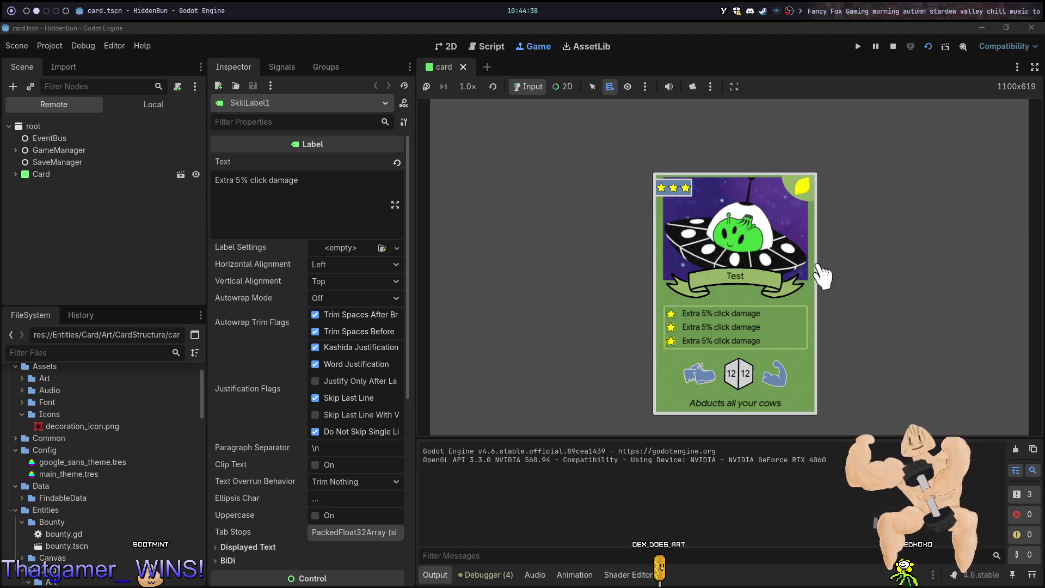
key(F8)
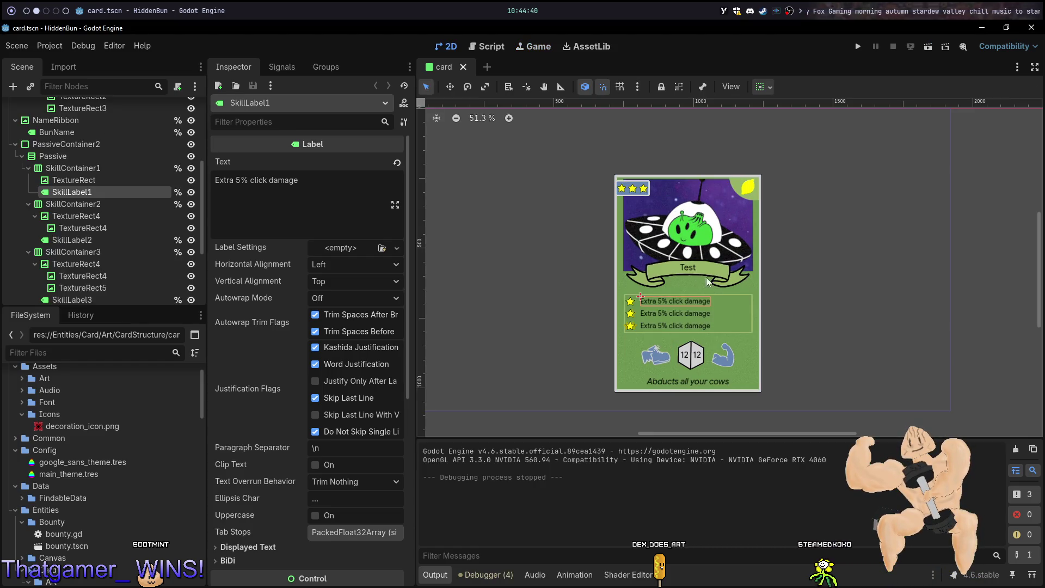
Step: Select the root Card node and check its Card Data property, dismissing the resource picker
scroll(114, 154, up, 5)
click(81, 104)
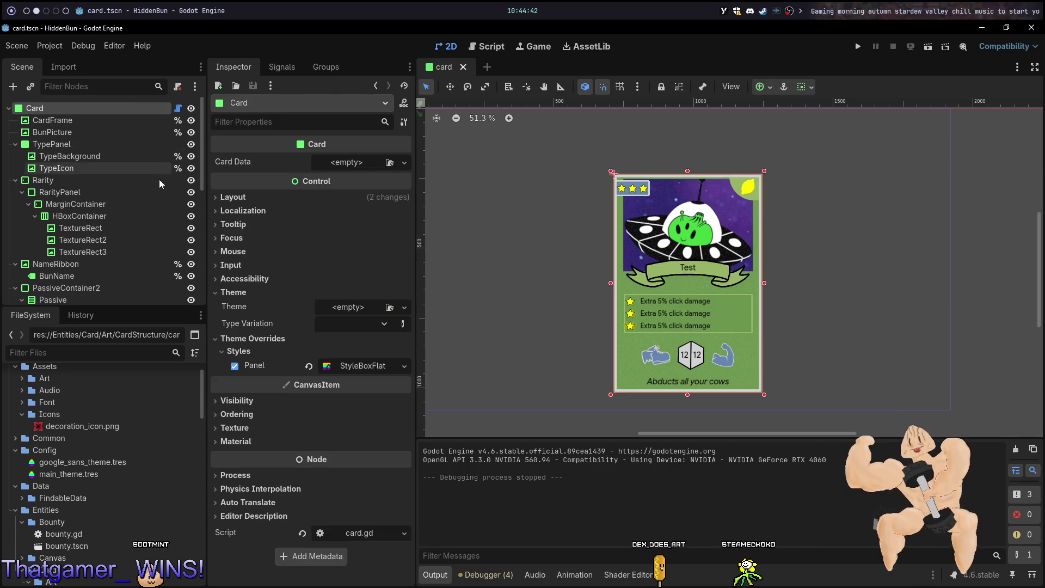
click(389, 162)
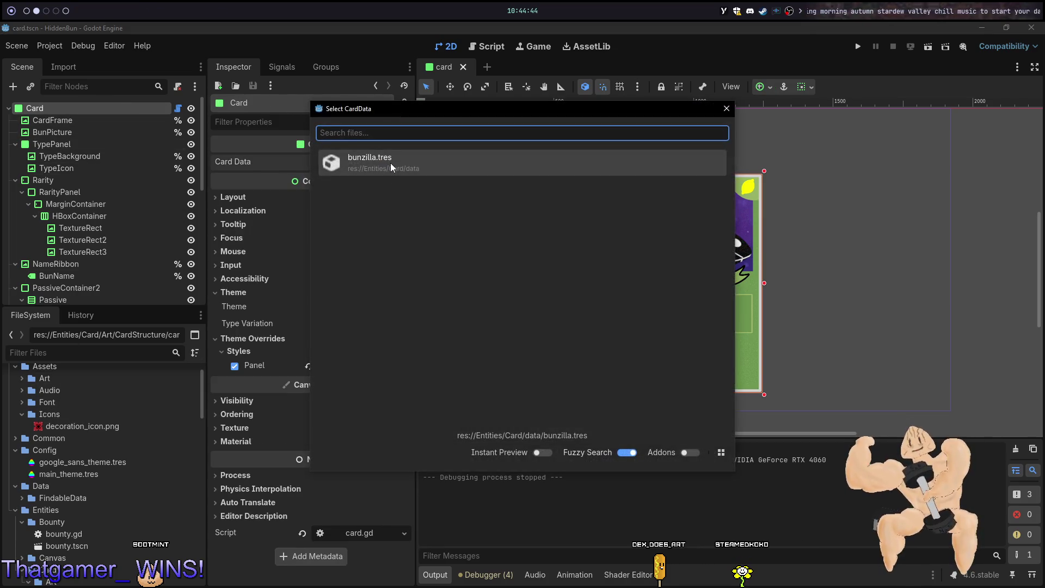
key(Escape)
scroll(88, 414, down, 5)
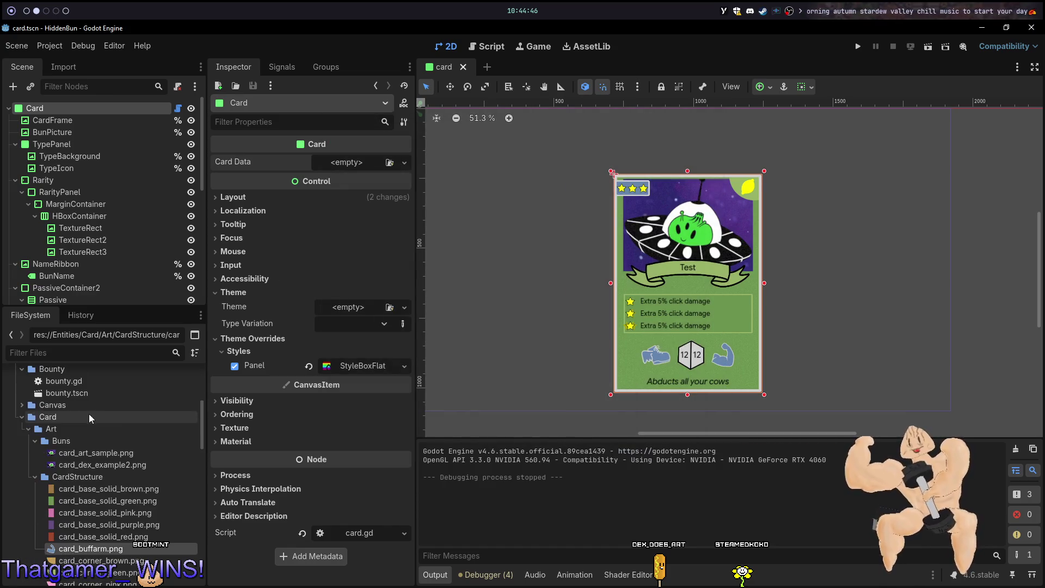
scroll(46, 430, down, 2)
scroll(46, 432, up, 2)
scroll(46, 430, down, 10)
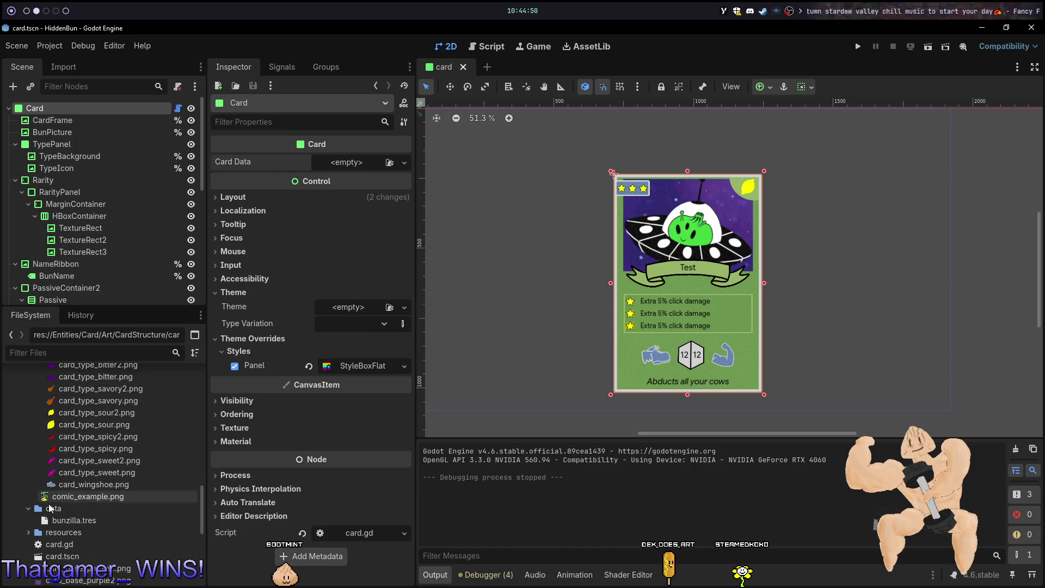
Step: Create a new CardData resource in the data folder and save it as dex.tres
click(50, 508)
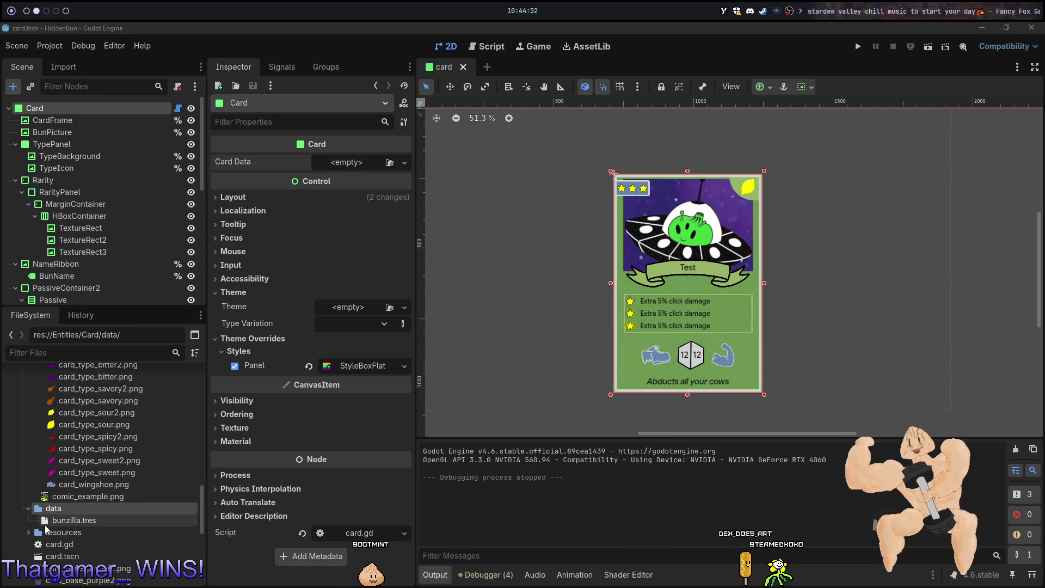
key(ctrl+a)
text(c)
key(BackSpace)
key(Escape)
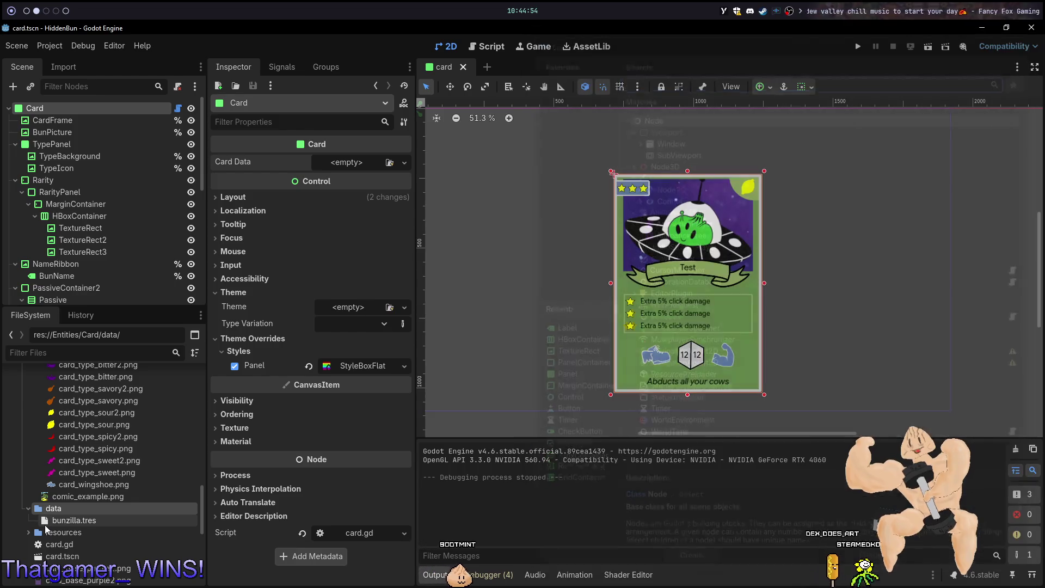
right_click(45, 530)
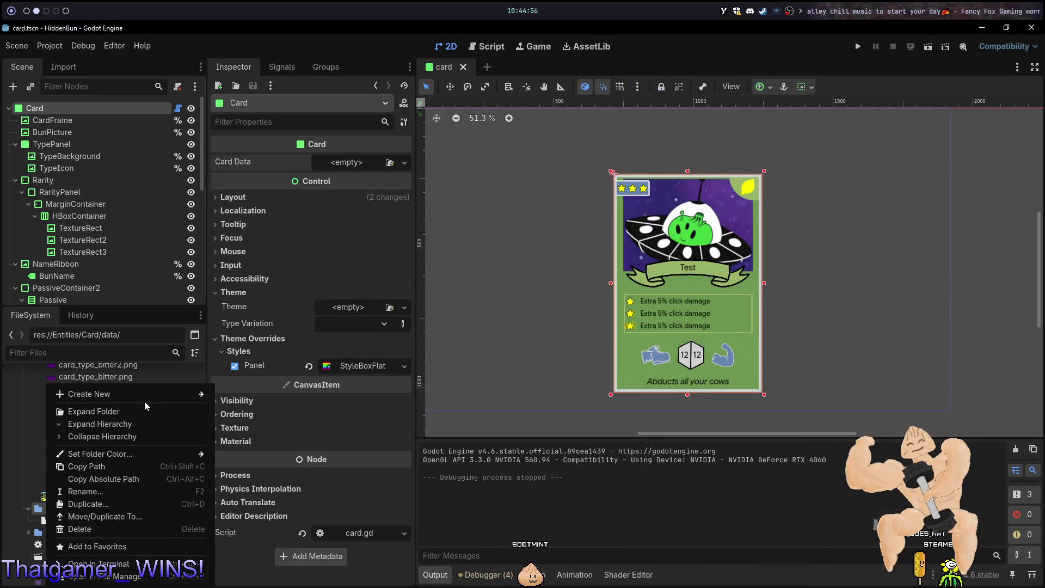
mouse_move(143, 400)
click(250, 432)
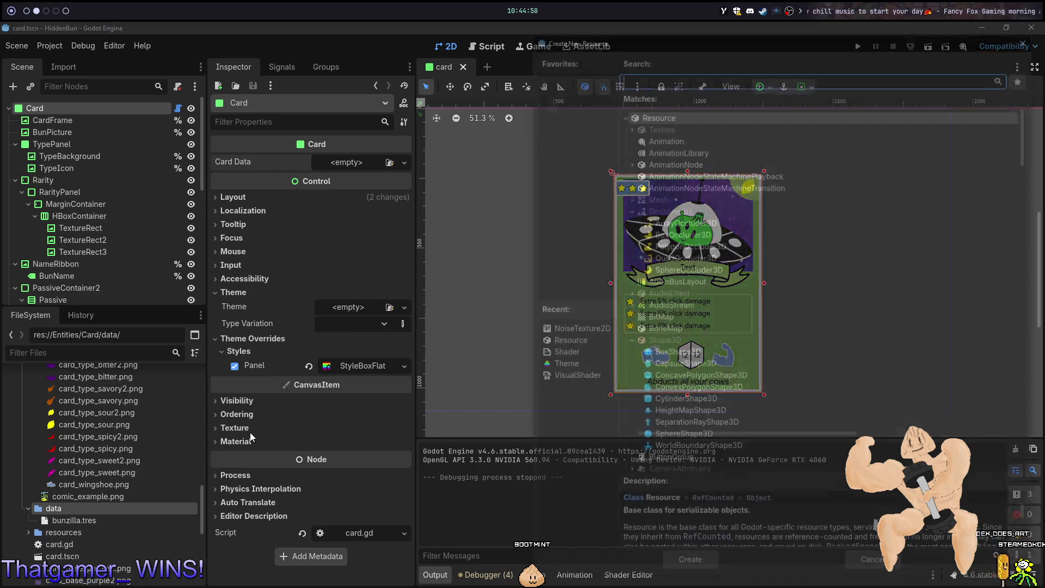
text(dex)
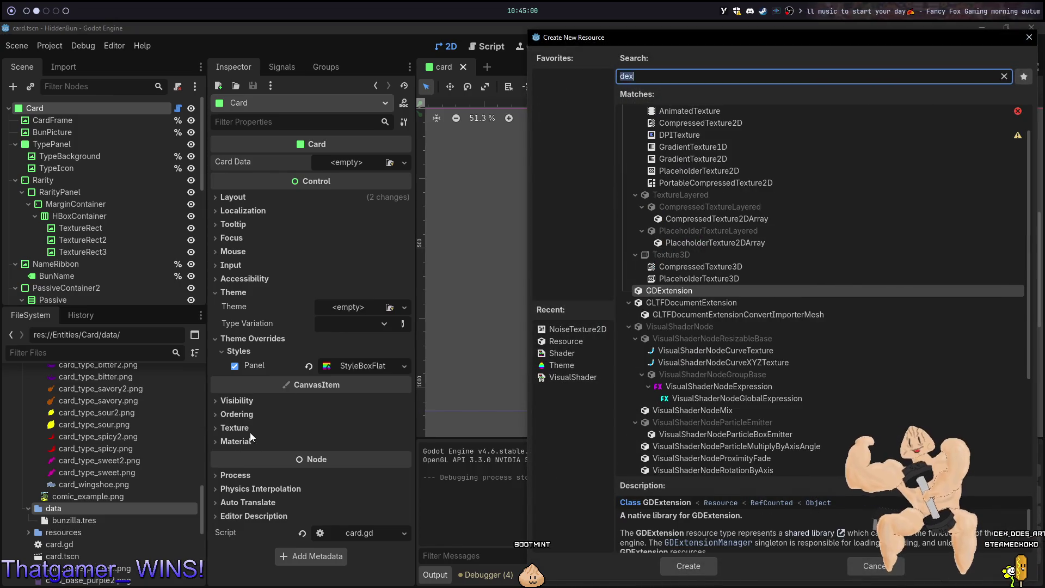
text(card)
key(Return)
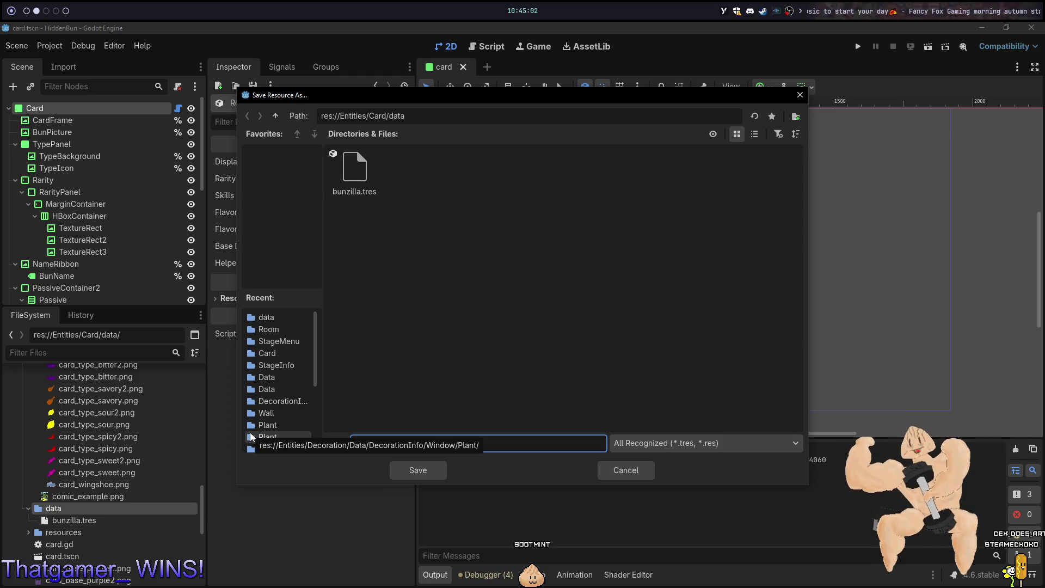
text(dex)
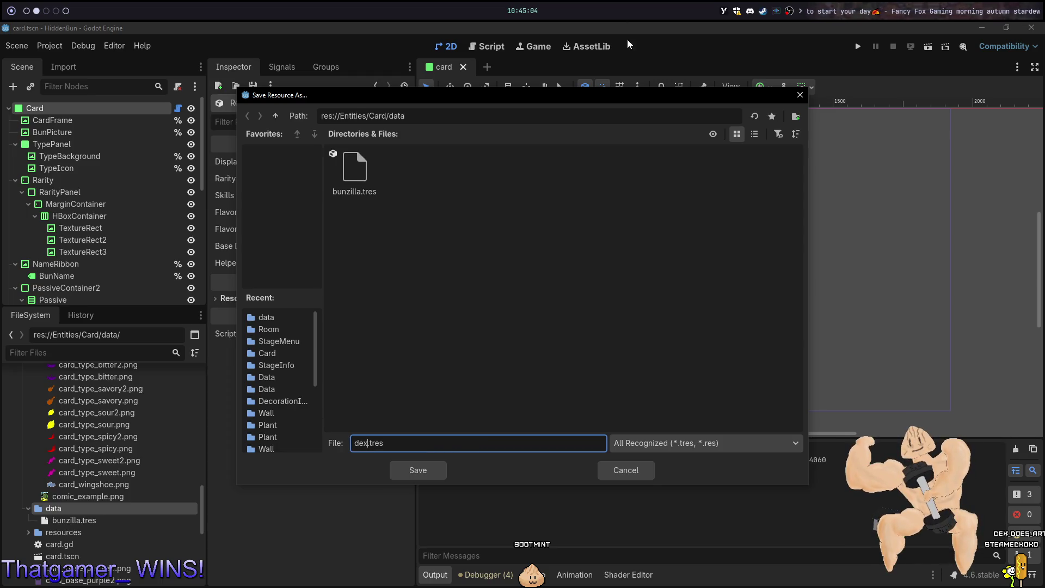
key(Return)
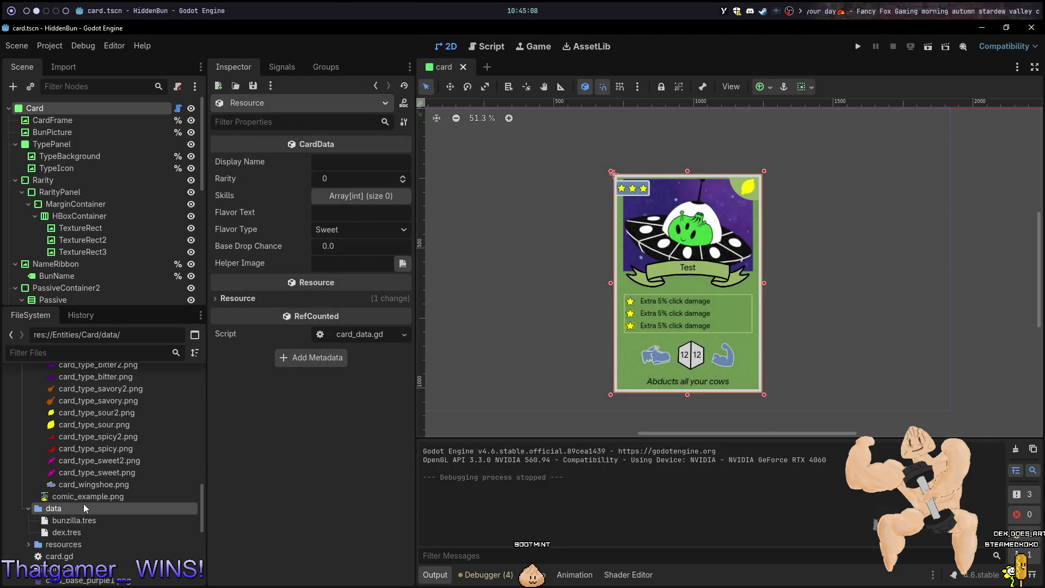
Step: Set the Display Name of dex.tres to Dex in the Inspector
scroll(84, 504, up, 5)
scroll(91, 504, down, 7)
click(74, 429)
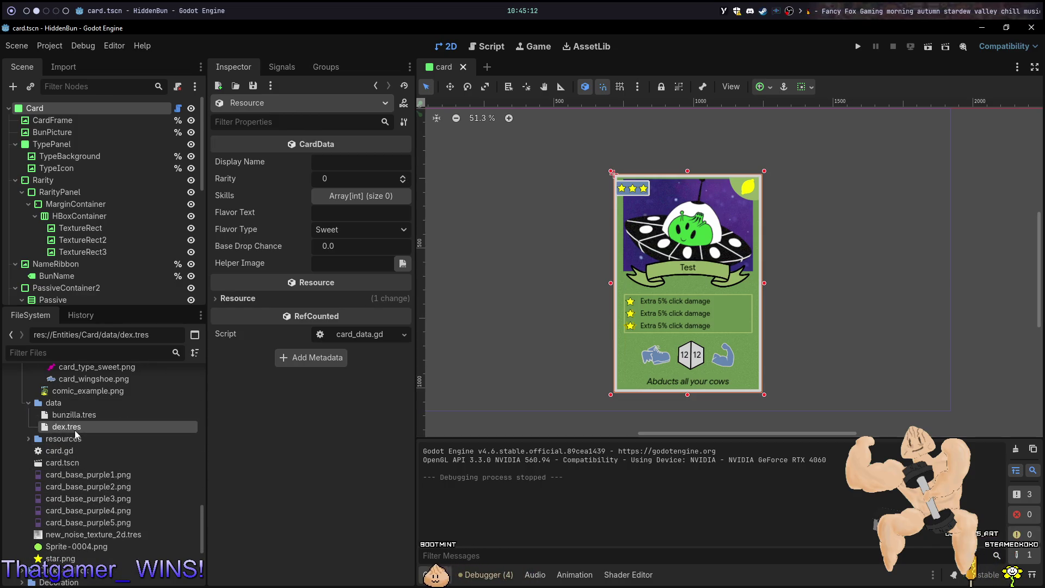
click(357, 162)
text(Dex)
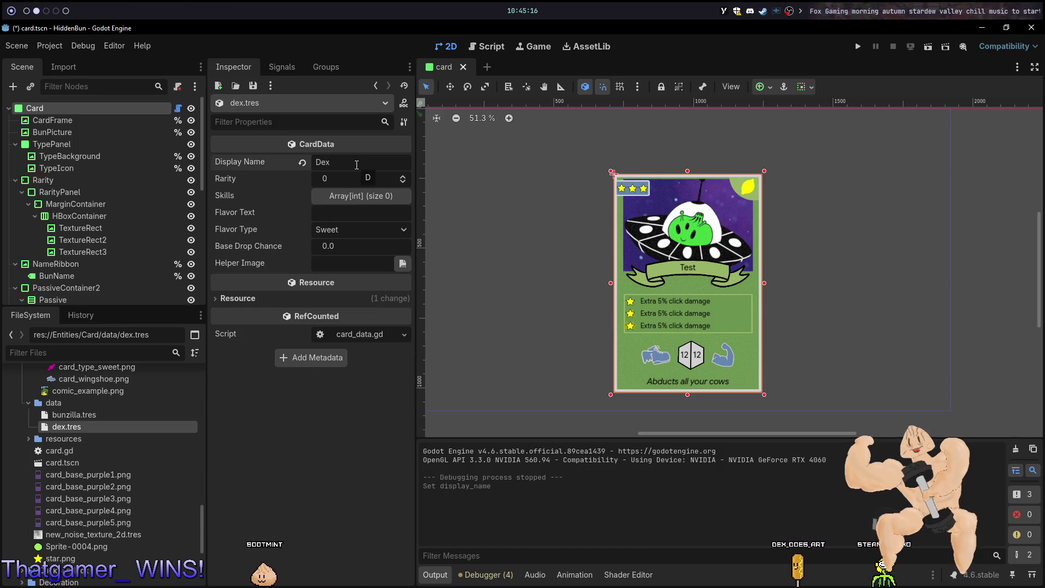
key(Return)
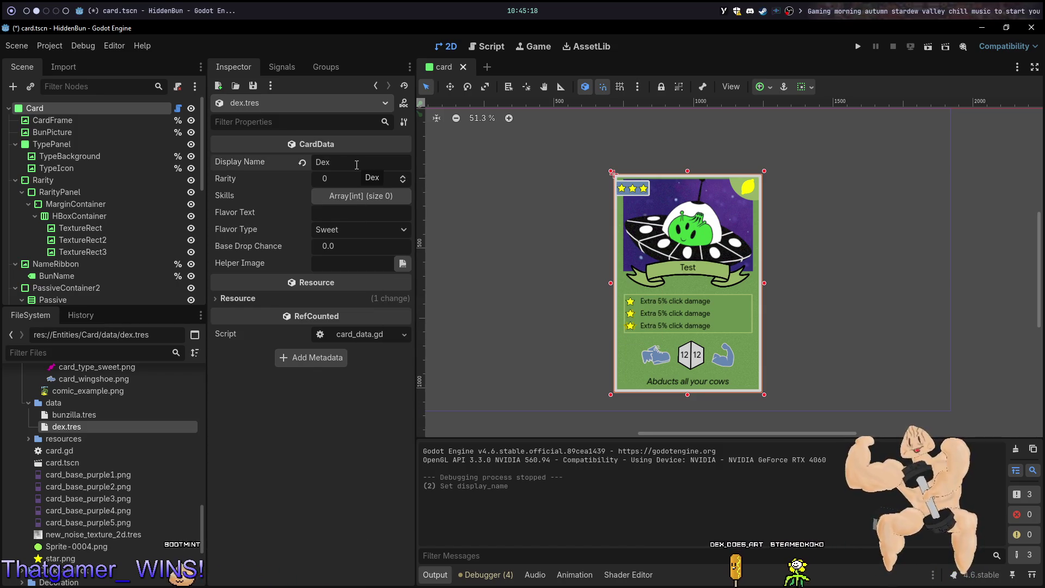
key(alt+Tab)
Step: Replace pass in load_card with 'if !data: return' and 'bun_name = data.display_name', then write card.gd
key(j)
key(j)
key(j)
key(c)
key(c)
text(if !data)
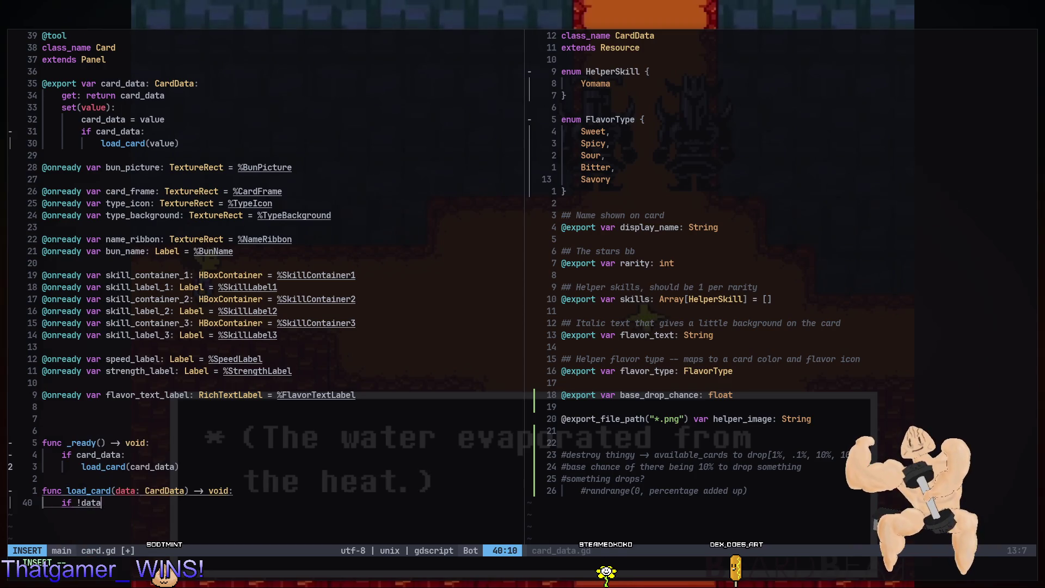
text(:)
key(Return)
text(return)
key(Return)
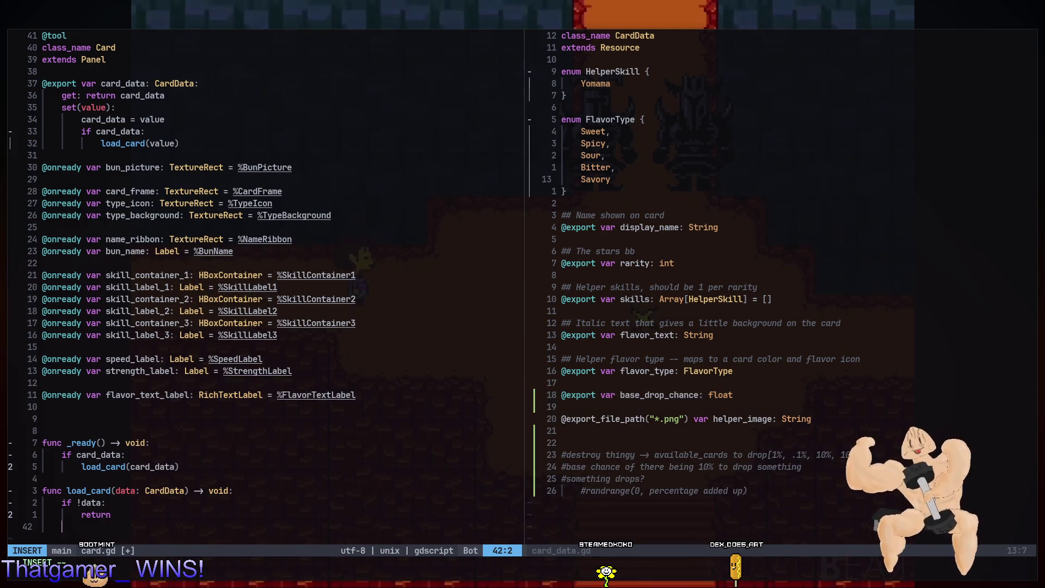
text(bun_name = )
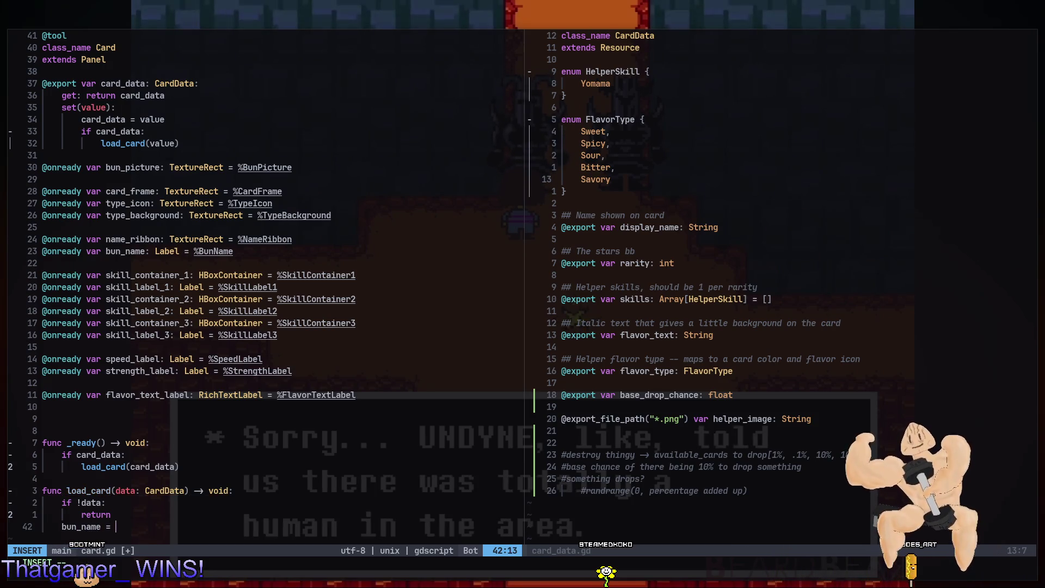
text(data.)
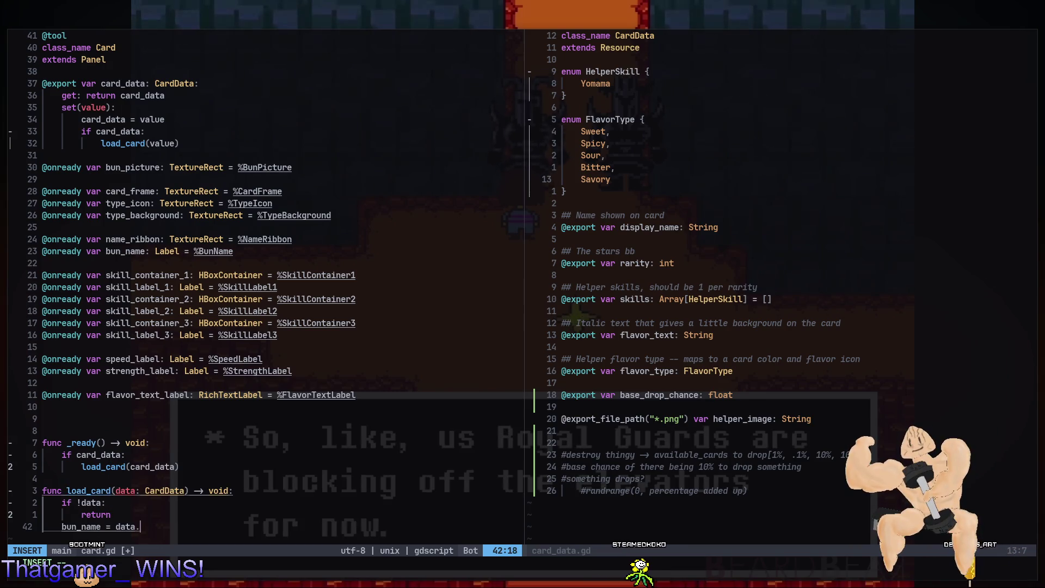
text(display_na)
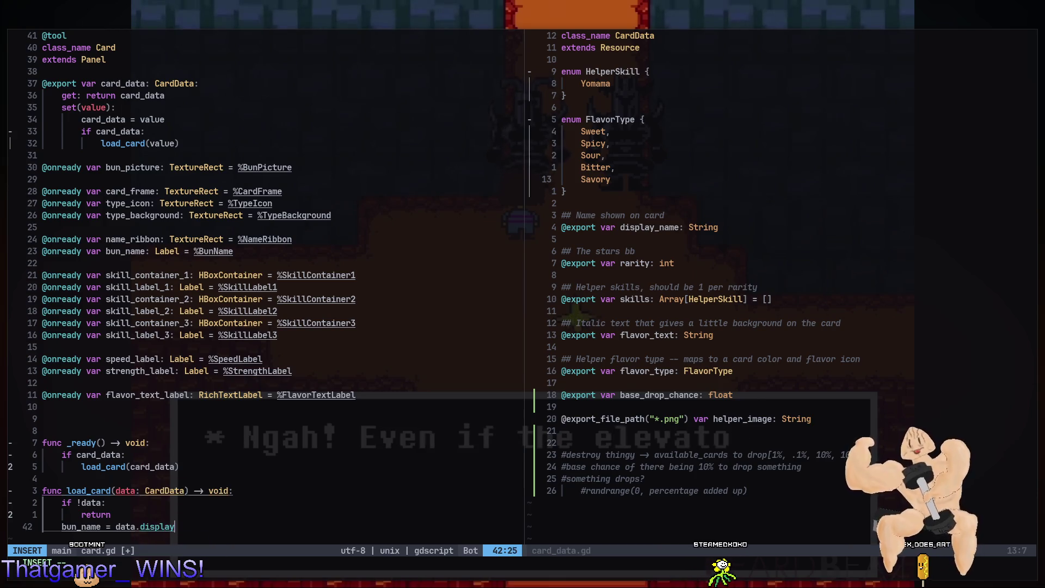
text(me)
key(Escape)
text(:w)
key(Return)
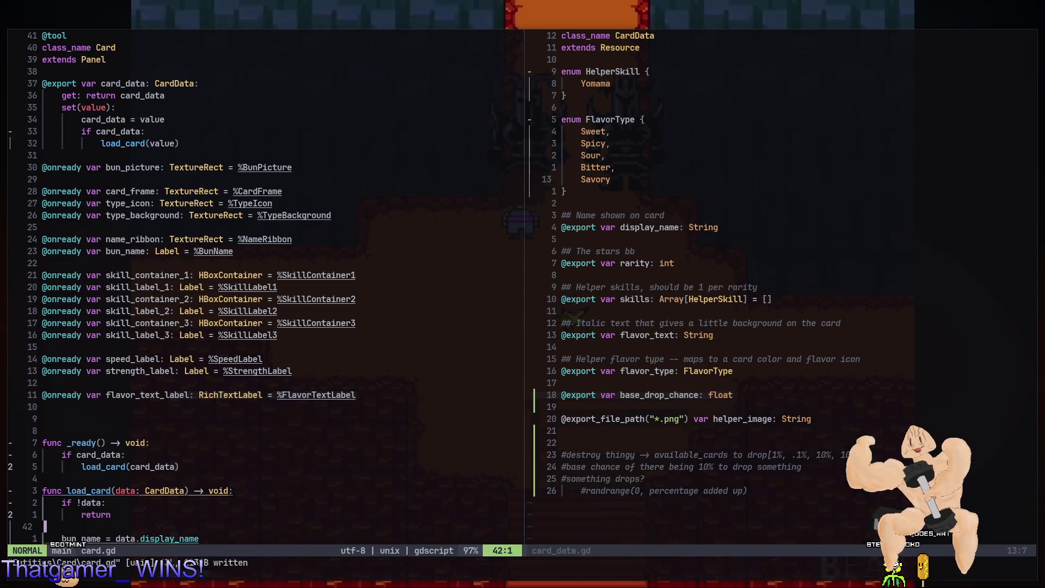
key(super+2)
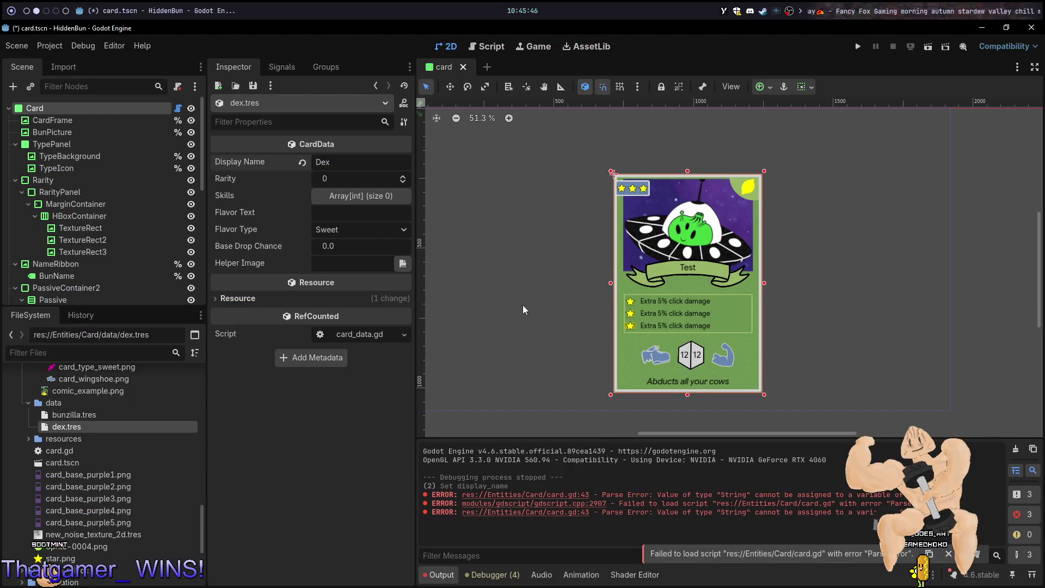
Step: Fix the line 43 parse error by assigning bun_name.text = data.display_name, then rerun and stop the scene
key(F6)
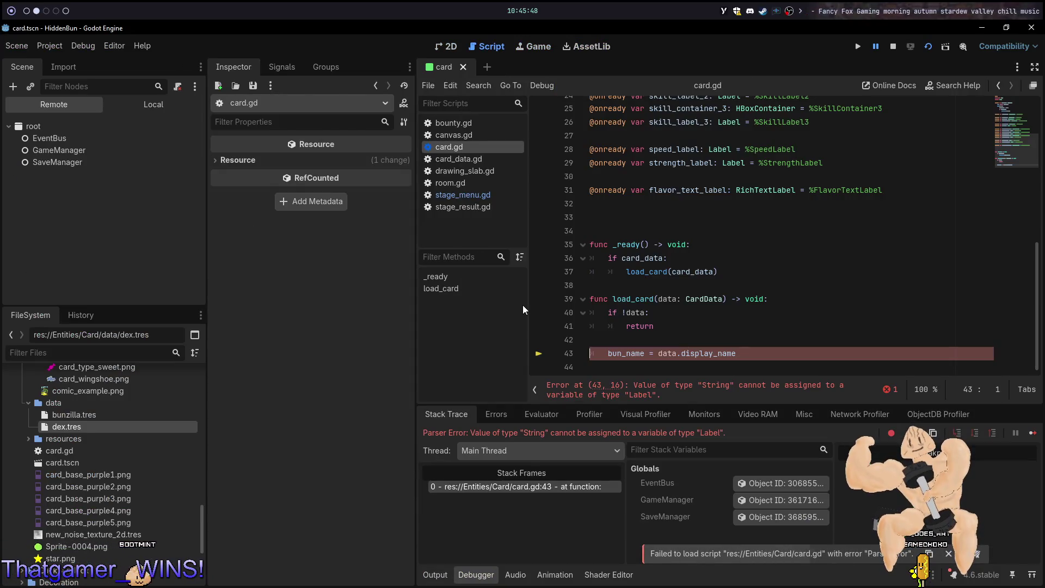
key(super+1)
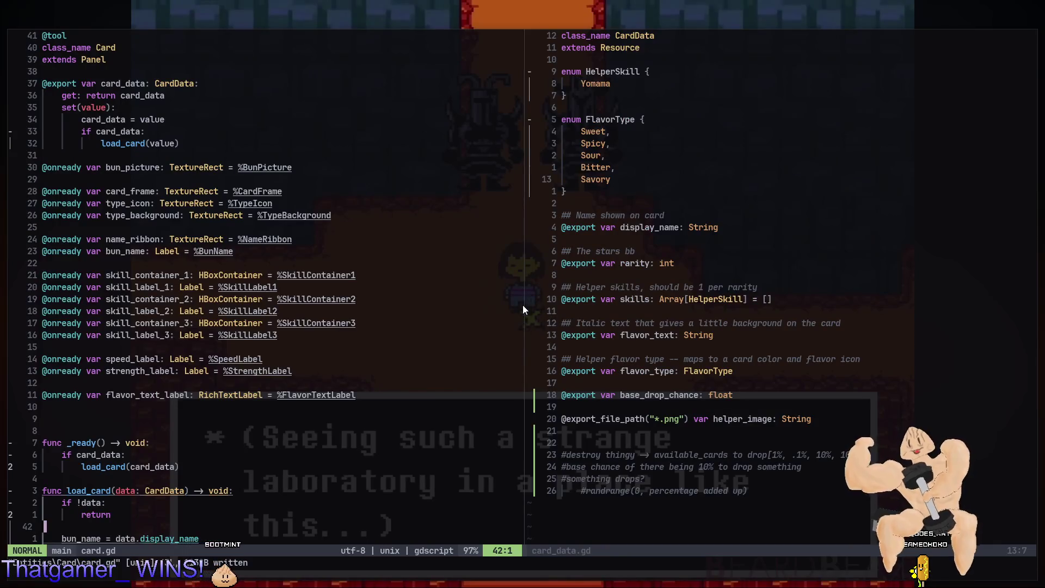
text(je)
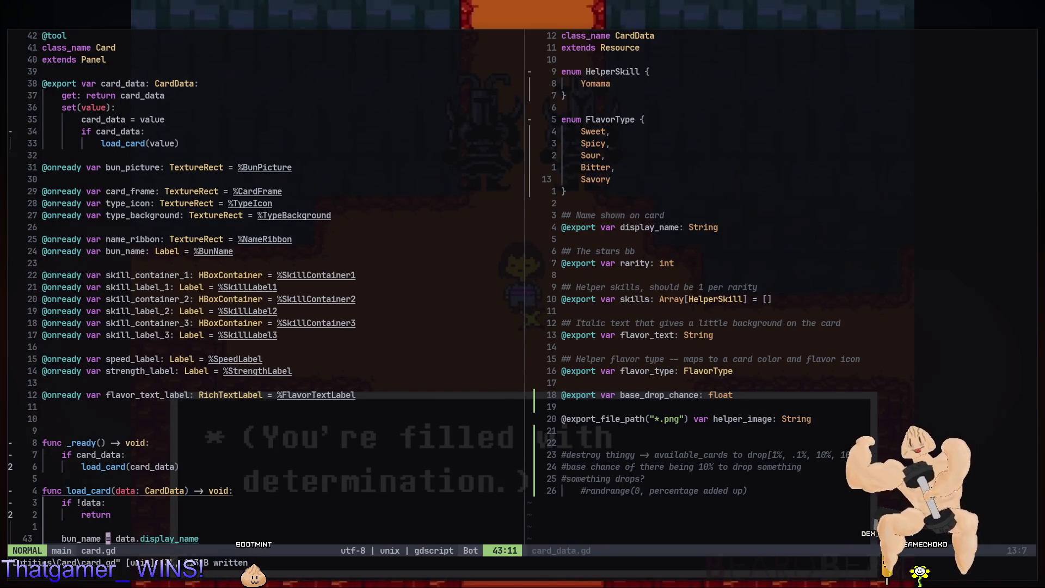
text(a.t)
key(Escape)
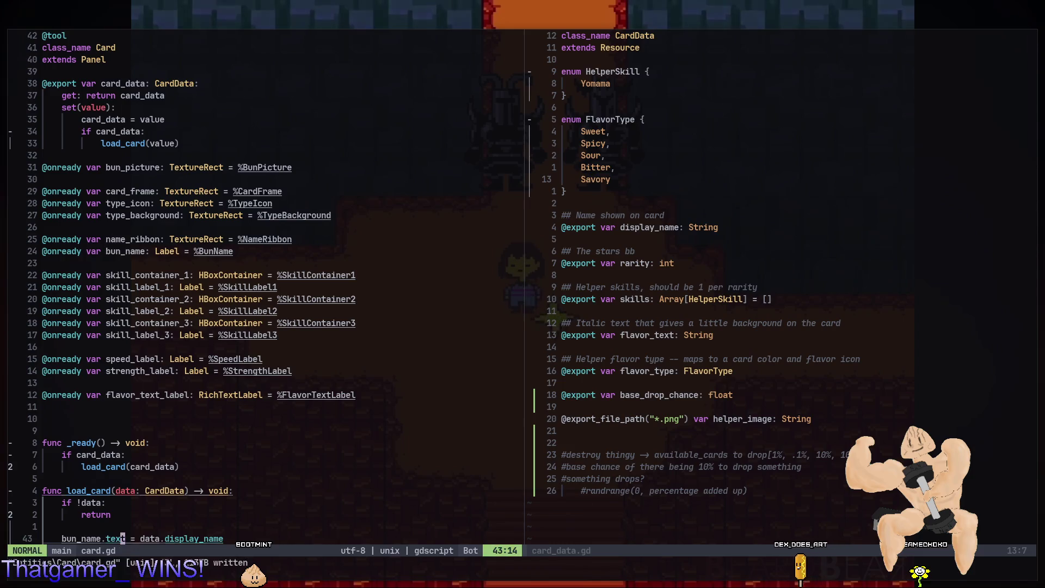
key(super+2)
key(F6)
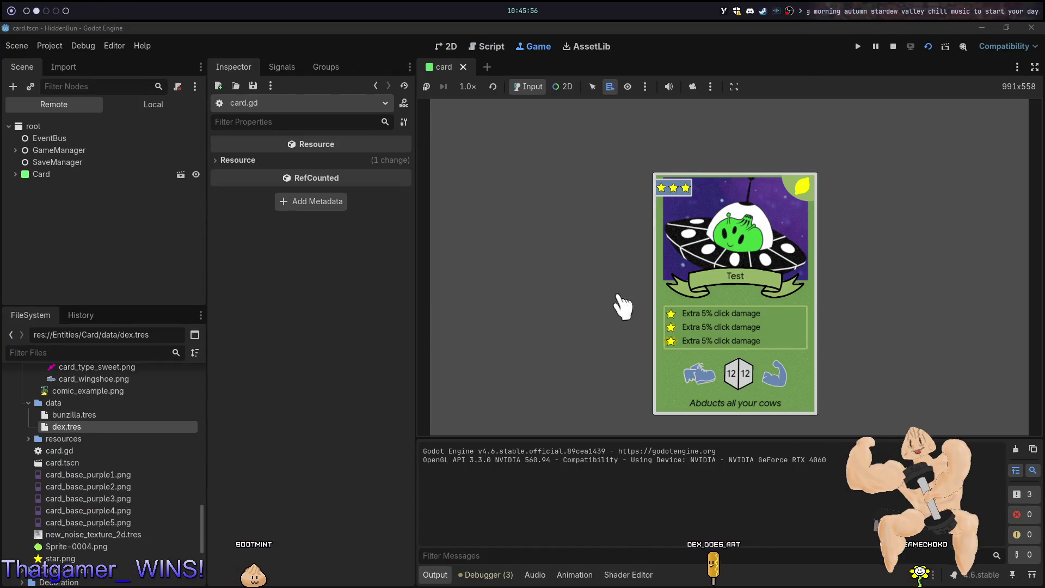
key(F8)
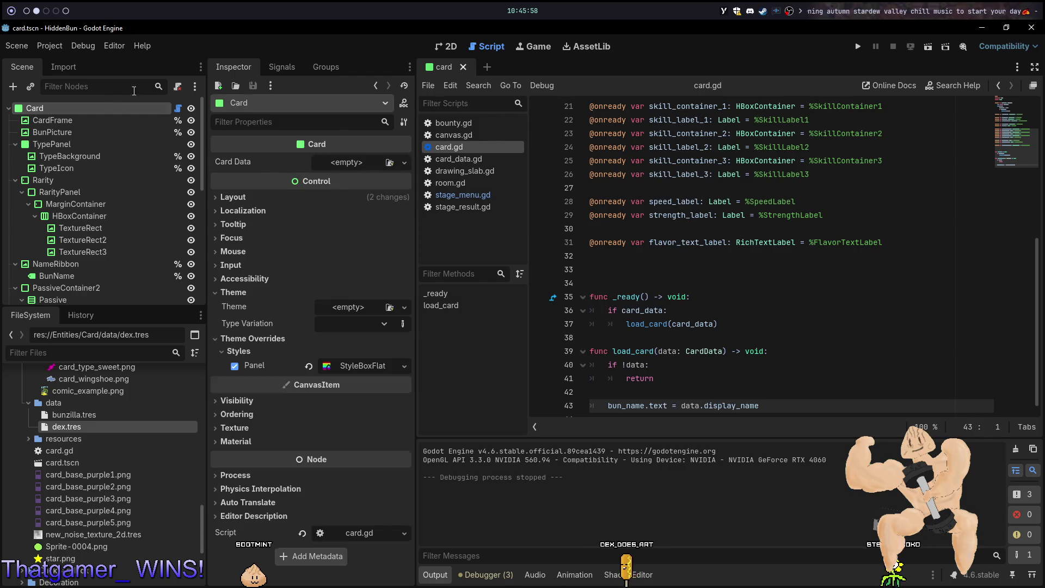
click(450, 46)
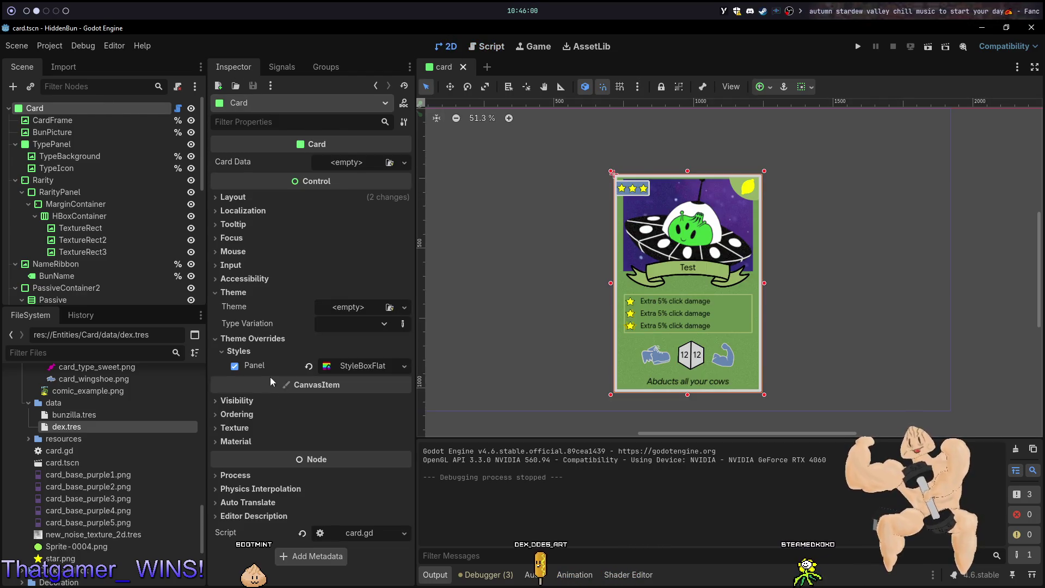
Step: Load dex.tres into the Card node's Card Data property so the name ribbon reads Dex
click(390, 163)
double_click(381, 169)
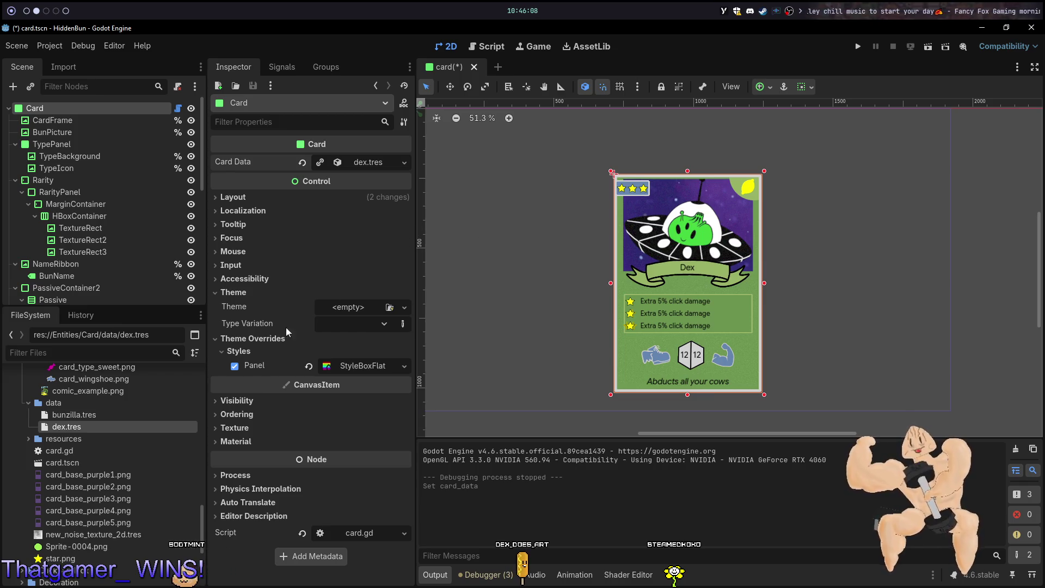
scroll(151, 429, up, 10)
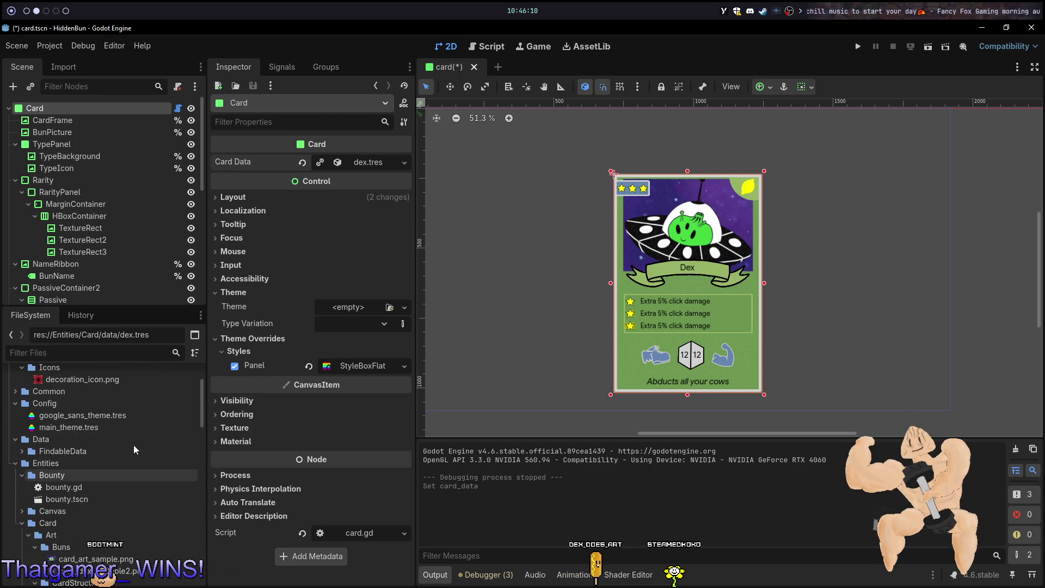
scroll(133, 445, down, 5)
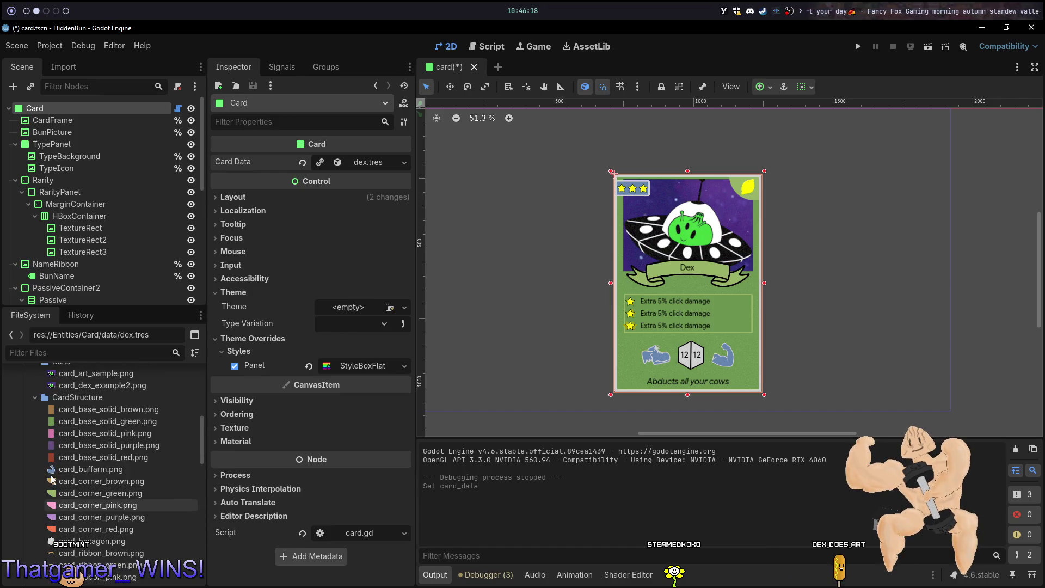
click(35, 397)
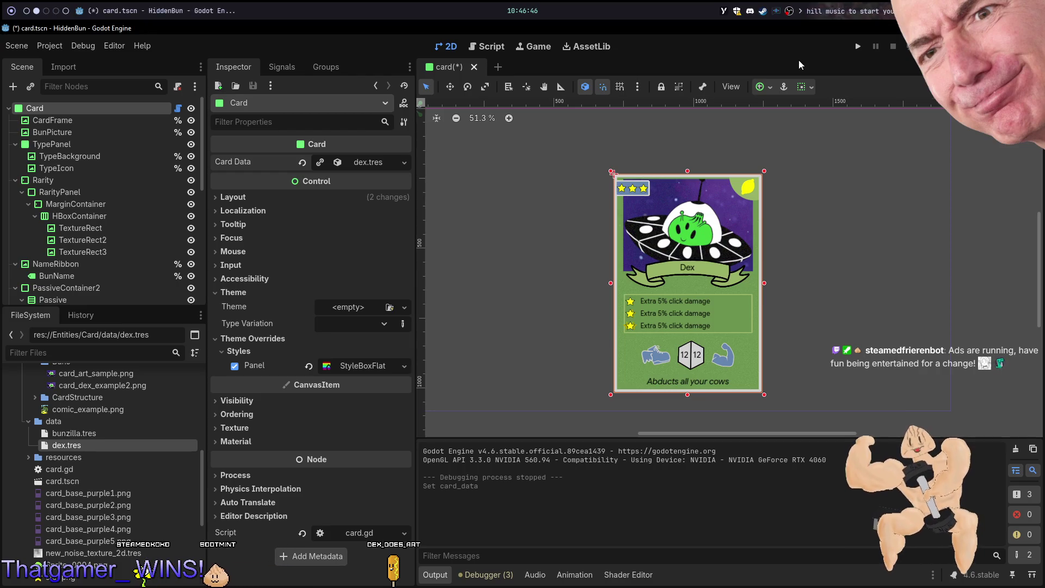
key(super+1)
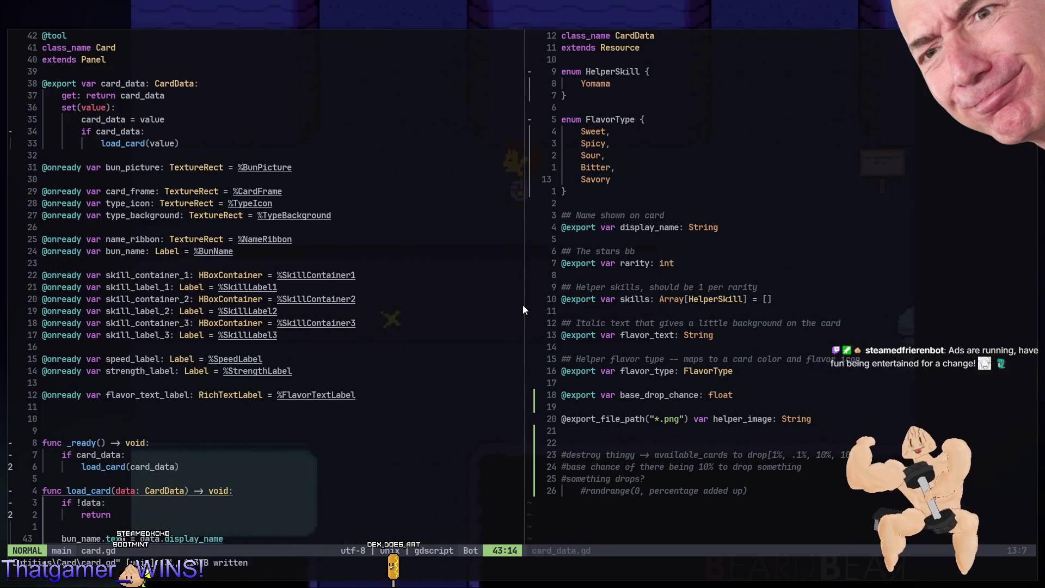
Step: Stage all changed files in fugitive and commit them as 'feat: new card yay'
key(space)
key(g)
key(s)
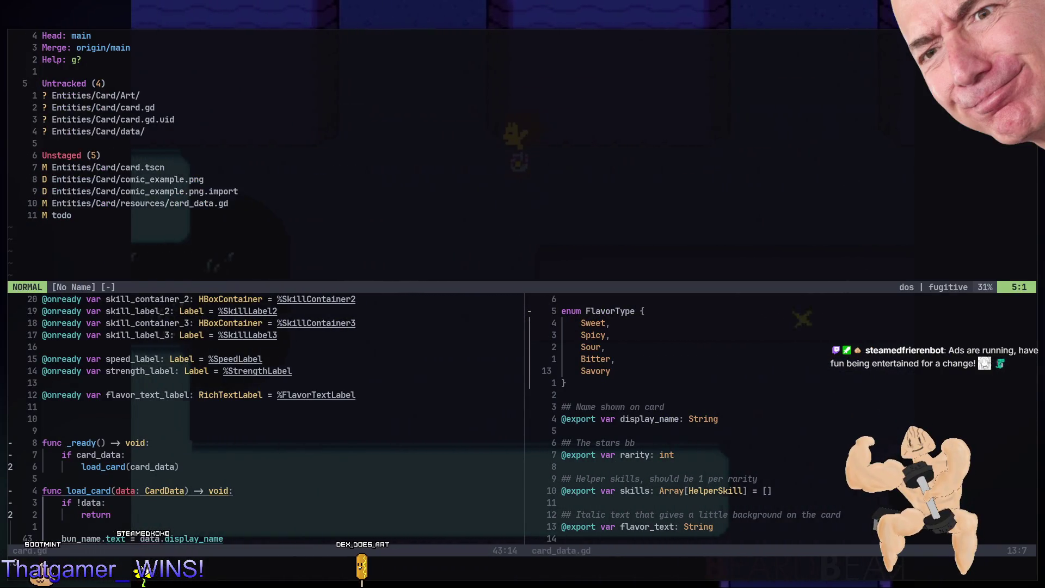
key(s)
key(c)
key(c)
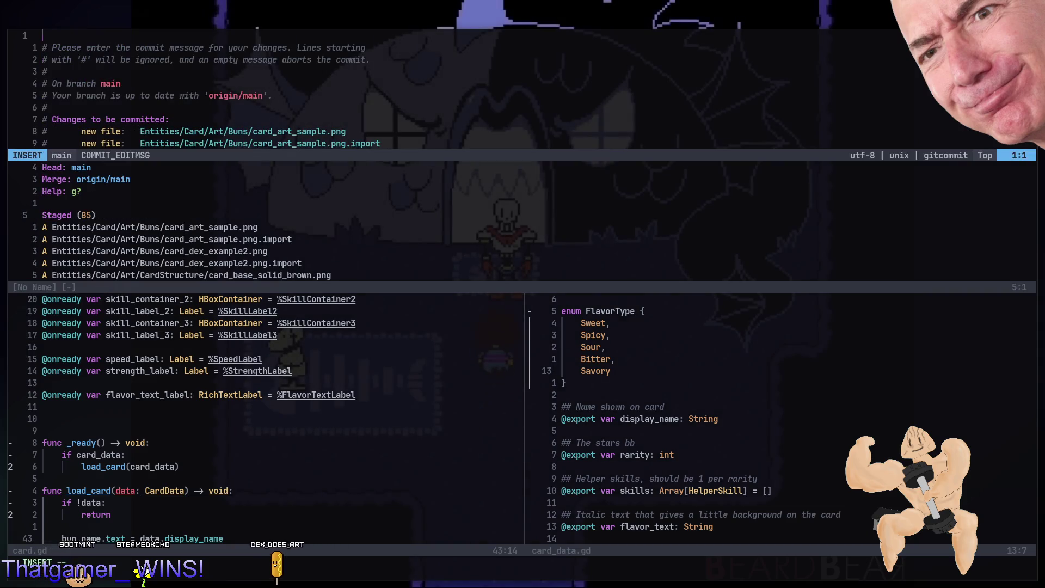
text(in 42f63d3] feat)
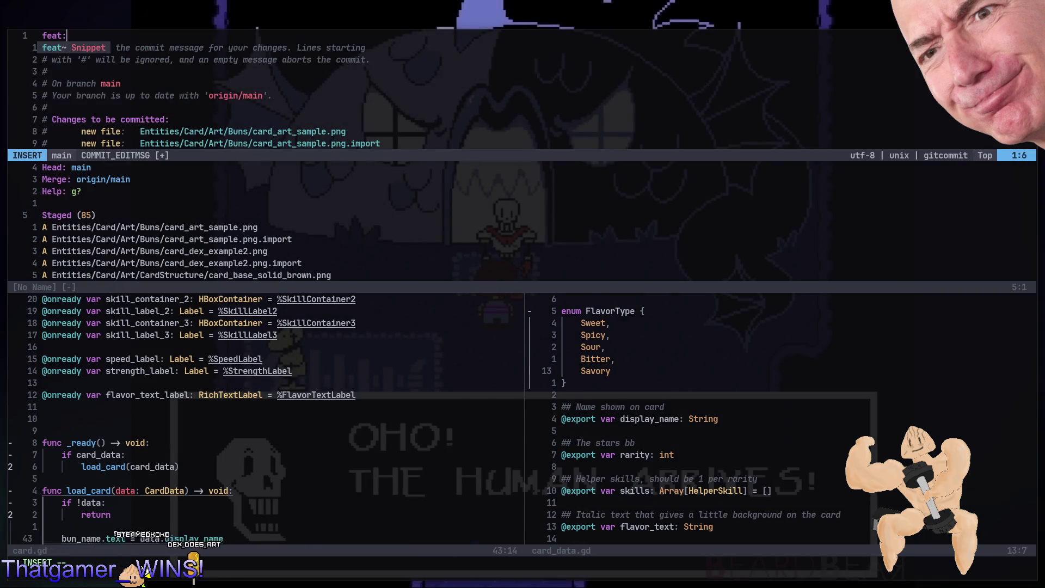
text(: new card yay)
key(Escape)
text(:wq)
key(Return)
key(Return)
key(Return)
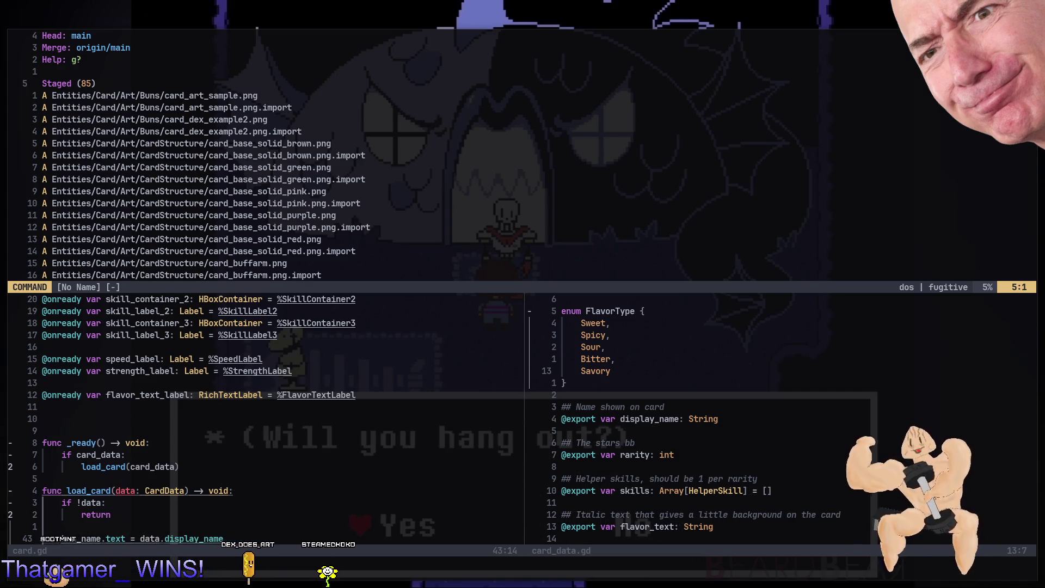
Step: Close the Git status and card.gd windows, quit Neovim, and clear the terminal
key(Return)
key(g)
key(q)
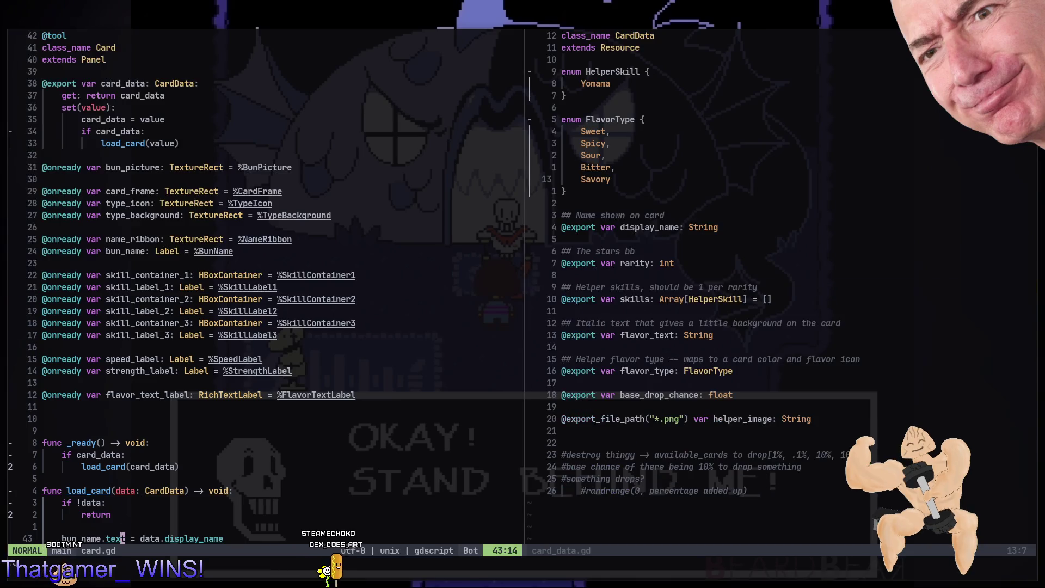
key(ctrl+w)
text(o)
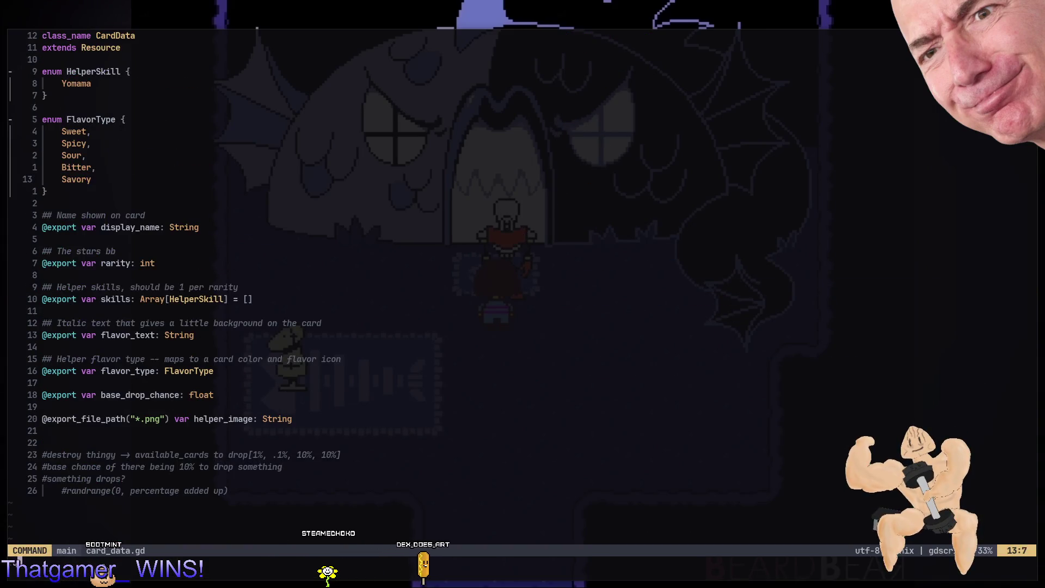
text(:q)
key(Return)
key(ctrl+l)
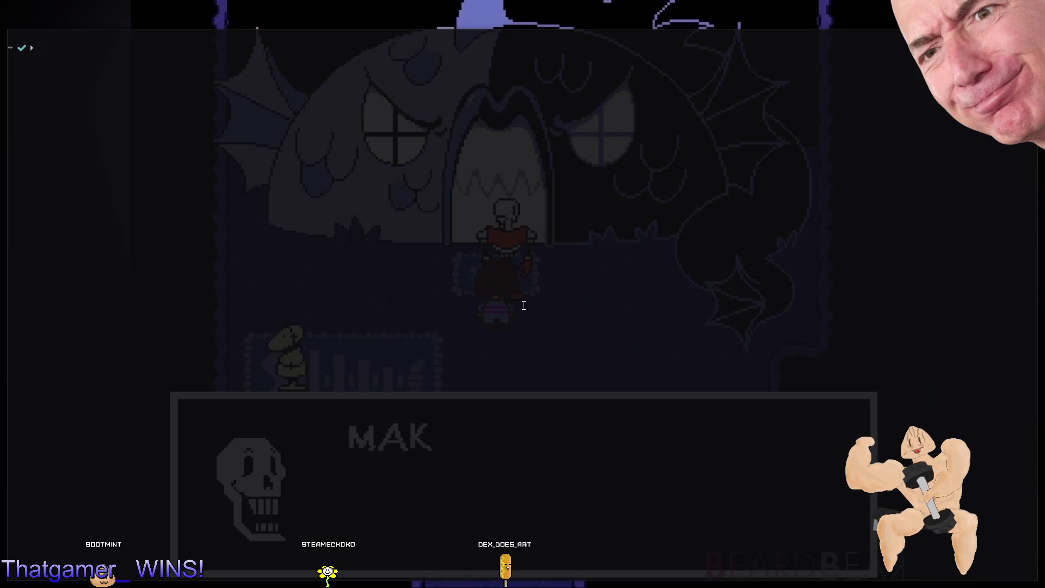
Step: Switch to the empty workspace, then bring up the browser showing Twitch's Raid Channel list
key(super+3)
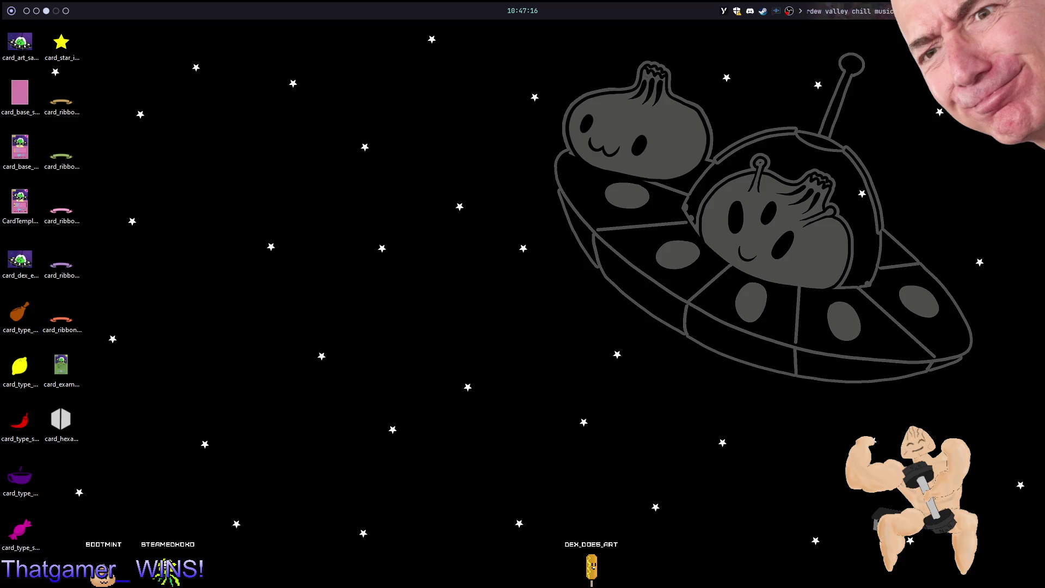
key(super+s)
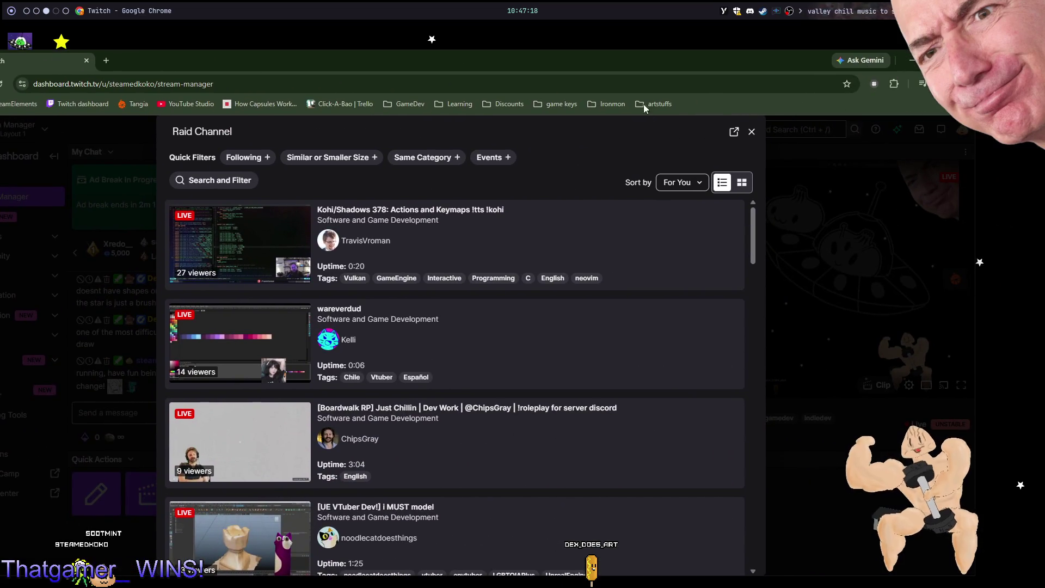
Step: Maximize the Chrome window showing the Raid Channel list and focus it
double_click(637, 60)
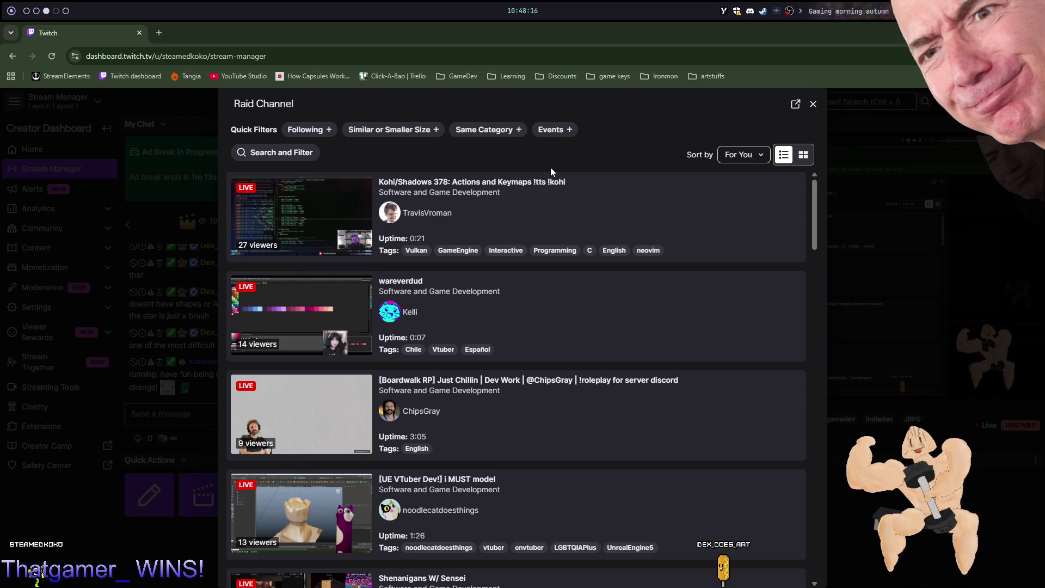
click(336, 170)
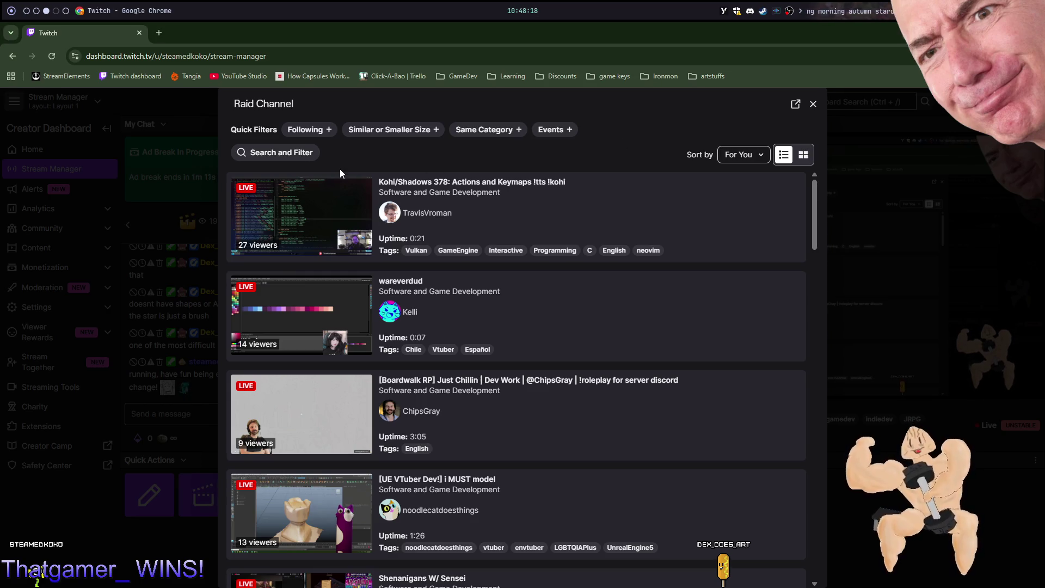
Step: Filter raid channels to the Software and Game Development category with the English tag
click(300, 155)
click(329, 225)
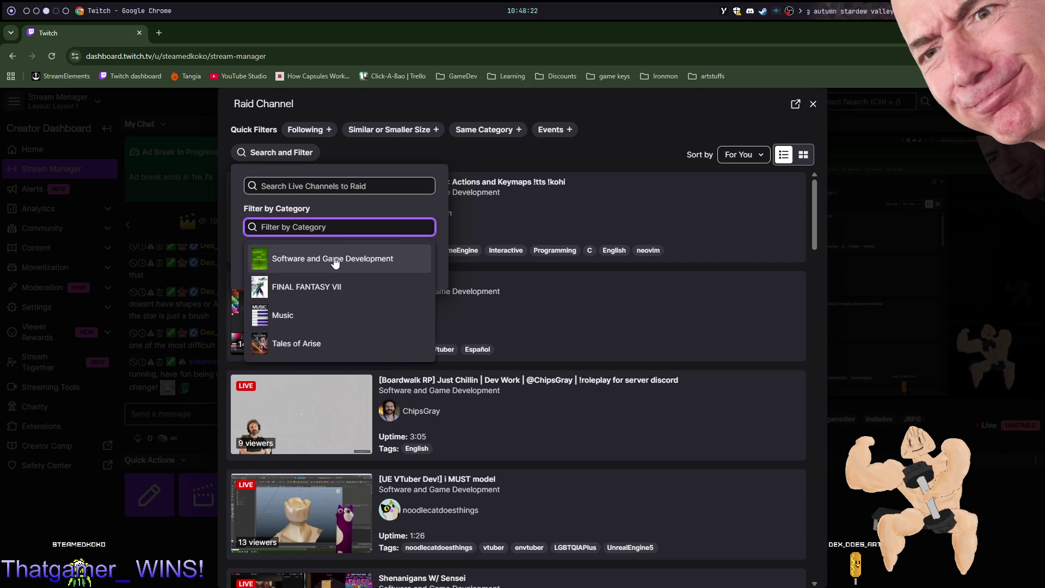
click(335, 260)
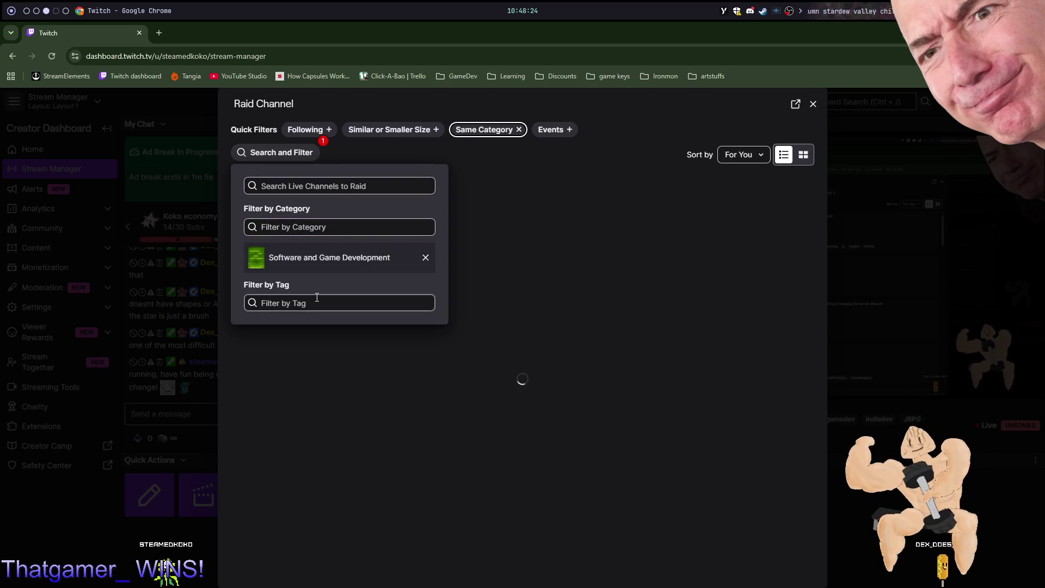
click(317, 297)
click(340, 328)
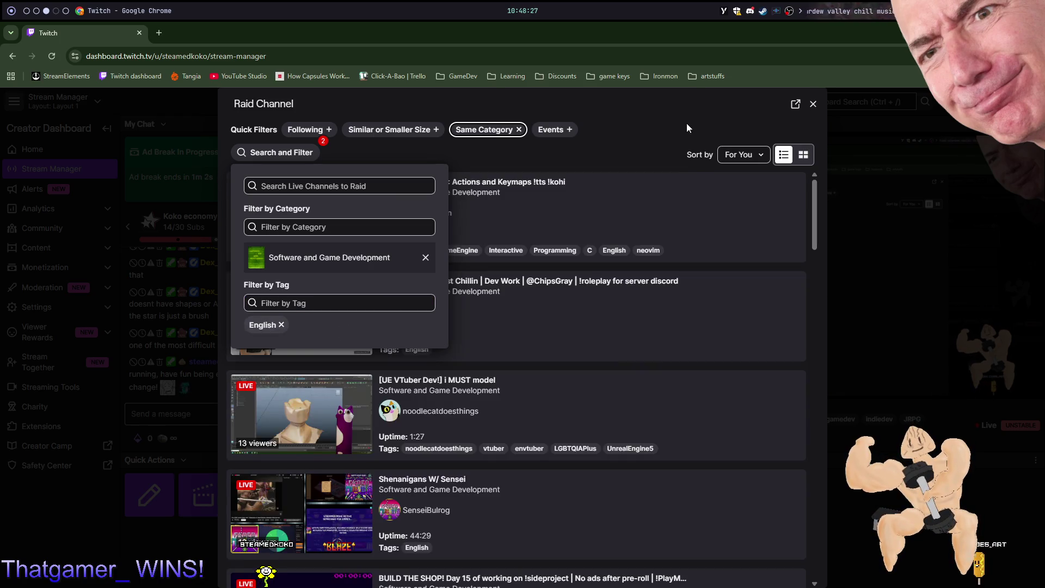
click(687, 123)
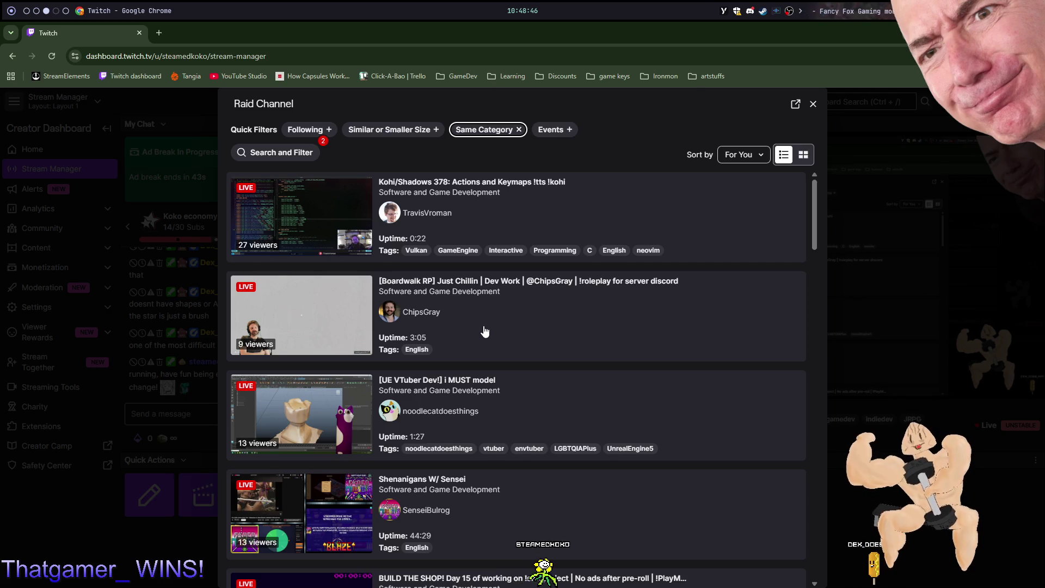
Step: Preview the Boardwalk RP stream, then return and scroll through the channel list
click(484, 331)
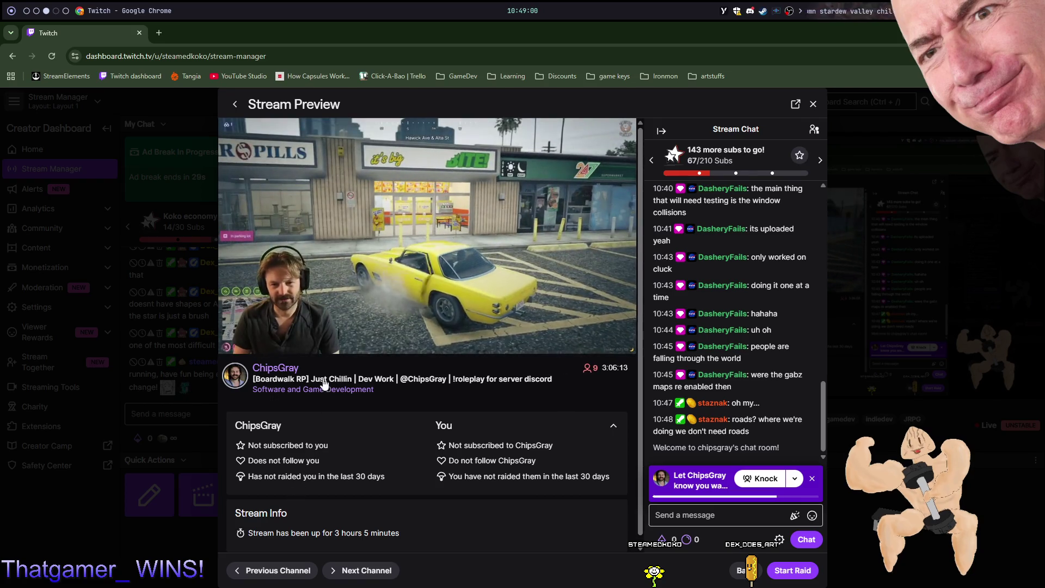
click(242, 106)
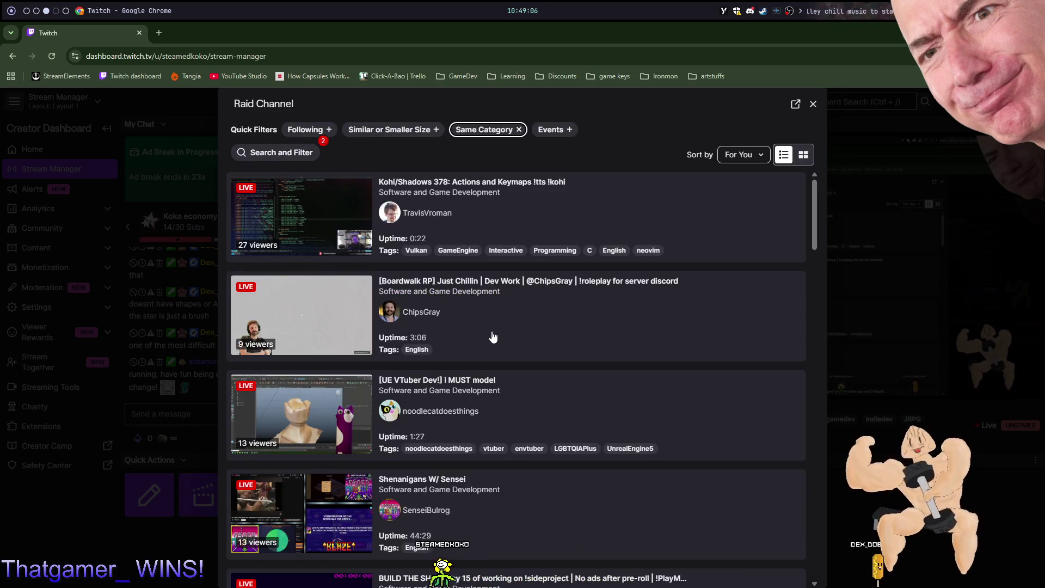
scroll(493, 338, down, 1)
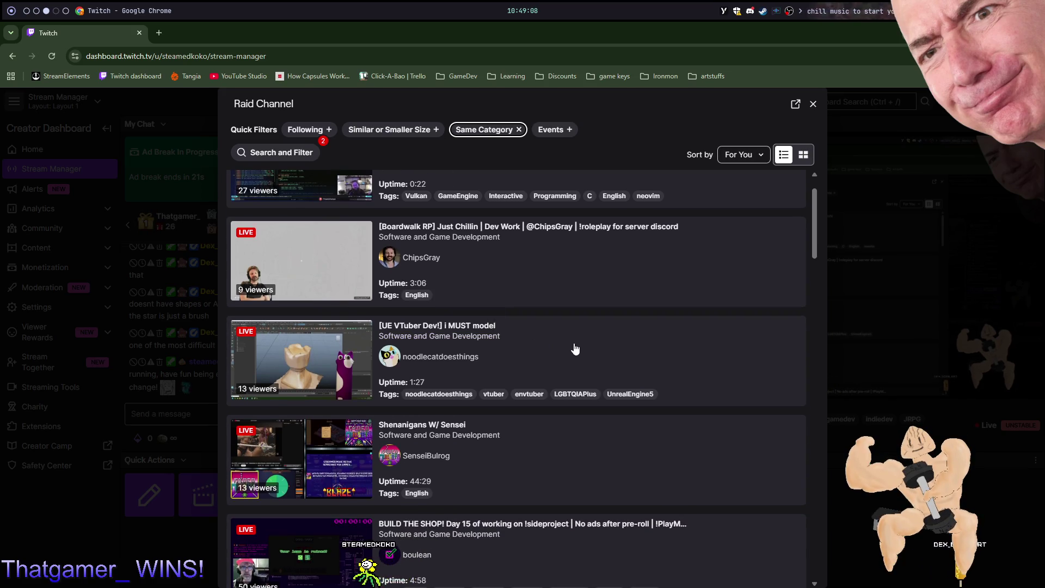
scroll(574, 349, down, 2)
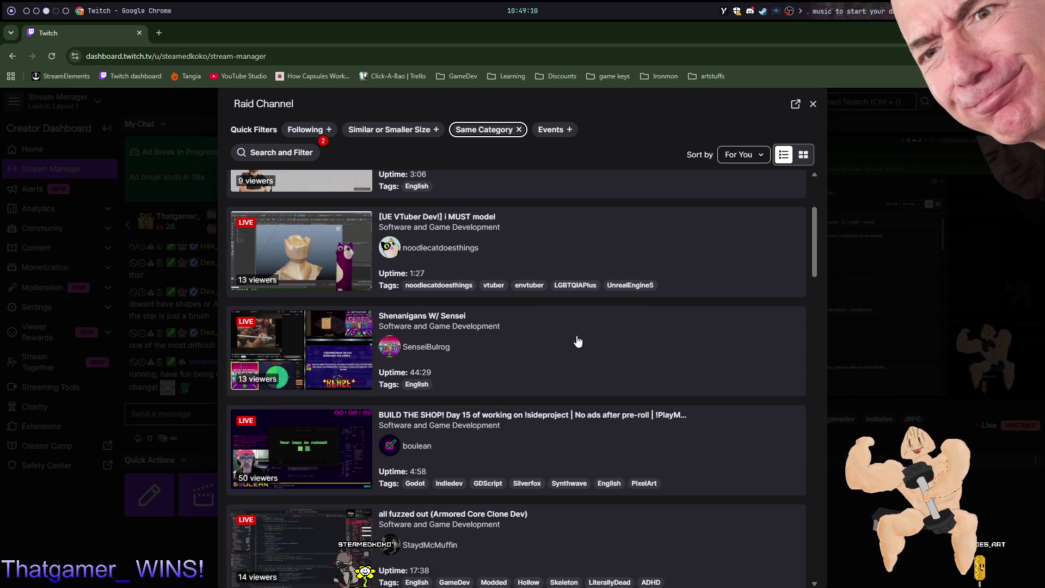
scroll(578, 341, down, 2)
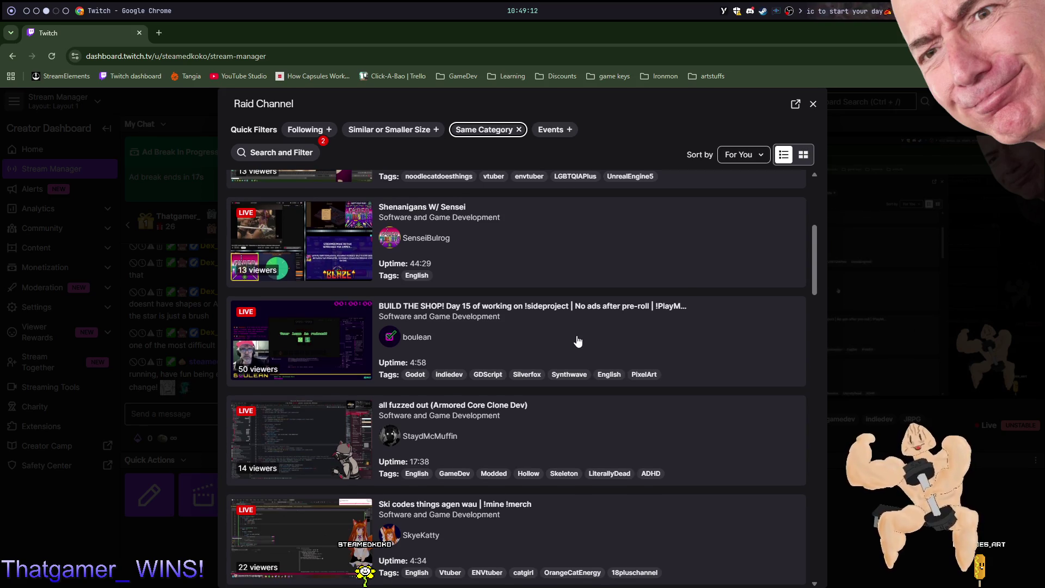
scroll(578, 341, down, 1)
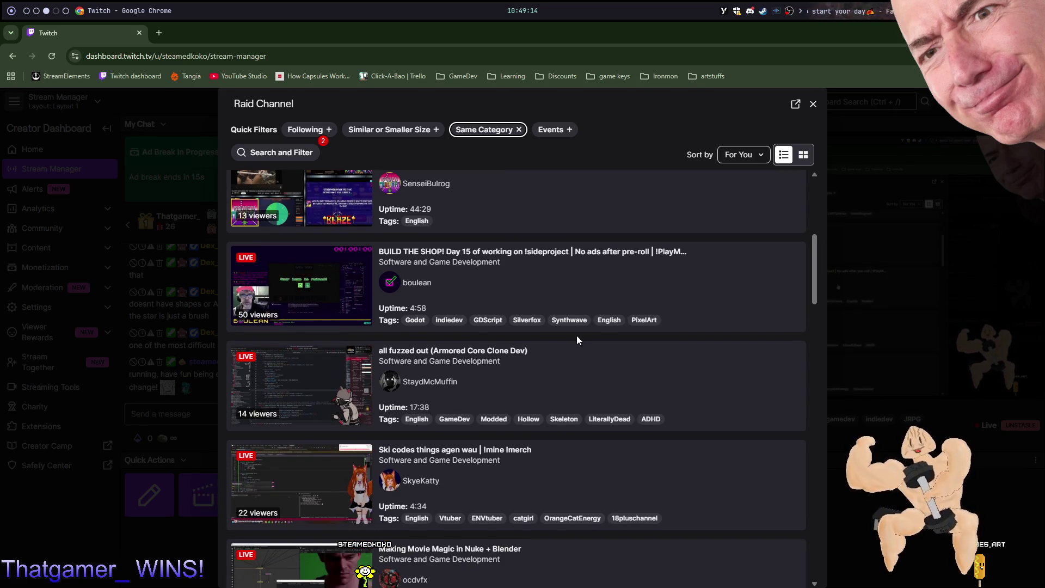
Step: Preview the 'all fuzzed out' stream at about half volume, then open the Ski codes things preview
click(563, 370)
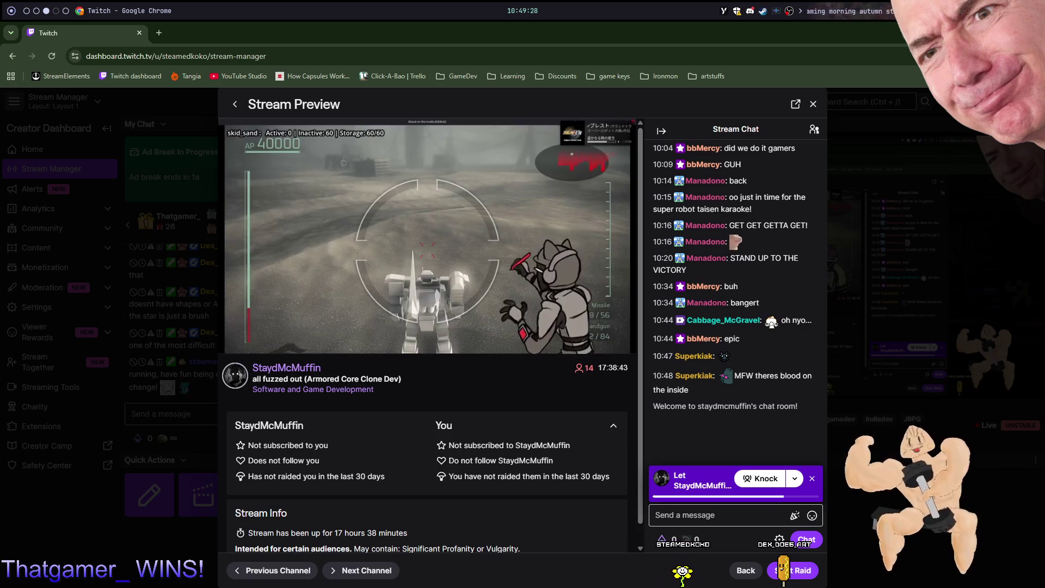
mouse_move(271, 345)
mouse_move(271, 345)
mouse_down()
mouse_move(289, 352)
mouse_move(256, 342)
mouse_up()
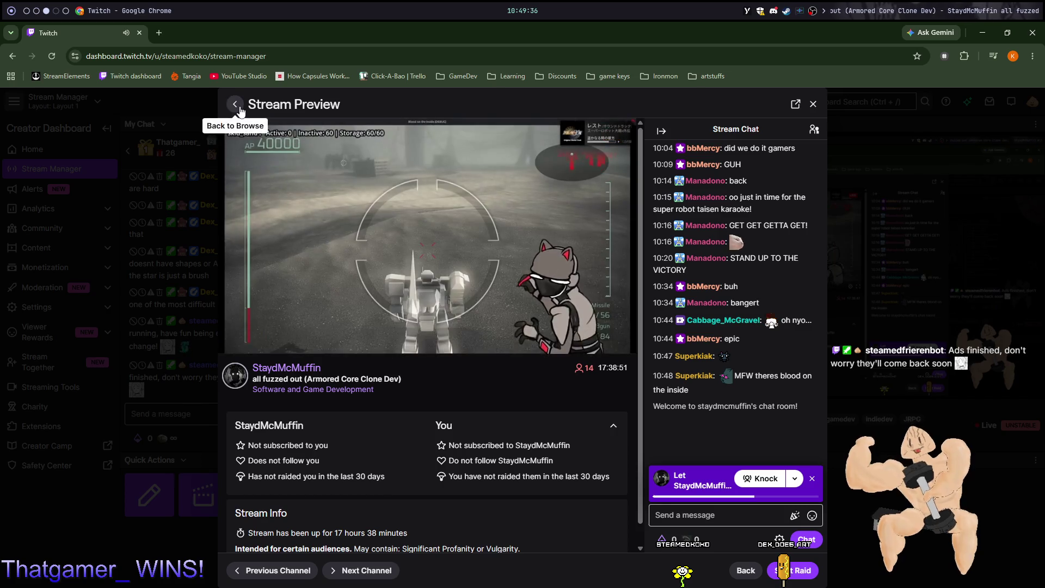
click(235, 104)
scroll(517, 354, down, 4)
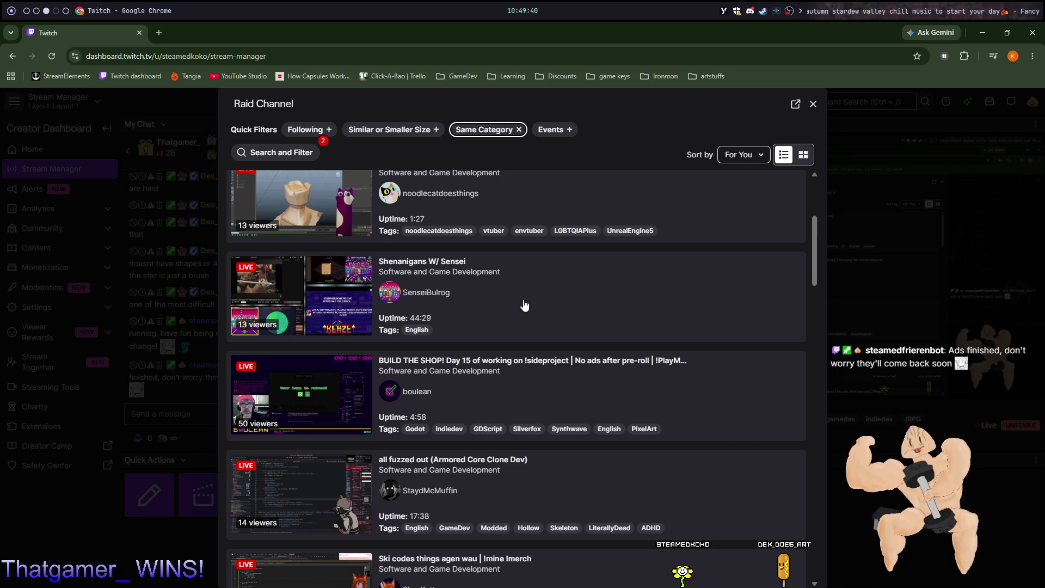
scroll(528, 310, up, 1)
scroll(535, 332, down, 4)
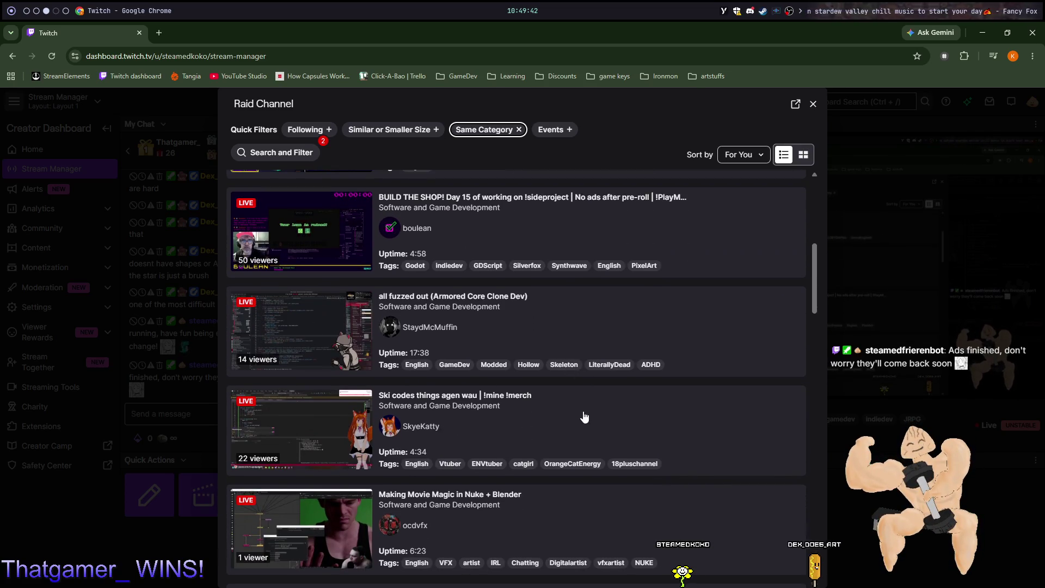
click(584, 416)
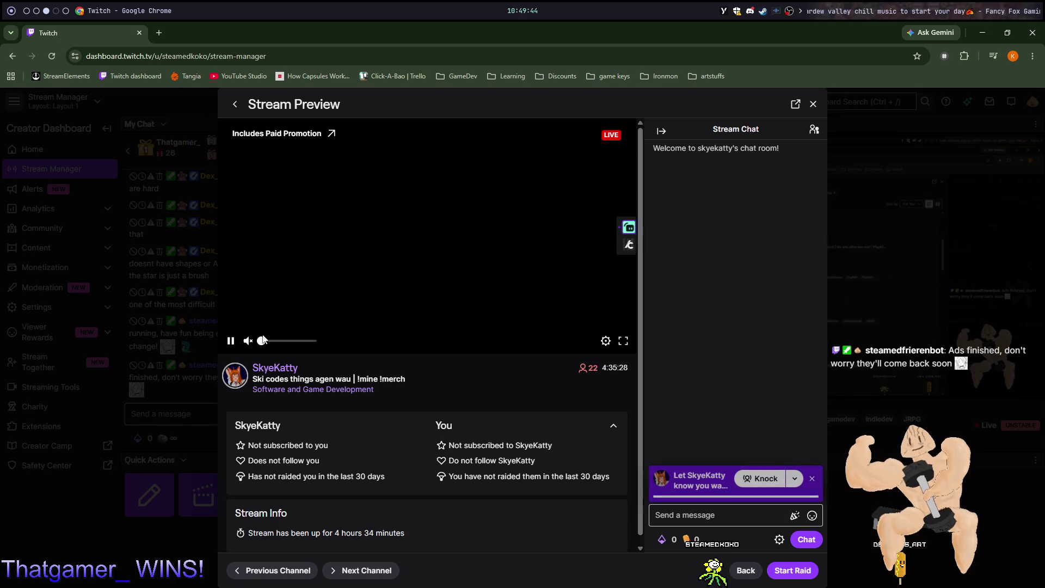
Step: Unmute the Ski codes things preview at about 54% volume, then return to the raid channel list
drag(265, 341, 291, 342)
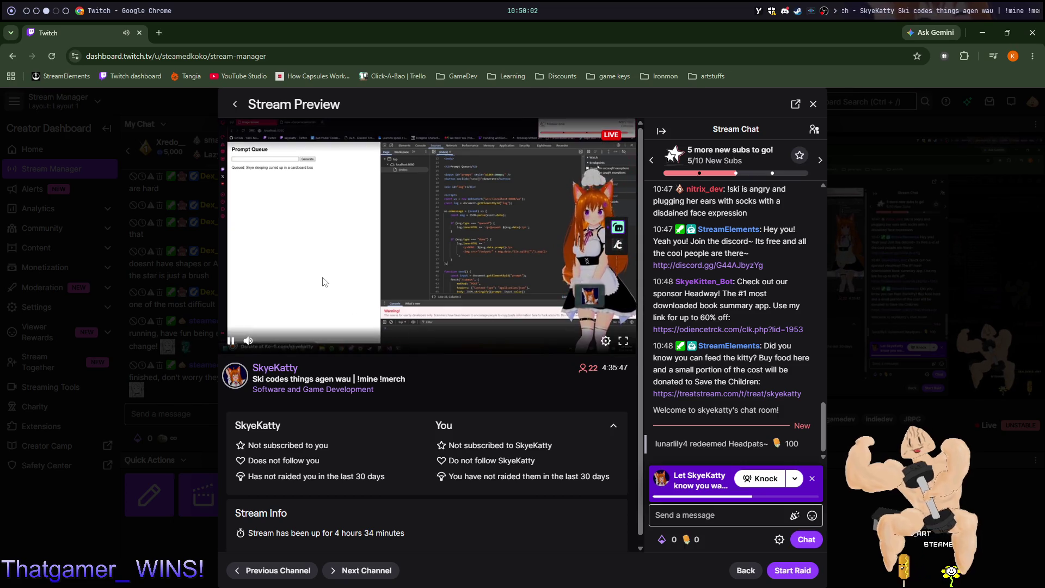
click(235, 104)
Step: Preview the 'Come meet Rain the Ninja!' stream unmuted at 61% volume, then go back to the list
scroll(413, 386, down, 5)
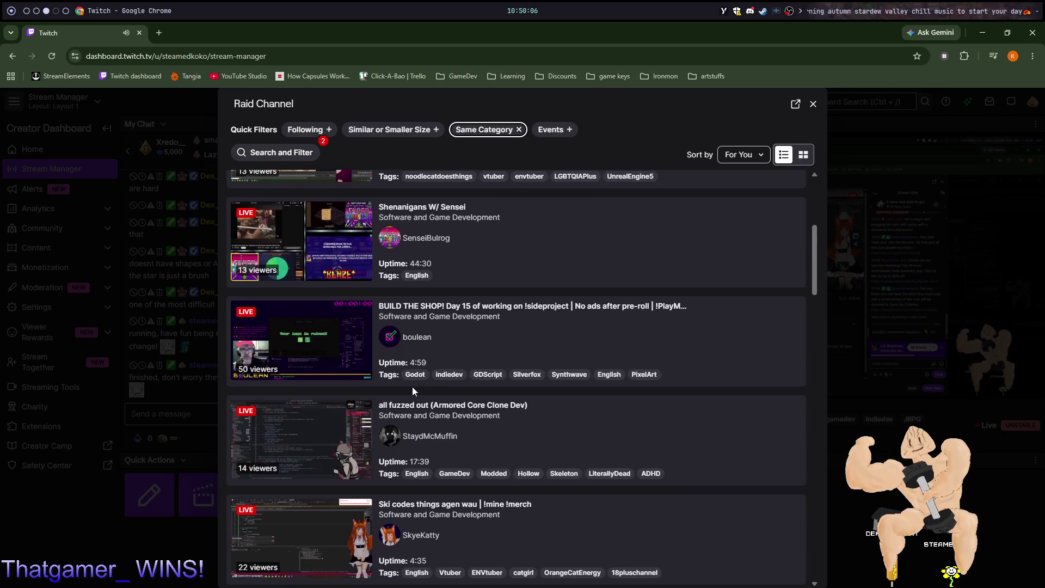
scroll(474, 280, down, 1)
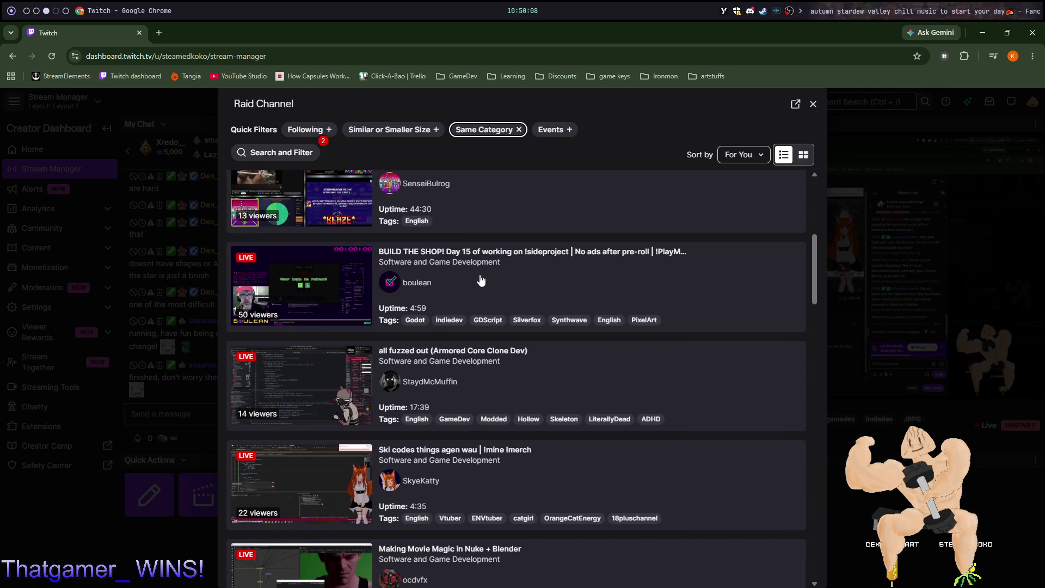
scroll(490, 280, down, 2)
scroll(489, 280, down, 3)
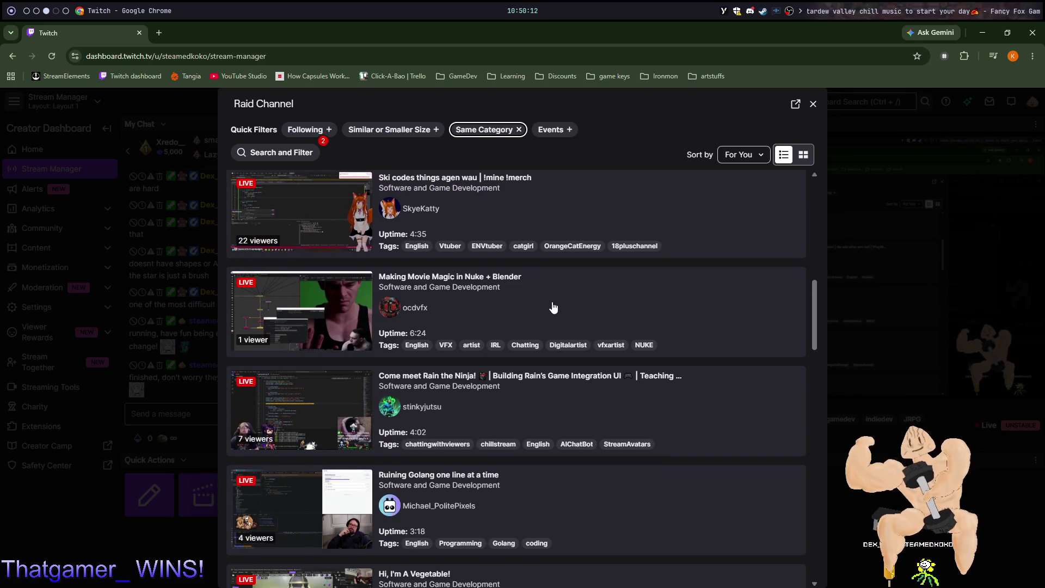
scroll(550, 306, down, 2)
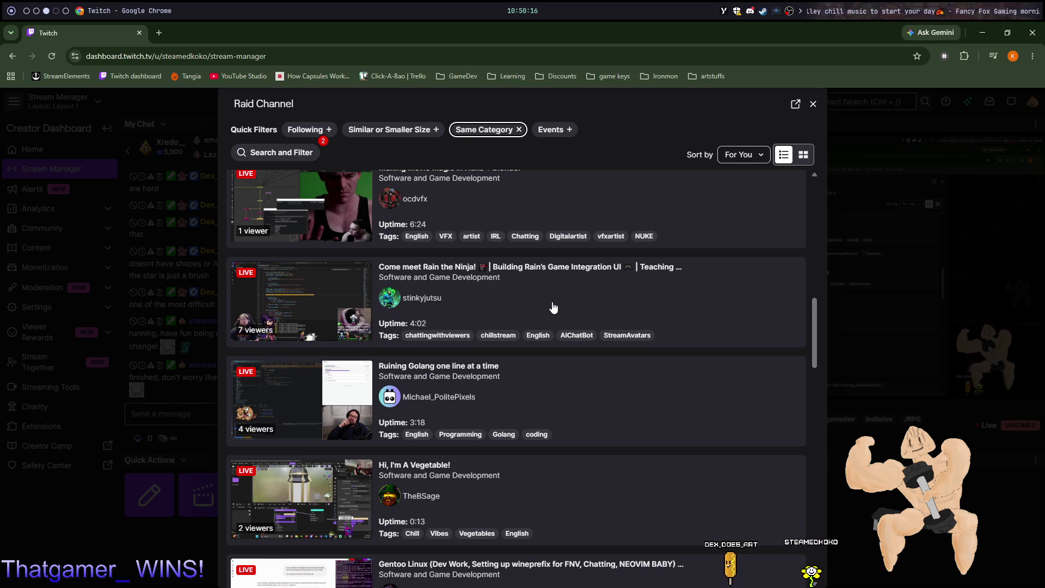
click(553, 307)
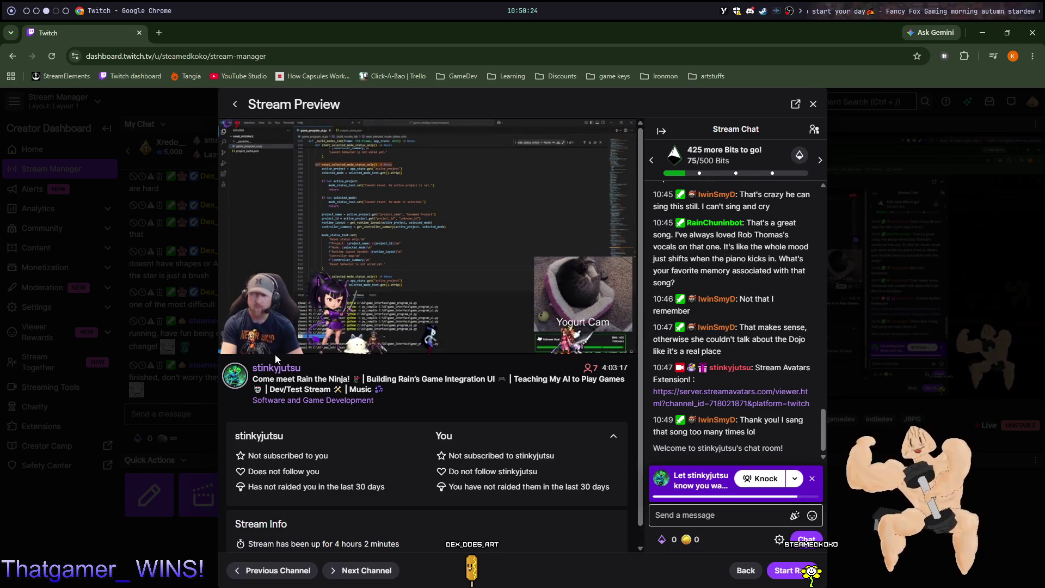
mouse_move(271, 344)
drag(270, 343, 294, 342)
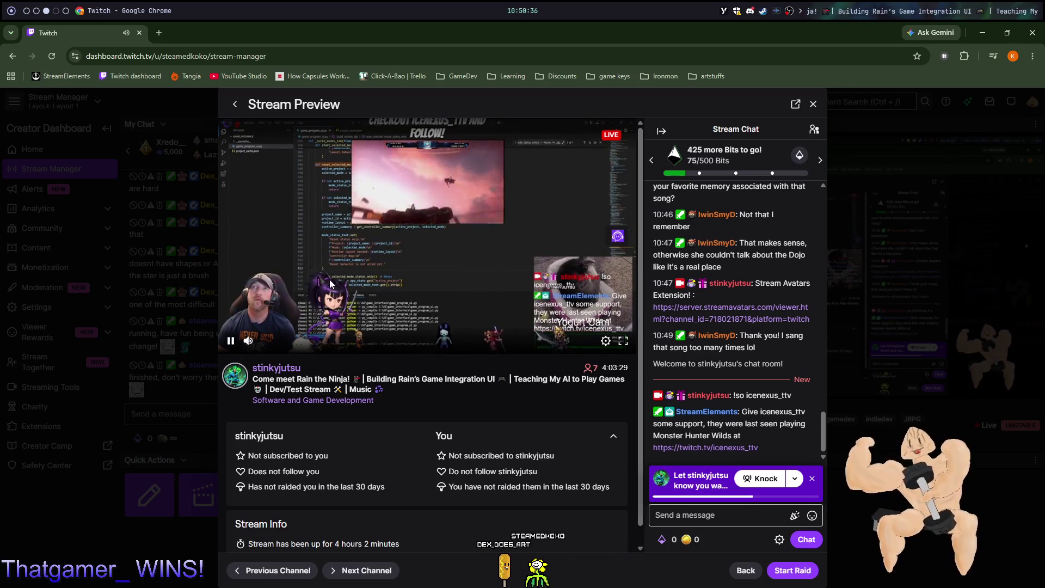
click(235, 105)
scroll(428, 359, down, 1)
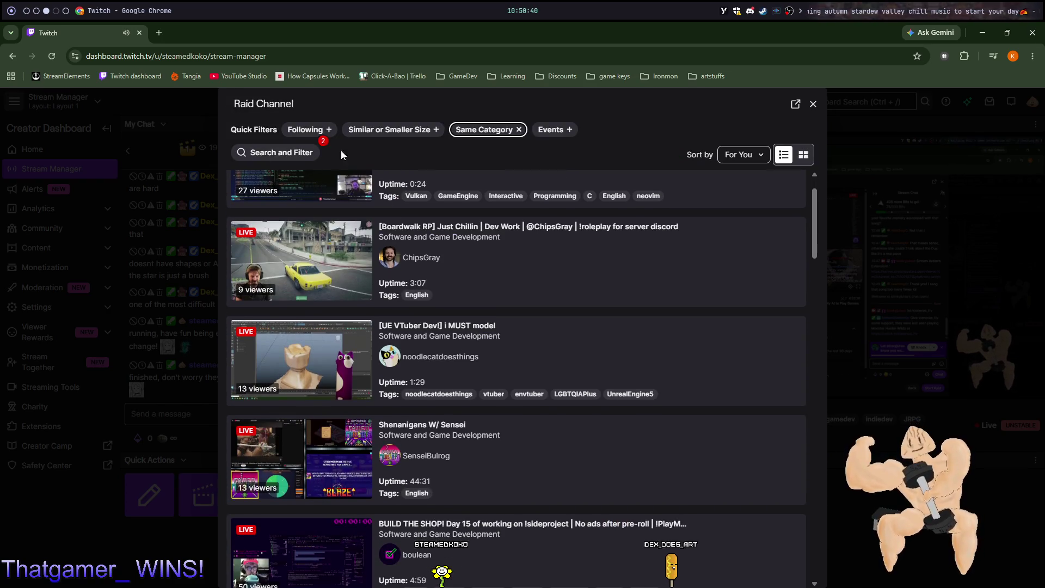
Step: Remove the Following filter so raid suggestions include all live channels
click(322, 134)
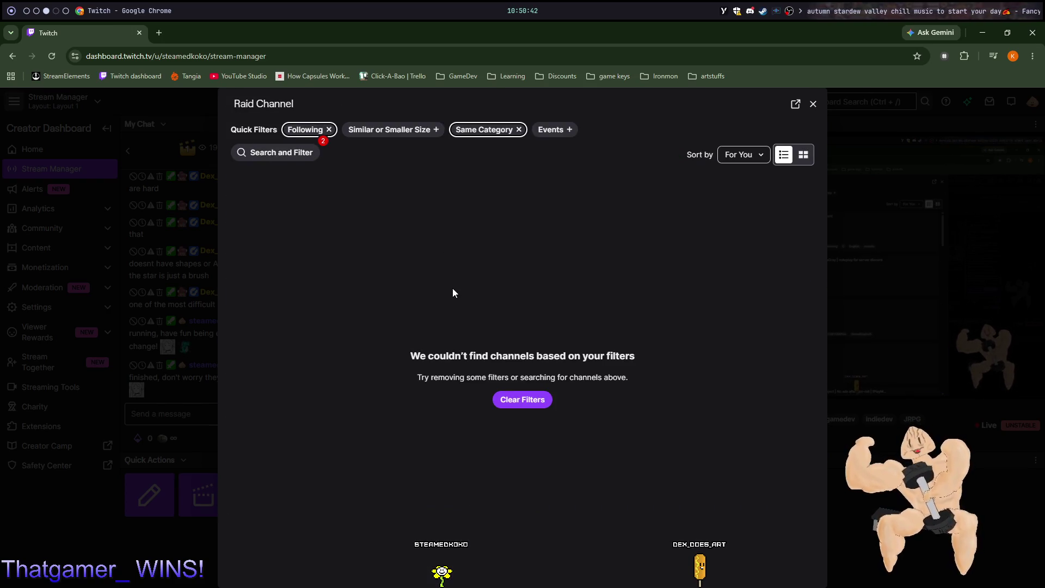
click(512, 405)
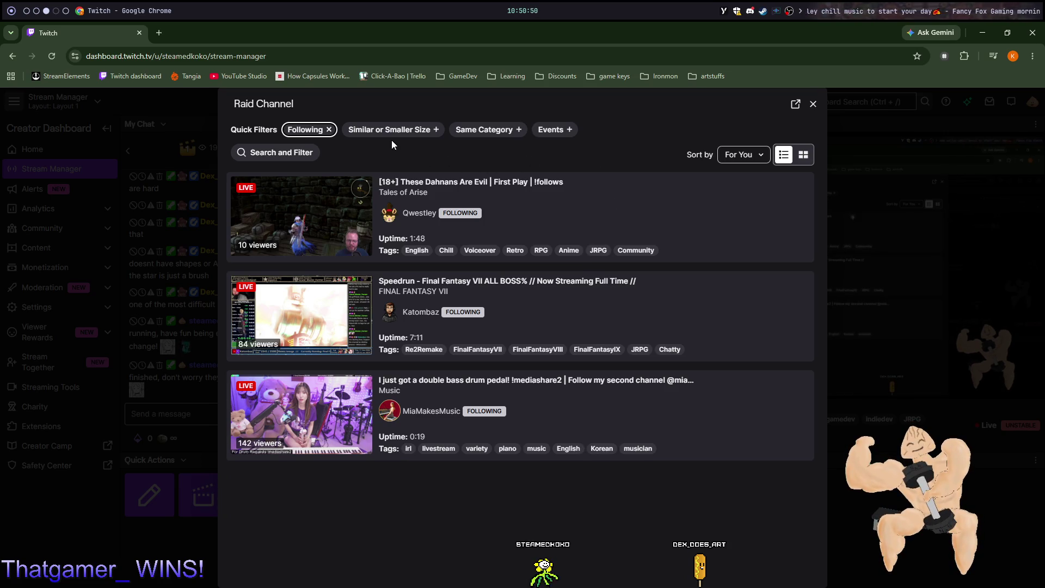
click(328, 131)
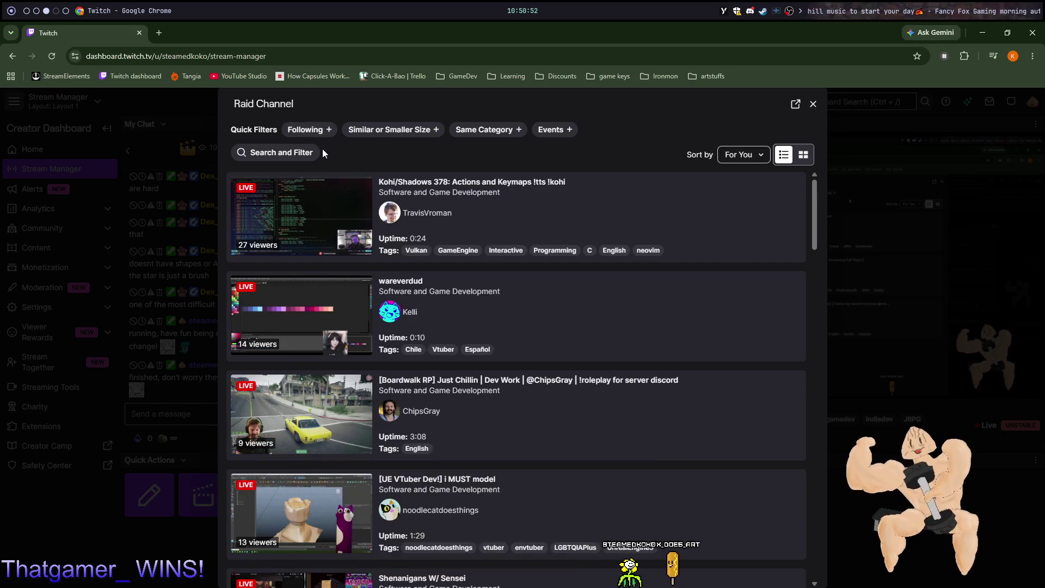
Step: Try filtering the raid list by the 'software' category in Search and Filter, then close the panel
click(314, 152)
click(333, 226)
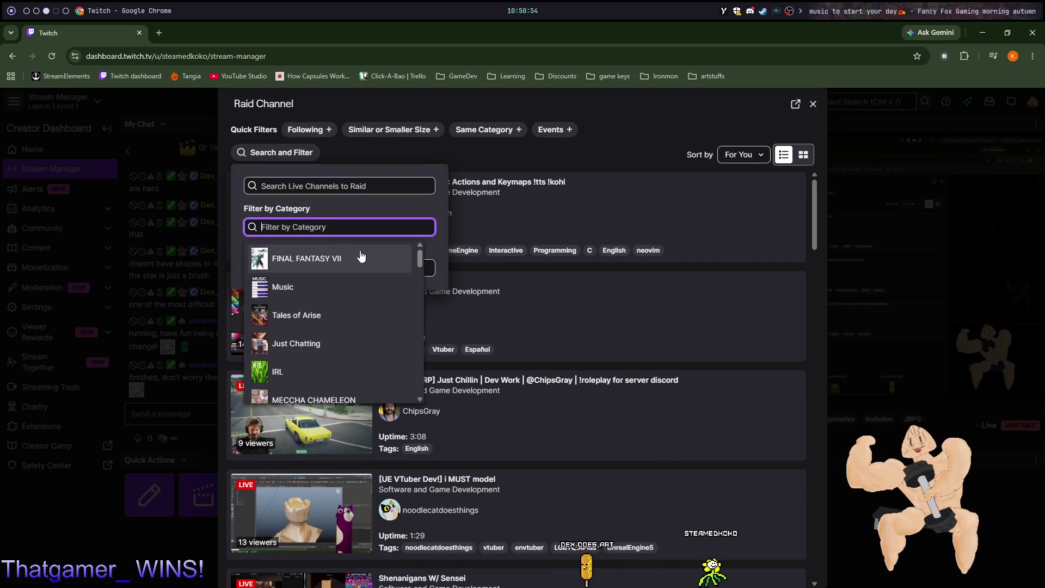
scroll(327, 335, down, 3)
scroll(327, 343, up, 3)
click(338, 186)
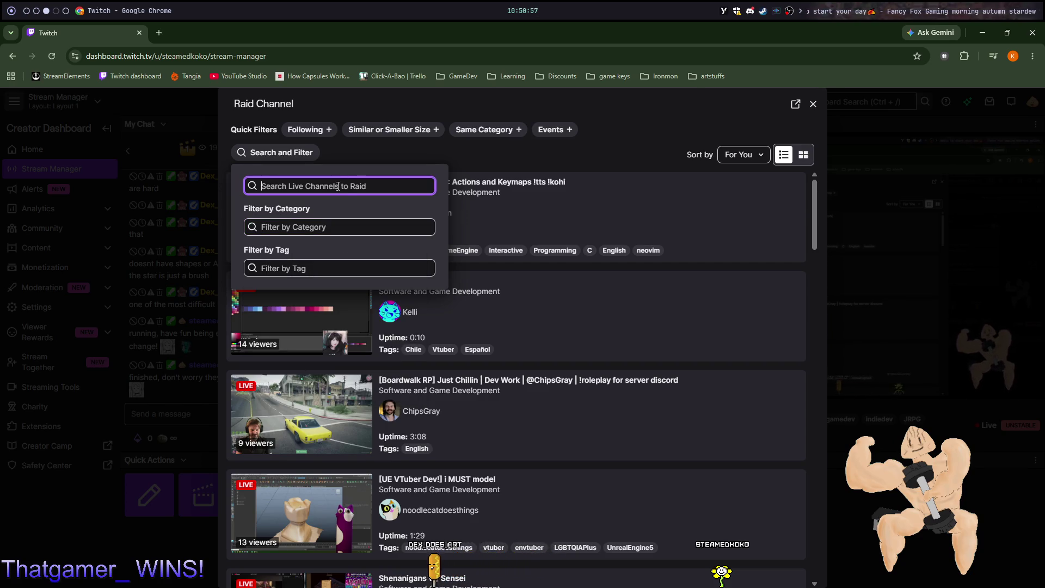
click(327, 228)
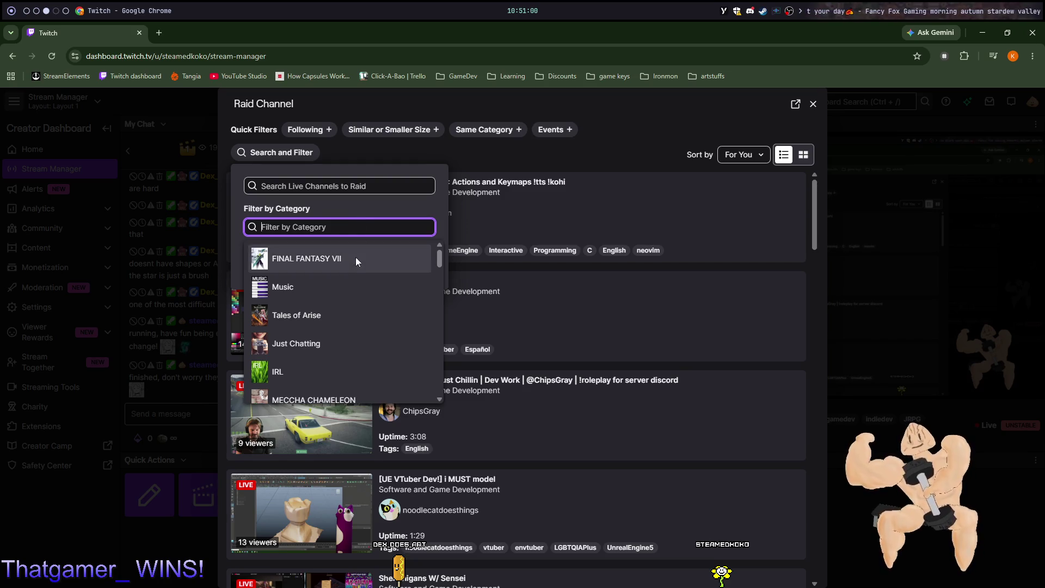
text(ded)
key(BackSpace)
key(BackSpace)
key(BackSpace)
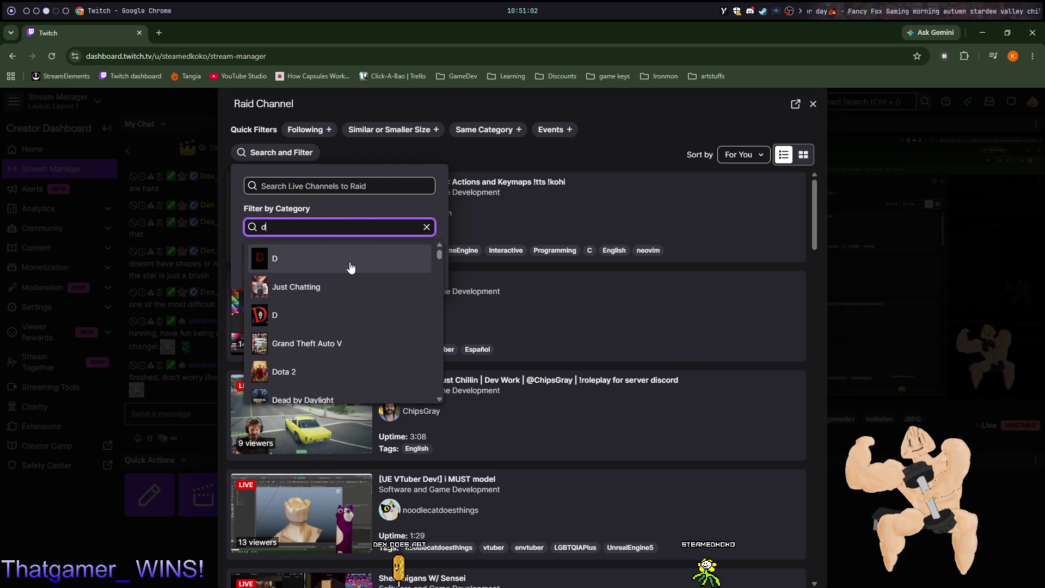
key(Escape)
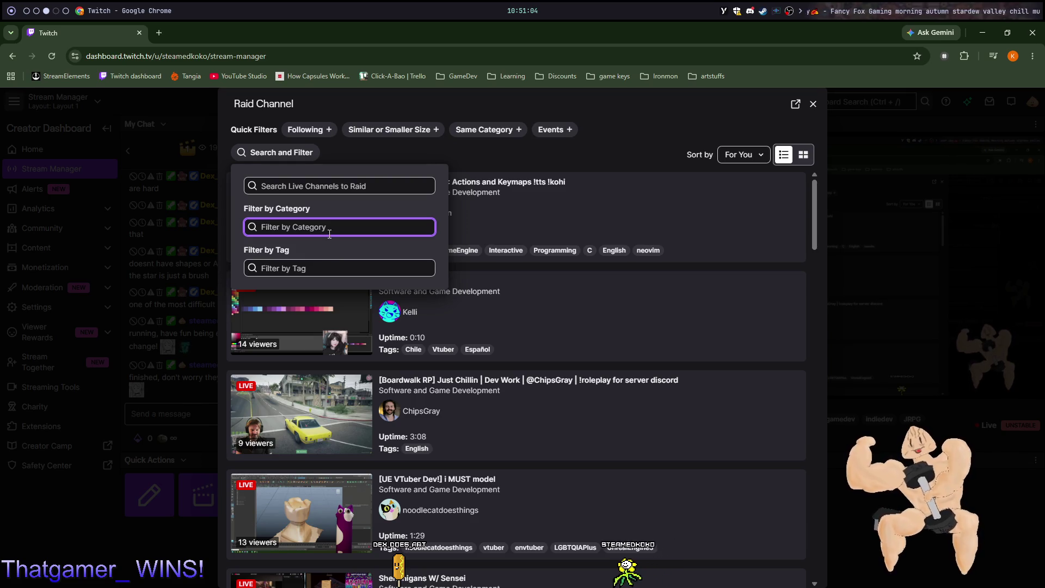
click(329, 234)
text(software)
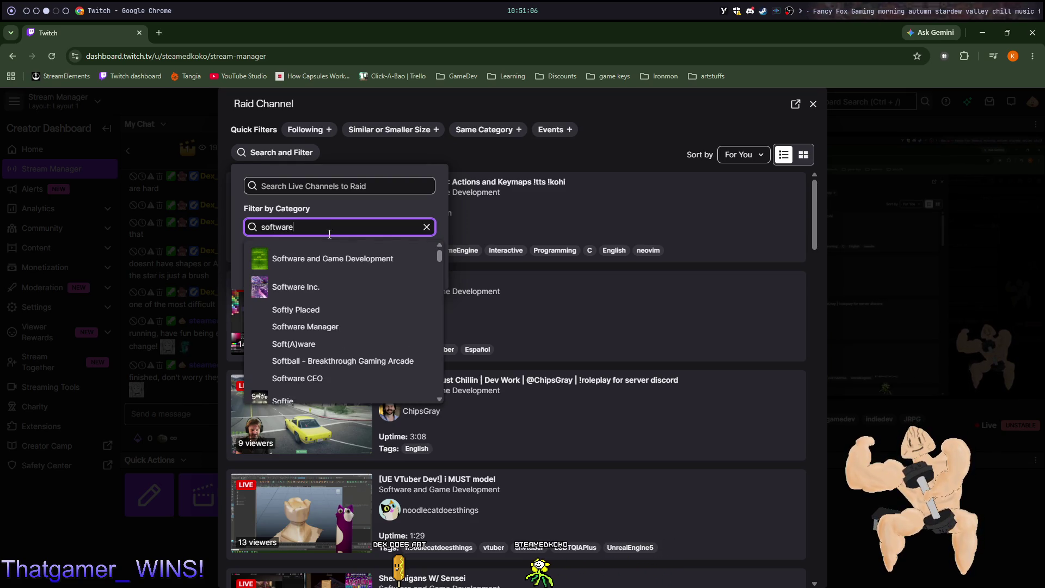
scroll(418, 343, down, 1)
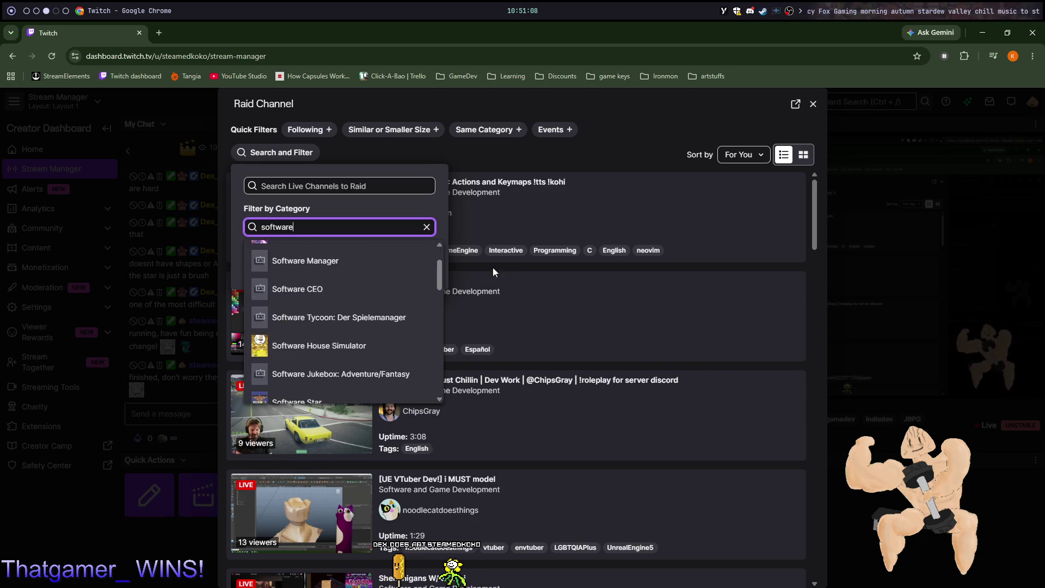
click(618, 166)
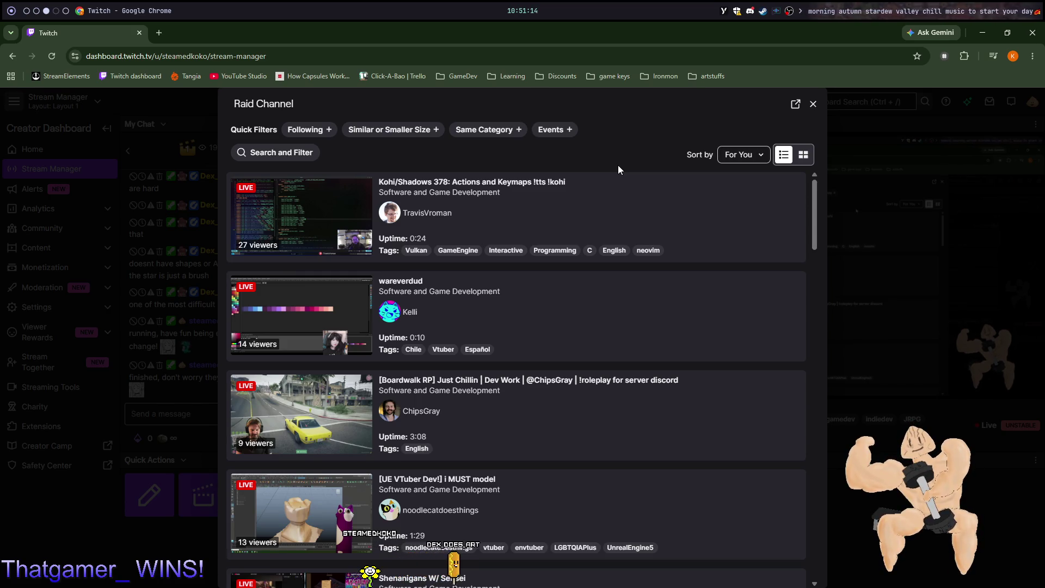
click(555, 299)
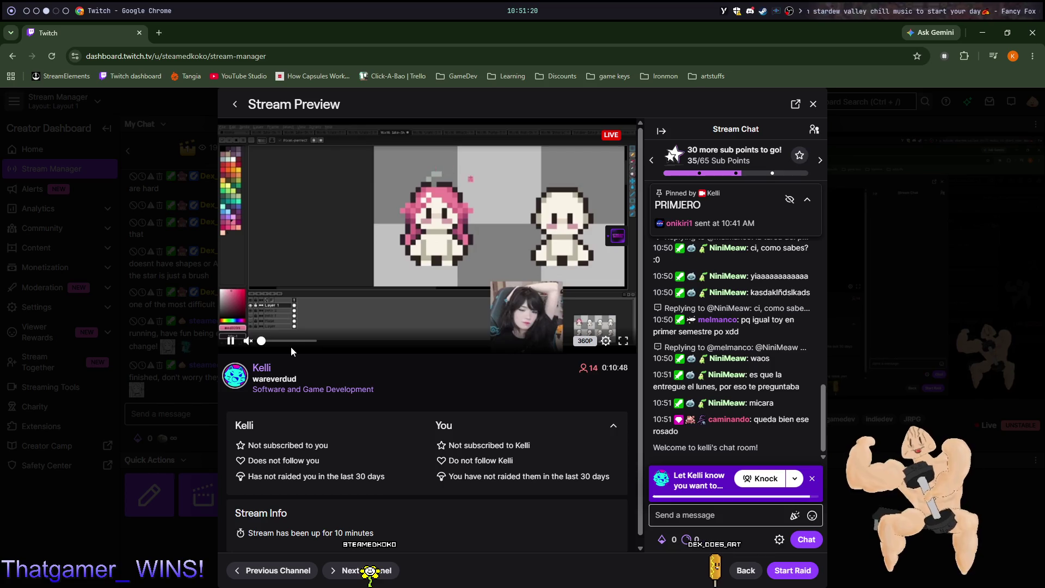
click(285, 341)
click(284, 341)
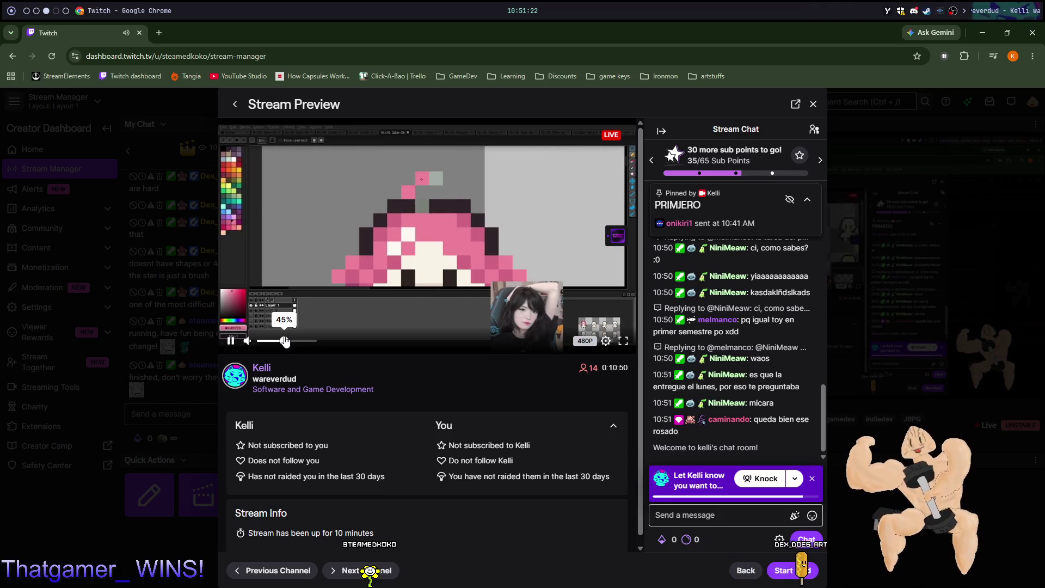
click(280, 341)
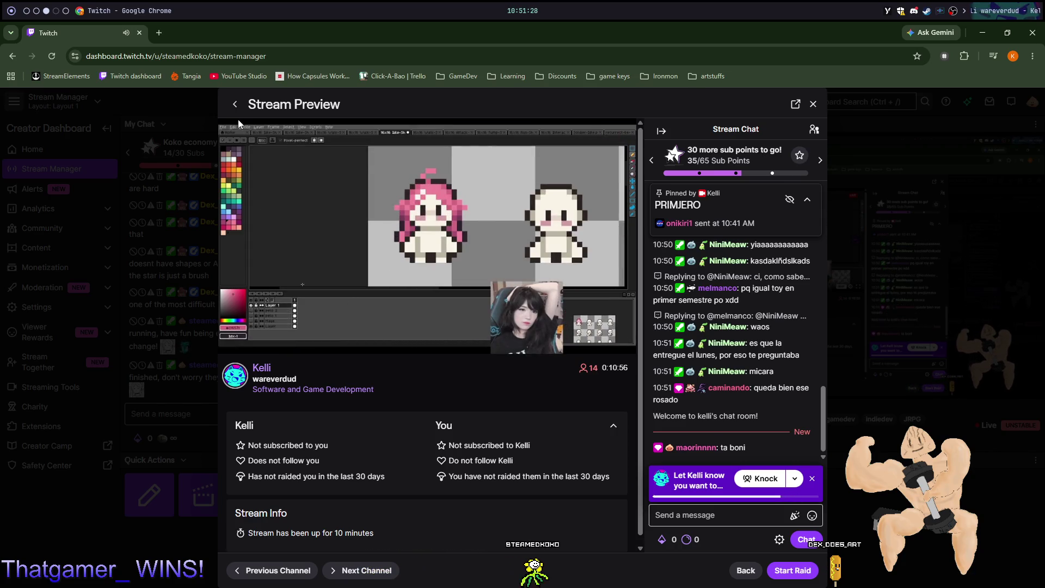
click(235, 104)
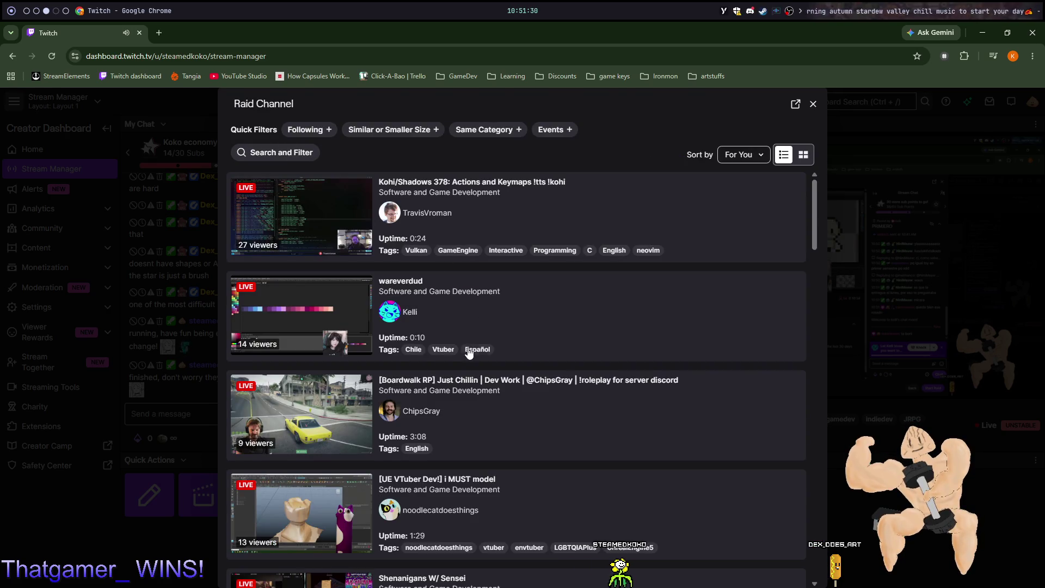
Step: Filter the raid channel list by category, typing 'software and g'
scroll(469, 353, down, 3)
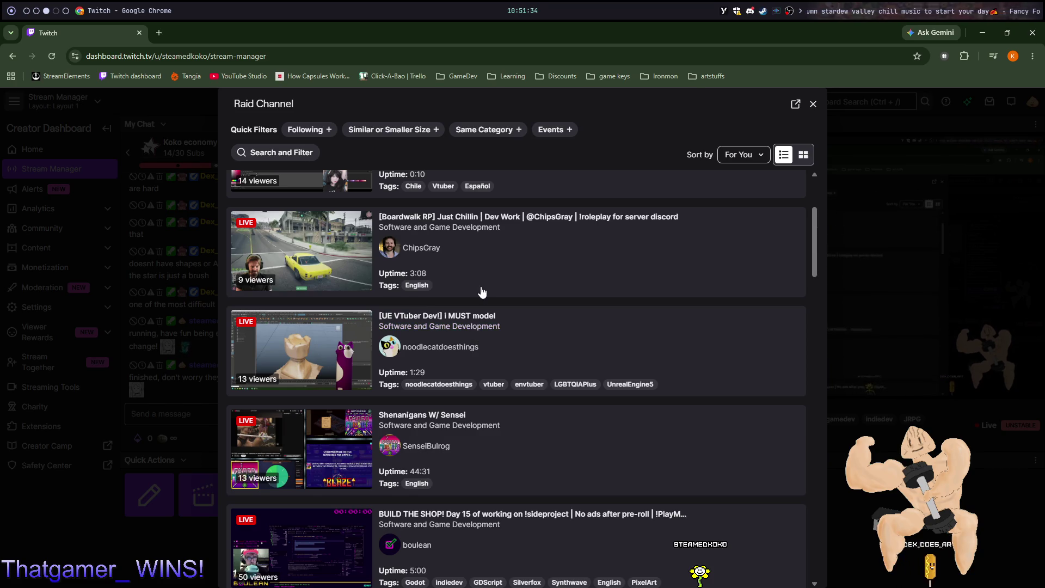
scroll(482, 292, down, 6)
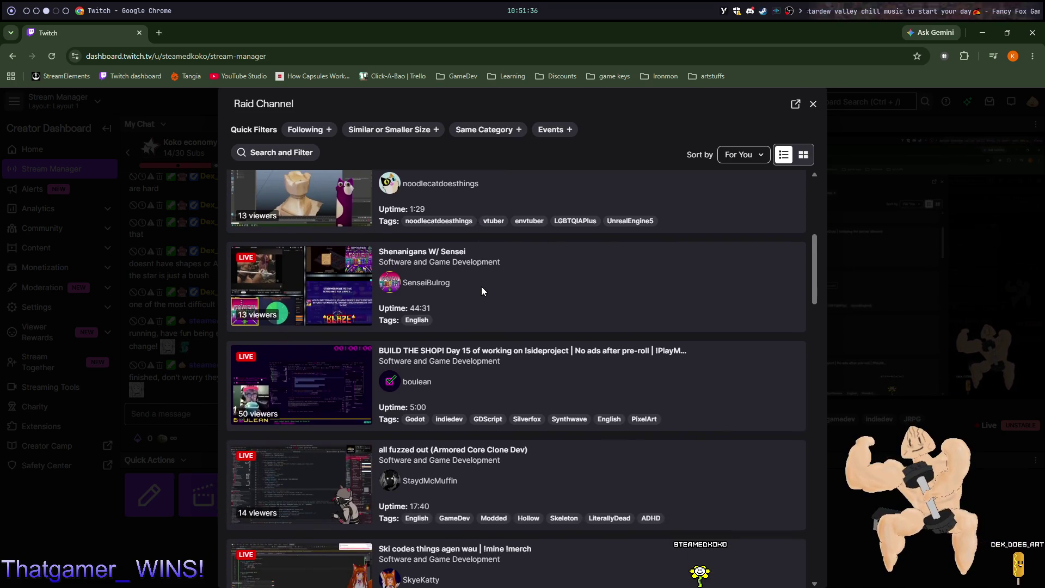
scroll(481, 293, down, 4)
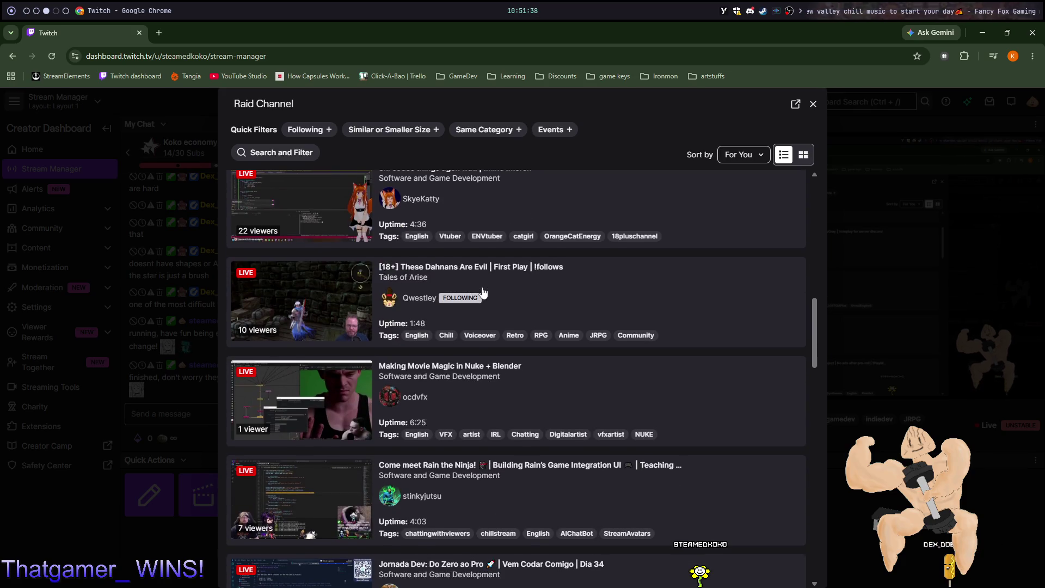
scroll(530, 282, up, 10)
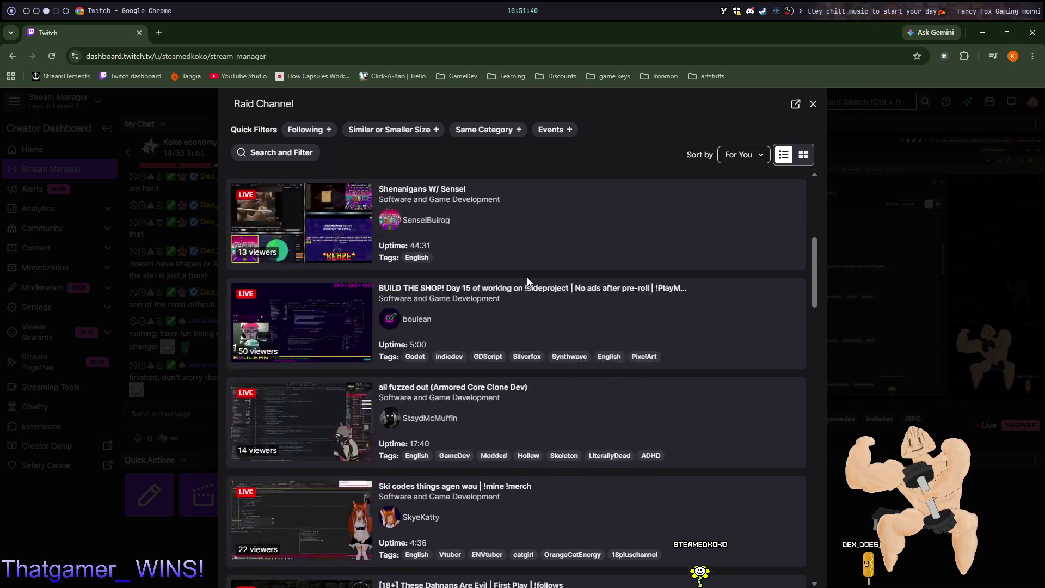
click(303, 152)
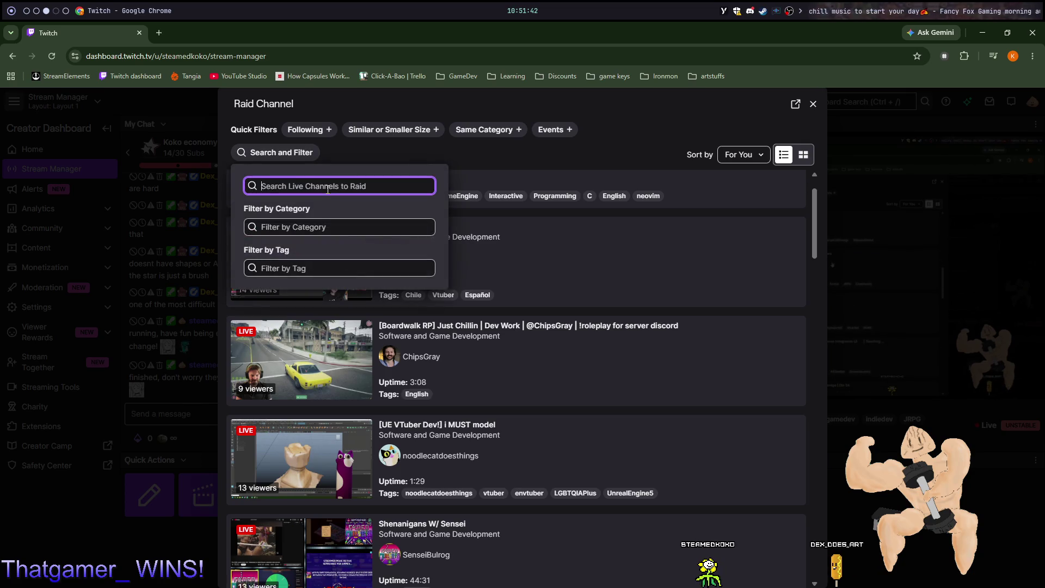
click(337, 227)
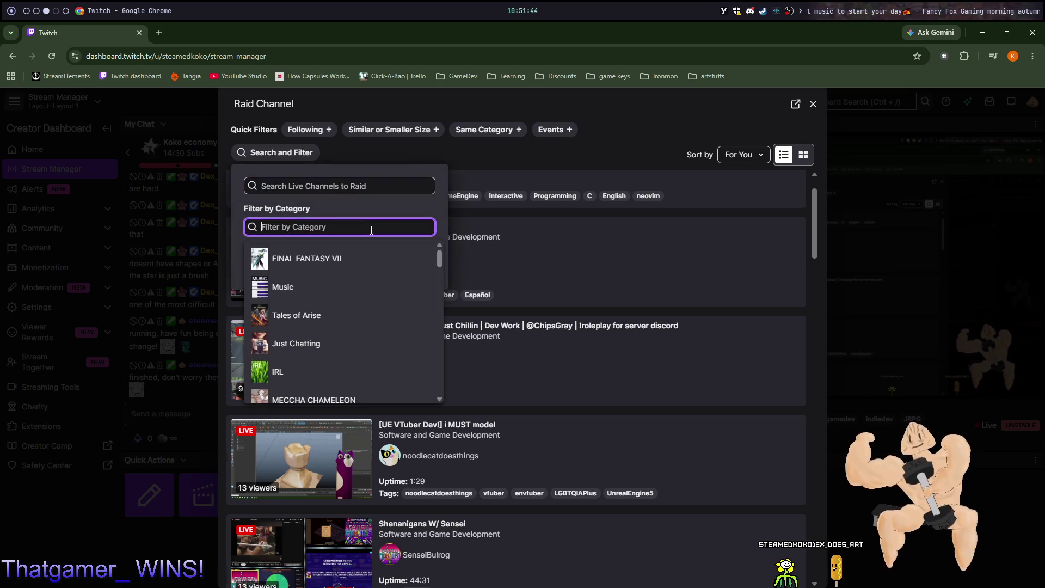
scroll(339, 365, down, 1)
scroll(339, 365, down, 4)
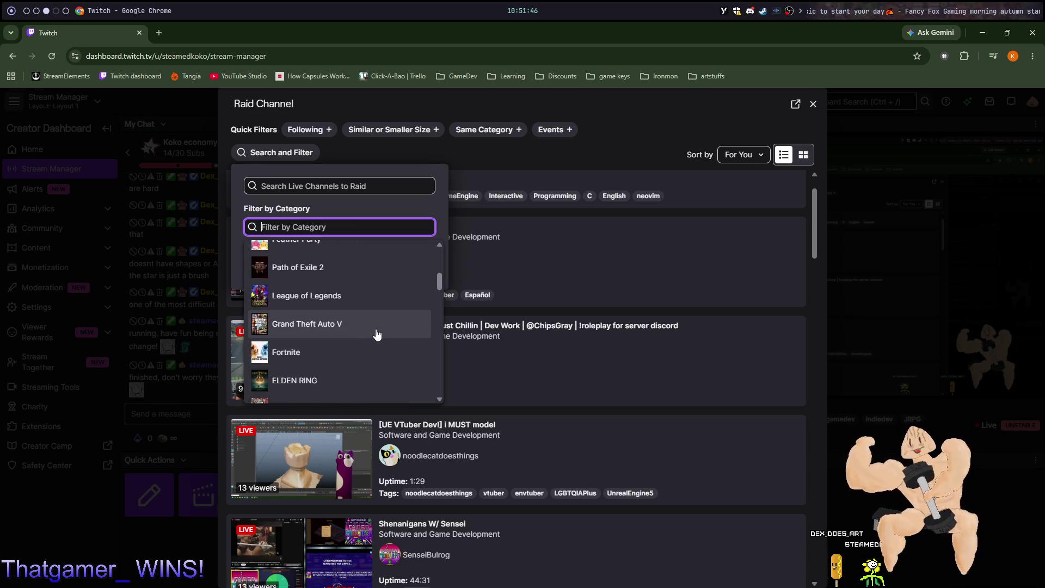
text(software)
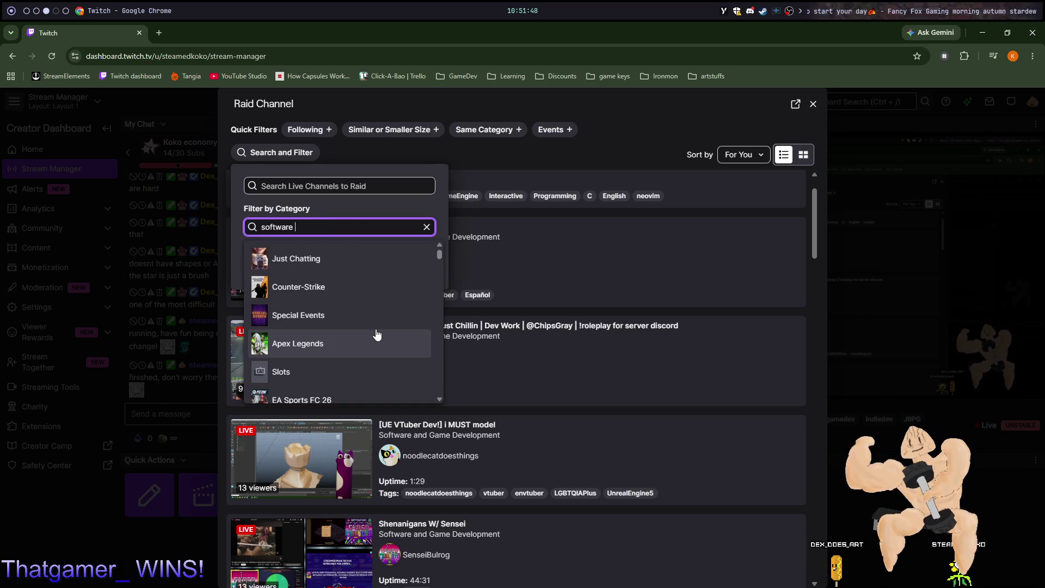
text( and game)
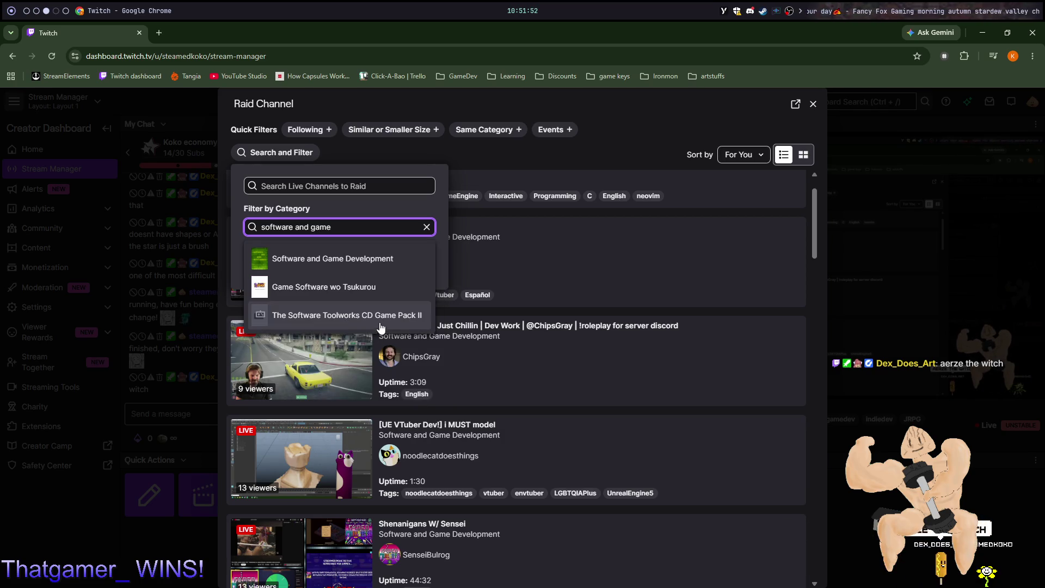
Step: Search live channels to raid for the streamer's name suggested in chat, which finds no channels
click(369, 185)
text(aerse)
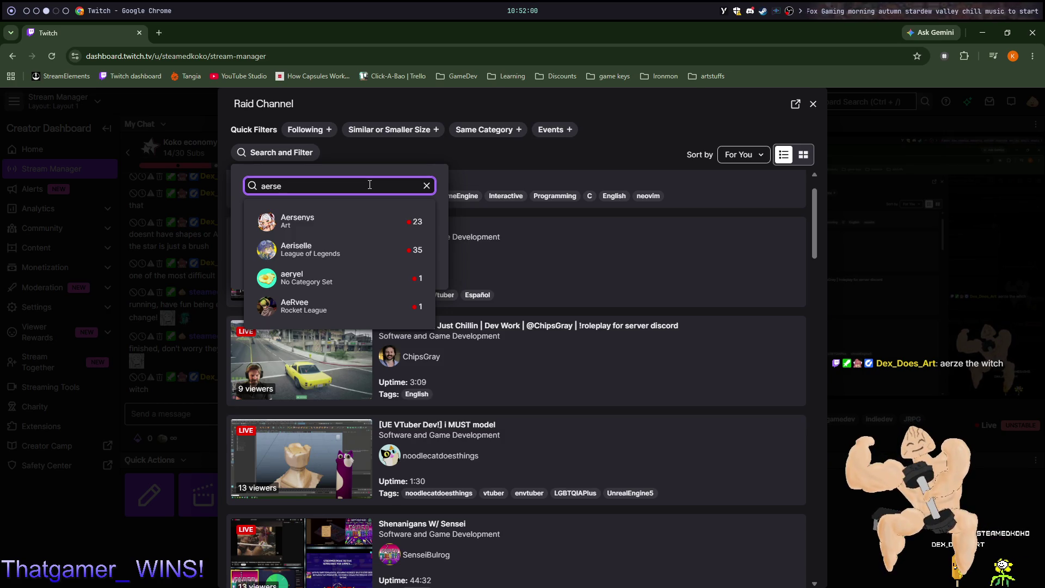
text(the)
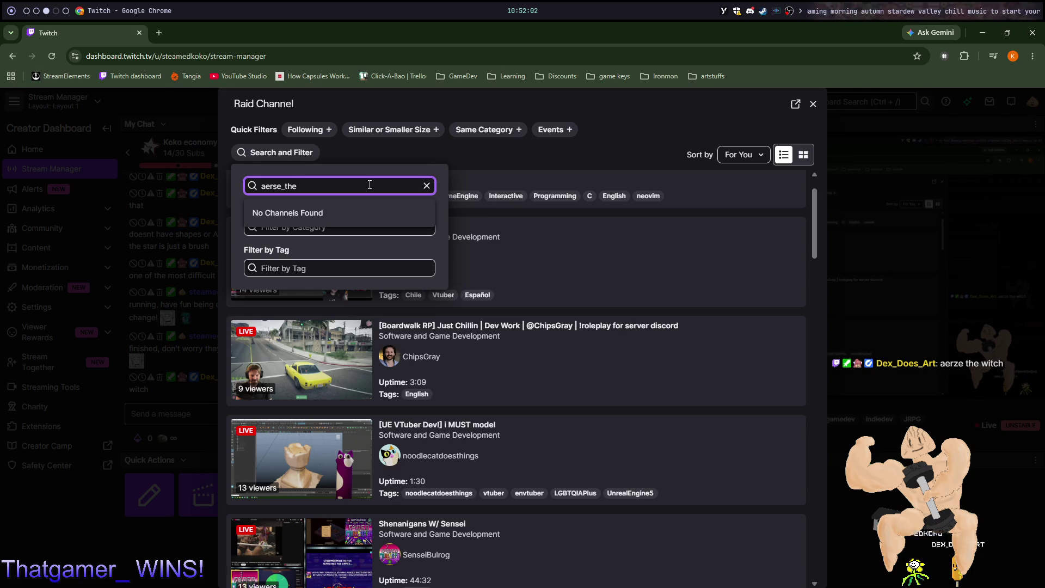